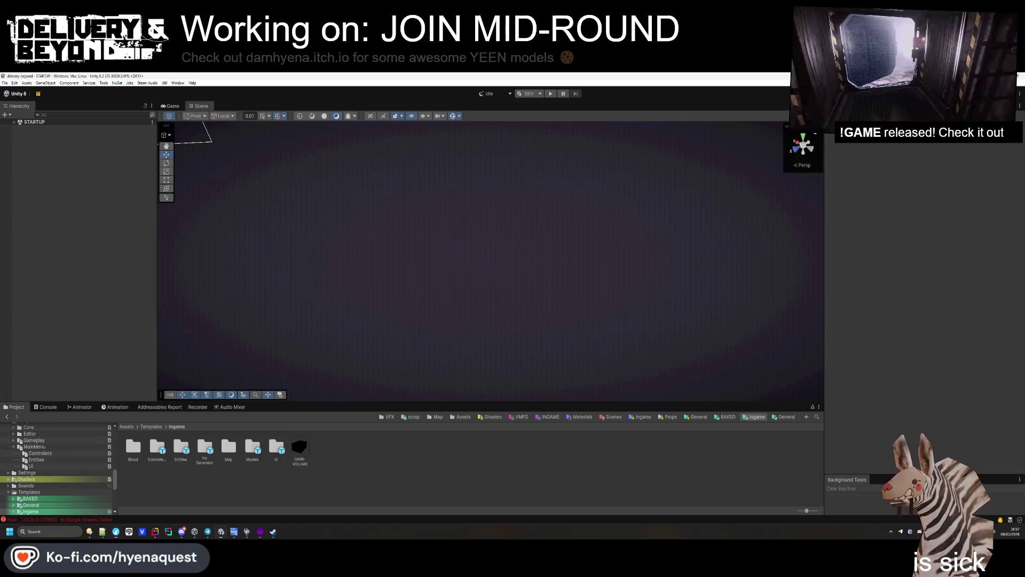
# Step: Run a Crowdin localisation action from the Tools menu
pyautogui.click(119, 83)
pyautogui.moveTo(104, 83)
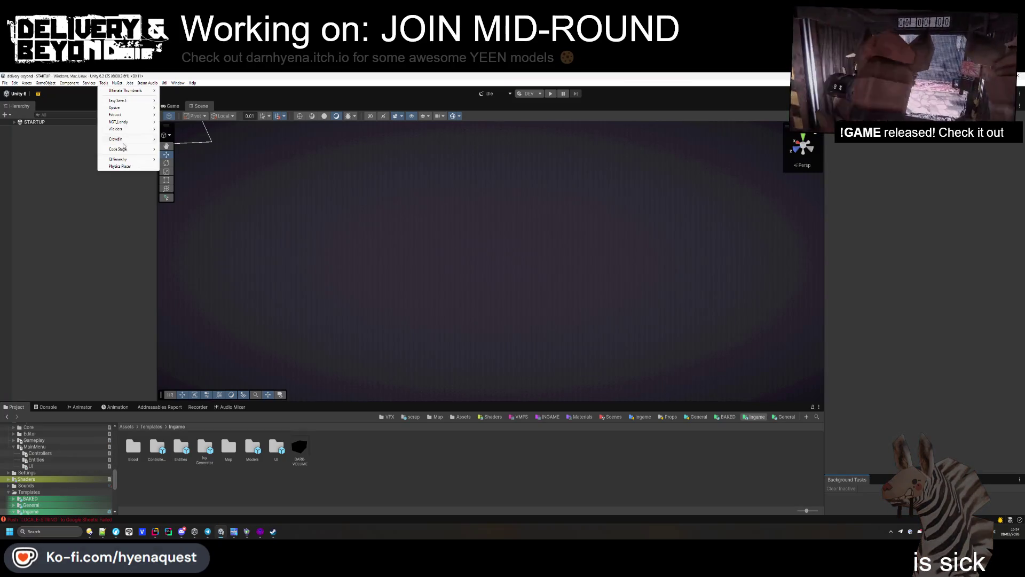
pyautogui.moveTo(136, 140)
pyautogui.click(198, 161)
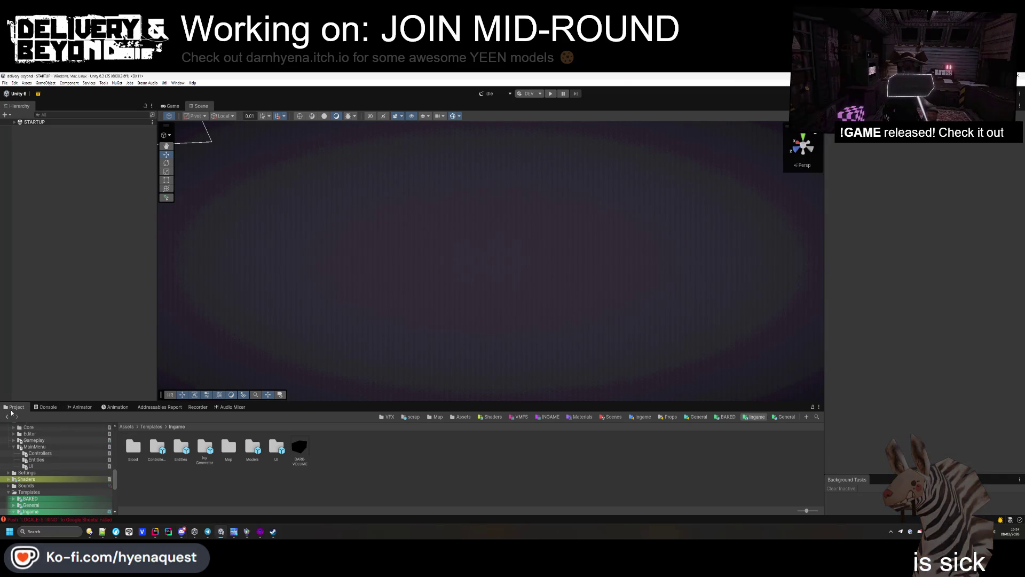
# Step: Clear the LOCALE-STRING errors from the console and open Build Profiles with Linux active
pyautogui.click(34, 409)
pyautogui.click(7, 416)
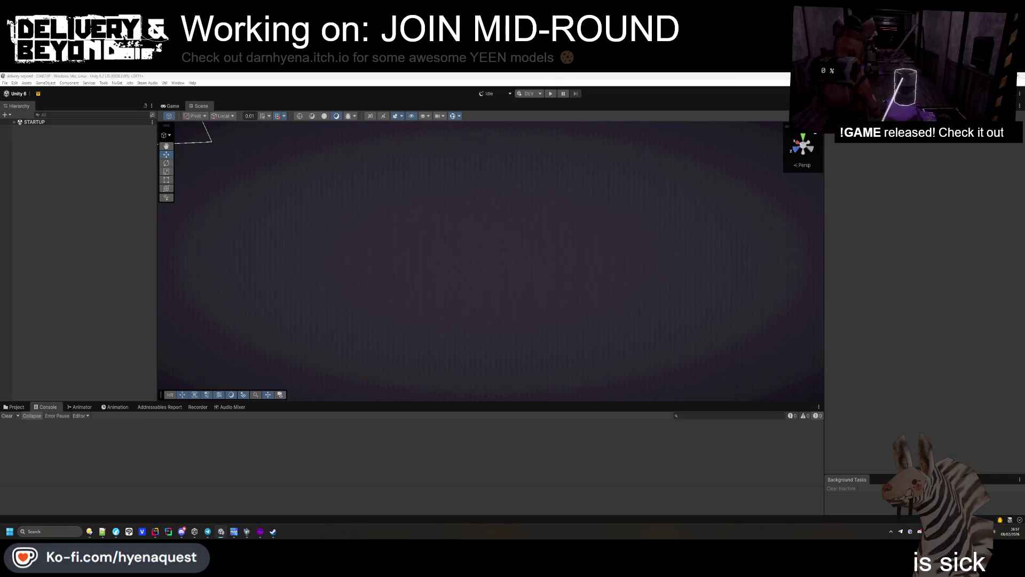
pyautogui.moveTo(403, 266)
pyautogui.mouseDown()
pyautogui.moveTo(298, 217)
pyautogui.moveTo(359, 297)
pyautogui.mouseUp()
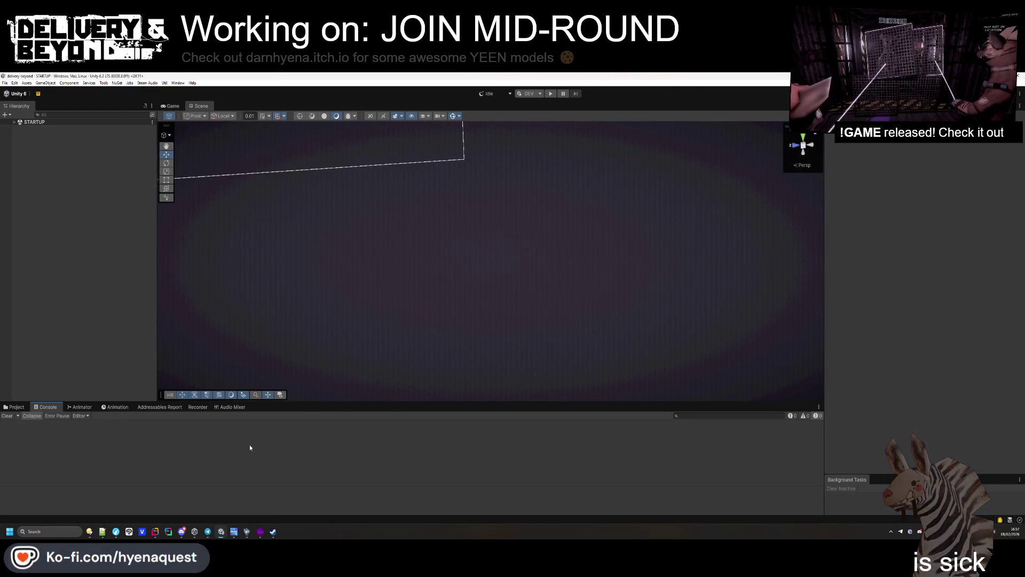
pyautogui.hotkey('ctrl', 'shift', 'b')
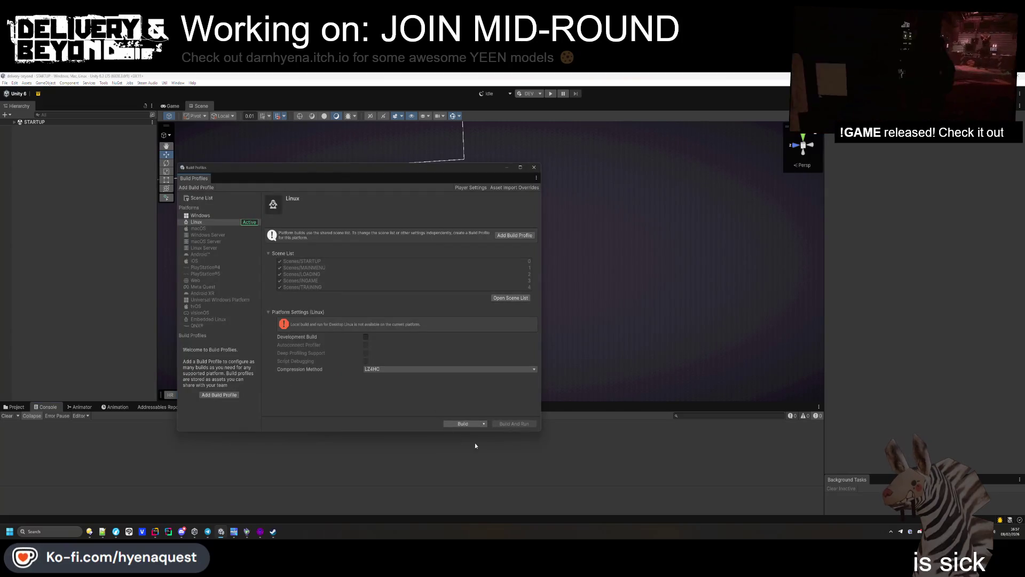
# Step: Start a Clean Build and point the save dialog at the linux build folder
pyautogui.click(482, 424)
pyautogui.click(471, 432)
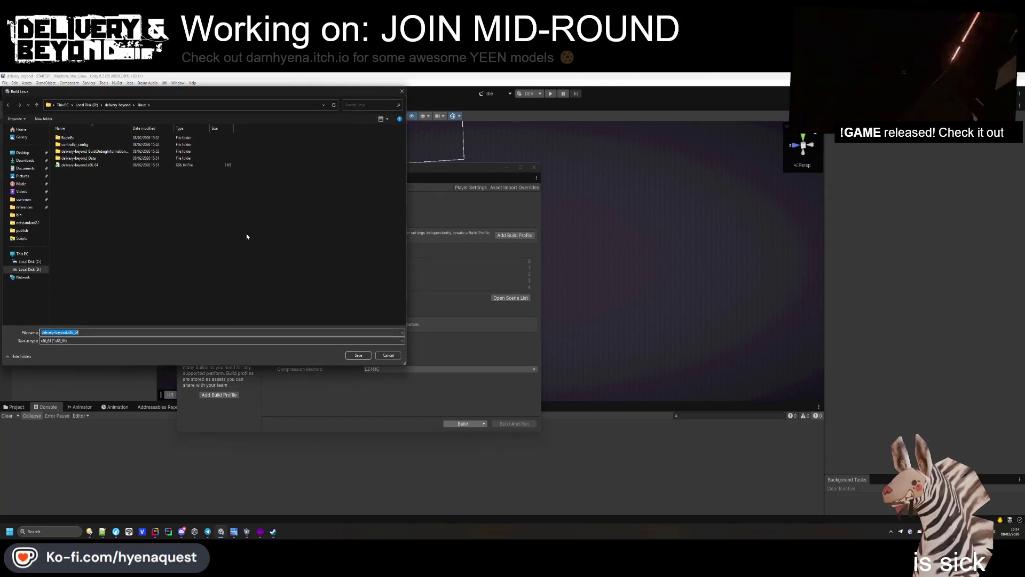
pyautogui.hotkey('alt', 'Up')
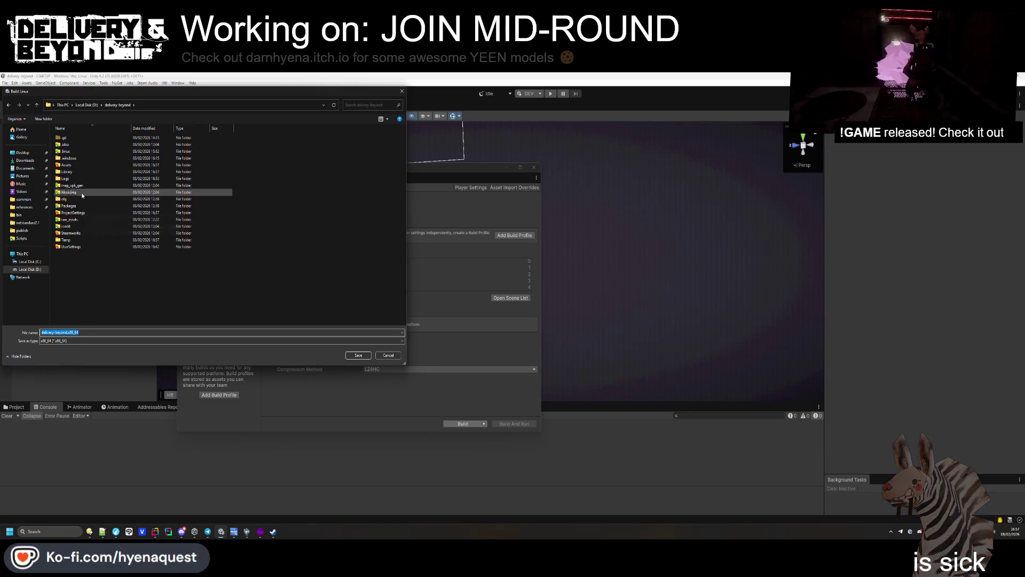
pyautogui.hotkey('alt', 'Left')
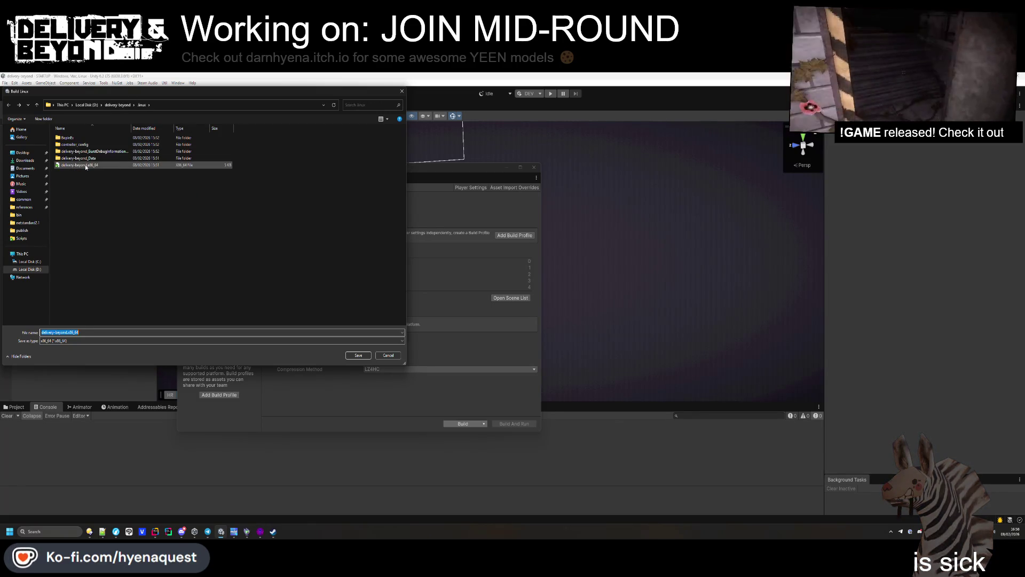
# Step: Delete the old linux build files, keeping only delivery-beyond.x86_64
pyautogui.moveTo(90, 532)
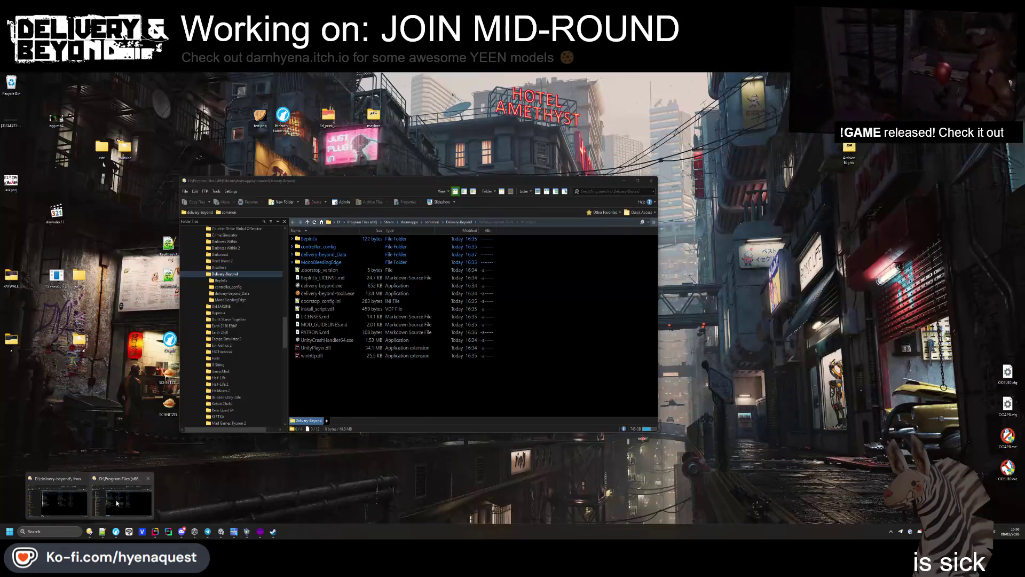
pyautogui.click(90, 494)
pyautogui.moveTo(335, 349); pyautogui.dragTo(328, 219)
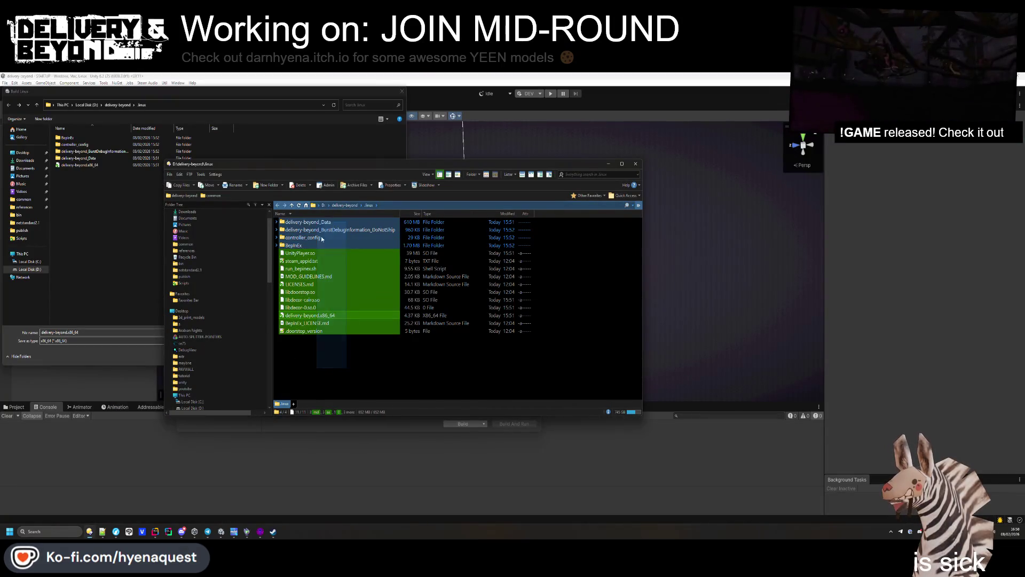
pyautogui.keyDown('ctrl'); pyautogui.click(326, 319); pyautogui.keyUp('ctrl')
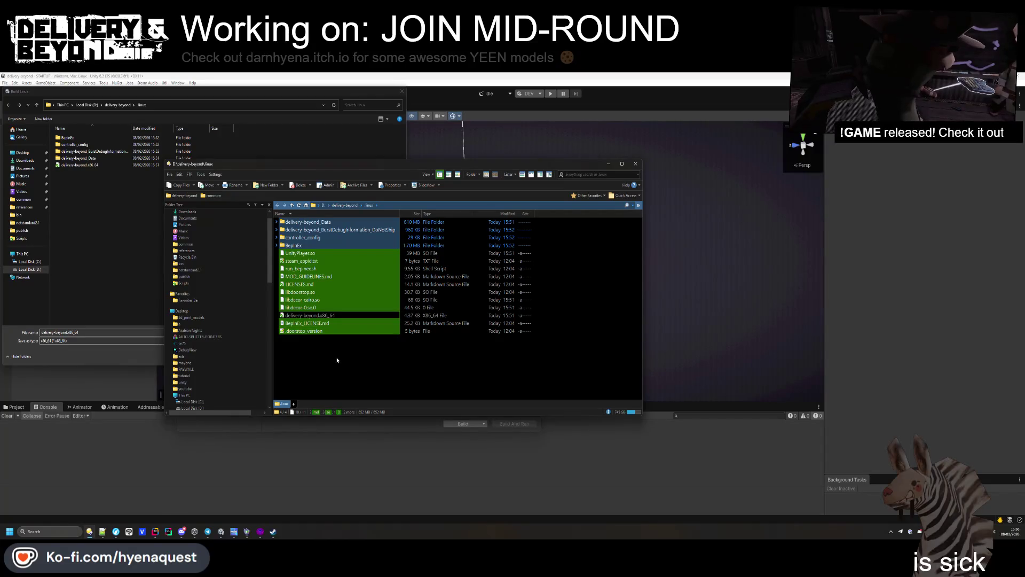
pyautogui.press('Delete')
pyautogui.press('Return')
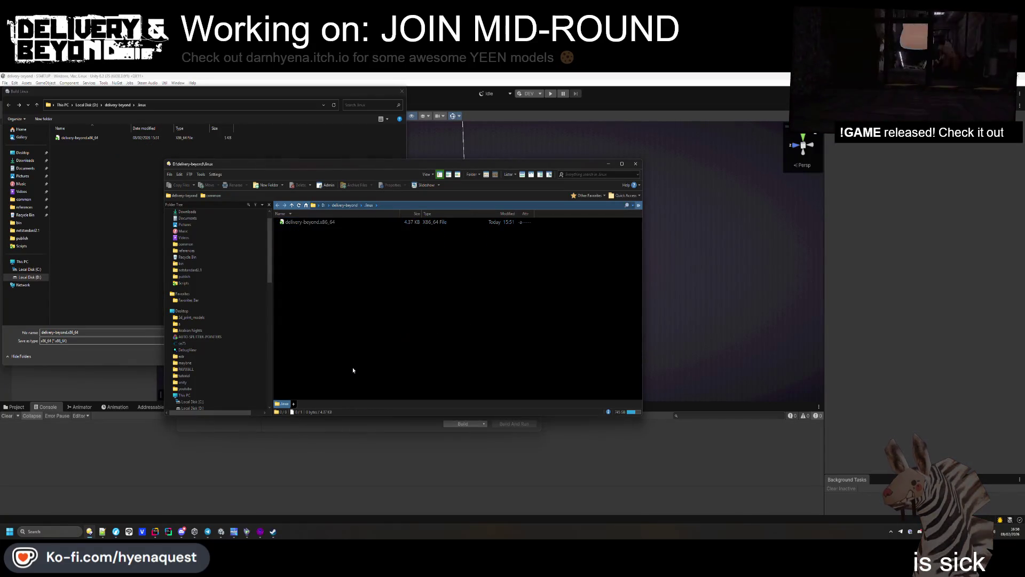
# Step: Save the build as delivery-beyond.x86_64, replacing the existing executable
pyautogui.click(298, 187)
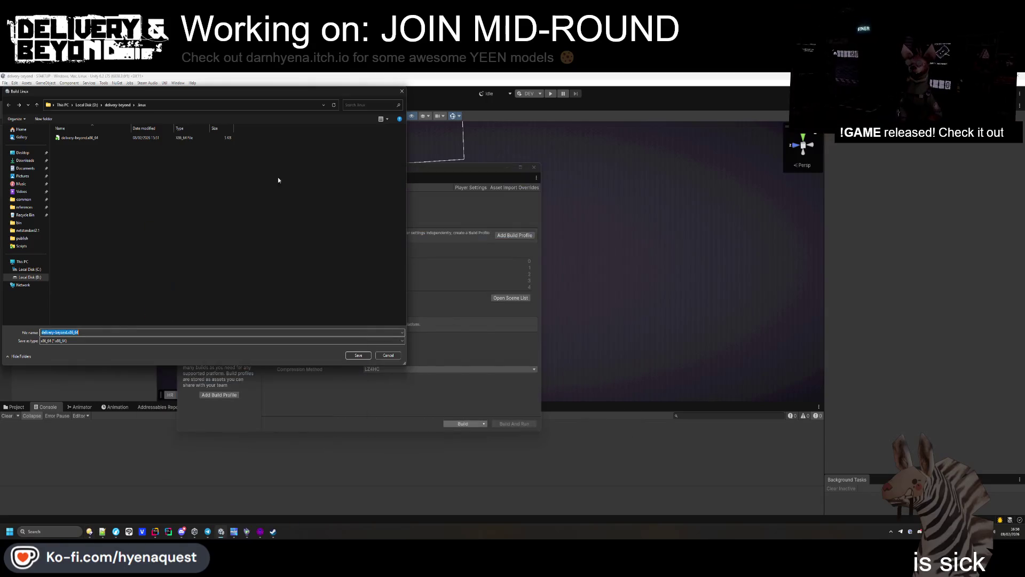
pyautogui.click(358, 356)
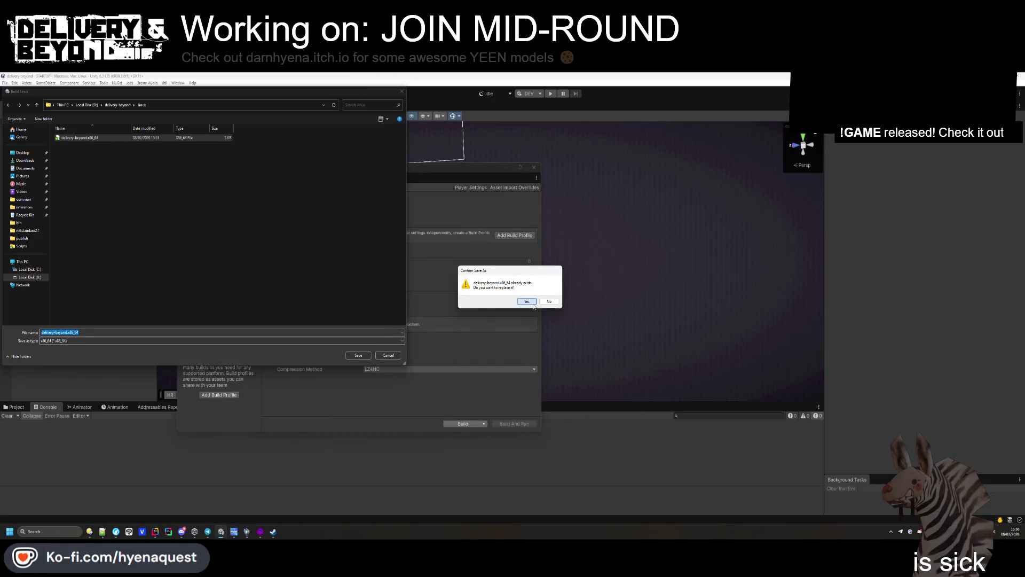
pyautogui.click(532, 302)
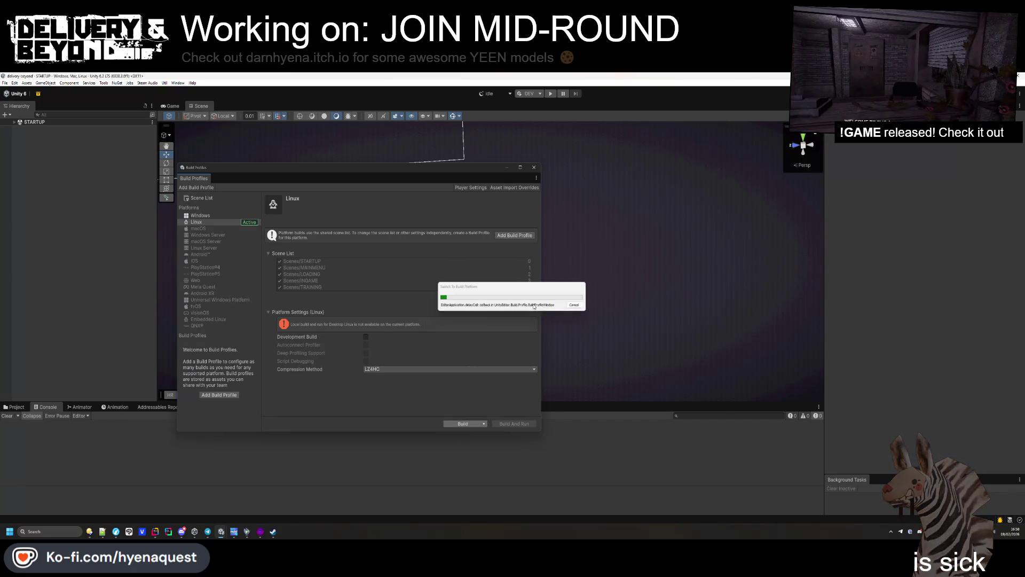
# Step: Open MapController.cs through Search Everywhere
pyautogui.click(155, 531)
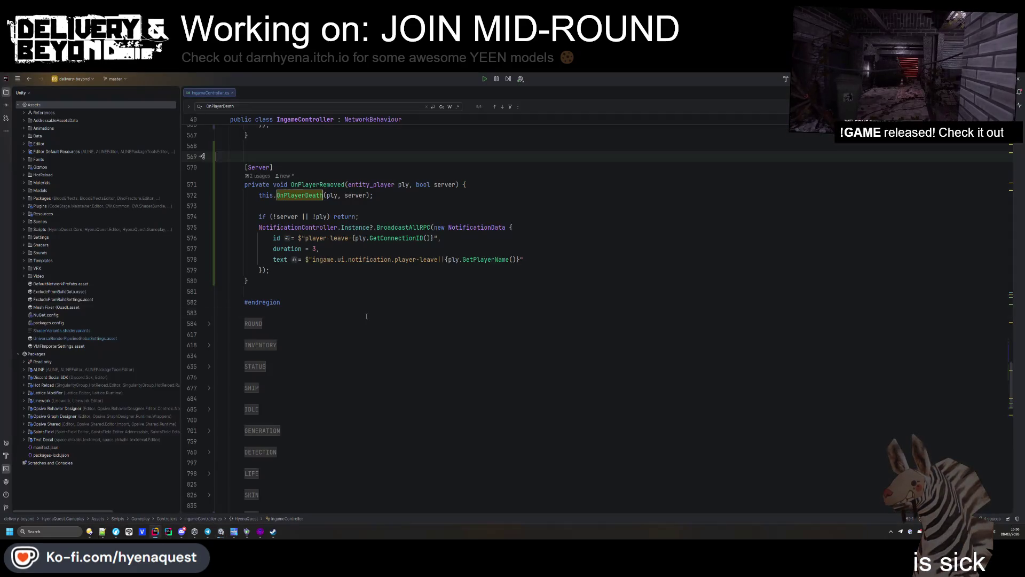
pyautogui.click(369, 280)
pyautogui.hotkey('ctrl', 't')
pyautogui.write('mapcontroll')
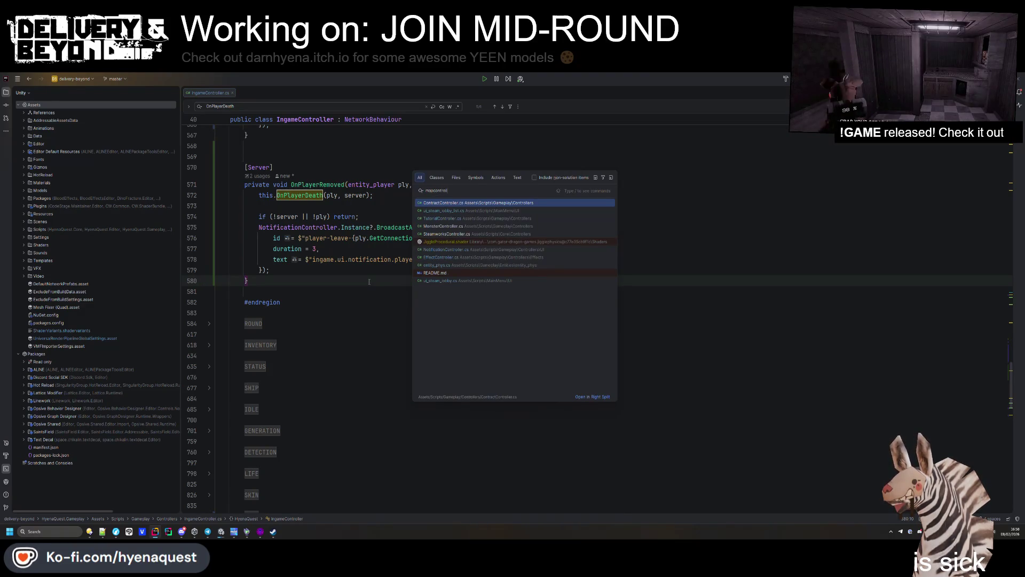
pyautogui.write('er')
pyautogui.press('Return')
pyautogui.scroll(-10, 368, 281)
# Step: Find the _isGenerated check in SetAmbientMusic and delete the late-joiner warning case
pyautogui.hotkey('ctrl', 'f')
pyautogui.write('Josgenerated')
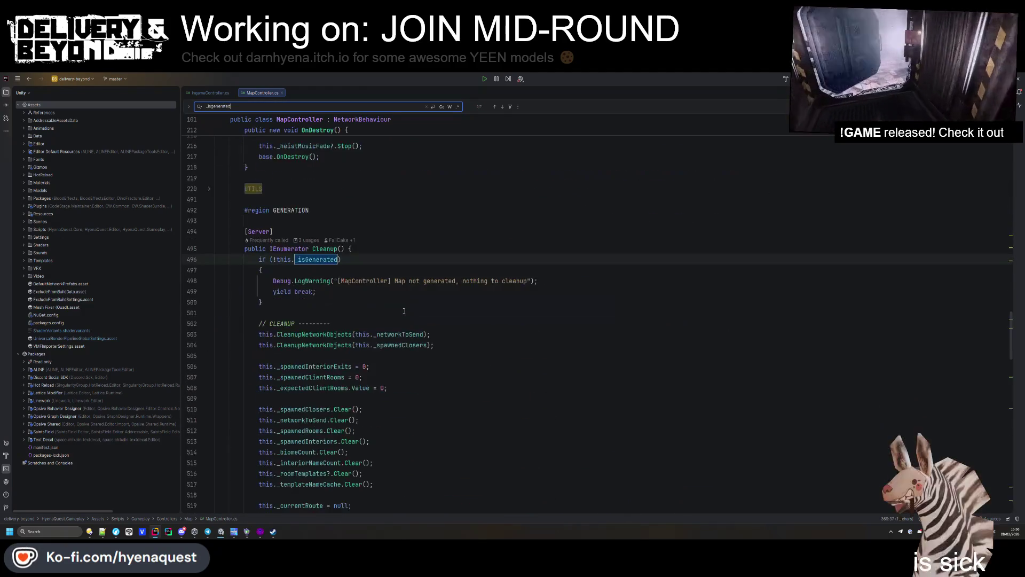
pyautogui.press('Return')
pyautogui.press('Return')
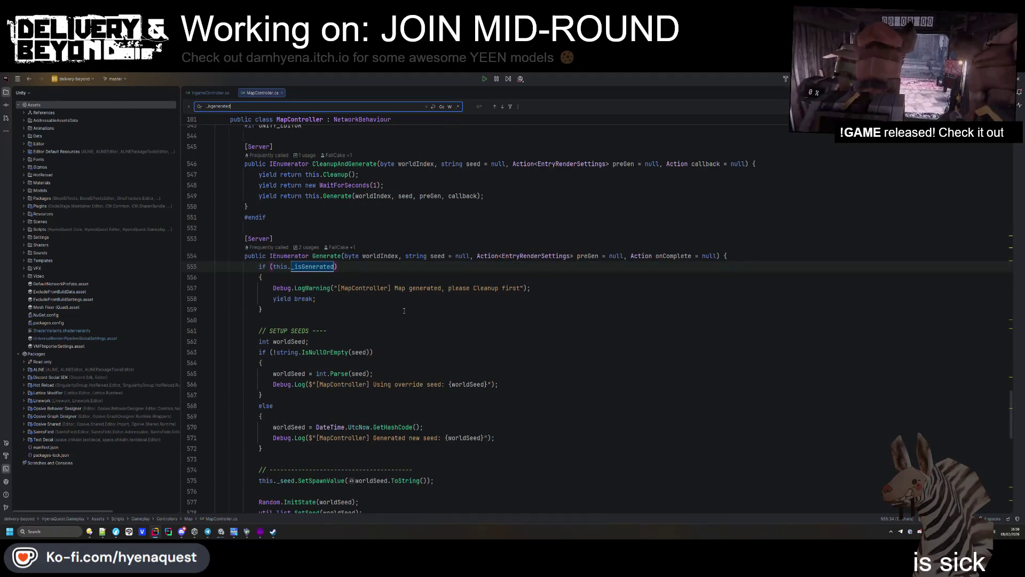
pyautogui.press('Return')
pyautogui.press('Return')
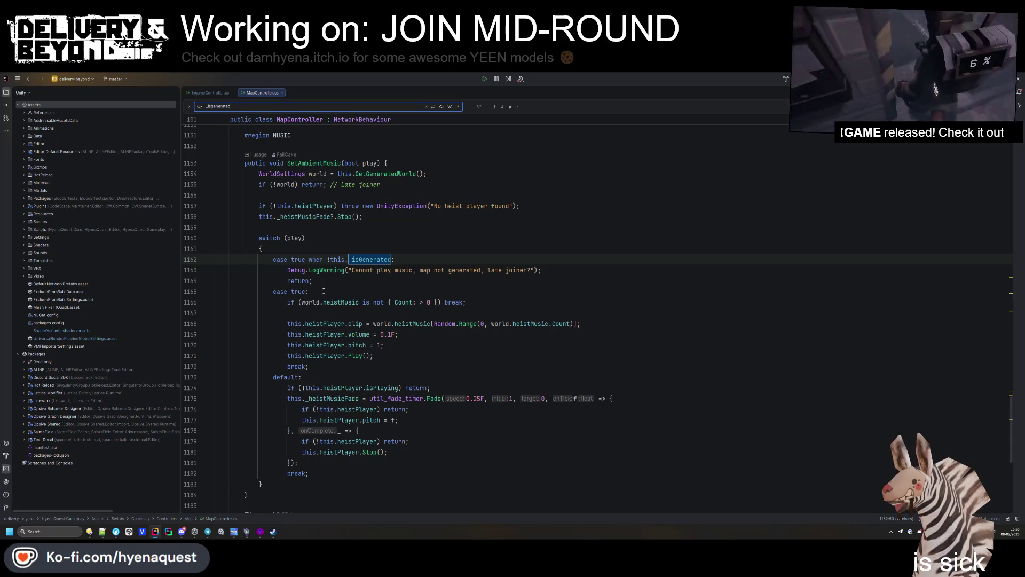
pyautogui.moveTo(314, 281); pyautogui.dragTo(231, 260)
pyautogui.scroll(3, 308, 355)
pyautogui.press('Delete')
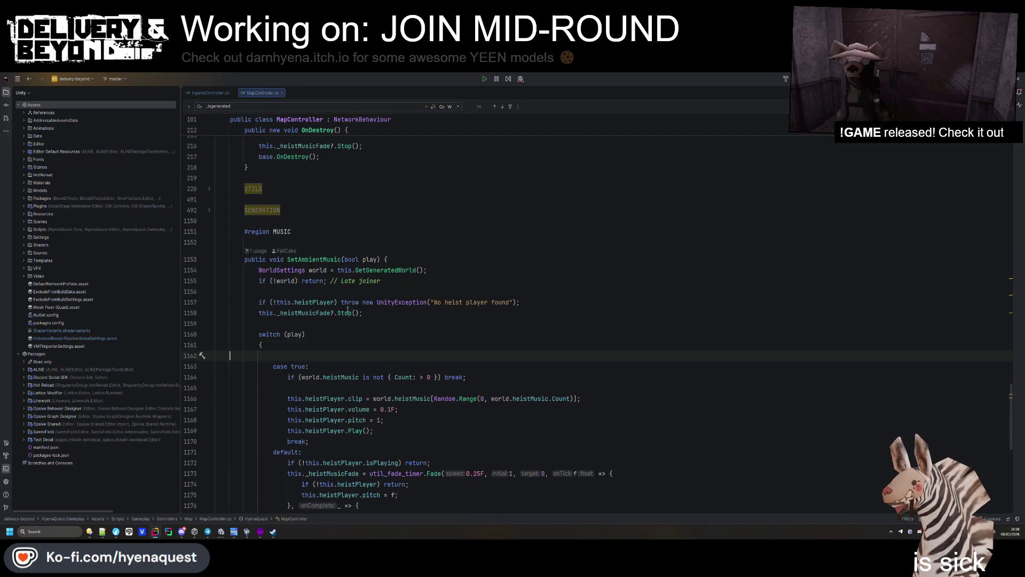
# Step: Return to the SetAmbientMusic header and open a different project from the recent projects
pyautogui.scroll(3, 331, 320)
pyautogui.click(387, 291)
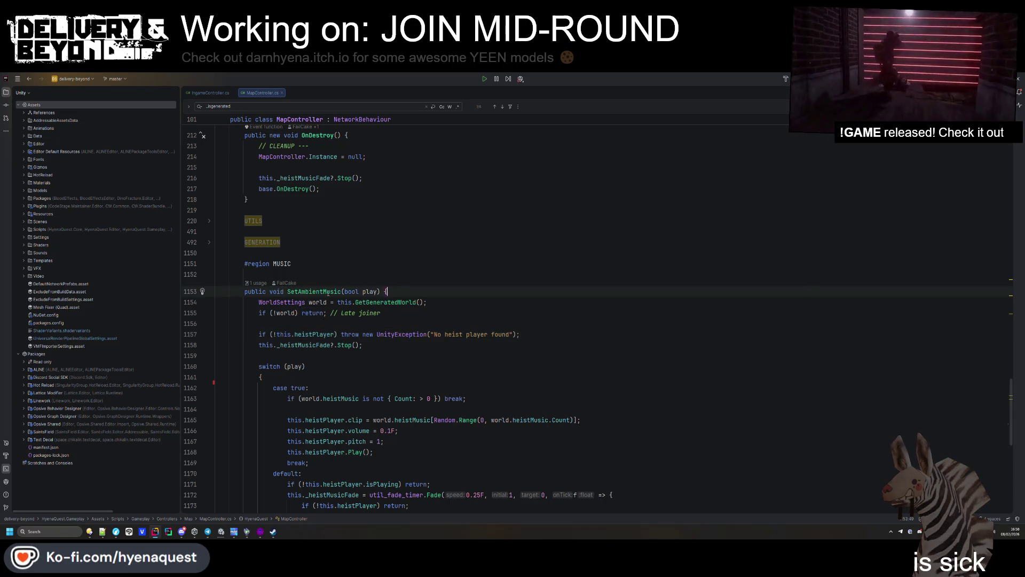
pyautogui.click(320, 324)
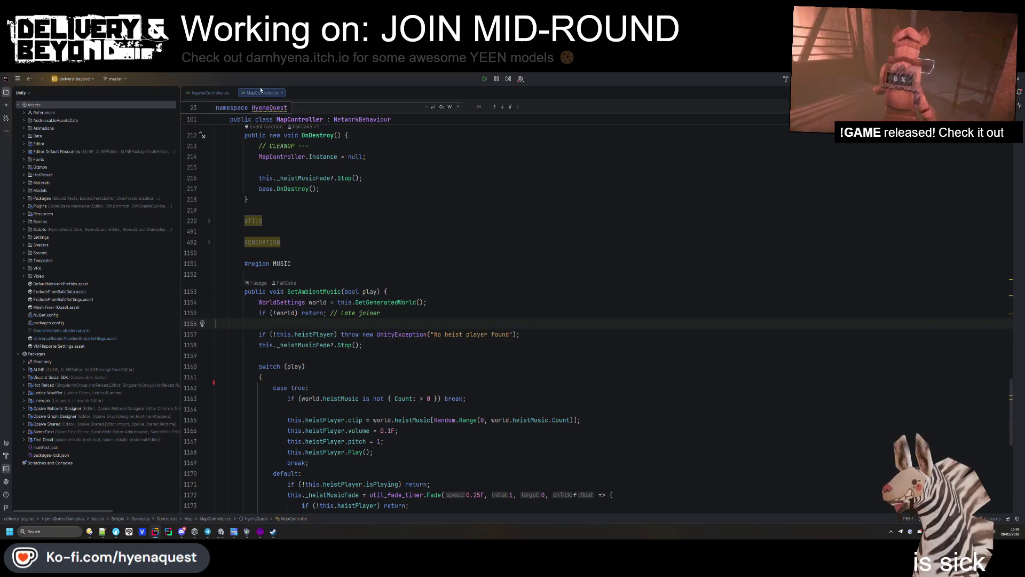
pyautogui.click(90, 79)
pyautogui.click(130, 155)
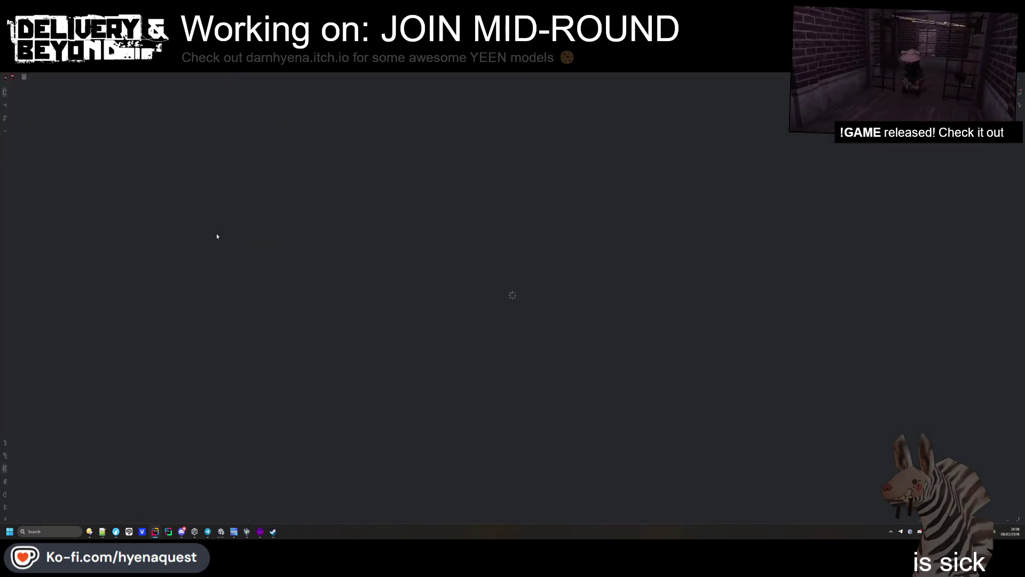
# Step: Close ContractController.cs
pyautogui.scroll(-20, 299, 305)
pyautogui.scroll(-10, 303, 269)
pyautogui.click(302, 260)
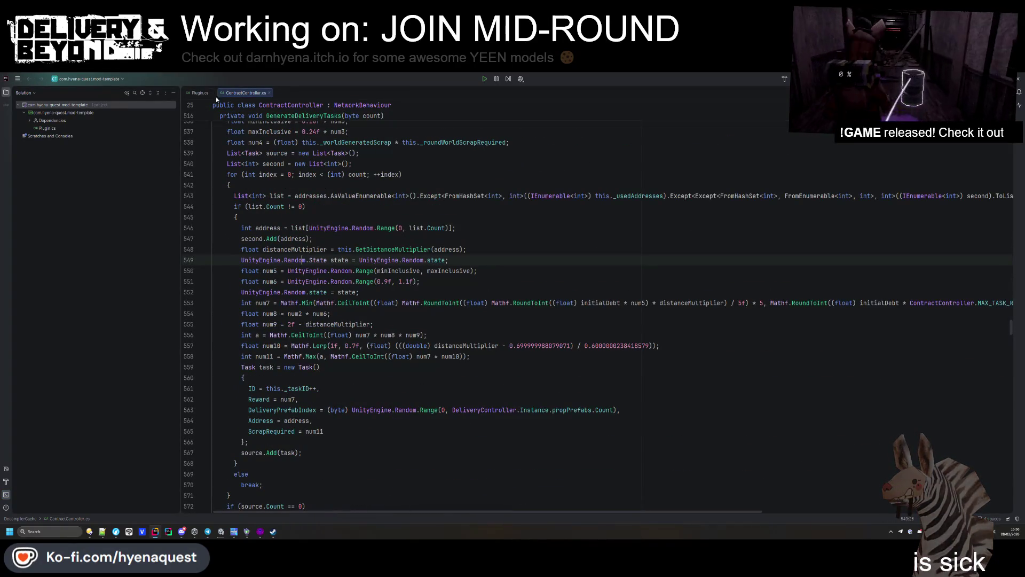
pyautogui.middleClick(218, 99)
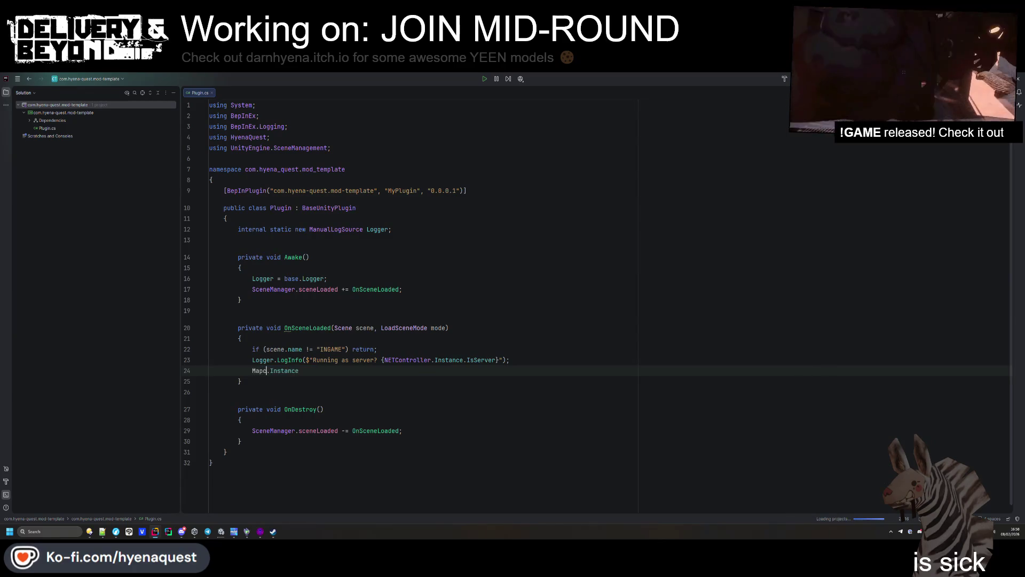
# Step: Complete line 24 in Plugin.cs as MapController with the correct capitalisation
pyautogui.write('ontroller')
pyautogui.click(297, 380)
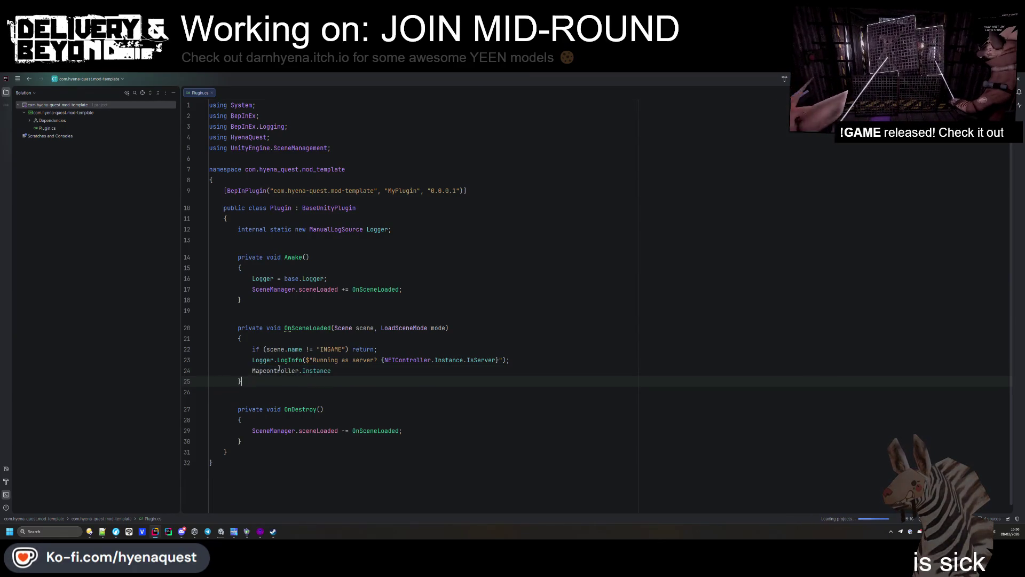
pyautogui.click(270, 370)
pyautogui.press('Delete')
pyautogui.write('C')
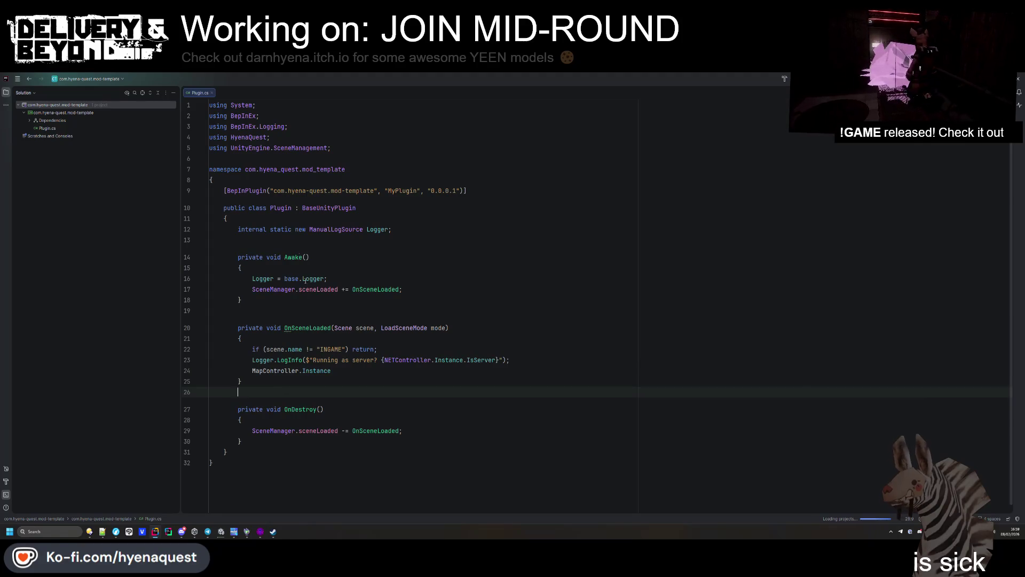
# Step: Compare against delivery-beyond's MapController.cs, placing the caret on SetAmbientMusic
pyautogui.hotkey('alt', 'Tab')
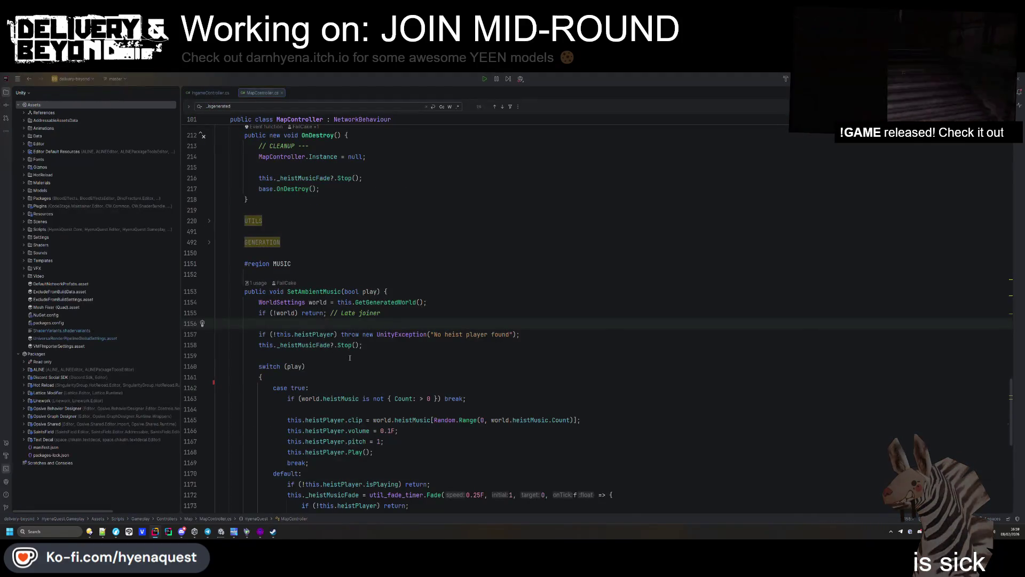
pyautogui.hotkey('alt', 'Tab')
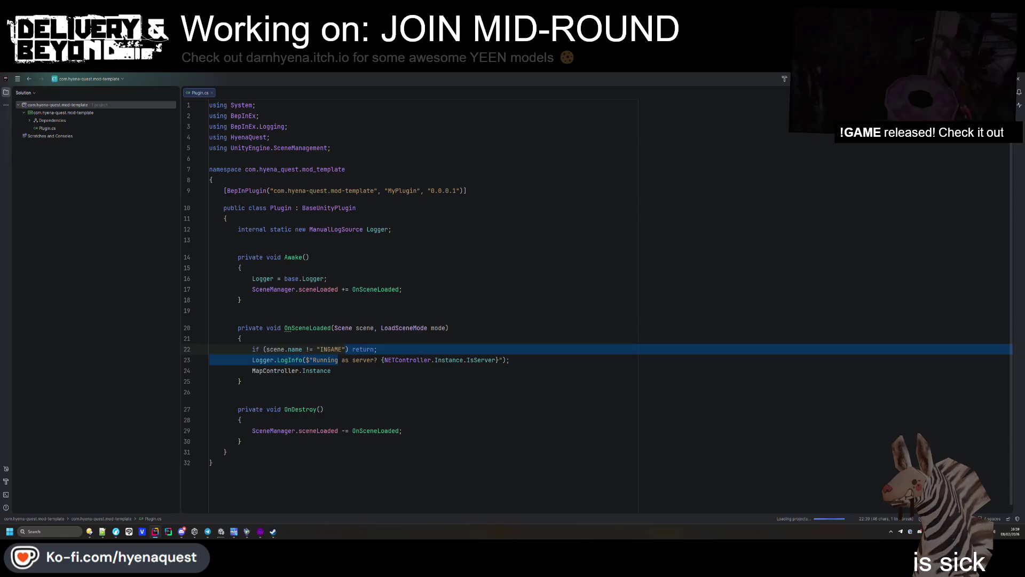
pyautogui.hotkey('alt', 'Tab')
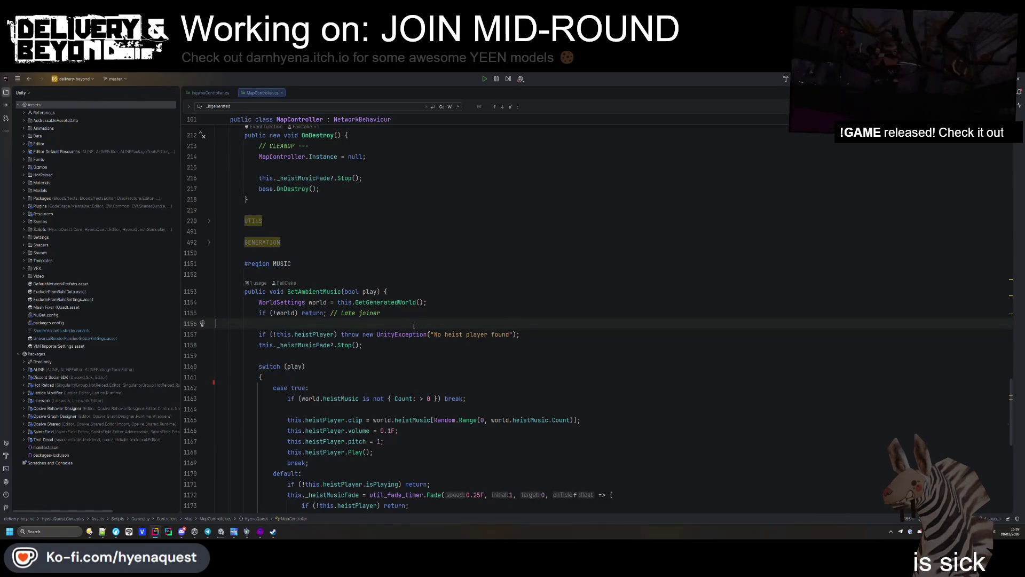
pyautogui.scroll(-3, 413, 326)
pyautogui.click(340, 195)
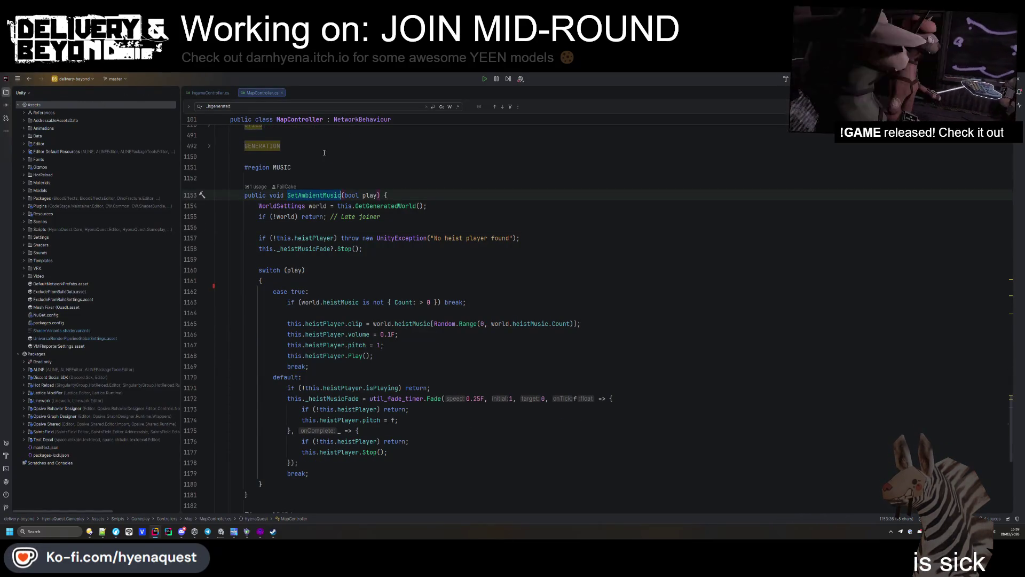
pyautogui.hotkey('alt', 'Tab')
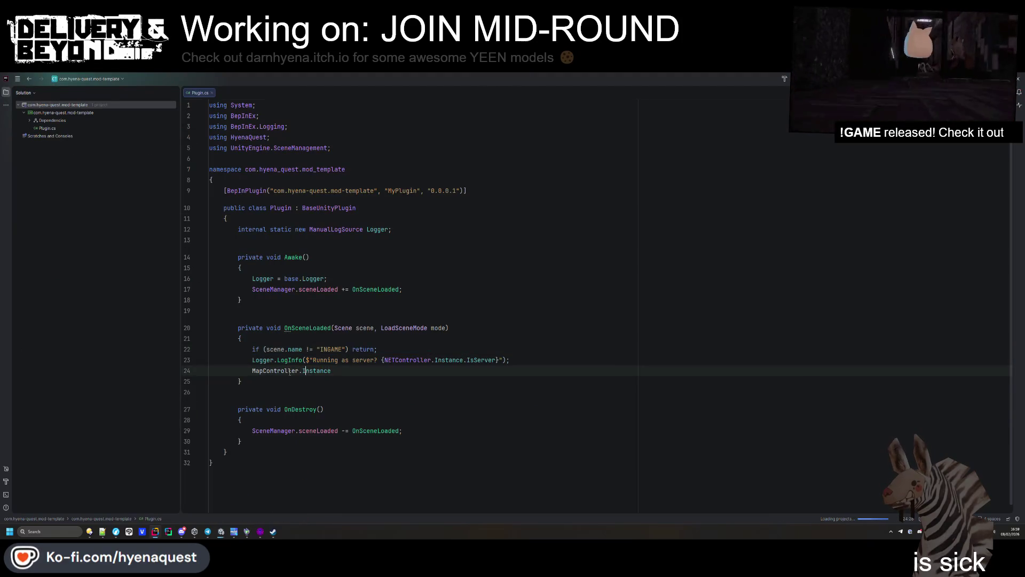
# Step: Reduce line 24's MapController.Instance to a partial 'M' and bring up the recent solutions list
pyautogui.doubleClick(289, 372)
pyautogui.hotkey('ctrl', 'w')
pyautogui.write('Ma')
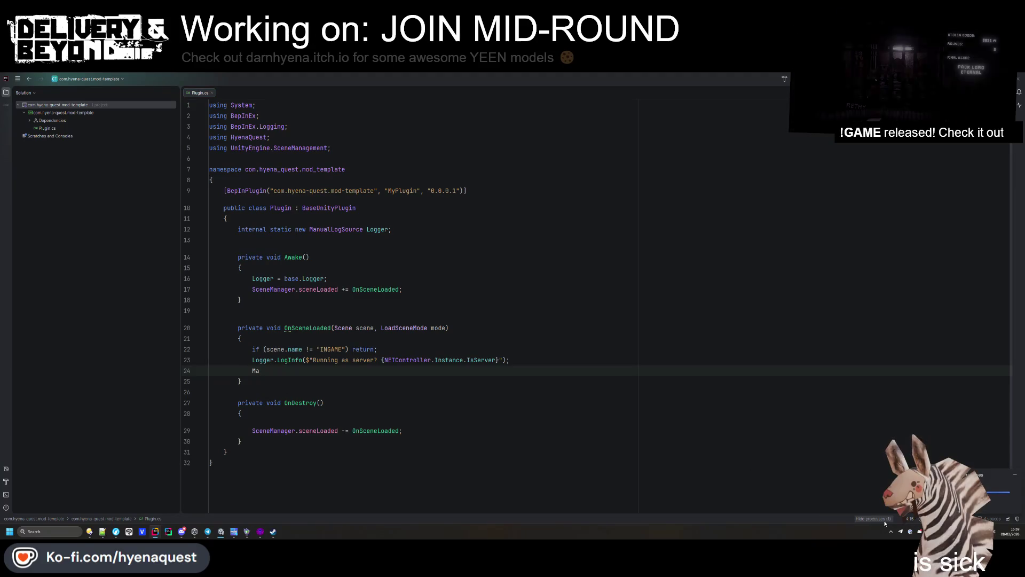
pyautogui.moveTo(324, 403); pyautogui.dragTo(238, 392)
pyautogui.hotkey('alt', 'Tab')
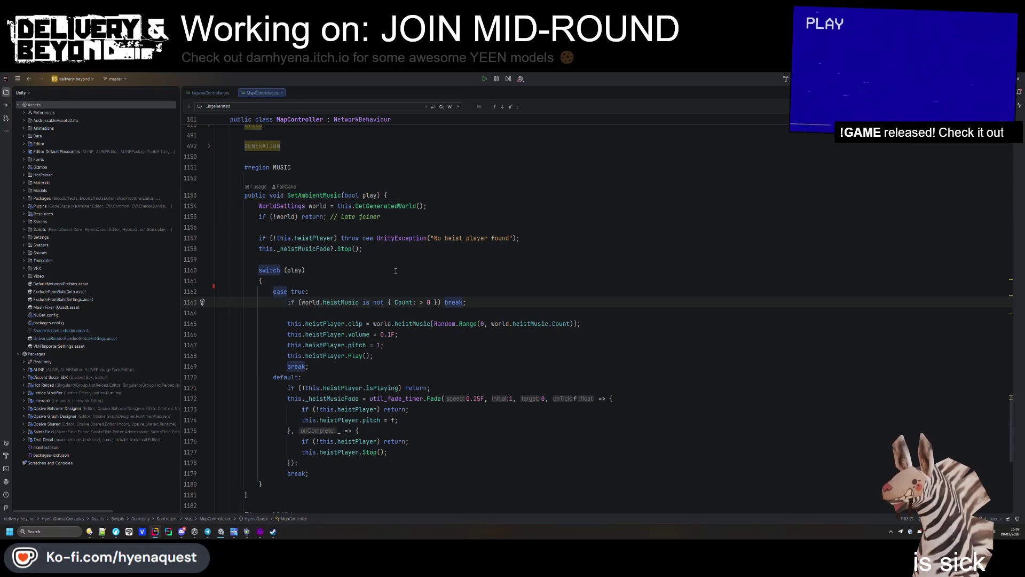
pyautogui.click(74, 79)
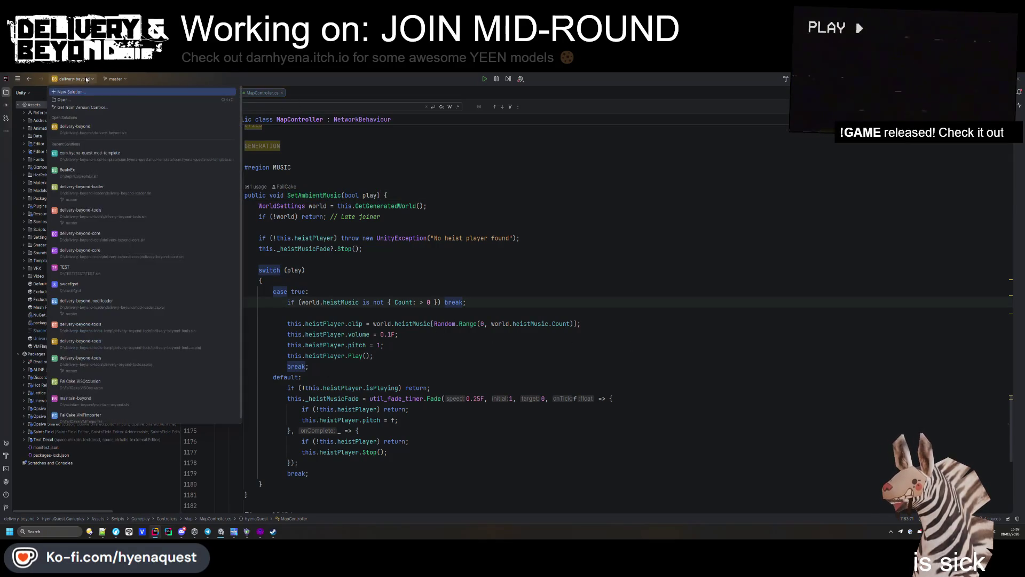
# Step: Switch to com.hyena-quest.mod-template and complete line 24 to MapController.Instance via autocompletion
pyautogui.click(91, 159)
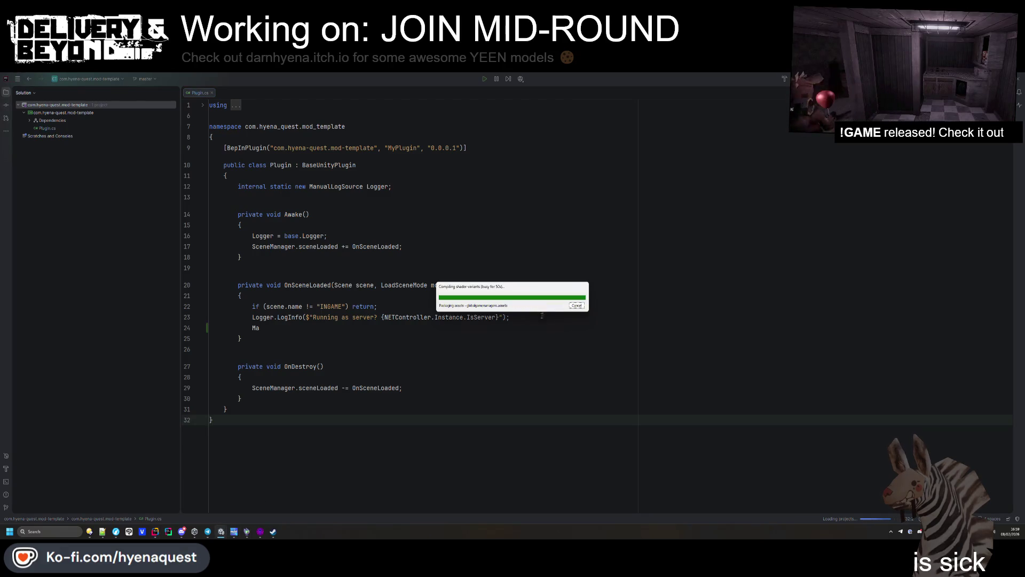
pyautogui.click(295, 328)
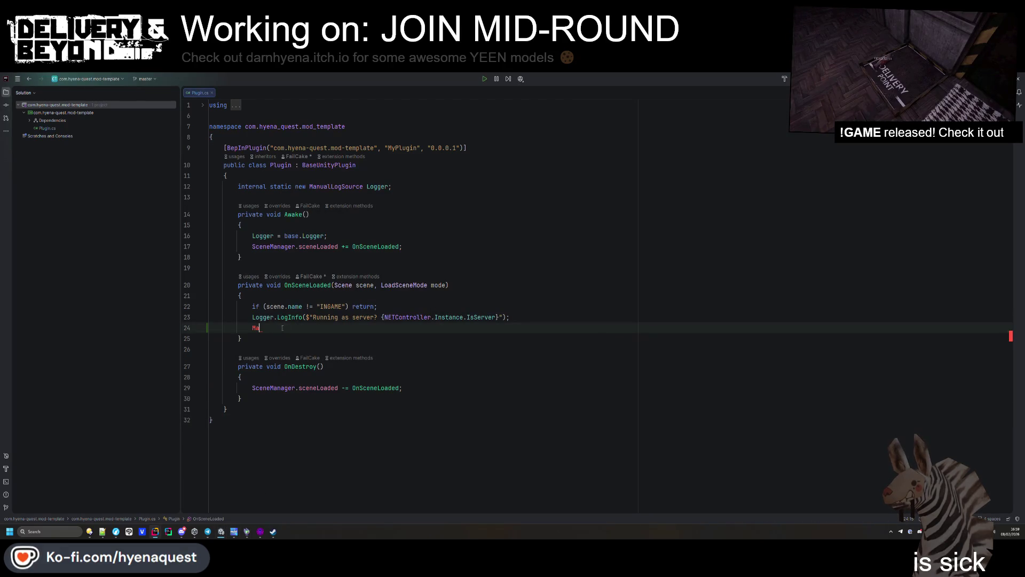
pyautogui.press('BackSpace')
pyautogui.press('BackSpace')
pyautogui.write('mapcon')
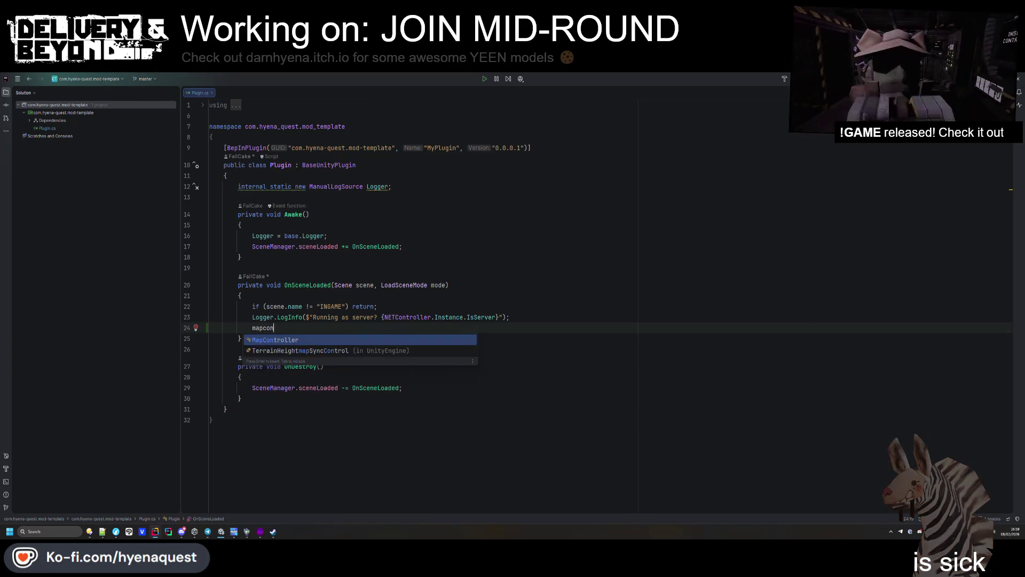
pyautogui.press('Return')
pyautogui.write('.i')
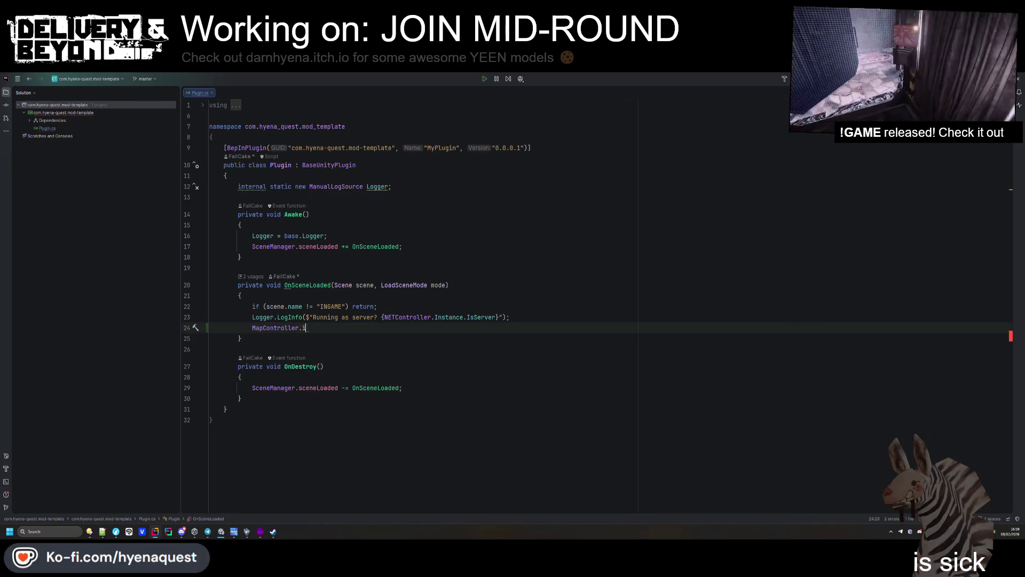
pyautogui.write('nsta')
pyautogui.press('Return')
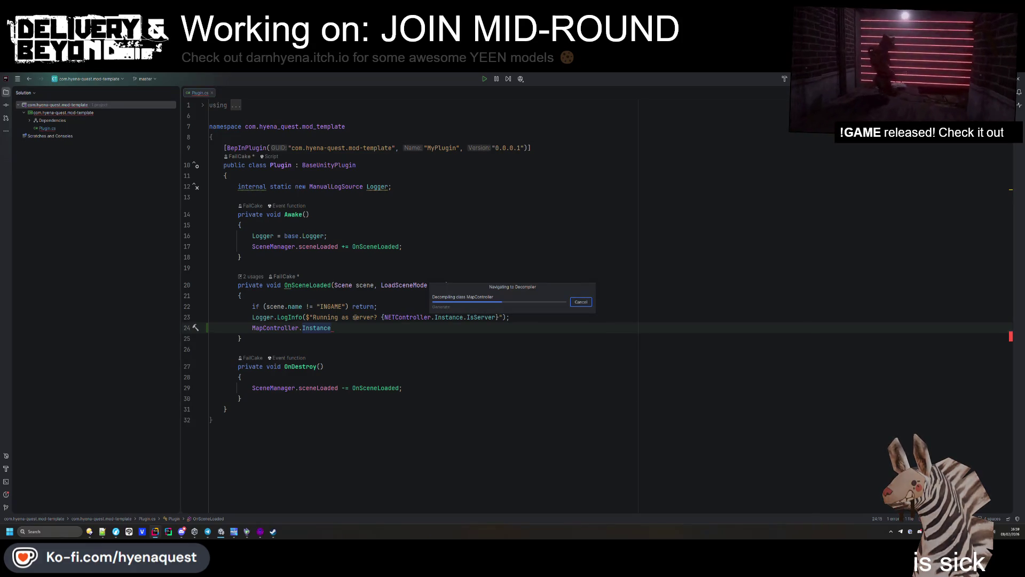
# Step: Search for SetAmbientMusic in the decompiled MapController, then in delivery-beyond's MapController.cs
pyautogui.hotkey('ctrl', 'f')
pyautogui.hotkey('ctrl', 'v')
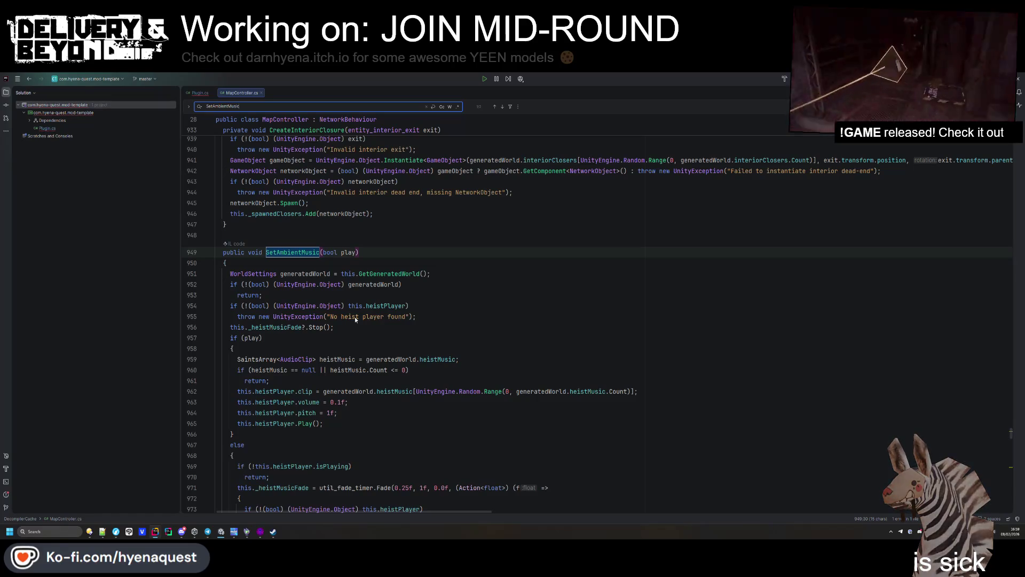
pyautogui.press('Return')
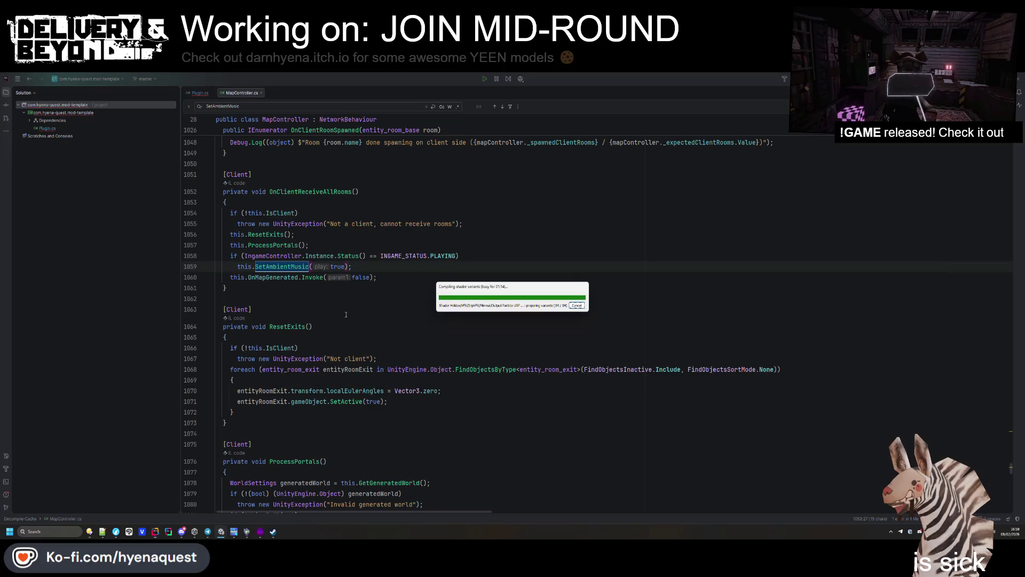
pyautogui.hotkey('alt', 'Tab')
pyautogui.hotkey('ctrl', 'f')
pyautogui.hotkey('ctrl', 'v')
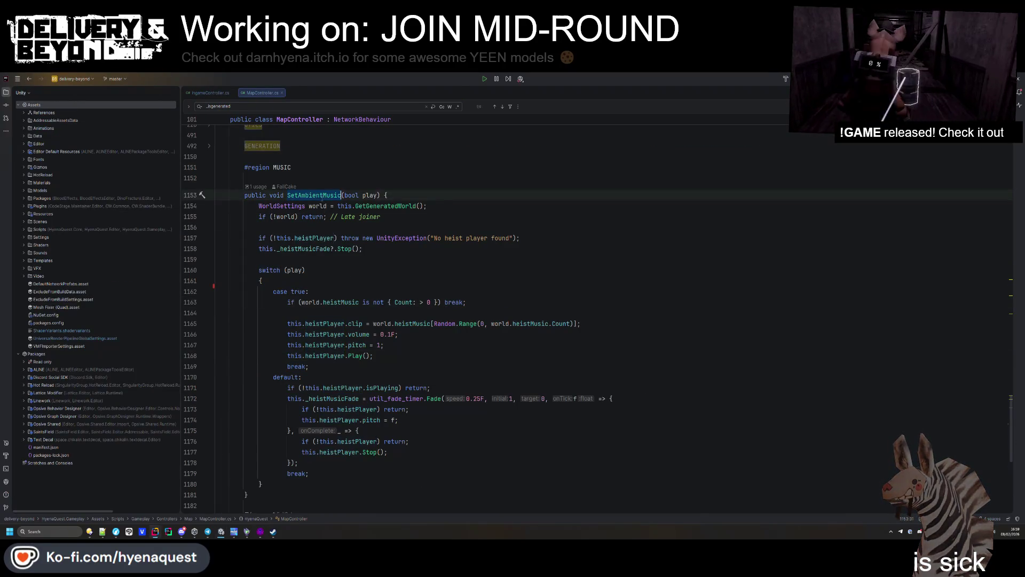
pyautogui.scroll(3, 331, 240)
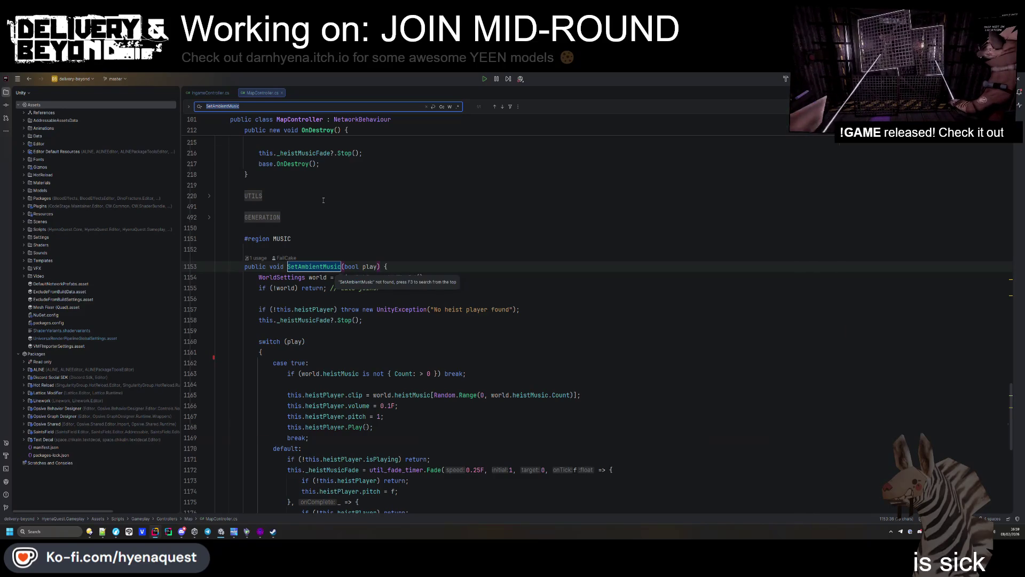
pyautogui.hotkey('ctrl', 'shift', 'f')
pyautogui.scroll(1, 389, 315)
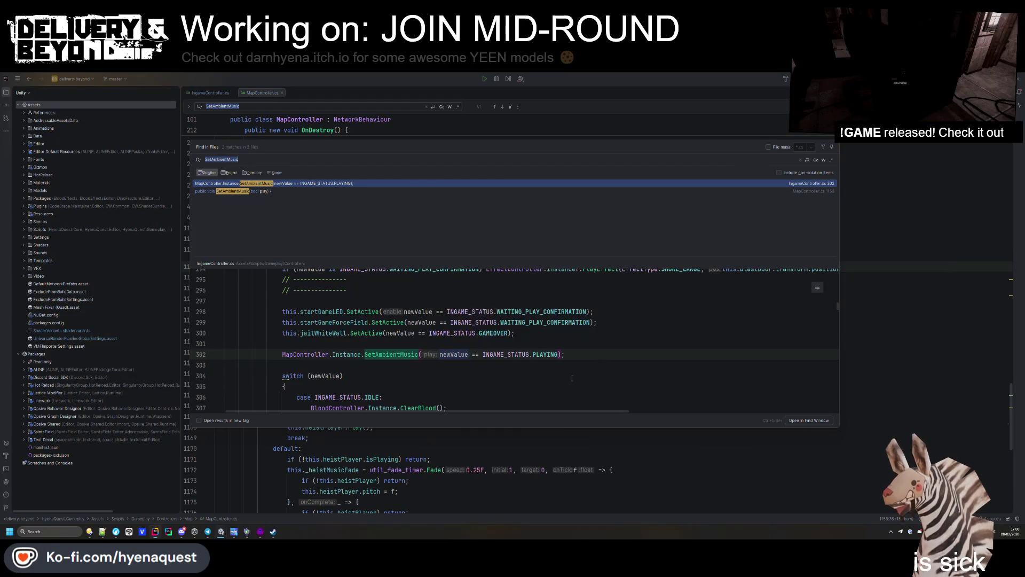
pyautogui.click(579, 361)
pyautogui.hotkey('alt', 'Tab')
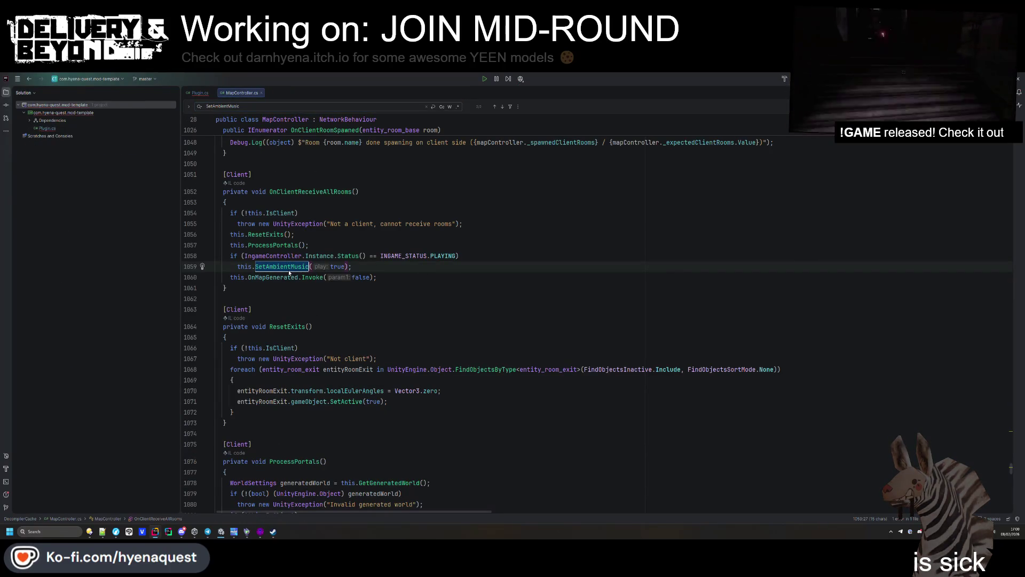
pyautogui.press('Up')
pyautogui.press('Up')
pyautogui.press('Up')
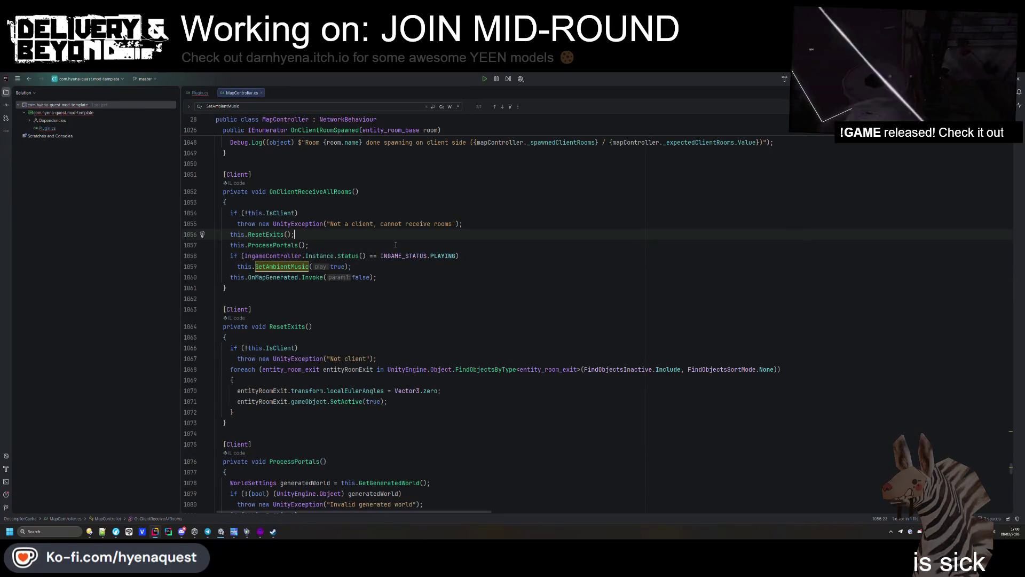
pyautogui.hotkey('alt', 'Tab')
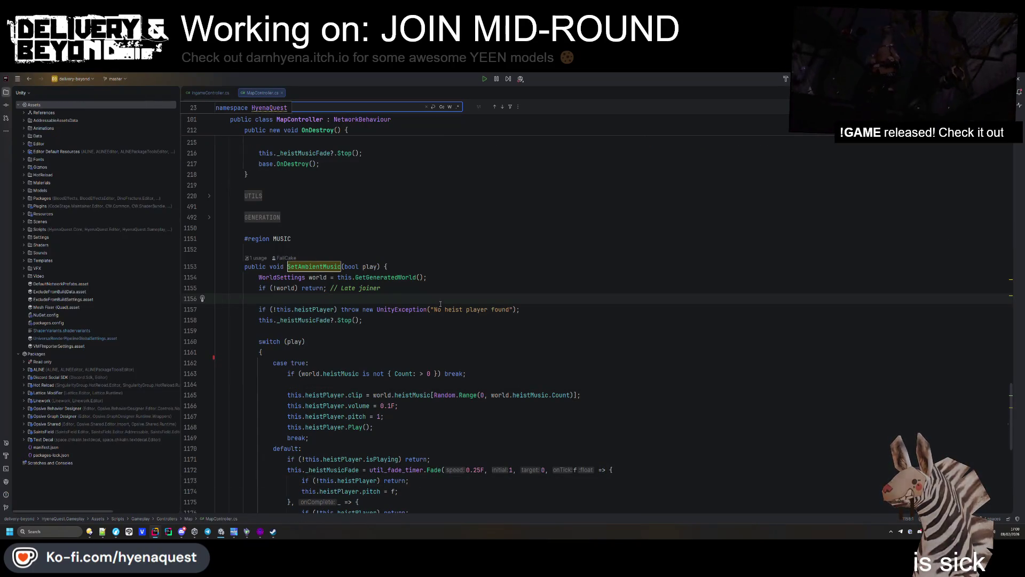
# Step: Add a one-line PLAYING check calling SetAmbientMusic(true) after ProcessPortals in OnClientReceiveAllRooms
pyautogui.write('onclientre')
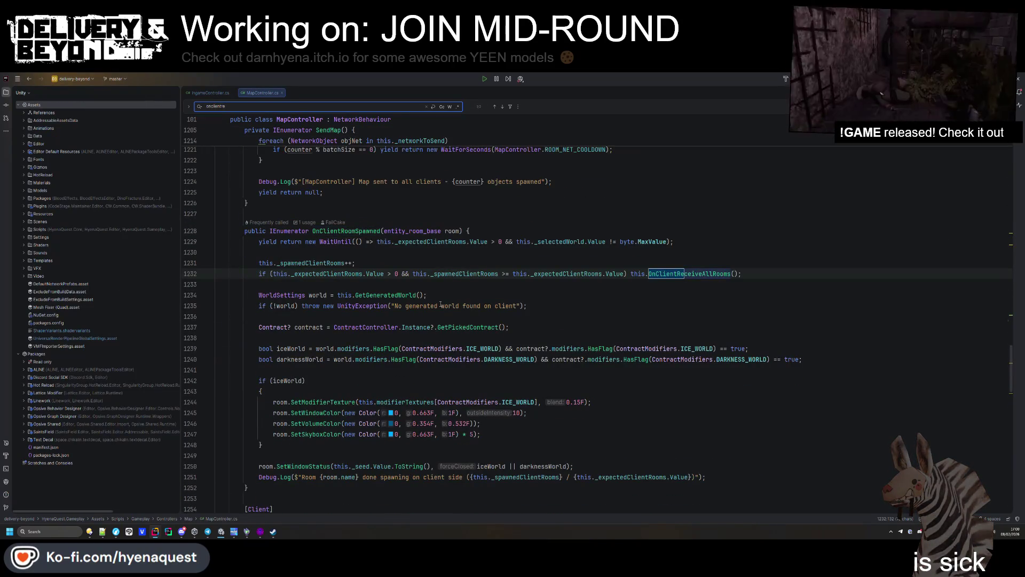
pyautogui.press('Return')
pyautogui.click(351, 320)
pyautogui.write('if (IngameController.Instance.Status() == INGAME_STATUS.PLAYING)     this.SetAmbientMusic(true);')
pyautogui.moveTo(388, 338); pyautogui.dragTo(528, 319)
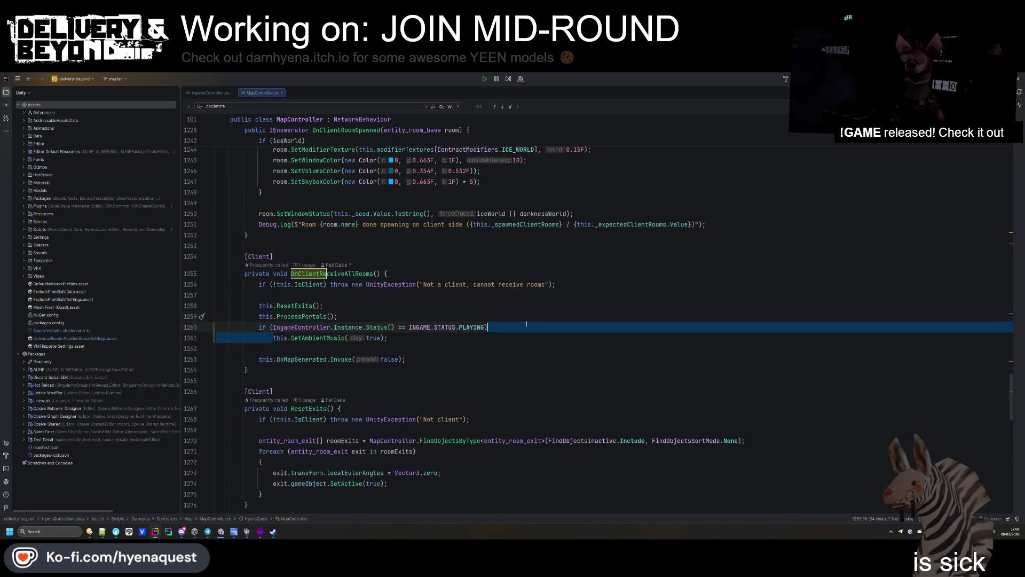
pyautogui.hotkey('ctrl', 'shift', 'j')
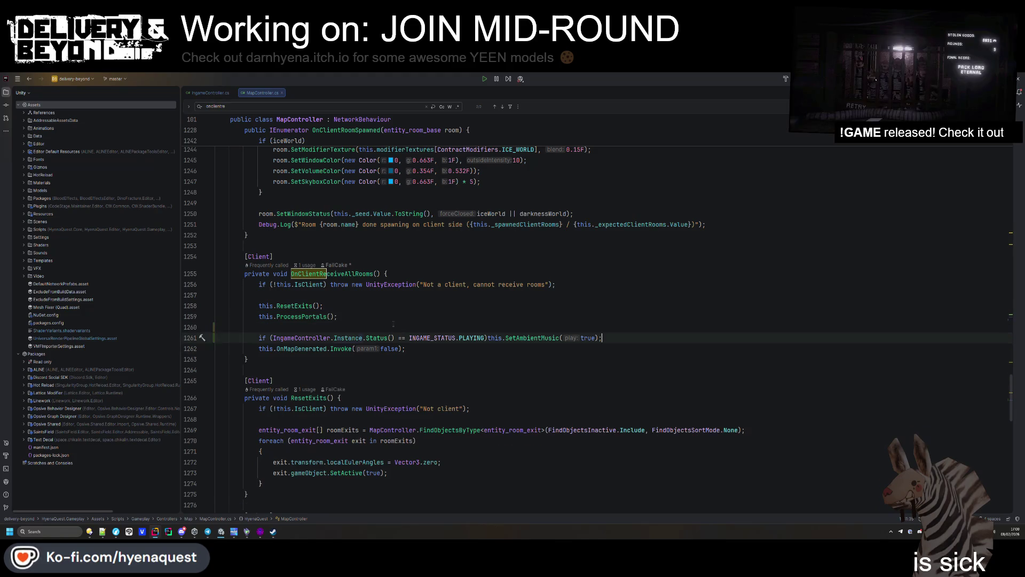
# Step: Review OnClientReceiveAllRooms in the decompiled MapController, then return to the game project
pyautogui.hotkey('alt', 'Tab')
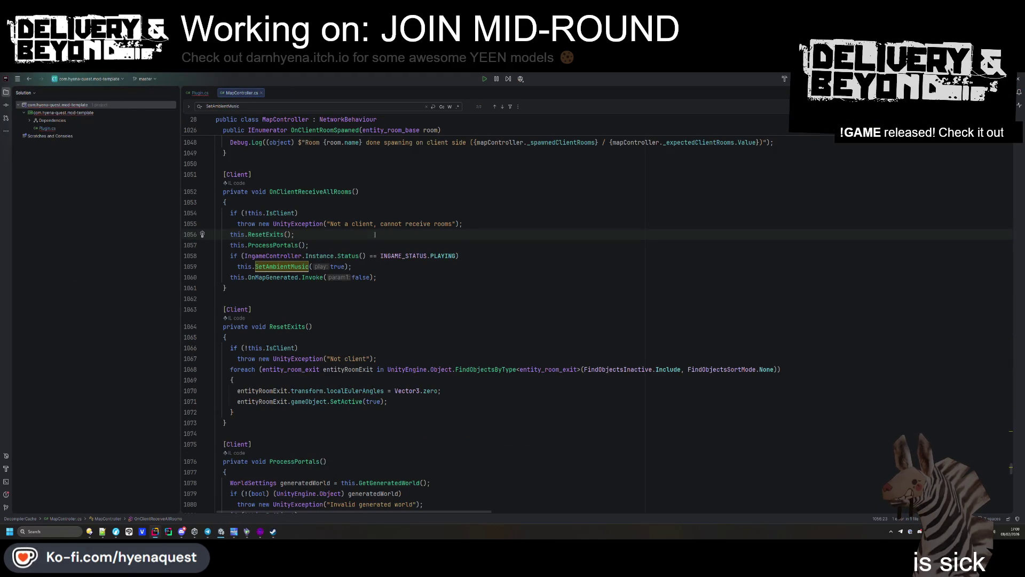
pyautogui.click(351, 191)
pyautogui.scroll(9, 367, 350)
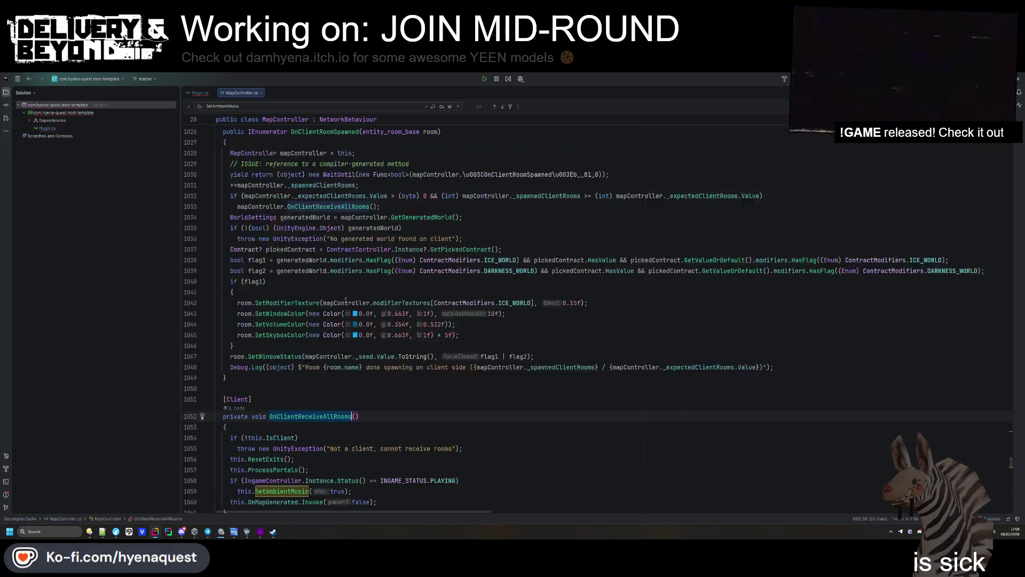
pyautogui.scroll(1, 301, 213)
pyautogui.hotkey('alt', 'Tab')
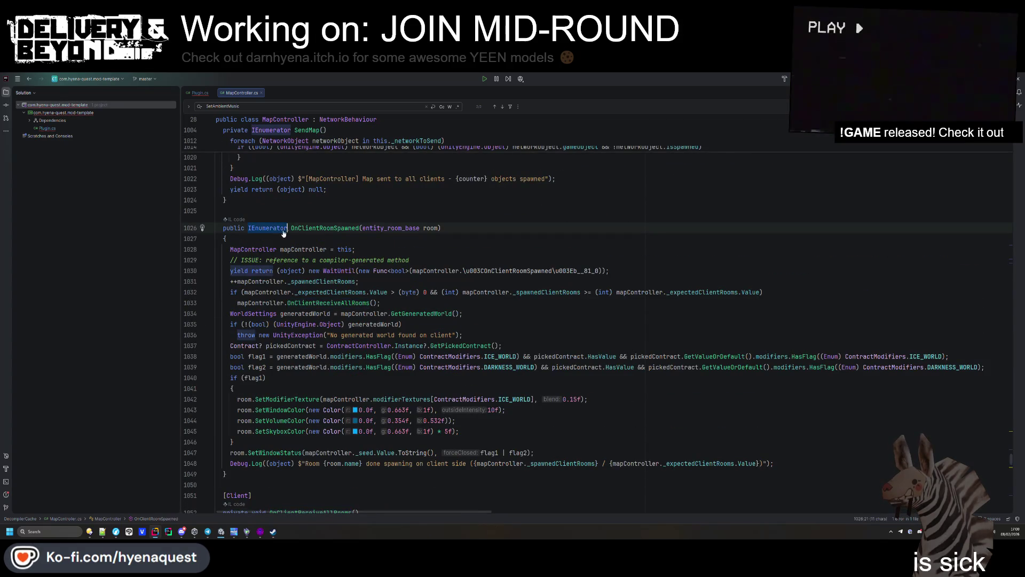
# Step: Inspect the decompiled compiler-generated OnClientRoomSpawned and the _spawnedClientRooms field
pyautogui.scroll(10, 302, 358)
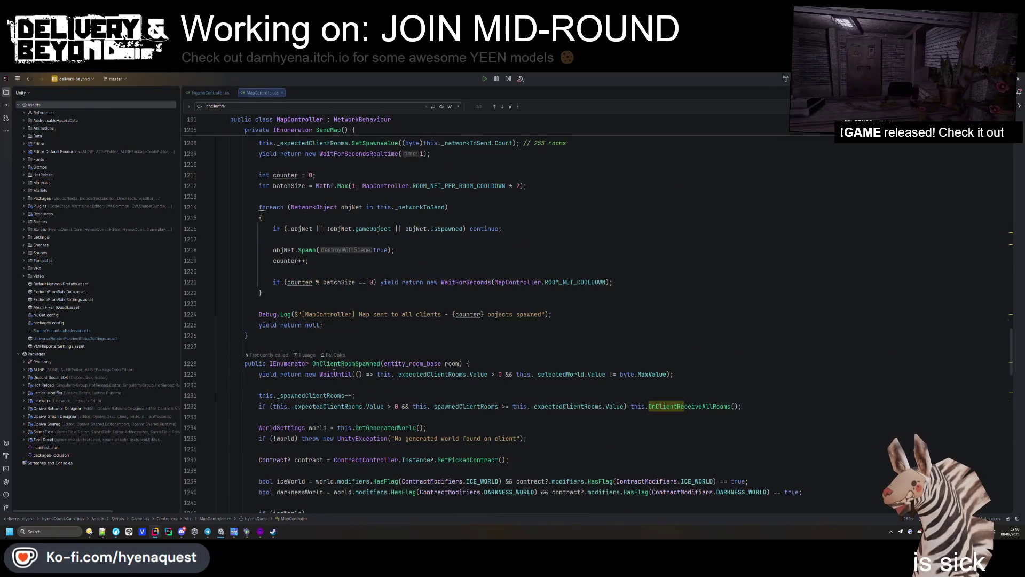
pyautogui.hotkey('alt', 'Tab')
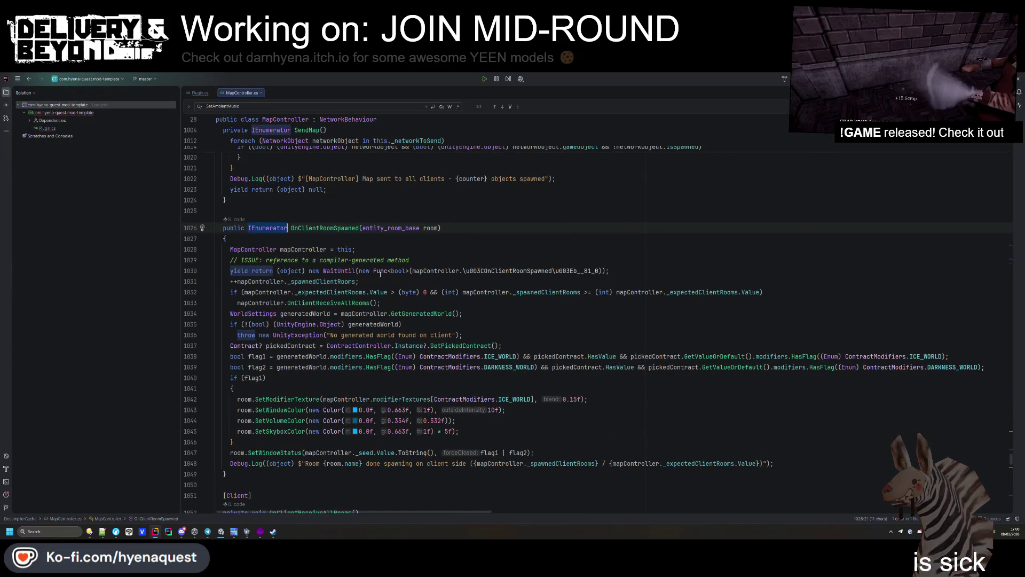
pyautogui.doubleClick(507, 271)
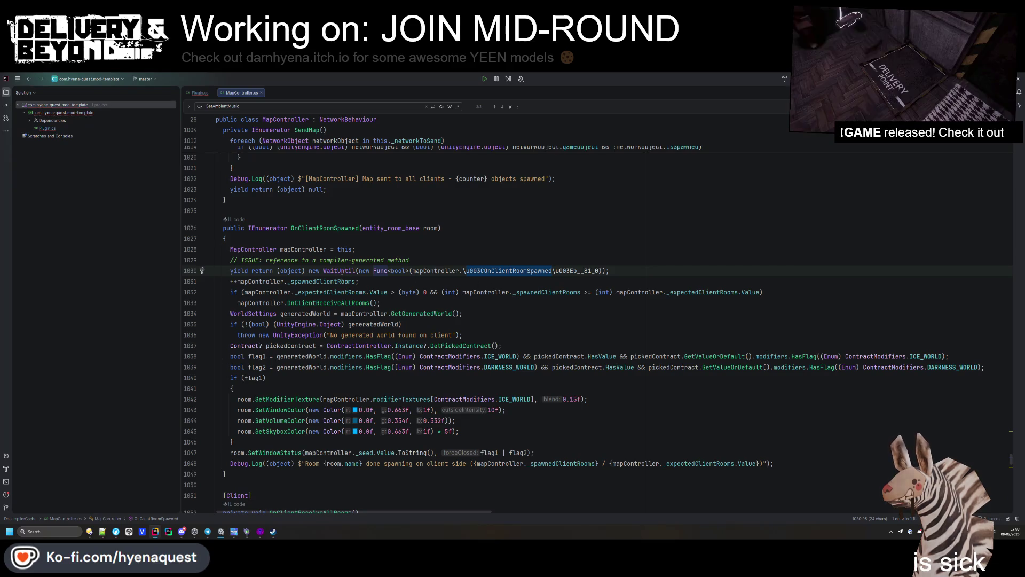
pyautogui.keyDown('ctrl'); pyautogui.click(534, 271); pyautogui.keyUp('ctrl')
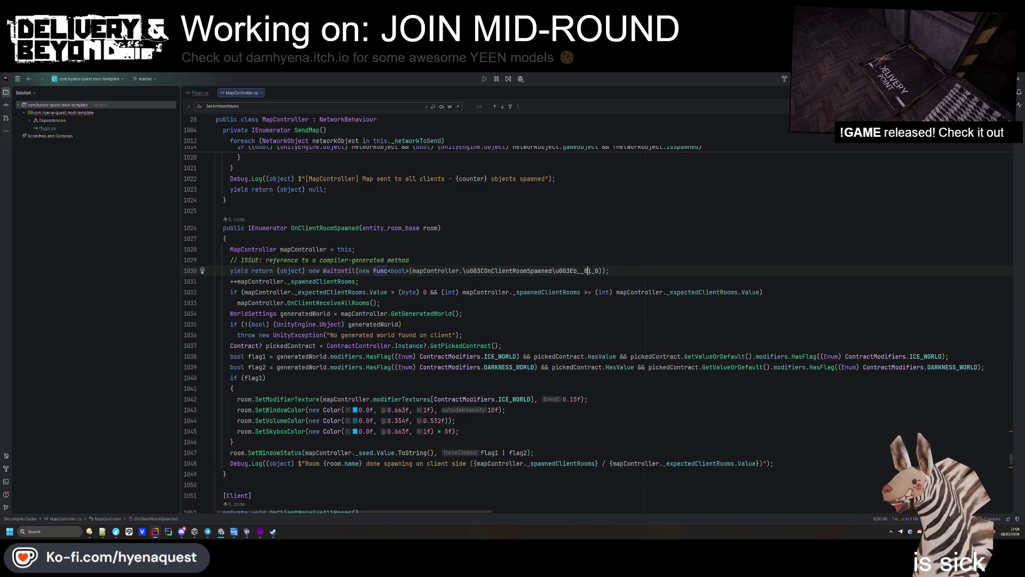
pyautogui.click(340, 282)
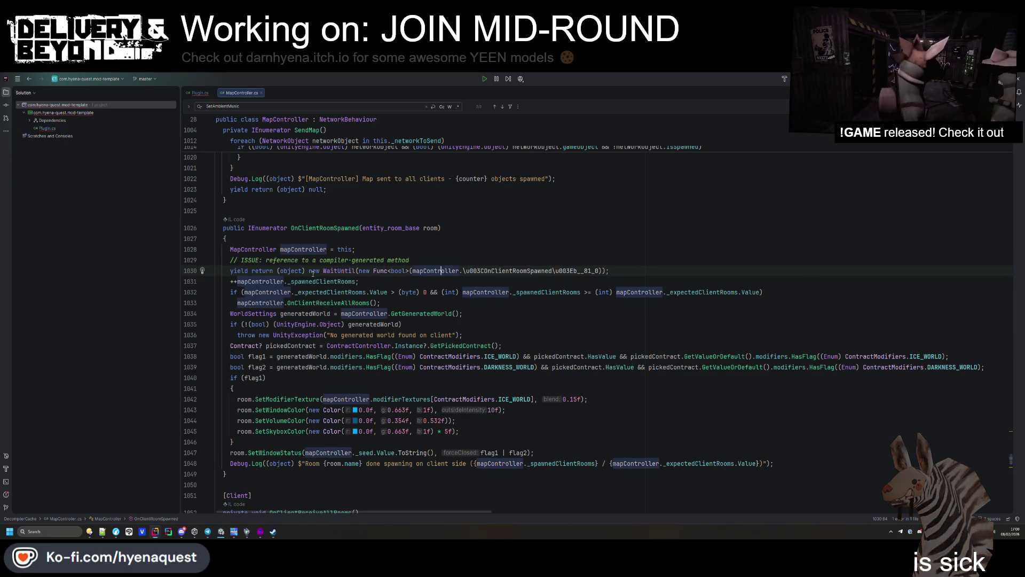
pyautogui.doubleClick(340, 281)
# Step: Compare both MapController windows and search the file for OnClientRoomSpawned
pyautogui.hotkey('alt', 'Tab')
pyautogui.scroll(-6, 359, 312)
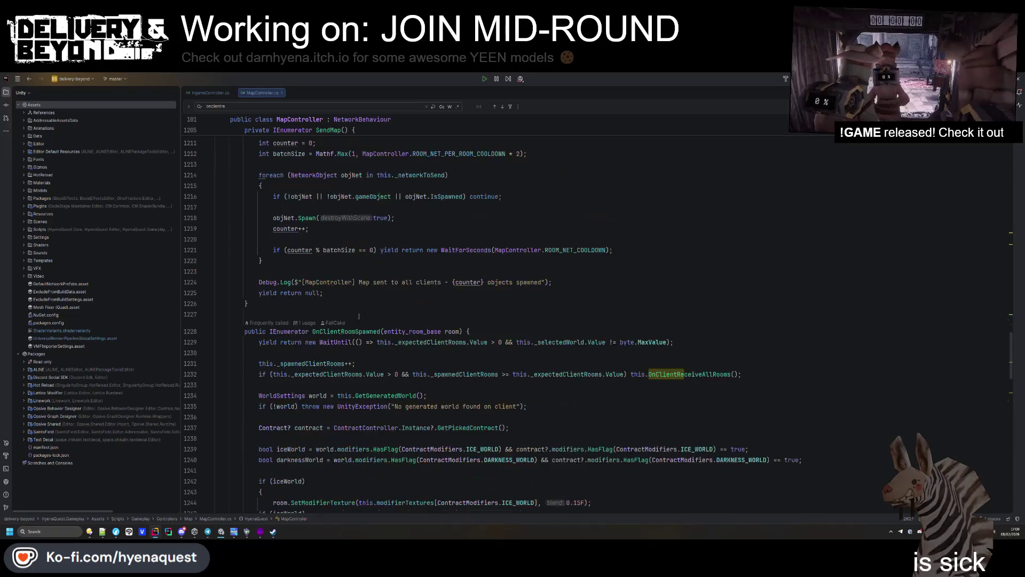
pyautogui.hotkey('alt', 'Tab')
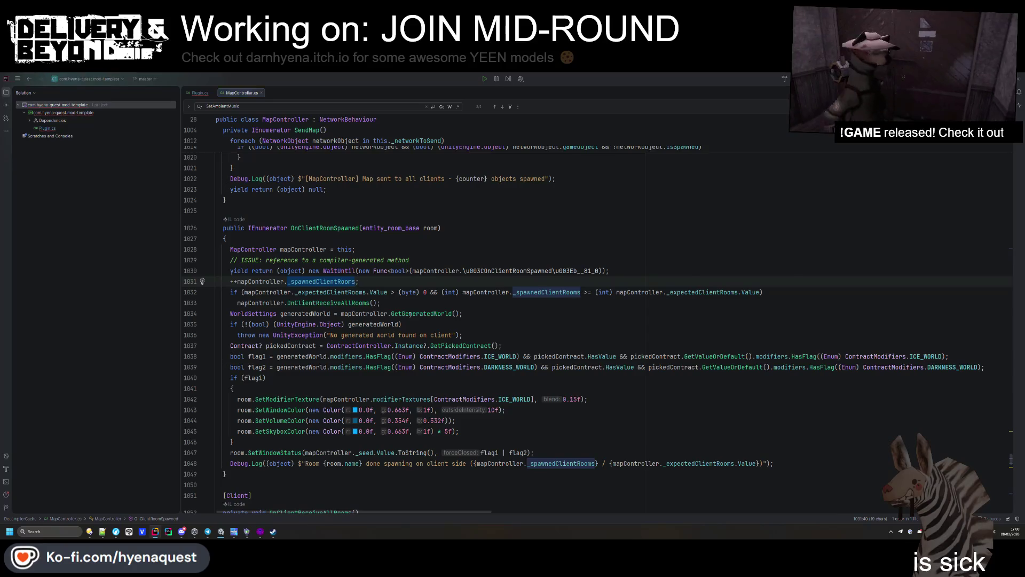
pyautogui.hotkey('alt', 'Tab')
pyautogui.hotkey('alt', 'Tab')
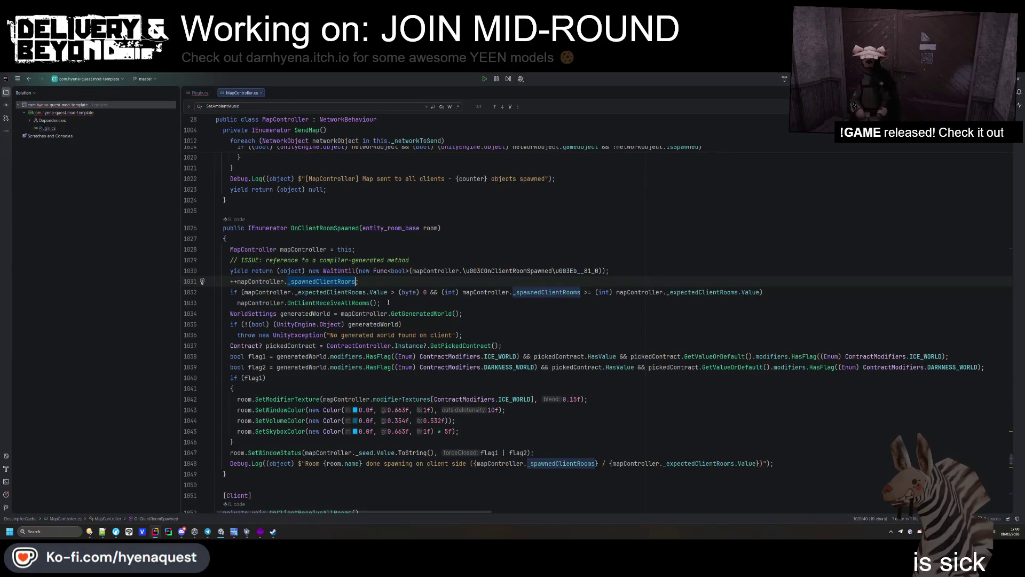
pyautogui.hotkey('alt', 'Tab')
pyautogui.hotkey('alt', 'Tab')
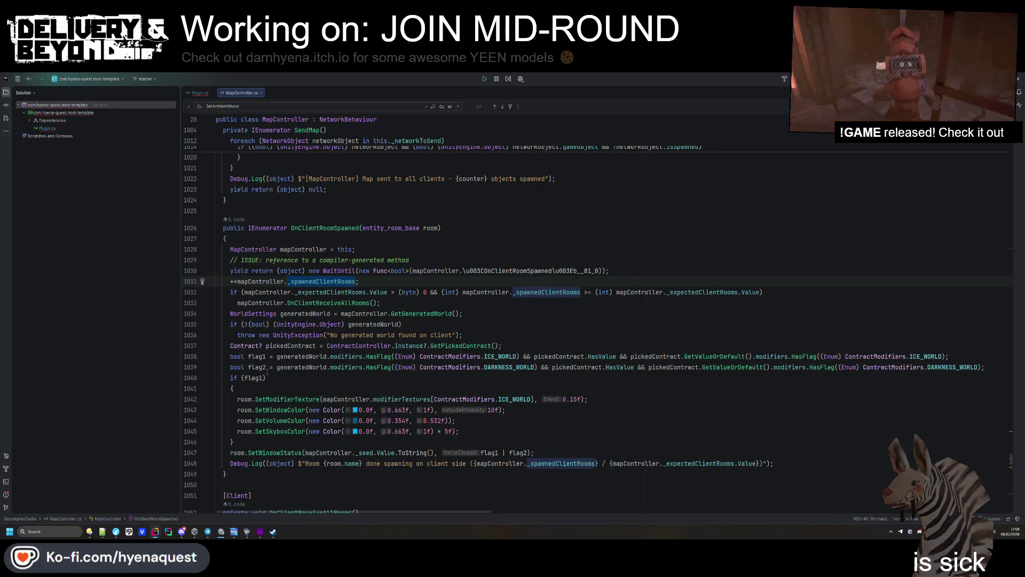
pyautogui.hotkey('alt', 'Tab')
pyautogui.hotkey('alt', 'Tab')
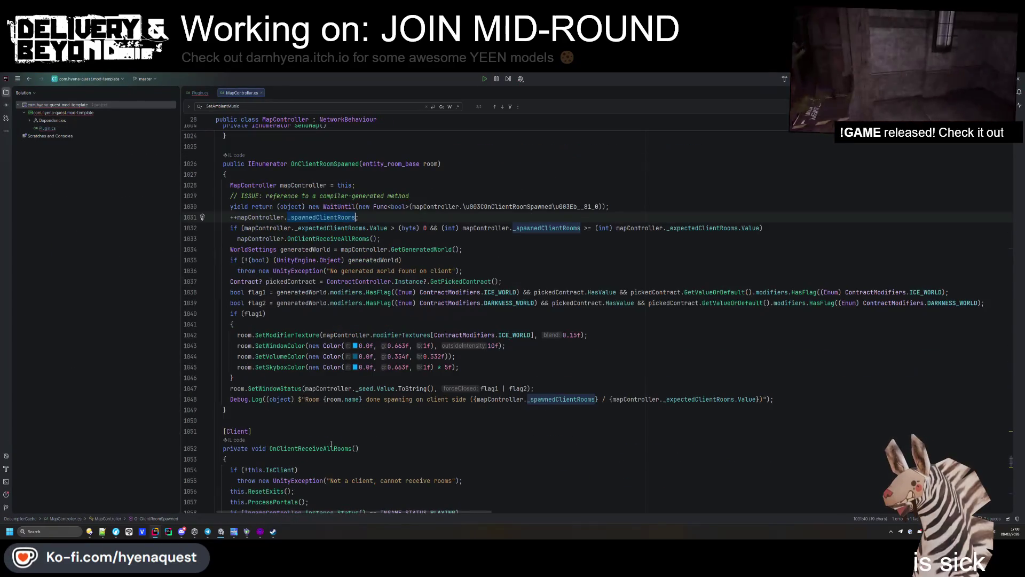
pyautogui.hotkey('alt', 'Tab')
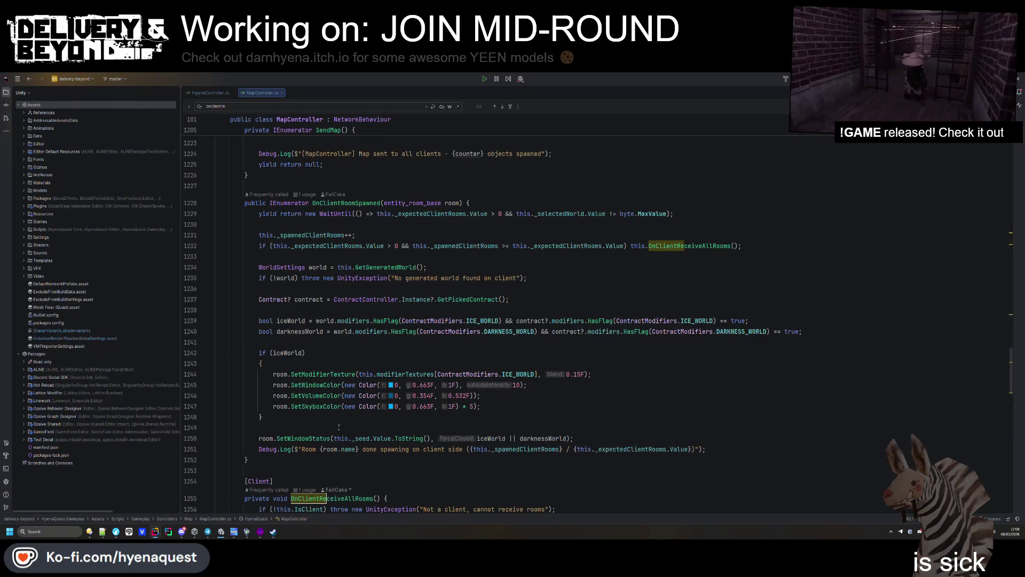
pyautogui.doubleClick(338, 395)
pyautogui.hotkey('ctrl', 'f')
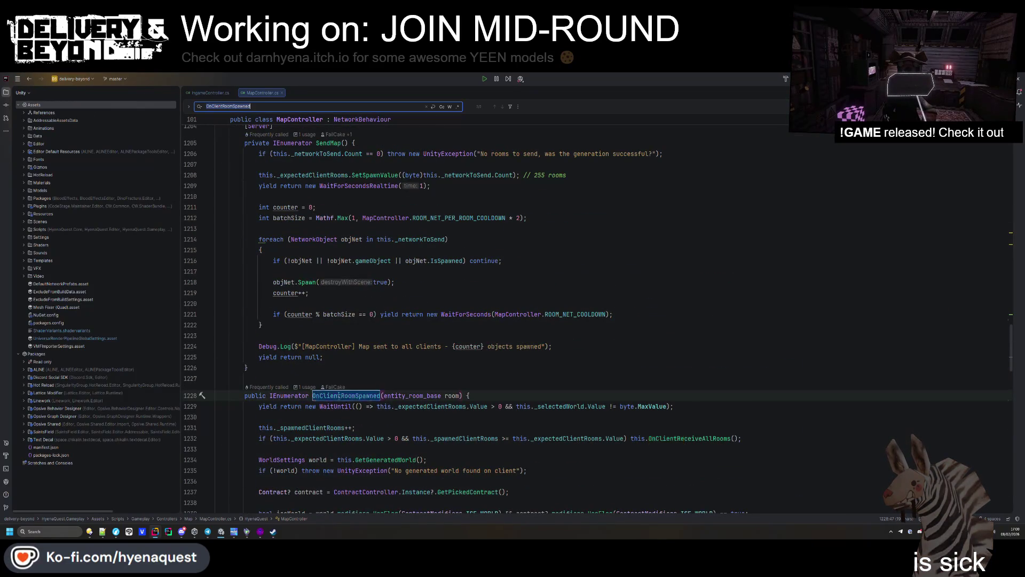
# Step: Remove ', cannot receive rooms' from the OnClientReceiveAllRooms exception, leaving 'Not a client'
pyautogui.scroll(-4, 343, 395)
pyautogui.keyDown('ctrl'); pyautogui.click(678, 317); pyautogui.keyUp('ctrl')
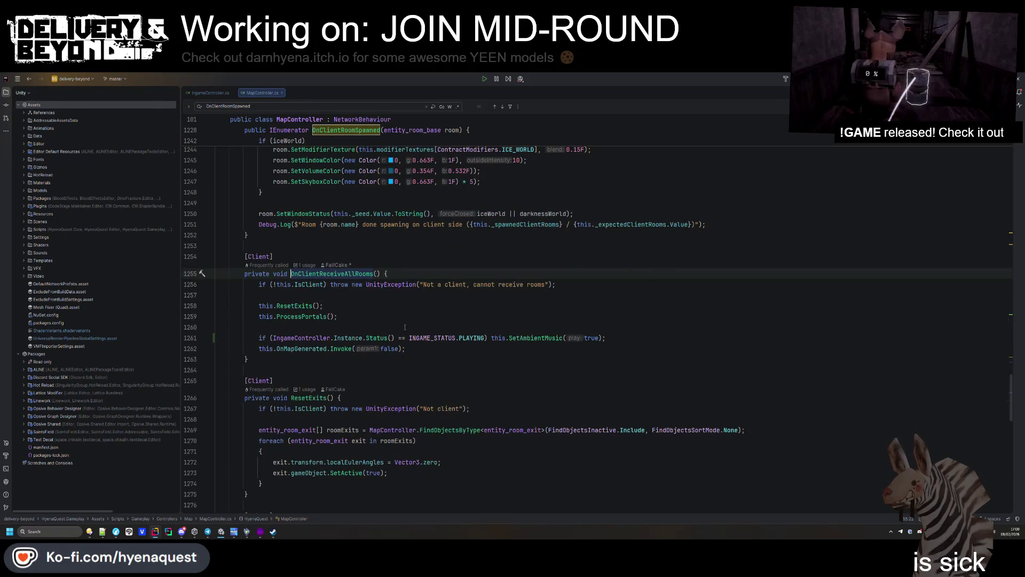
pyautogui.hotkey('alt', 'Tab')
pyautogui.hotkey('alt', 'Tab')
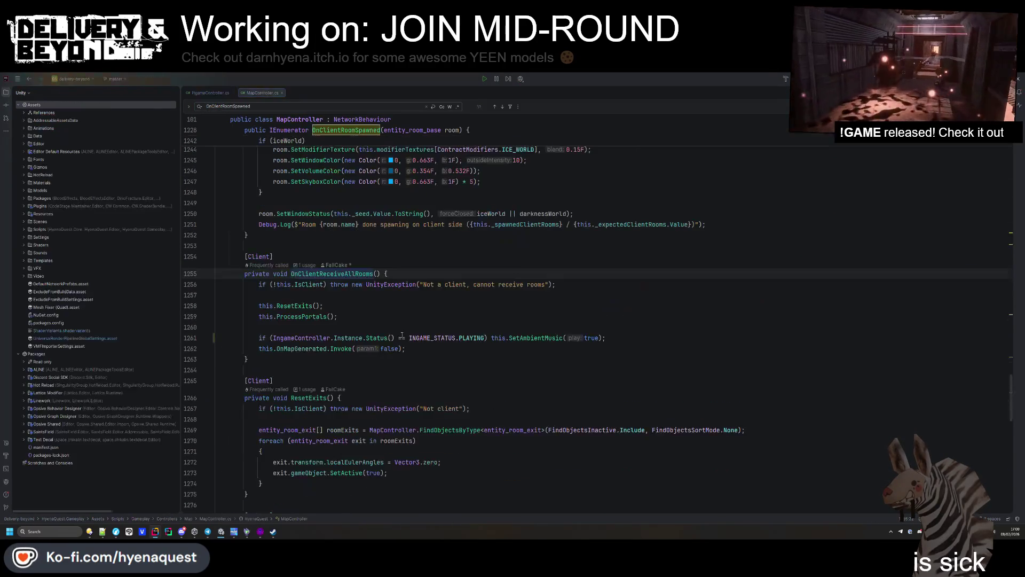
pyautogui.scroll(-2, 428, 370)
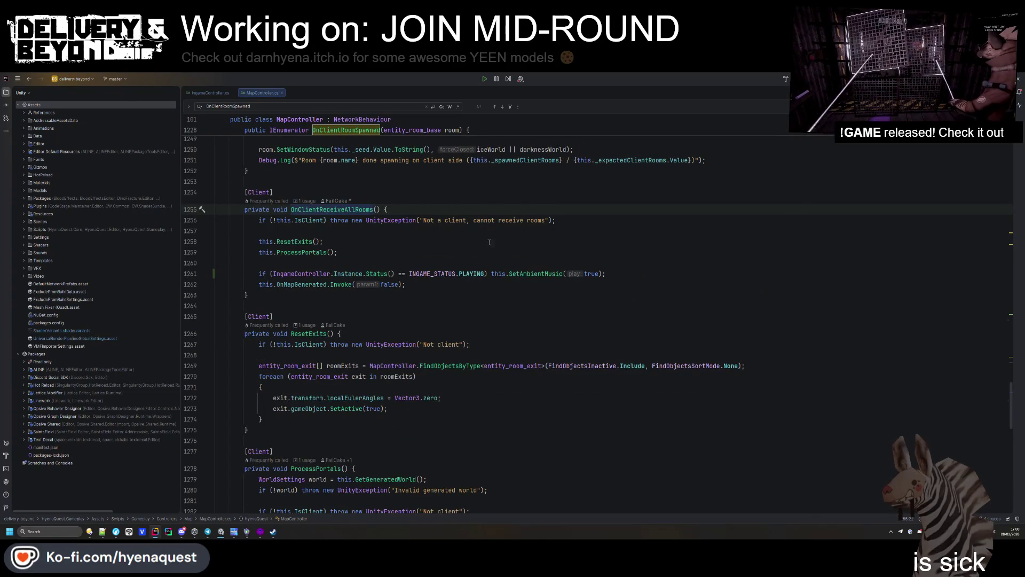
pyautogui.moveTo(545, 220); pyautogui.dragTo(465, 220)
pyautogui.press('BackSpace')
pyautogui.press('Up')
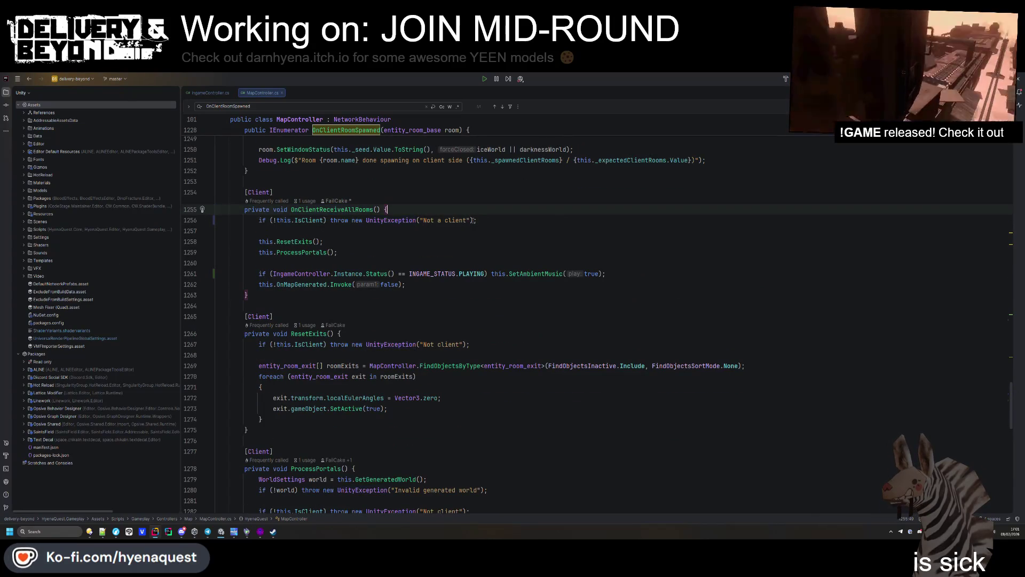
# Step: Scroll through the decompiled MapController for reference, then return to delivery-beyond's MapController
pyautogui.hotkey('alt', 'Tab')
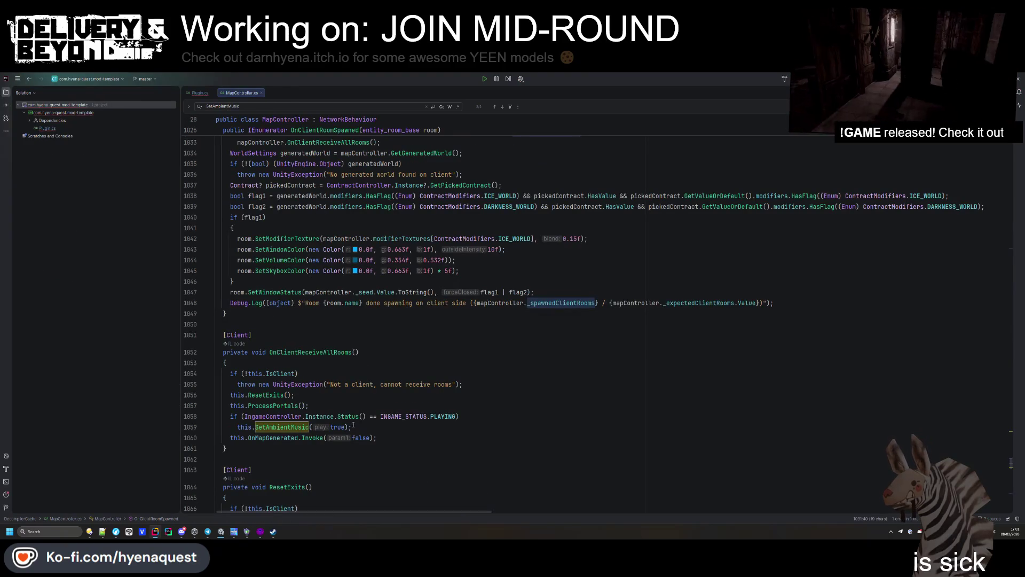
pyautogui.scroll(-8, 379, 381)
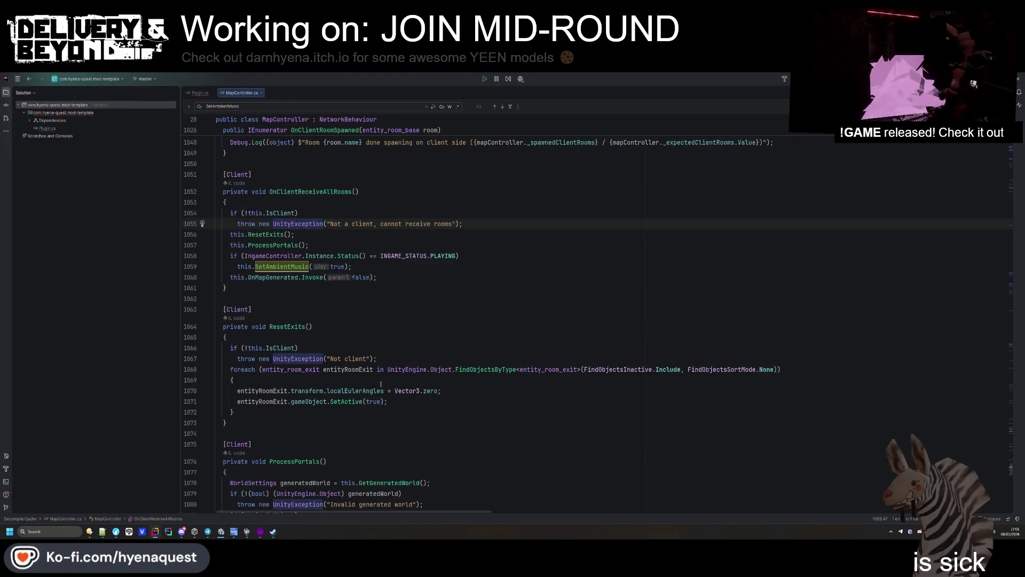
pyautogui.scroll(-15, 379, 382)
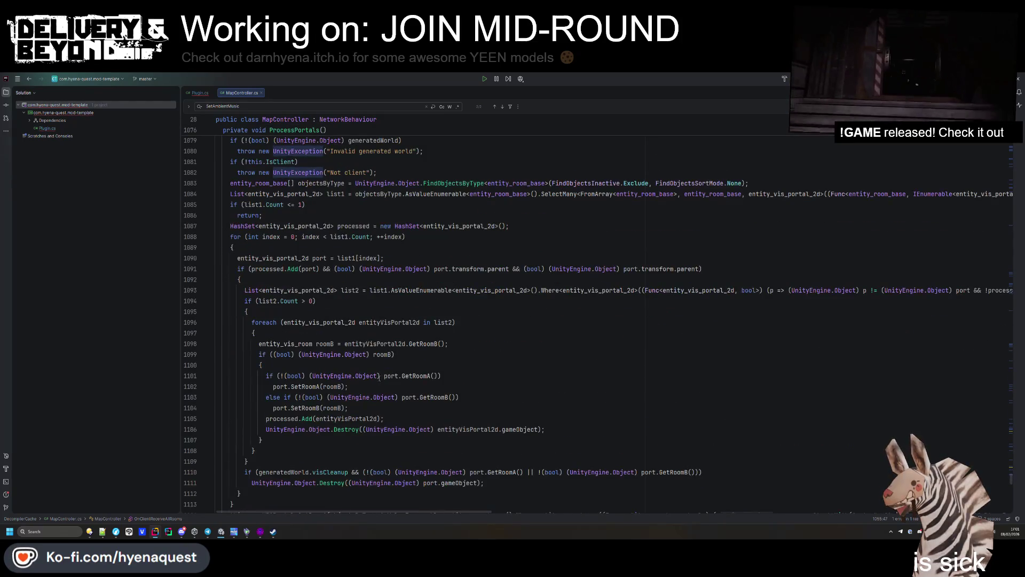
pyautogui.scroll(-4, 380, 375)
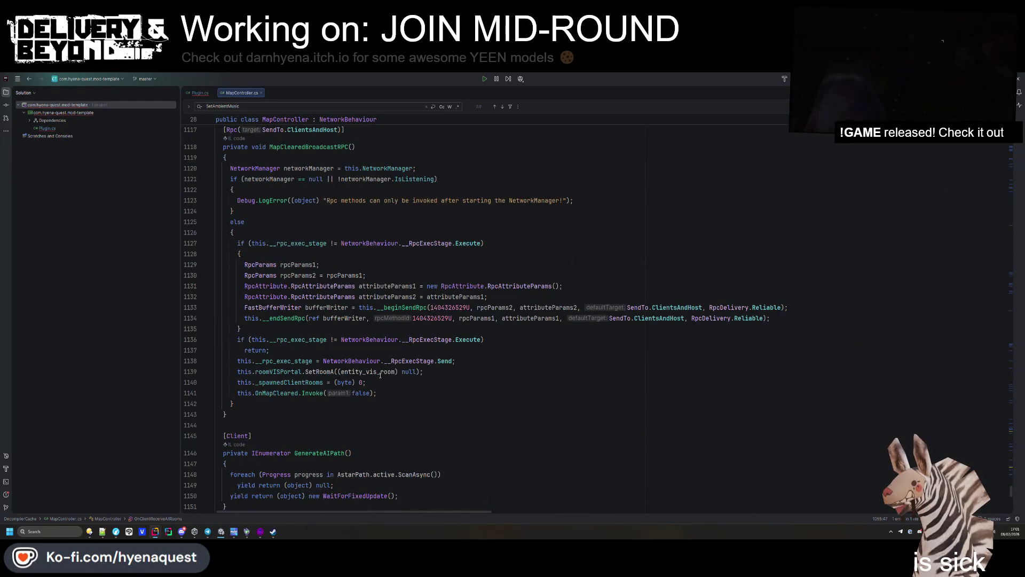
pyautogui.scroll(2, 379, 375)
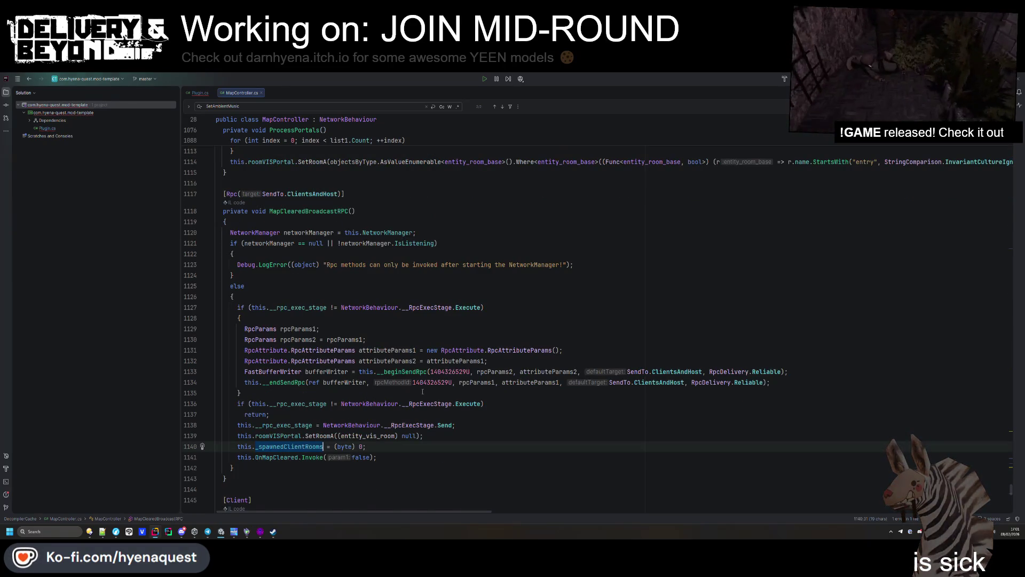
pyautogui.hotkey('alt', 'Tab')
# Step: Search for _spawnedClientRooms and step to its use at line 1231
pyautogui.write('_spawnedClientRooms')
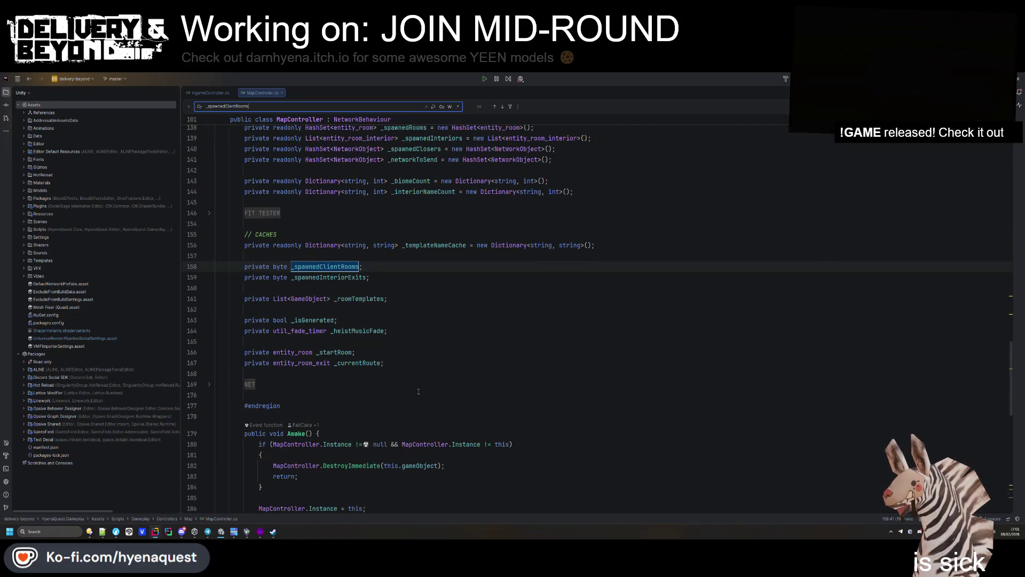
pyautogui.press('Return')
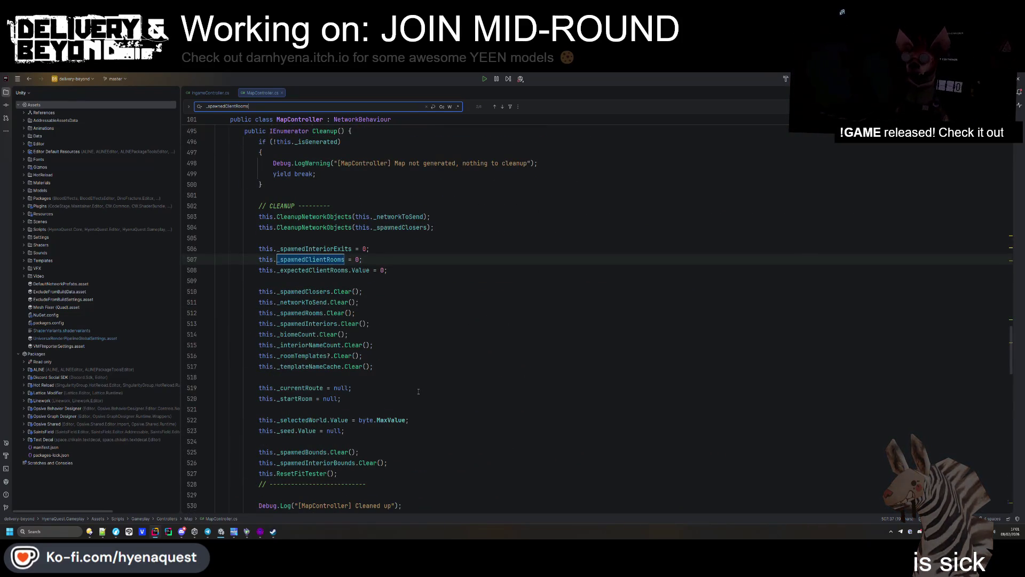
pyautogui.press('Return')
pyautogui.click(463, 302)
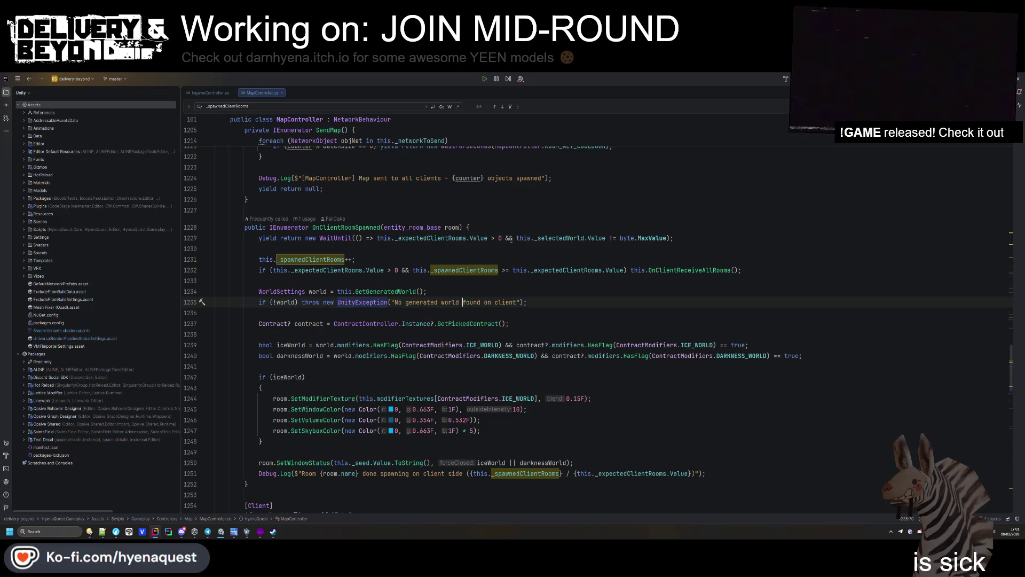
pyautogui.scroll(7, 512, 238)
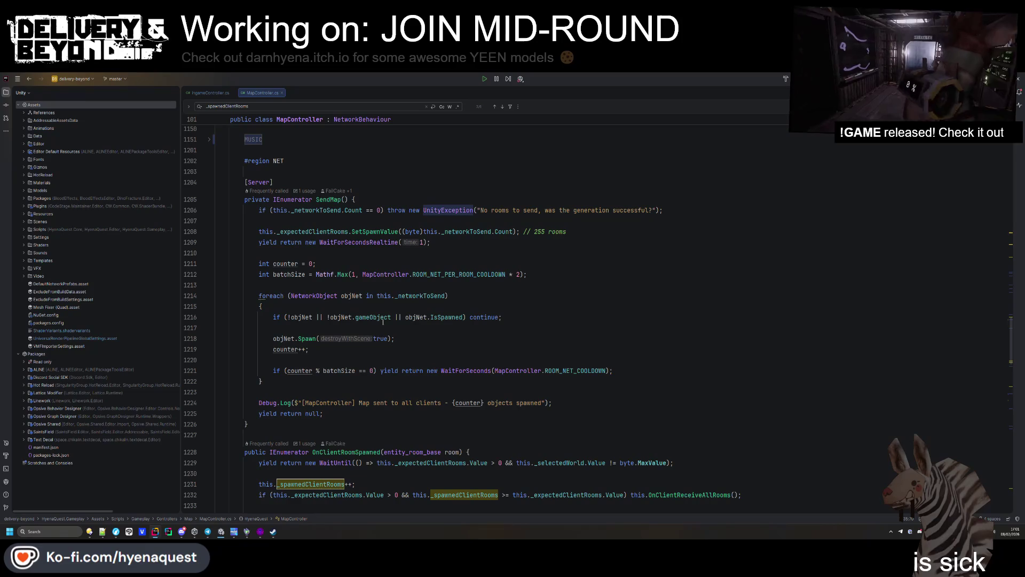
# Step: Change the line 1208 comment to 'max 255 rooms' and save with reformatting
pyautogui.click(535, 233)
pyautogui.write('max')
pyautogui.hotkey('ctrl', 's')
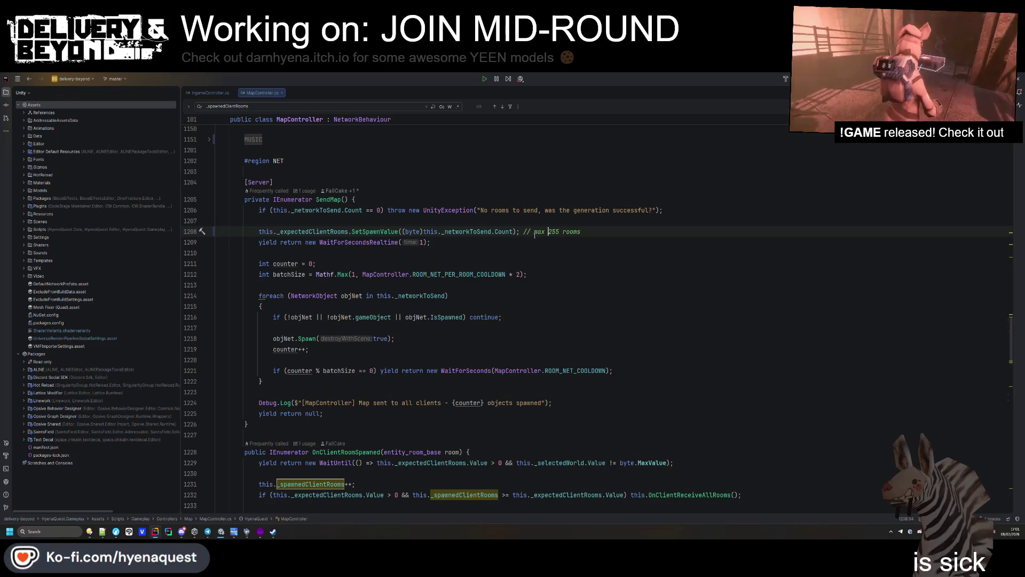
pyautogui.hotkey('alt', 'Tab')
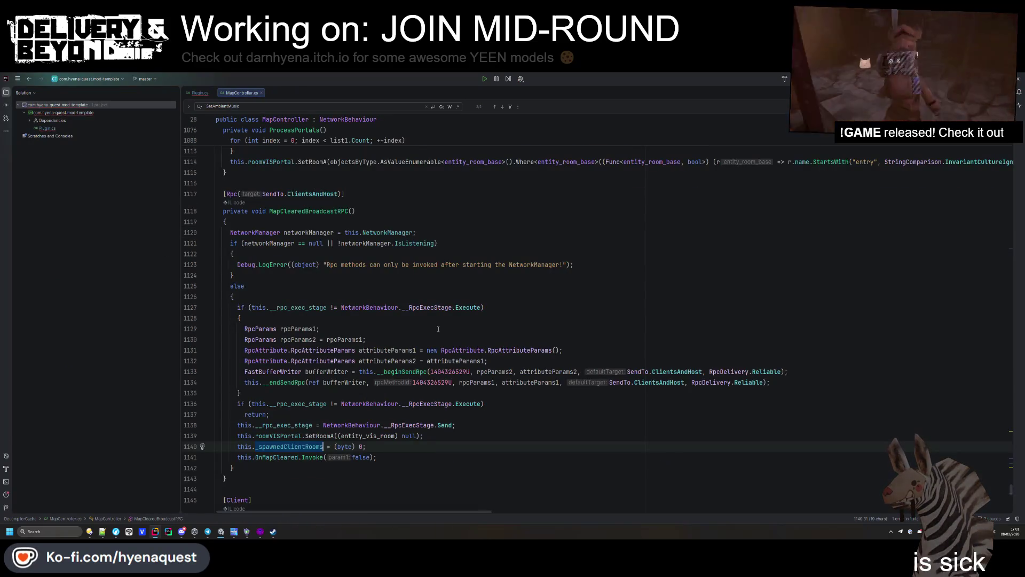
pyautogui.scroll(3, 438, 330)
pyautogui.hotkey('alt', 'Tab')
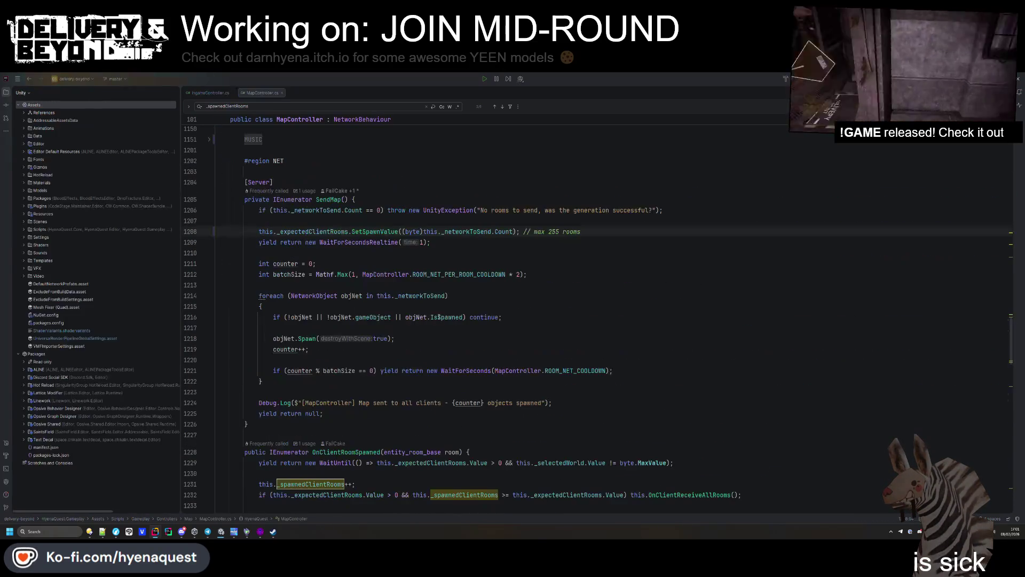
# Step: Check the delivery-beyond linux build folder in the file manager
pyautogui.press('super+e')
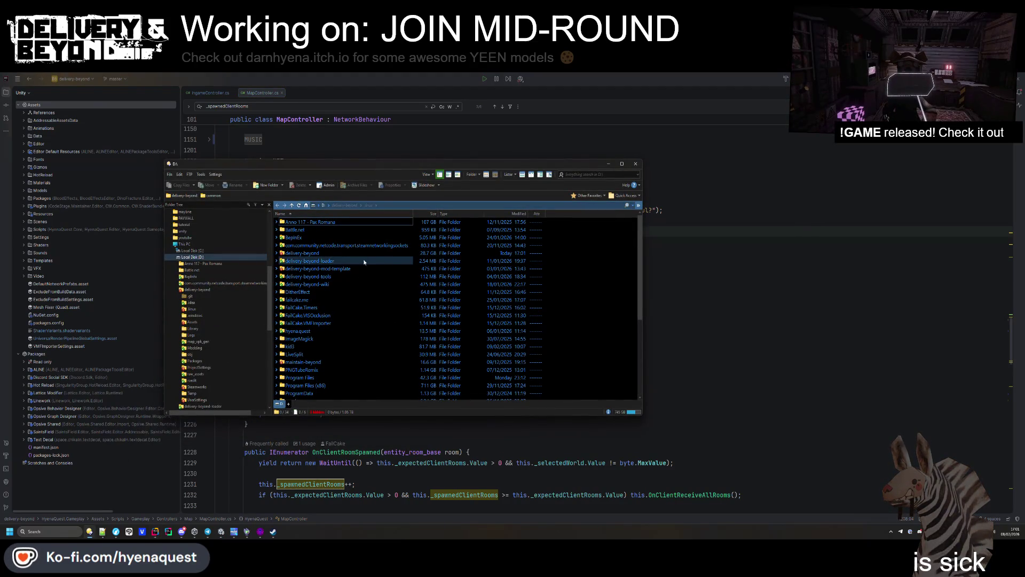
pyautogui.hotkey('alt', 'Tab')
pyautogui.hotkey('alt', 'Tab')
pyautogui.hotkey('alt', 'Tab')
pyautogui.click(341, 199)
pyautogui.hotkey('alt', 'Tab')
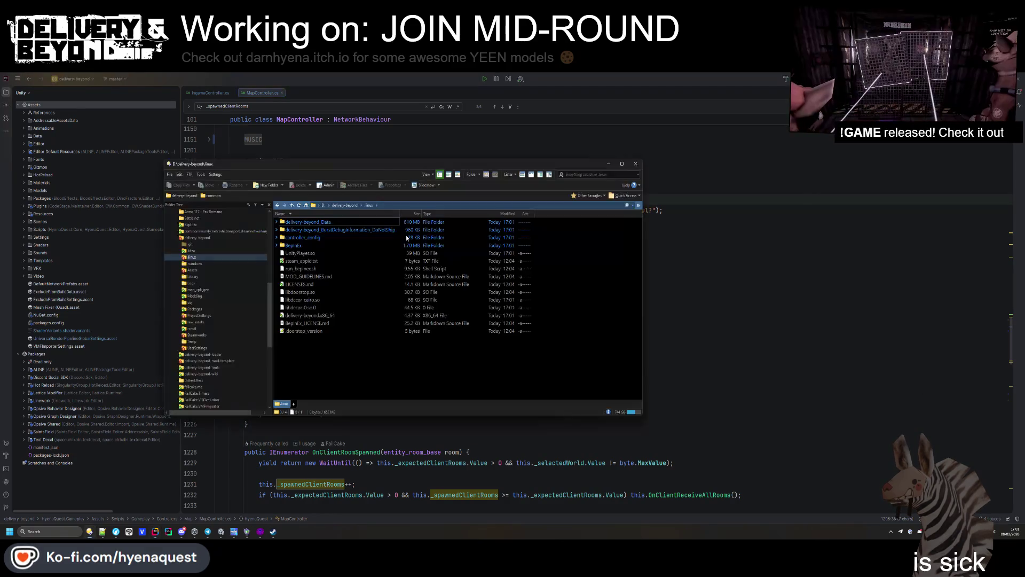
pyautogui.hotkey('alt', 'Tab')
pyautogui.hotkey('alt', 'Tab')
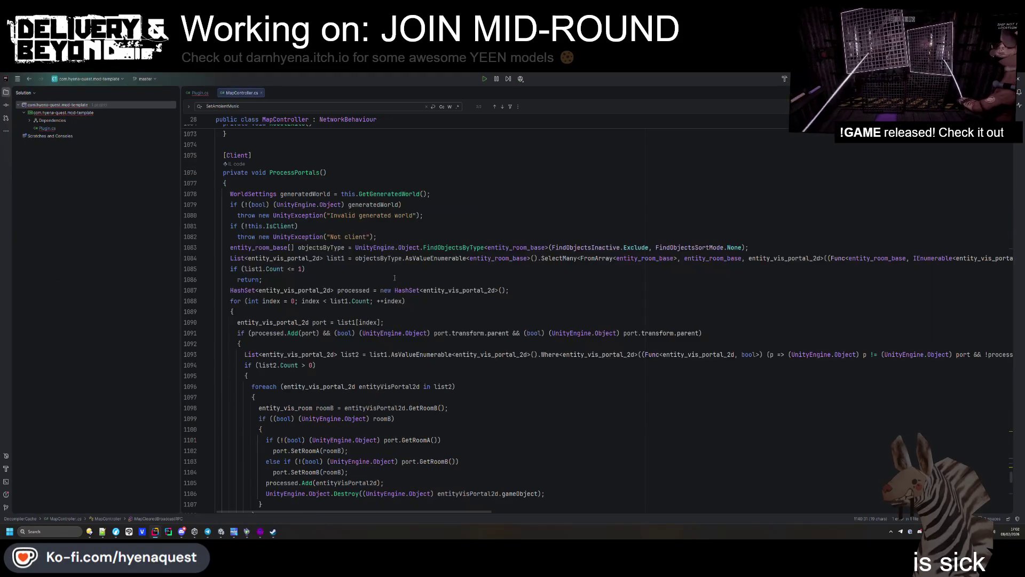
# Step: Search the decompiled project for SendMap and jump to its definition at line 1004
pyautogui.hotkey('ctrl', 'f')
pyautogui.write('SendMap')
pyautogui.press('Return')
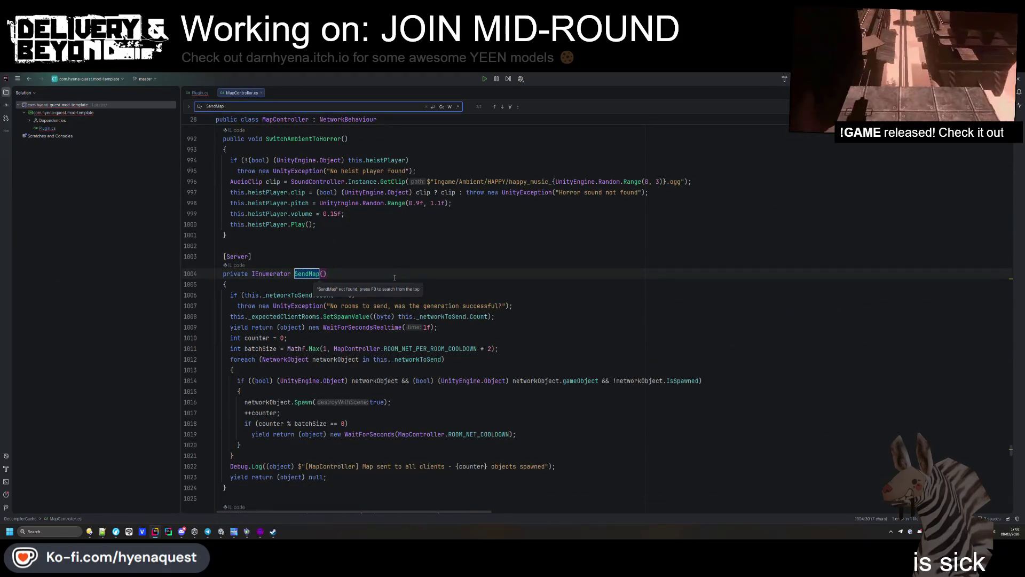
pyautogui.click(368, 337)
pyautogui.scroll(-2, 383, 337)
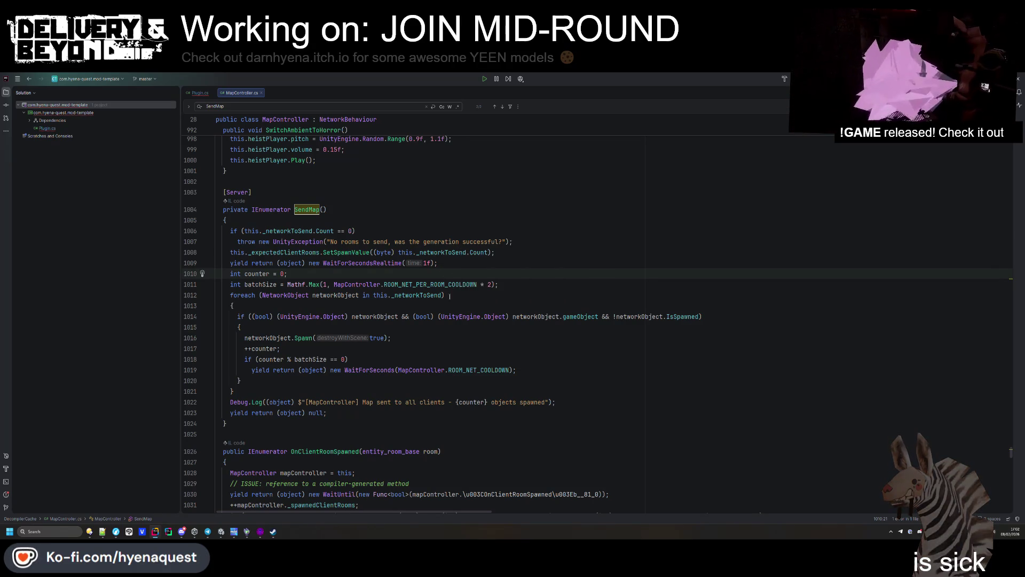
pyautogui.scroll(-6, 370, 388)
# Step: Review OnClientRoomSpawned, its ISSUE comment and SetAmbientMusic call, then return to Plugin.cs
pyautogui.doubleClick(325, 258)
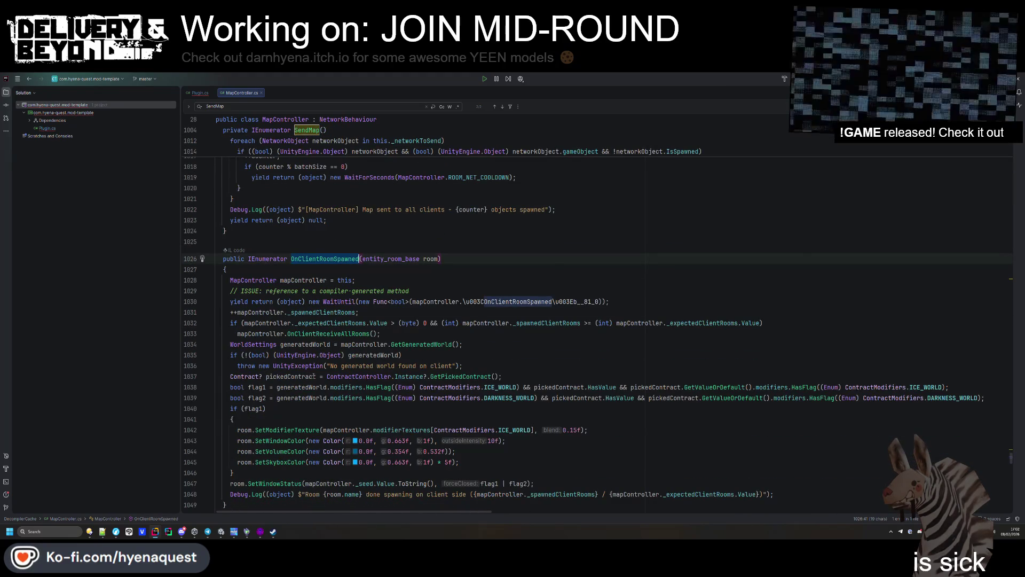
pyautogui.moveTo(409, 290); pyautogui.dragTo(241, 290)
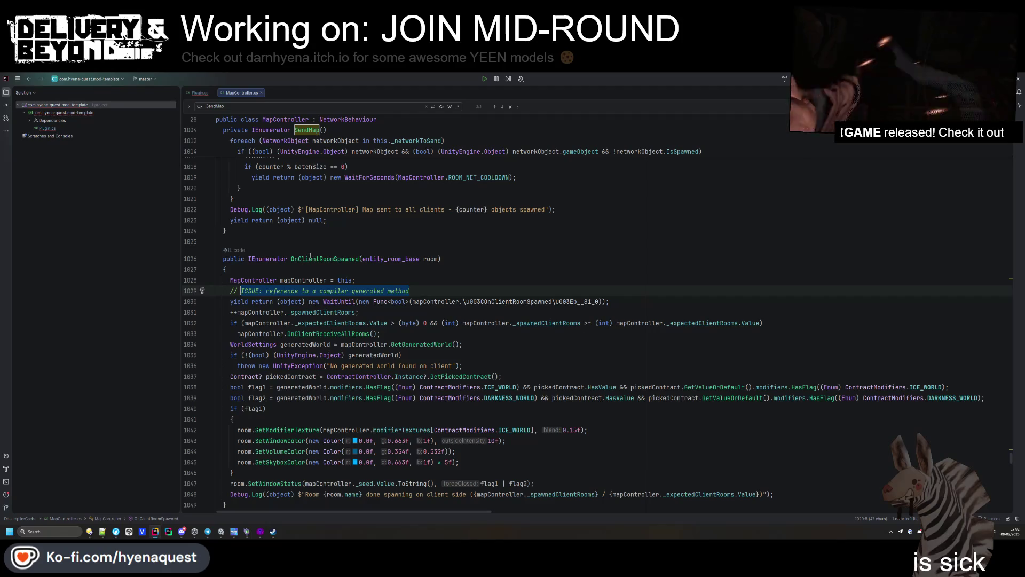
pyautogui.doubleClick(325, 258)
pyautogui.scroll(-8, 306, 277)
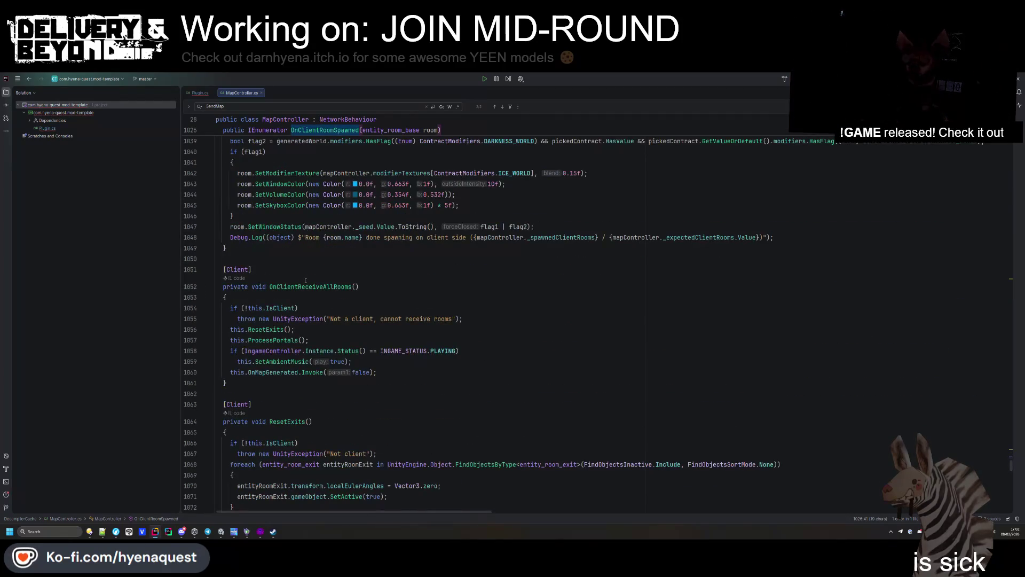
pyautogui.click(288, 362)
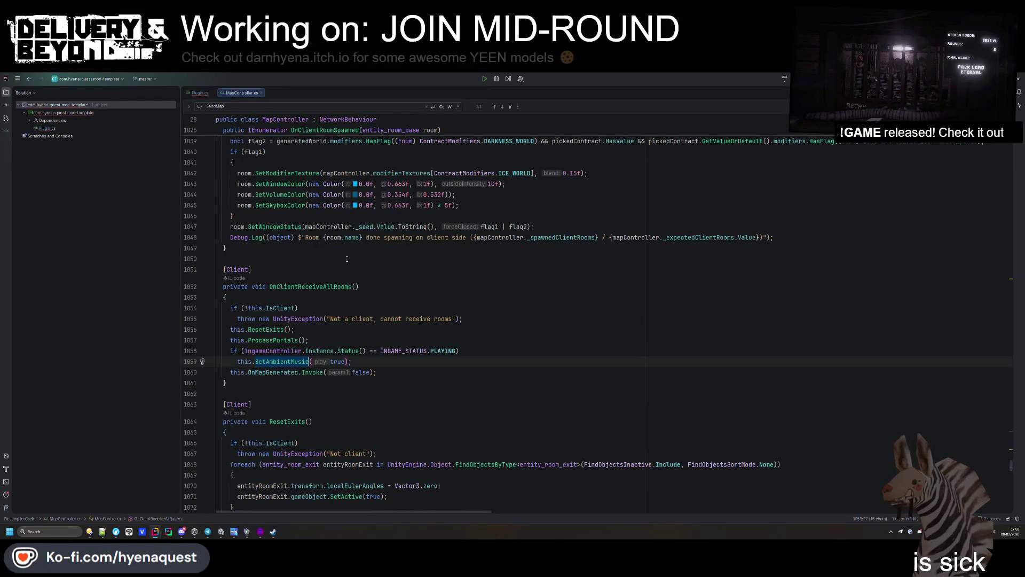
pyautogui.hotkey('ctrl', 'Tab')
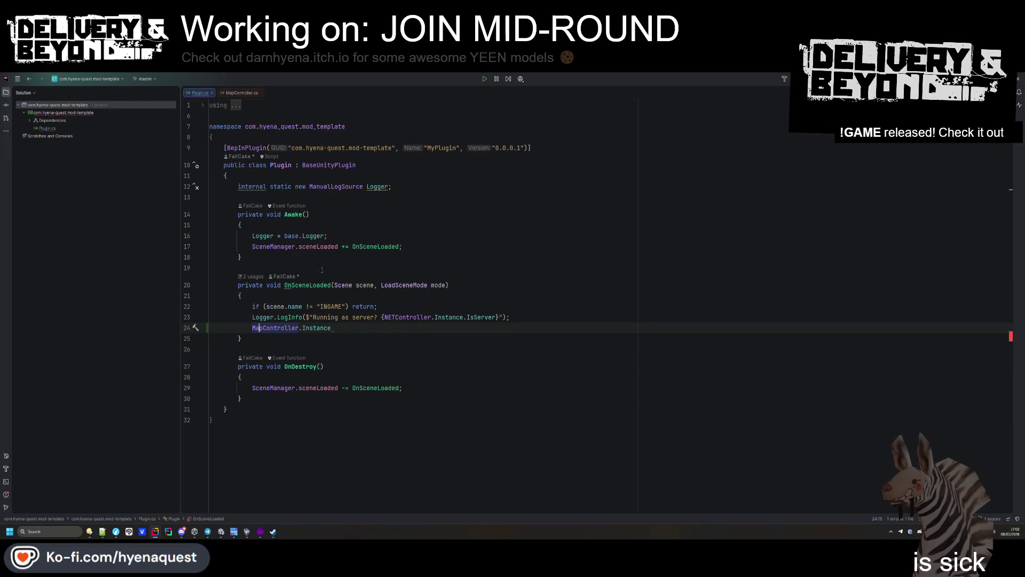
# Step: Replace MapController on line 24 with IngameController and open its decompiled source
pyautogui.doubleClick(292, 327)
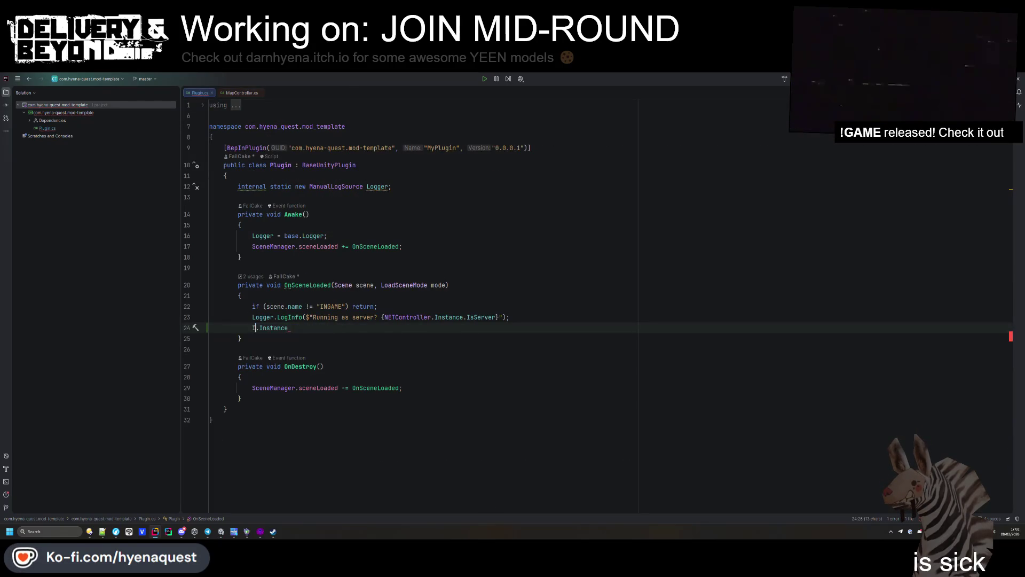
pyautogui.press('Return')
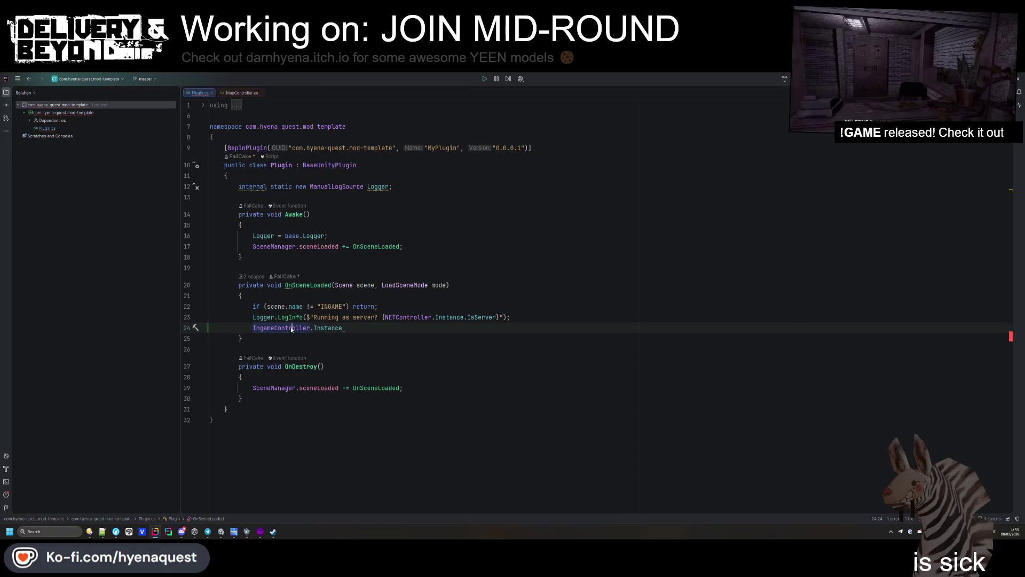
pyautogui.keyDown('ctrl'); pyautogui.click(292, 327); pyautogui.keyUp('ctrl')
# Step: Find the SetAmbientMusic call in the decompiled IngameController.cs
pyautogui.hotkey('ctrl', 'f')
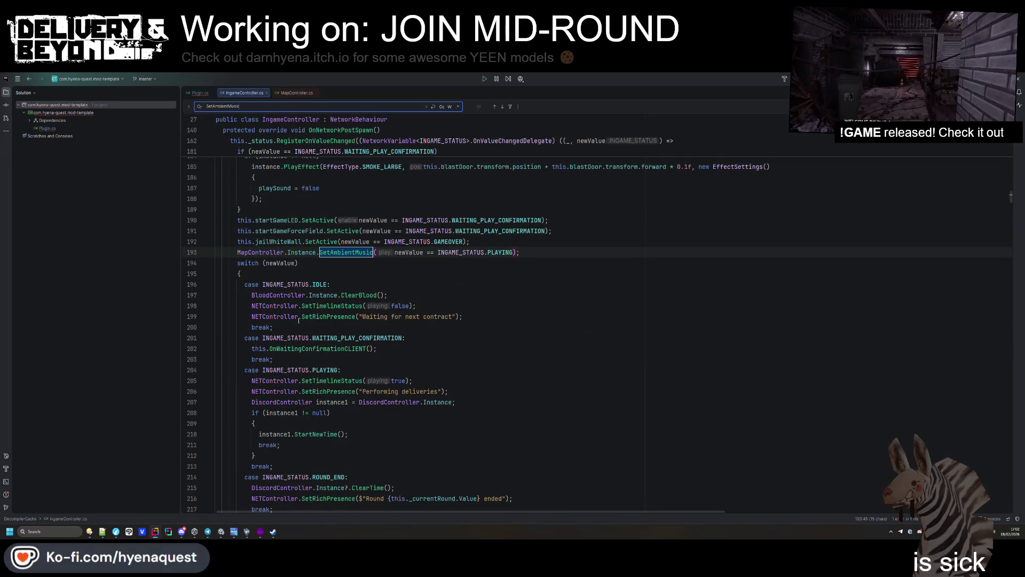
pyautogui.scroll(-4, 304, 288)
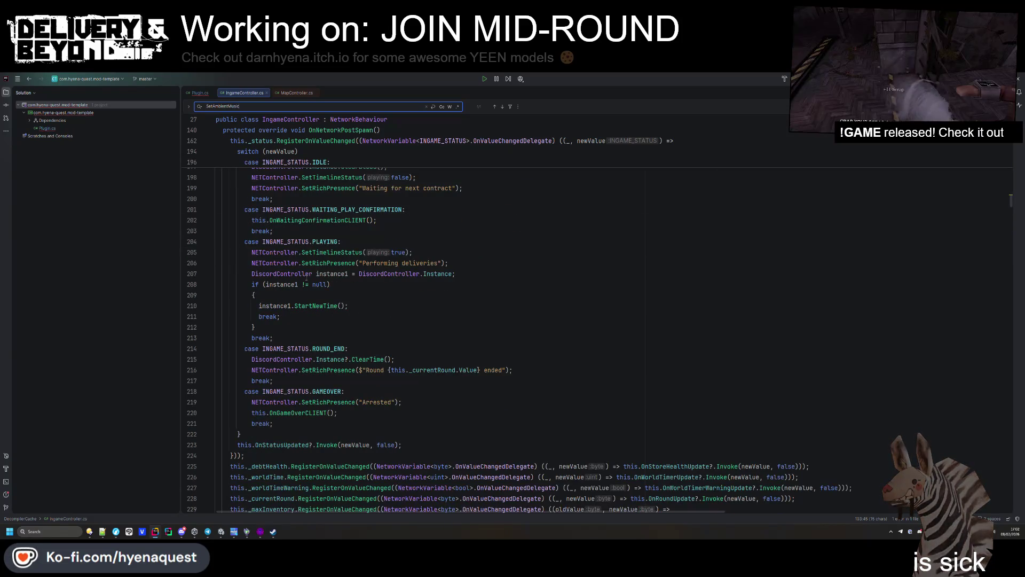
pyautogui.scroll(-4, 394, 370)
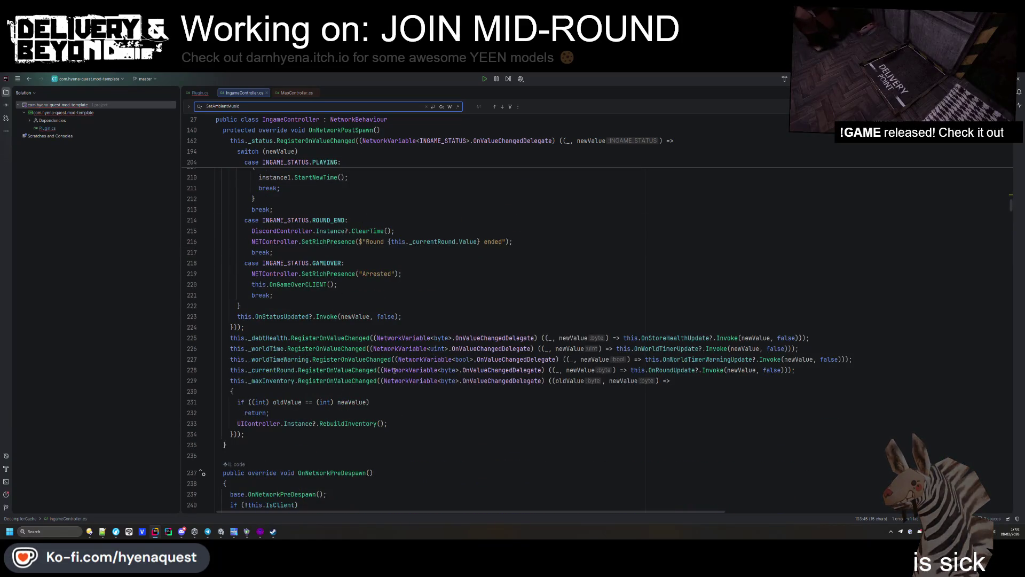
pyautogui.scroll(-4, 395, 370)
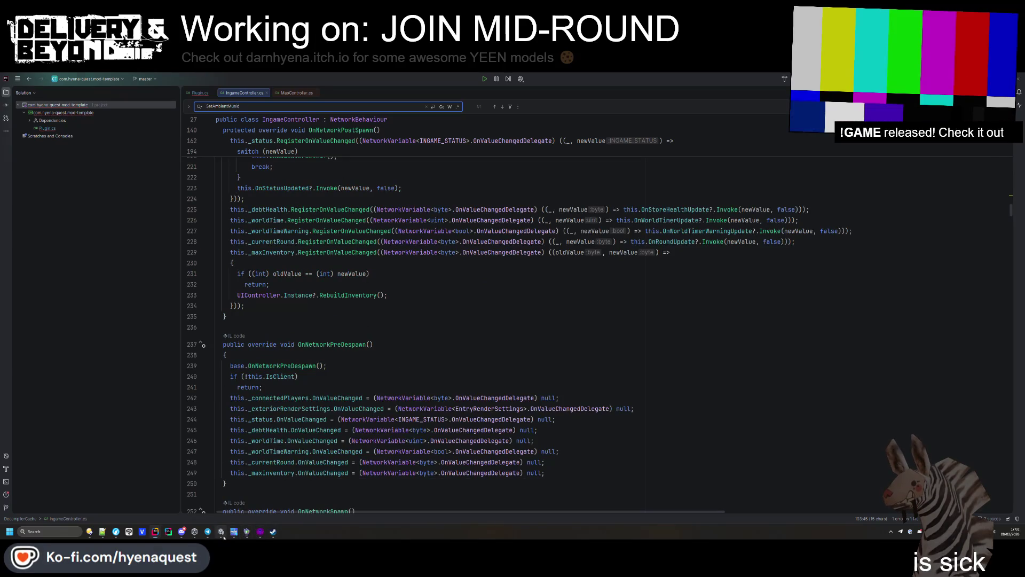
pyautogui.click(222, 533)
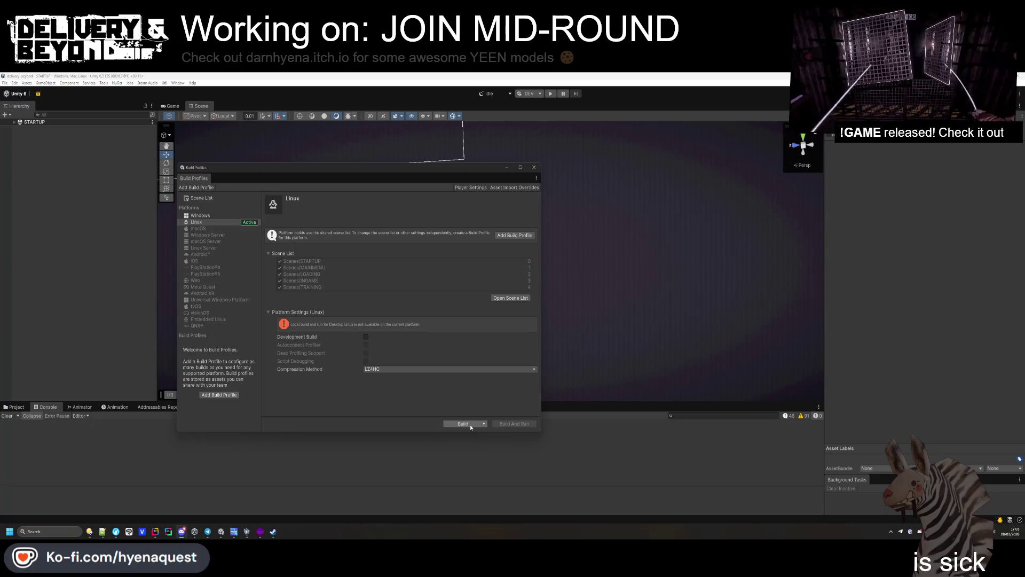
# Step: Build the Linux player with the suggested file name, overwriting the previous build
pyautogui.click(471, 427)
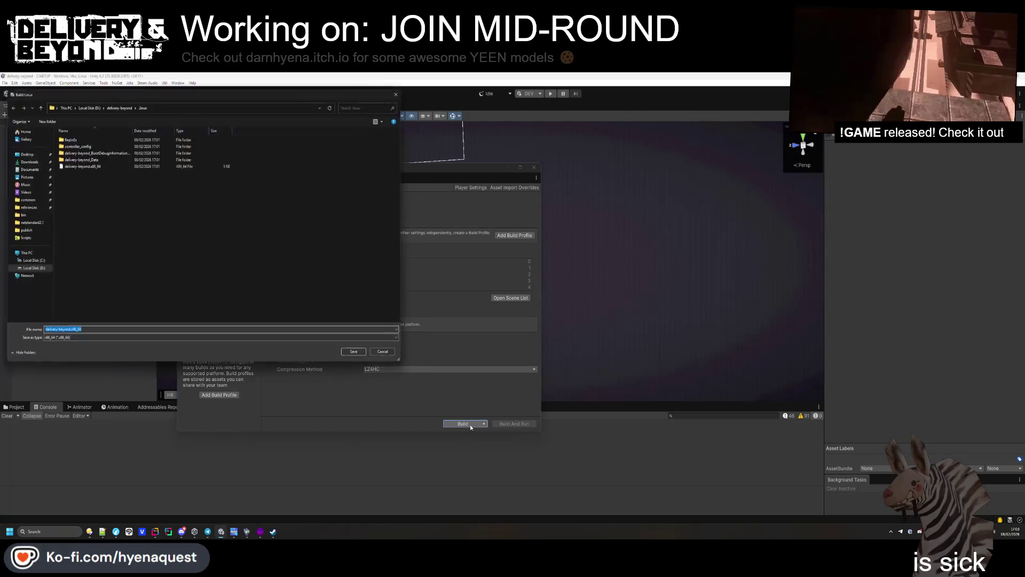
pyautogui.press('Return')
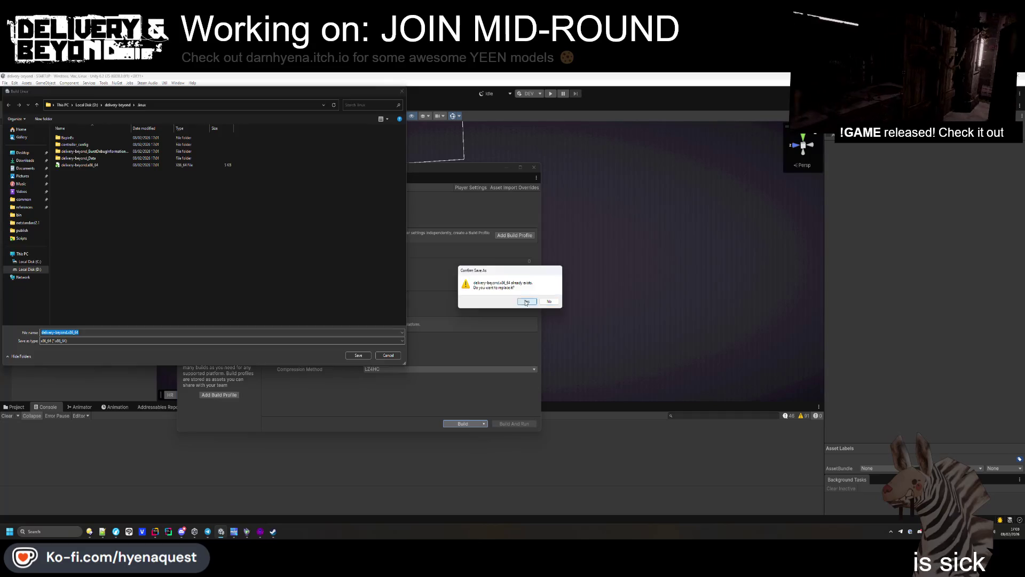
pyautogui.click(527, 302)
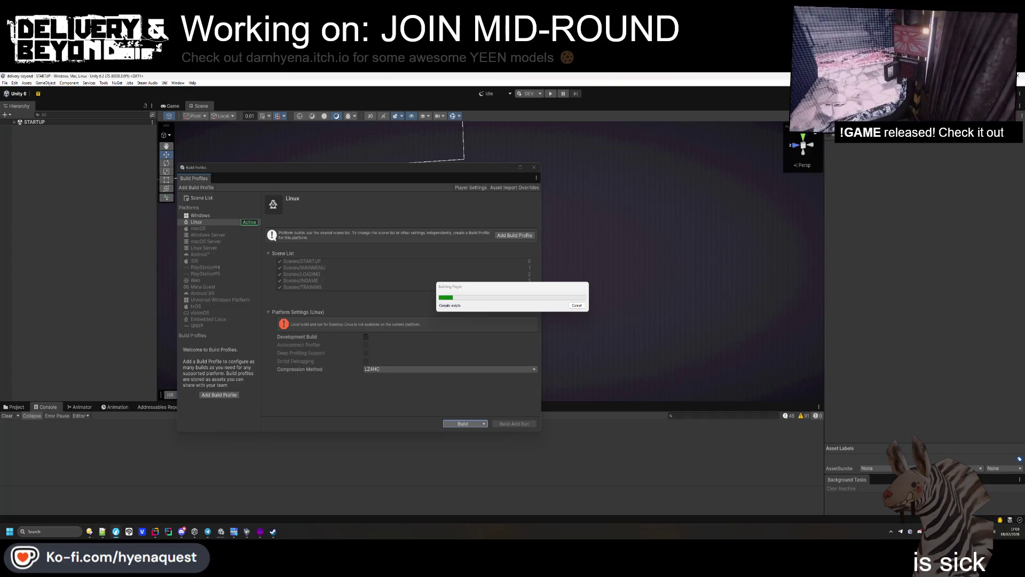
pyautogui.click(261, 531)
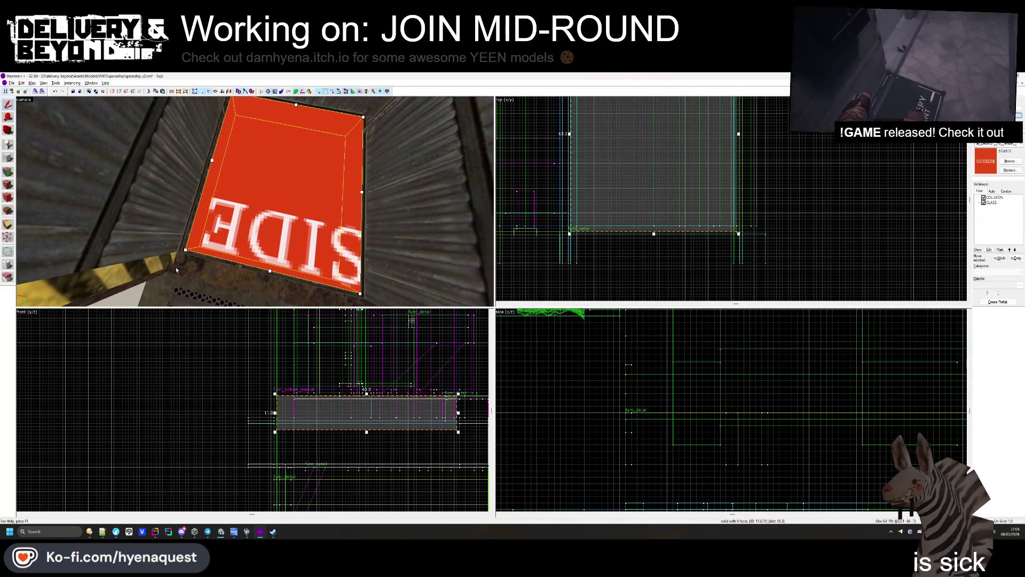
# Step: Apply the pending clip to chamfer the current brush's corner, then deselect it
pyautogui.scroll(5, 575, 256)
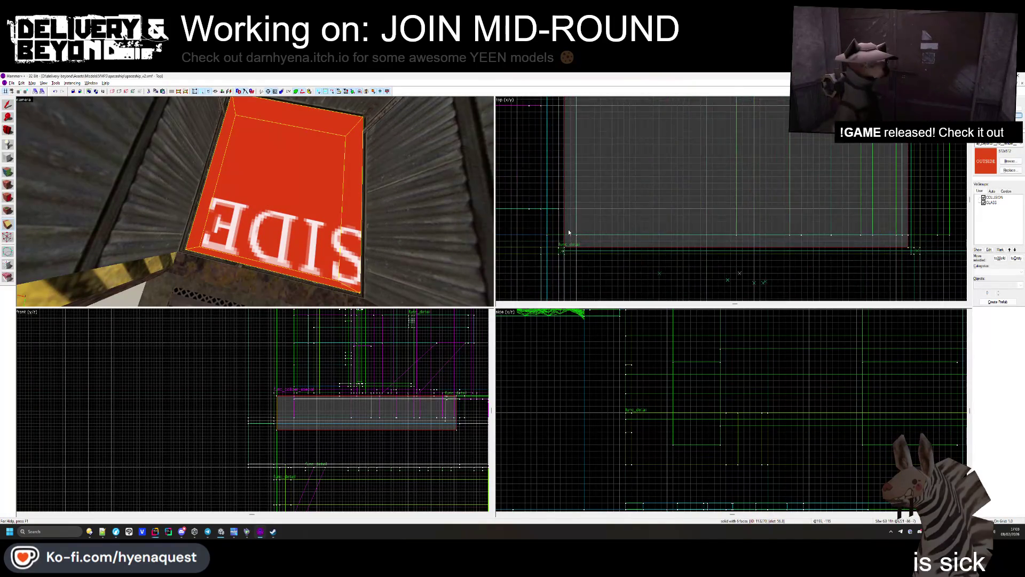
pyautogui.scroll(-3, 577, 265)
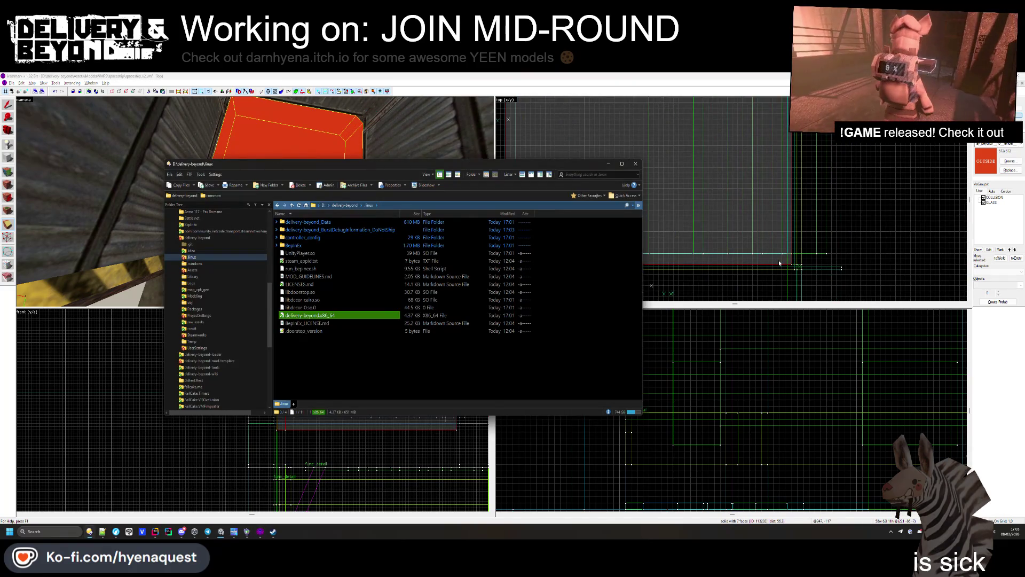
pyautogui.click(779, 260)
pyautogui.scroll(2, 779, 260)
pyautogui.scroll(2, 798, 246)
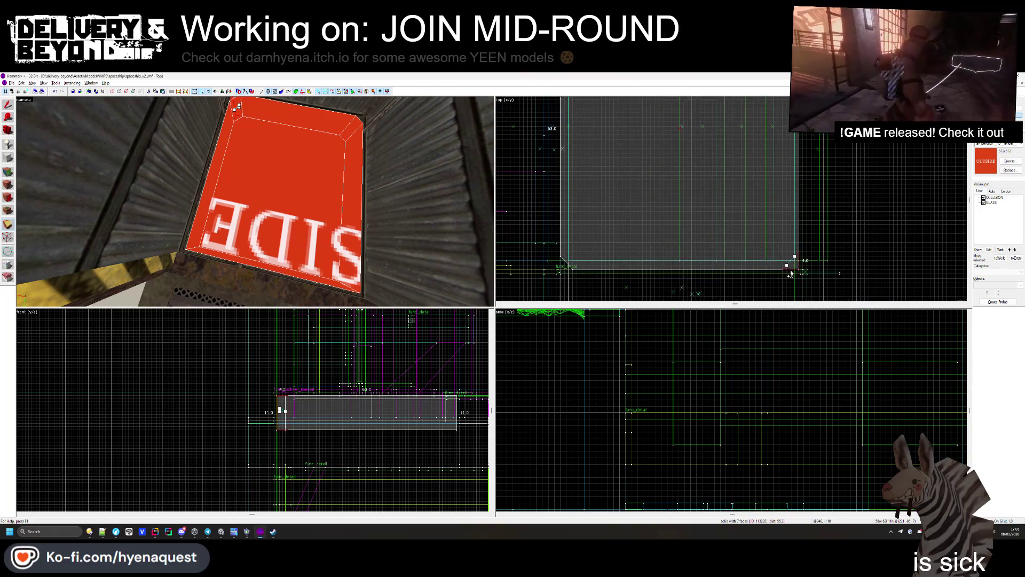
pyautogui.press('Return')
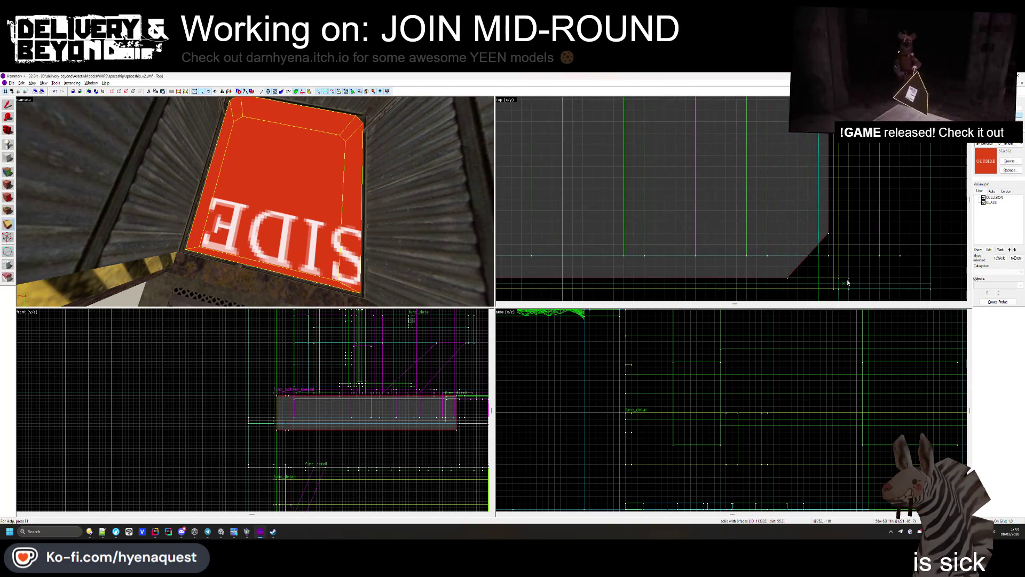
pyautogui.scroll(-2, 840, 284)
pyautogui.click(795, 278)
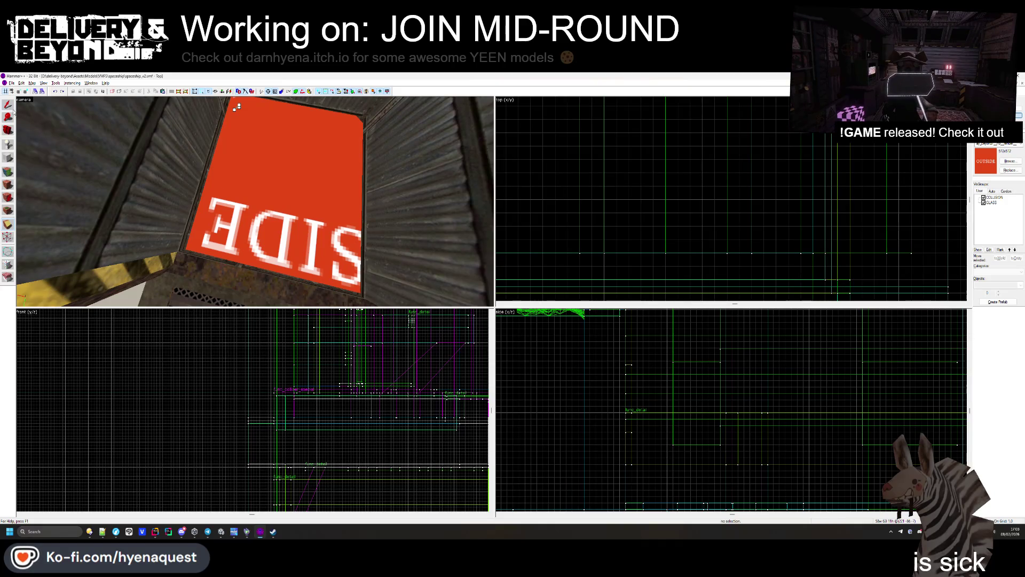
# Step: Chamfer one corner of the red OUTSIDE brush with a 3-unit diagonal clip
pyautogui.click(297, 188)
pyautogui.hotkey('shift', 'x')
pyautogui.moveTo(789, 279); pyautogui.dragTo(826, 245)
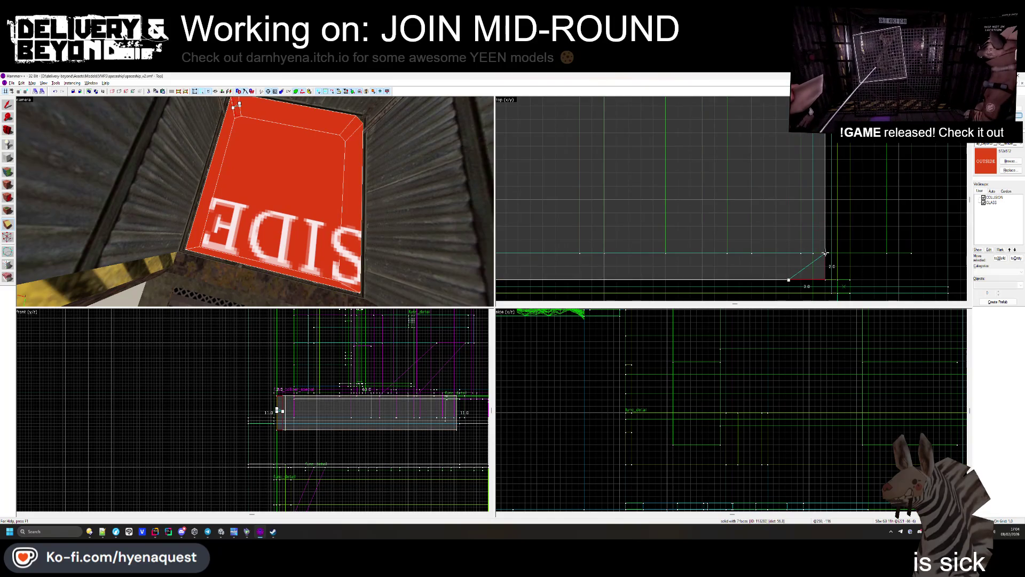
pyautogui.press('Return')
pyautogui.scroll(-5, 801, 187)
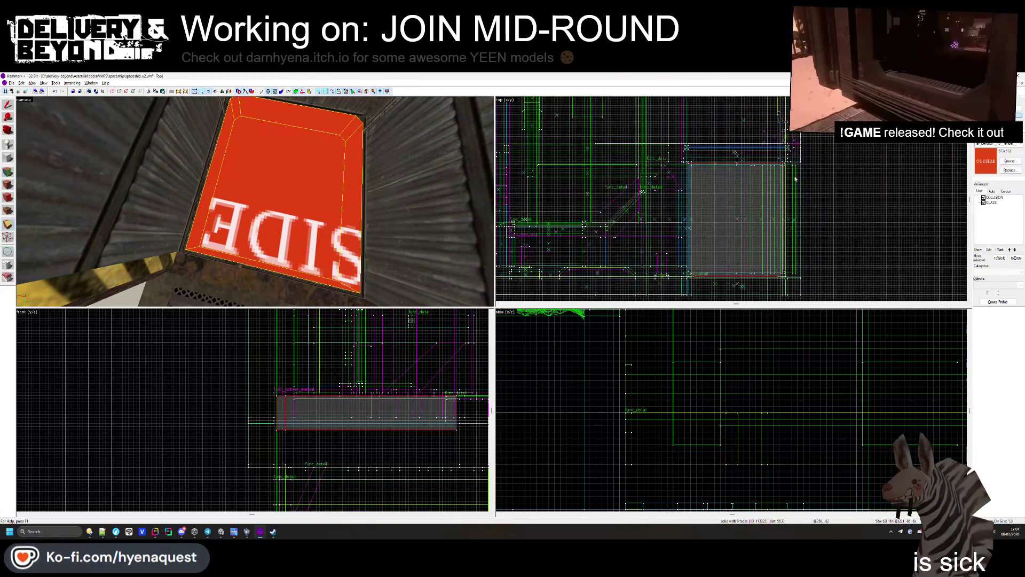
pyautogui.scroll(5, 796, 179)
# Step: Clip 3-unit chamfers off the OUTSIDE brush's remaining two corners
pyautogui.moveTo(734, 114); pyautogui.dragTo(777, 161)
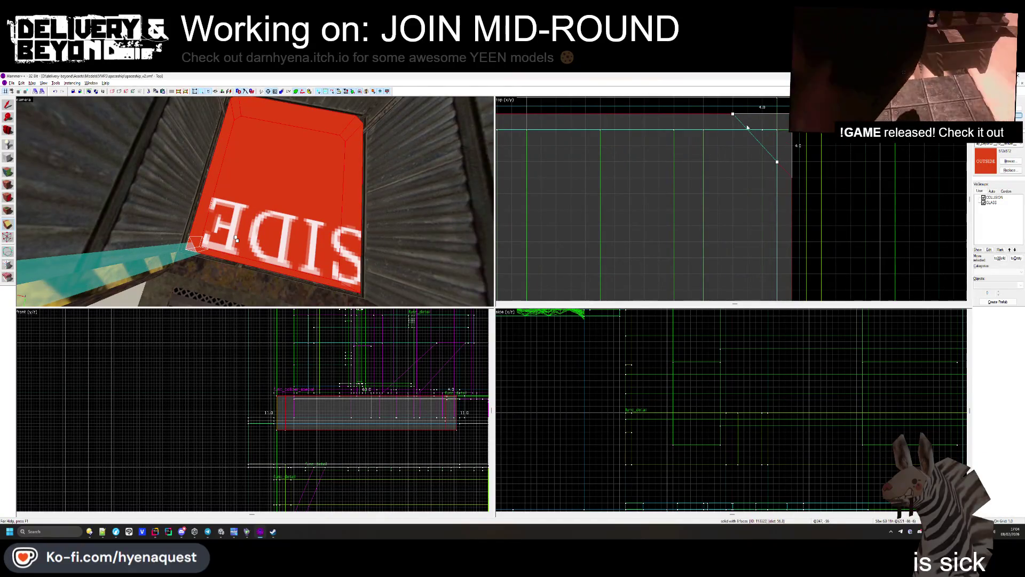
pyautogui.moveTo(733, 113); pyautogui.dragTo(743, 114)
pyautogui.moveTo(777, 162); pyautogui.dragTo(792, 162)
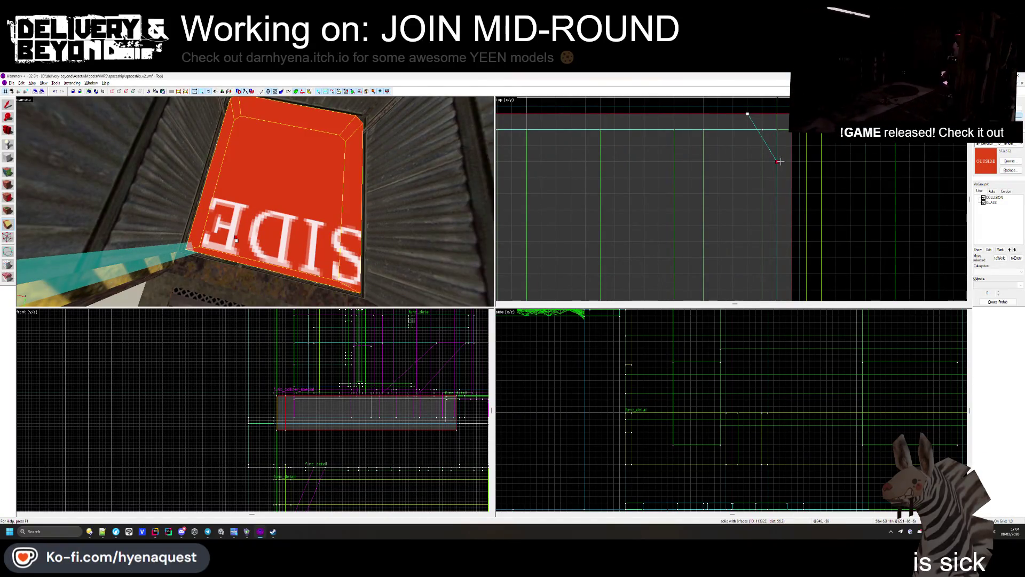
pyautogui.press('Return')
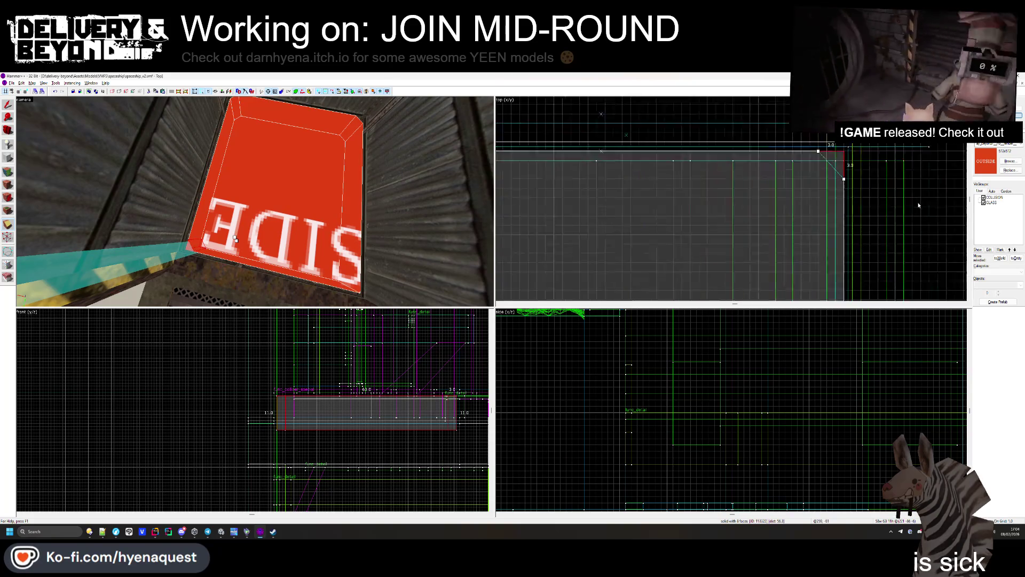
pyautogui.scroll(-3, 696, 179)
pyautogui.moveTo(633, 198); pyautogui.dragTo(668, 172)
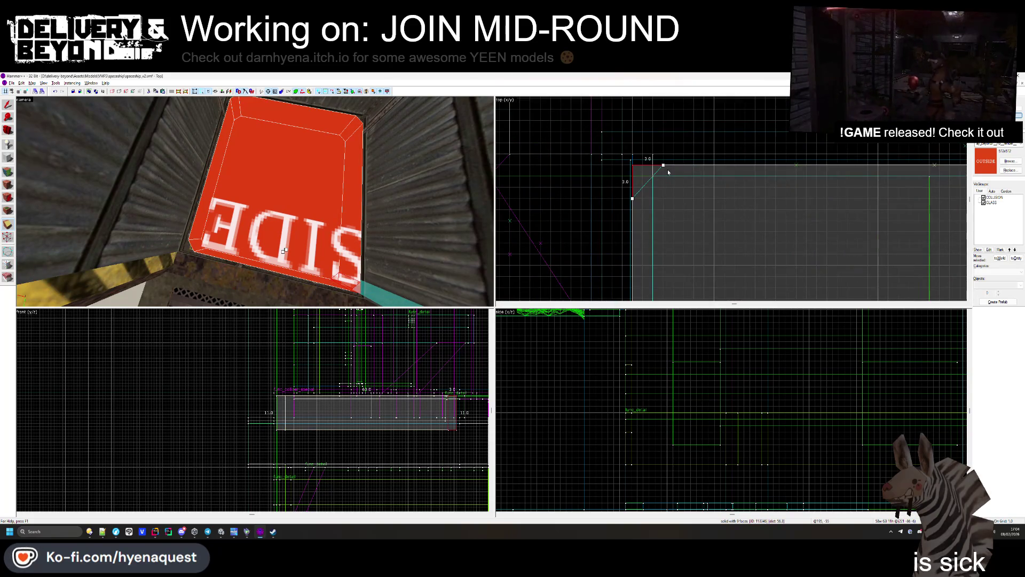
pyautogui.press('Return')
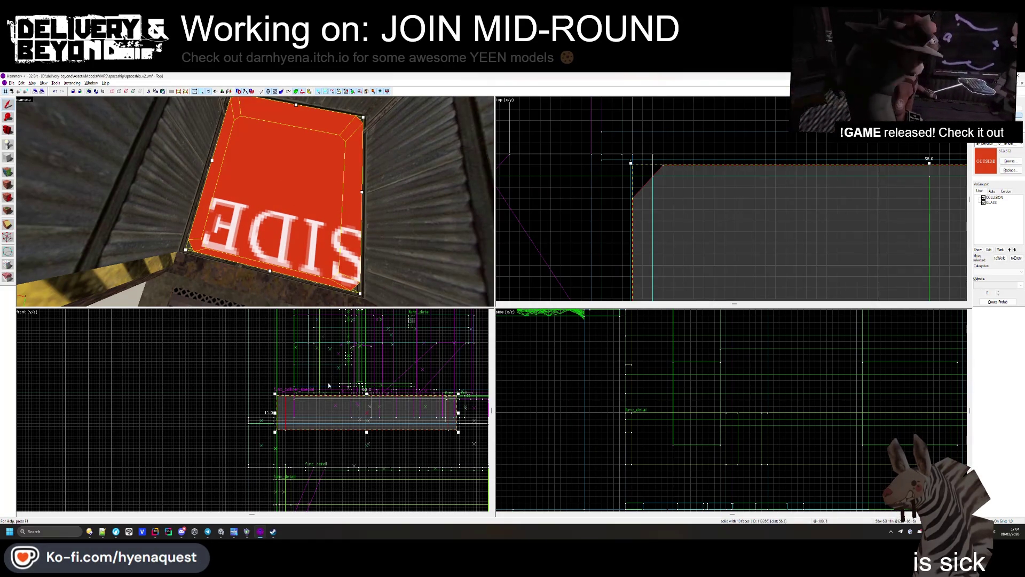
pyautogui.scroll(4, 318, 406)
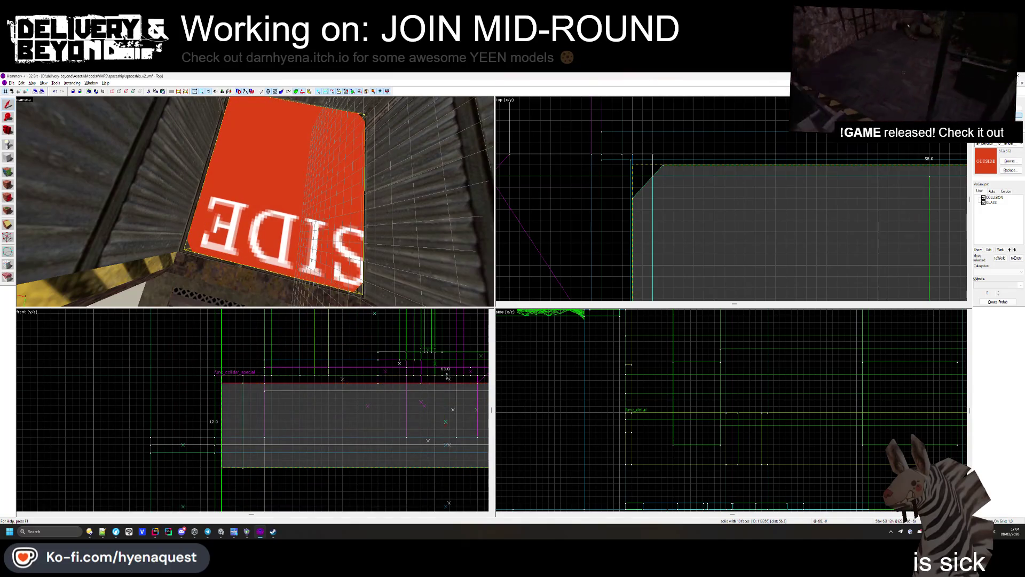
# Step: Resize the brush: top edge to 12, size to 62, width 57 to 55, bottom up one unit
pyautogui.moveTo(445, 381); pyautogui.dragTo(444, 377)
pyautogui.moveTo(631, 163); pyautogui.dragTo(637, 169)
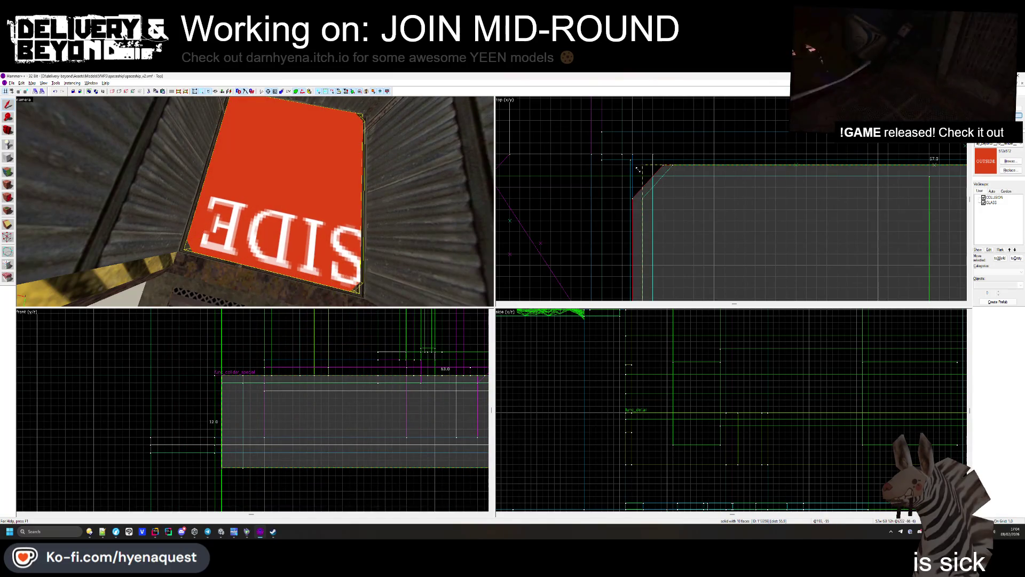
pyautogui.scroll(-4, 588, 142)
pyautogui.scroll(4, 781, 146)
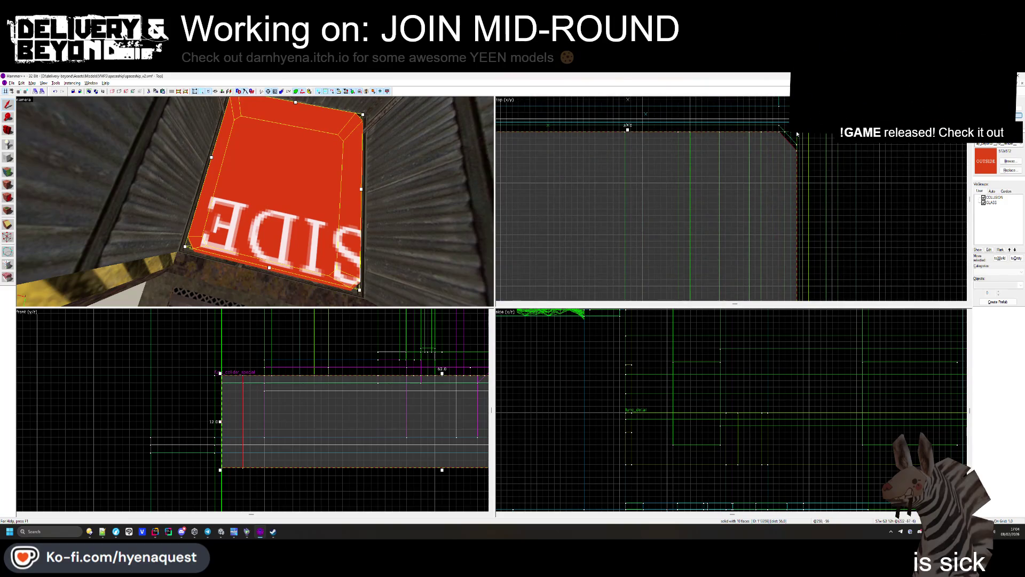
pyautogui.moveTo(798, 133); pyautogui.dragTo(788, 134)
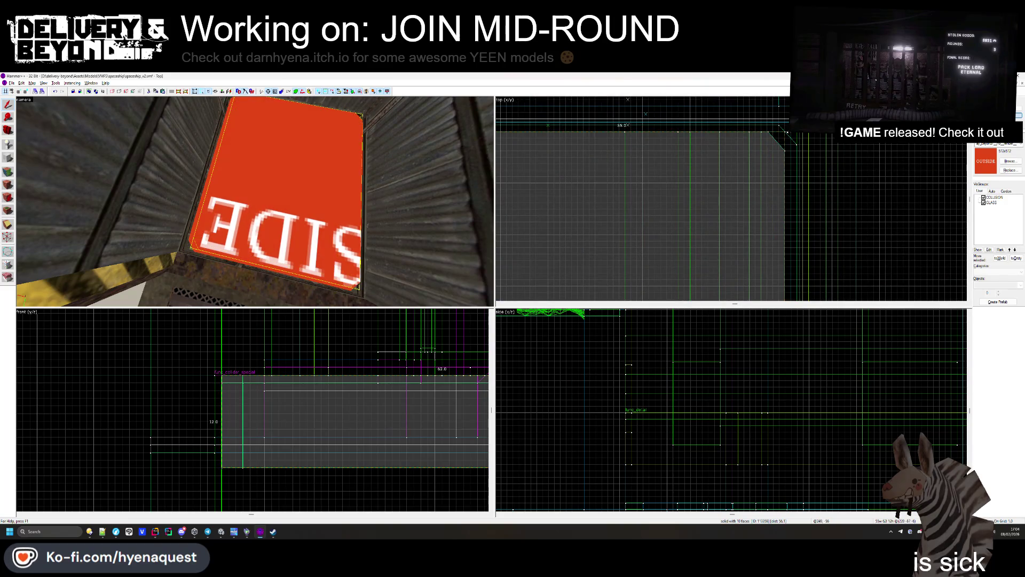
pyautogui.scroll(-4, 786, 171)
pyautogui.scroll(4, 784, 232)
pyautogui.scroll(4, 791, 224)
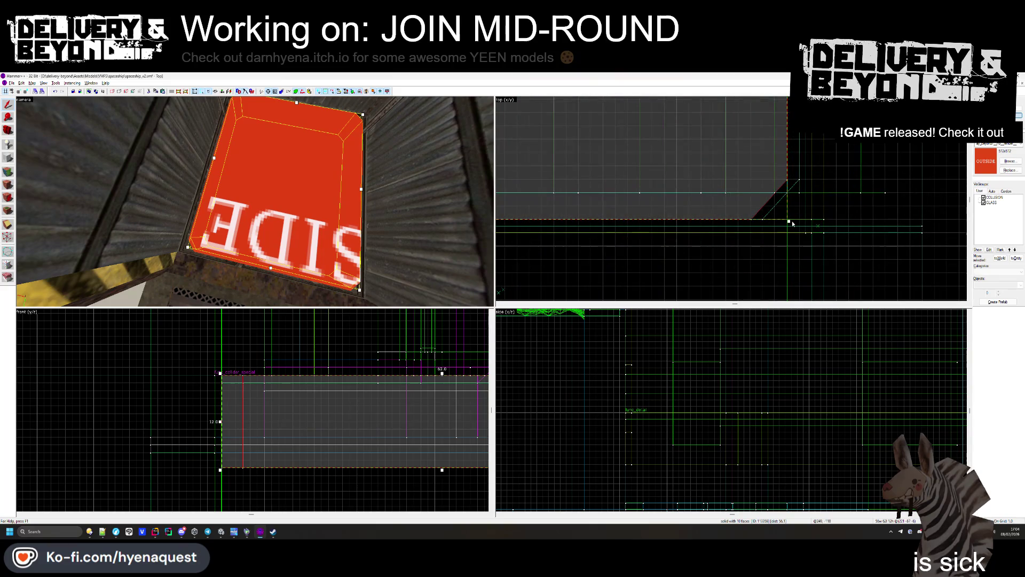
pyautogui.moveTo(789, 220); pyautogui.dragTo(789, 207)
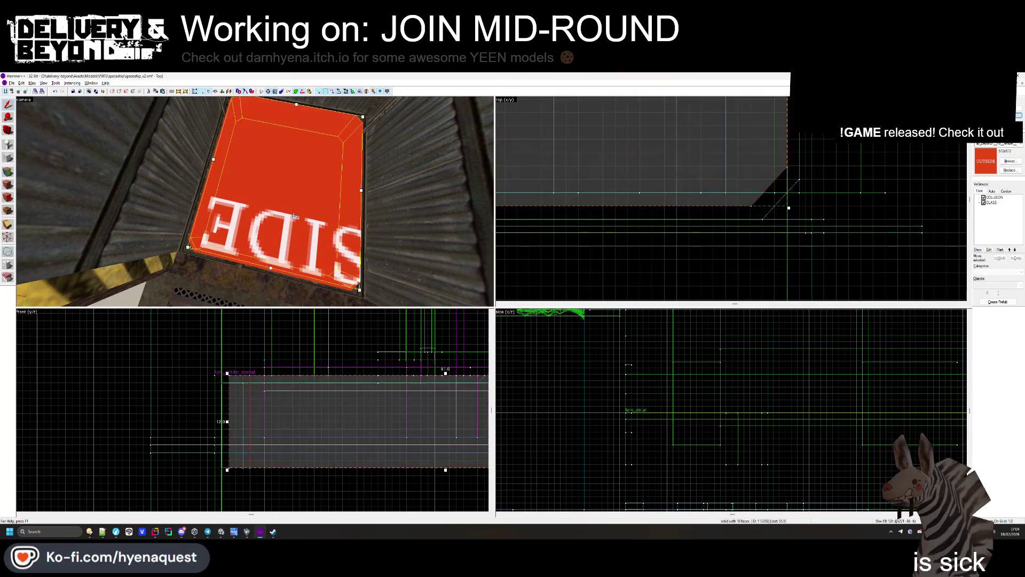
# Step: Lower the H-marked slab's top edge slightly and extend its bottom edge further down
pyautogui.press('Up')
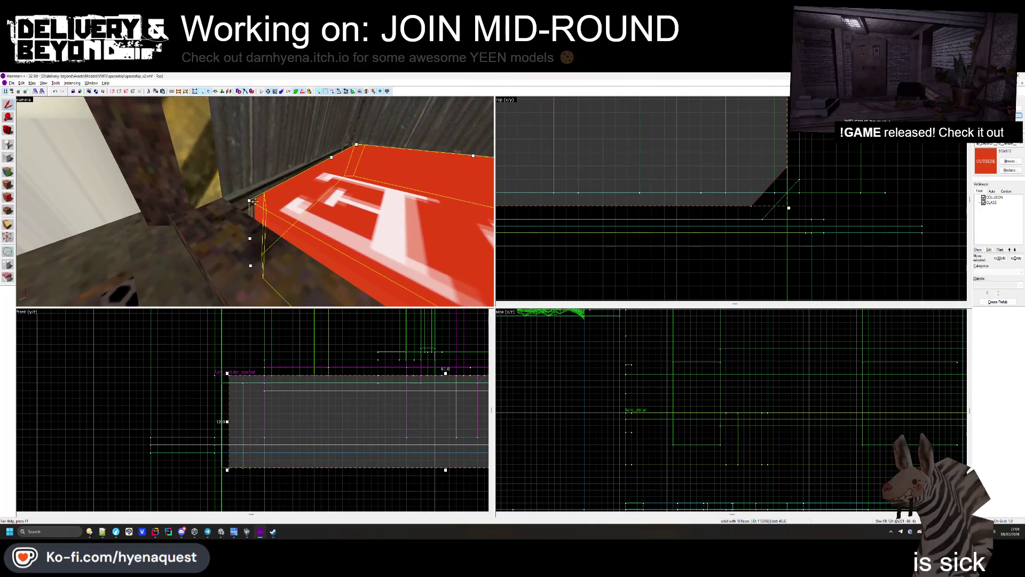
pyautogui.scroll(4, 398, 388)
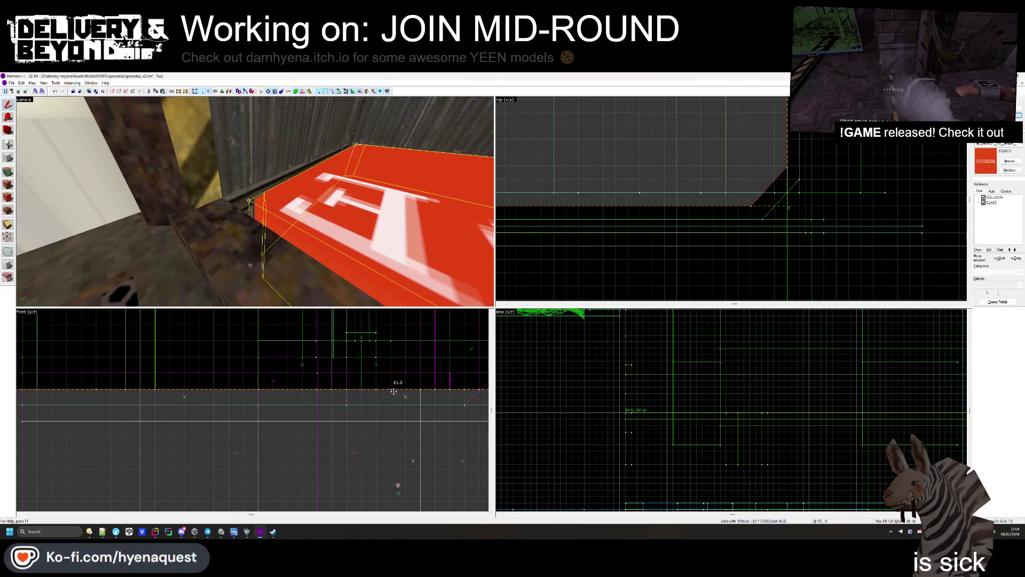
pyautogui.scroll(-3, 394, 389)
pyautogui.scroll(1, 390, 394)
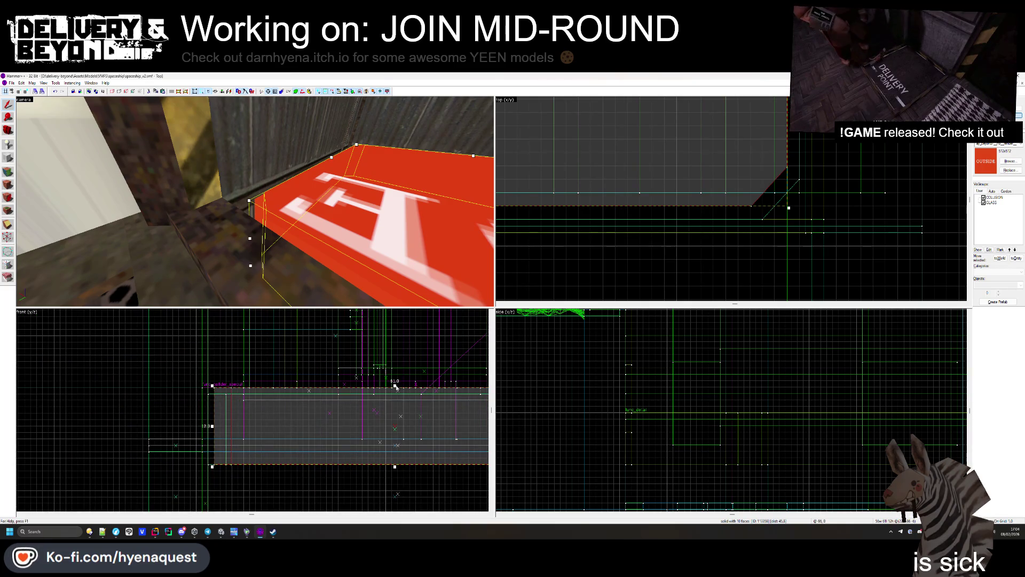
pyautogui.moveTo(395, 385); pyautogui.dragTo(395, 390)
pyautogui.moveTo(394, 466); pyautogui.dragTo(393, 487)
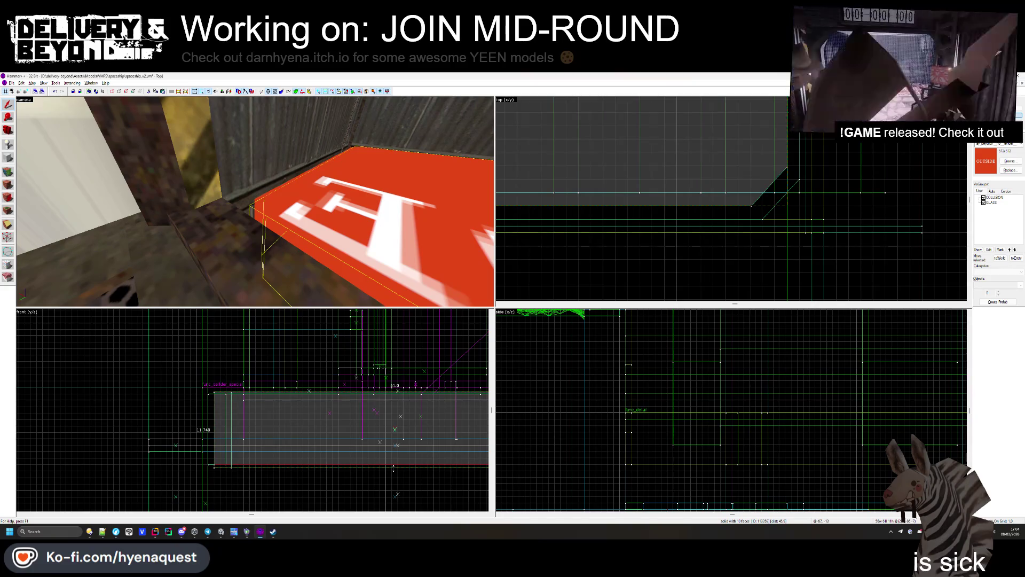
pyautogui.moveTo(393, 467); pyautogui.dragTo(393, 492)
pyautogui.click(277, 504)
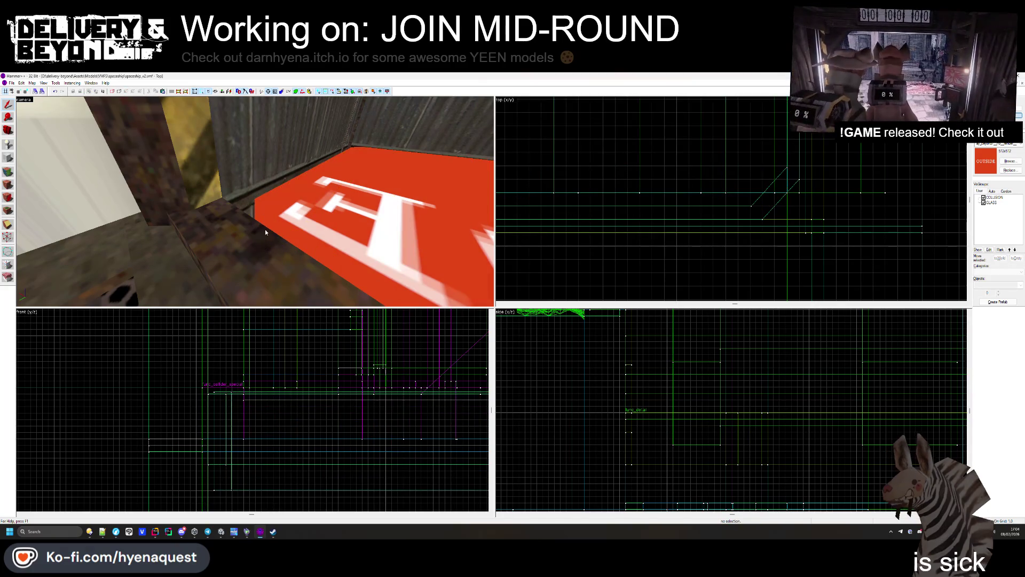
# Step: Inspect the texture on the hazard-striped hatch face with the Texture Application tool
pyautogui.click(8, 184)
pyautogui.press('z')
pyautogui.click(254, 201)
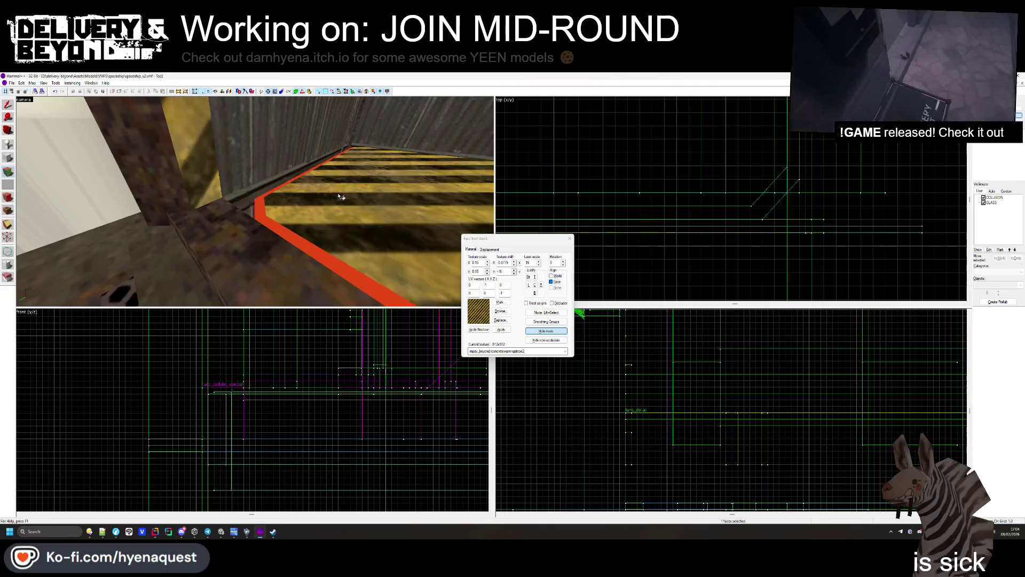
pyautogui.press('z')
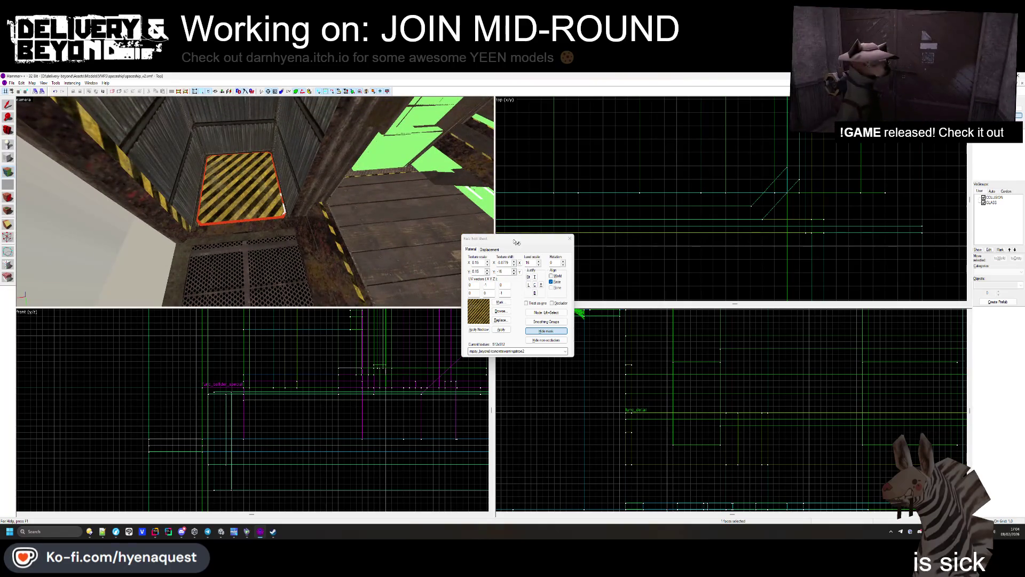
pyautogui.click(568, 239)
# Step: In Unity, select Windows as the build platform, then return to Hammer++
pyautogui.hotkey('alt', 'Tab')
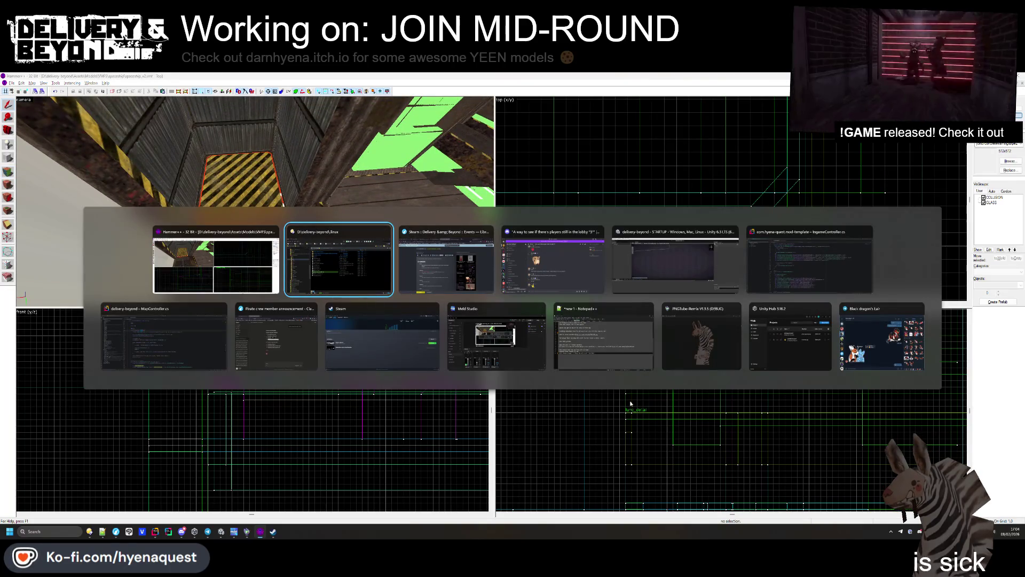
pyautogui.press('Escape')
pyautogui.moveTo(223, 536)
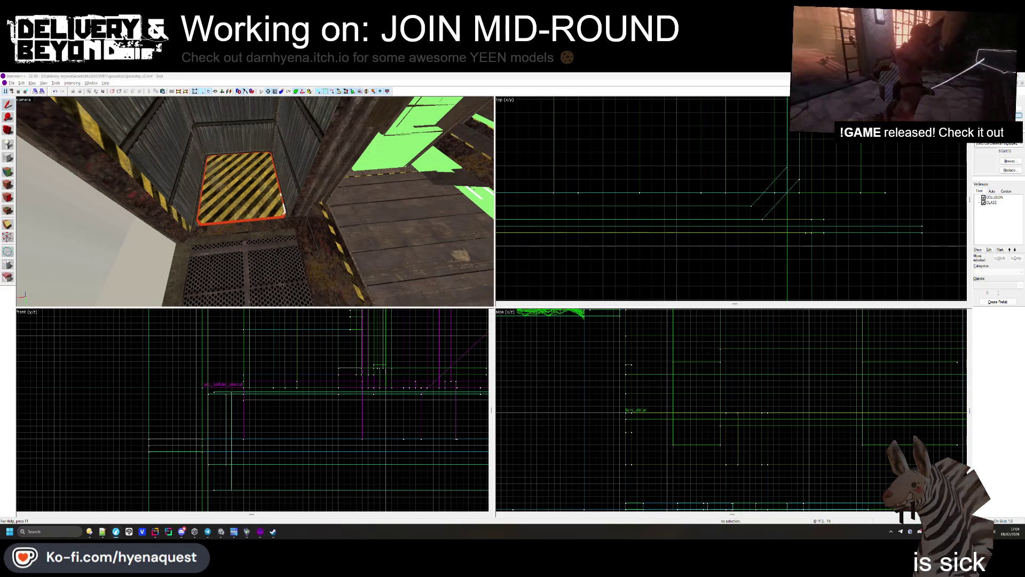
pyautogui.hotkey('alt', 'Tab')
pyautogui.click(210, 216)
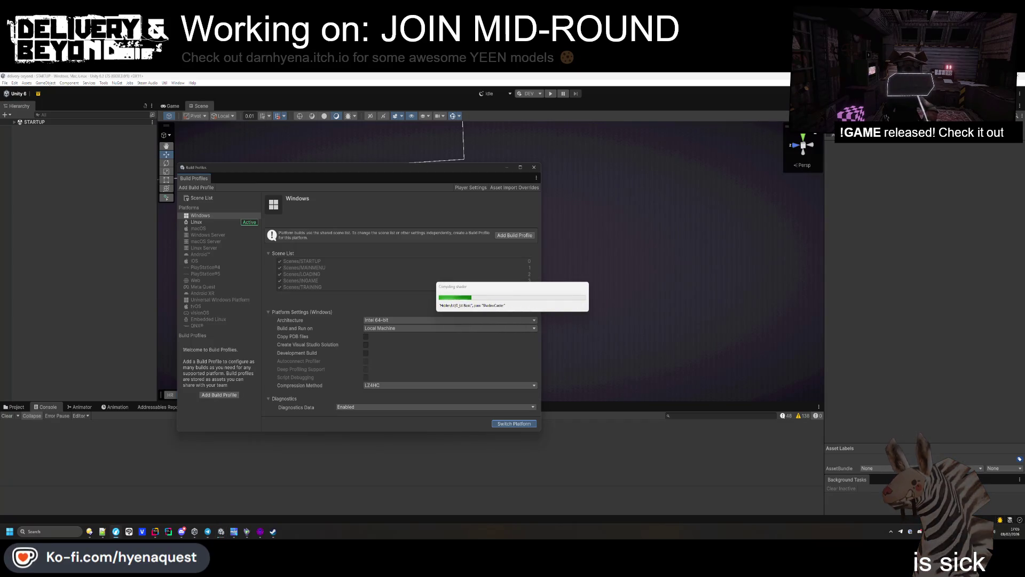
pyautogui.click(260, 530)
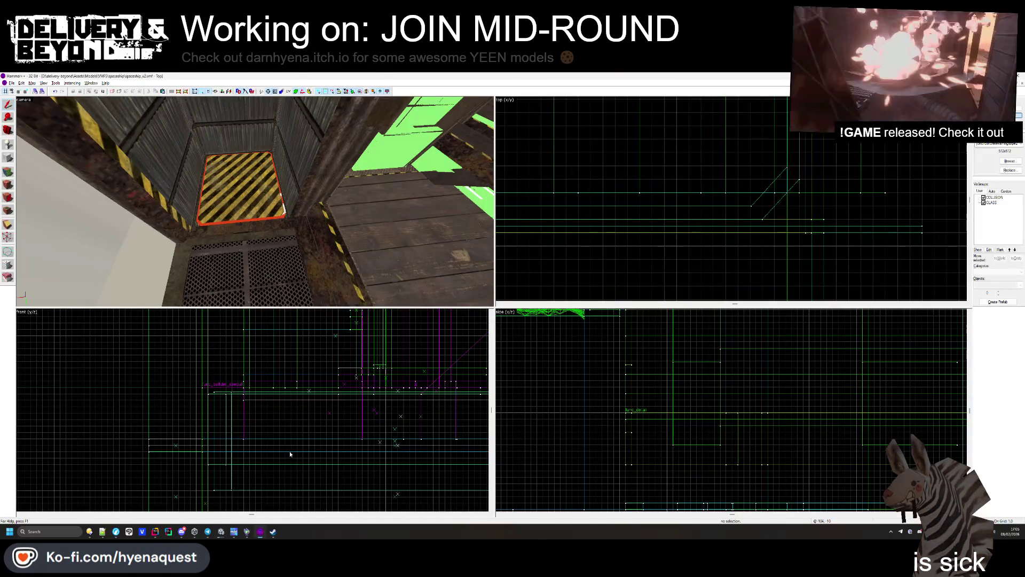
# Step: Inspect textures on the hazard-striped, corridor corner, green-panel and shaft floor faces
pyautogui.hotkey('shift', 'a')
pyautogui.scroll(5, 258, 205)
pyautogui.click(258, 205)
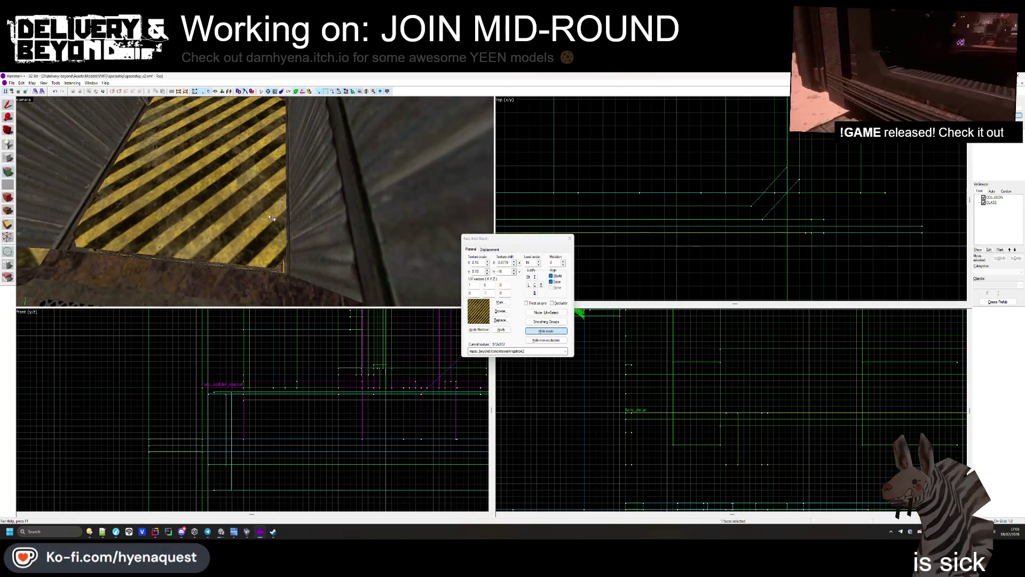
pyautogui.click(309, 252)
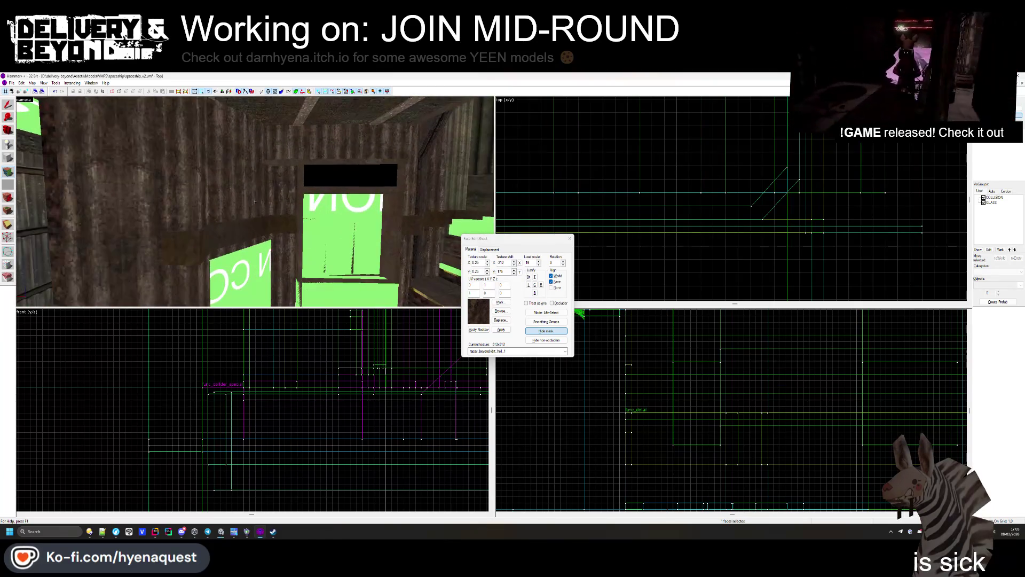
pyautogui.click(254, 201)
pyautogui.moveTo(258, 204)
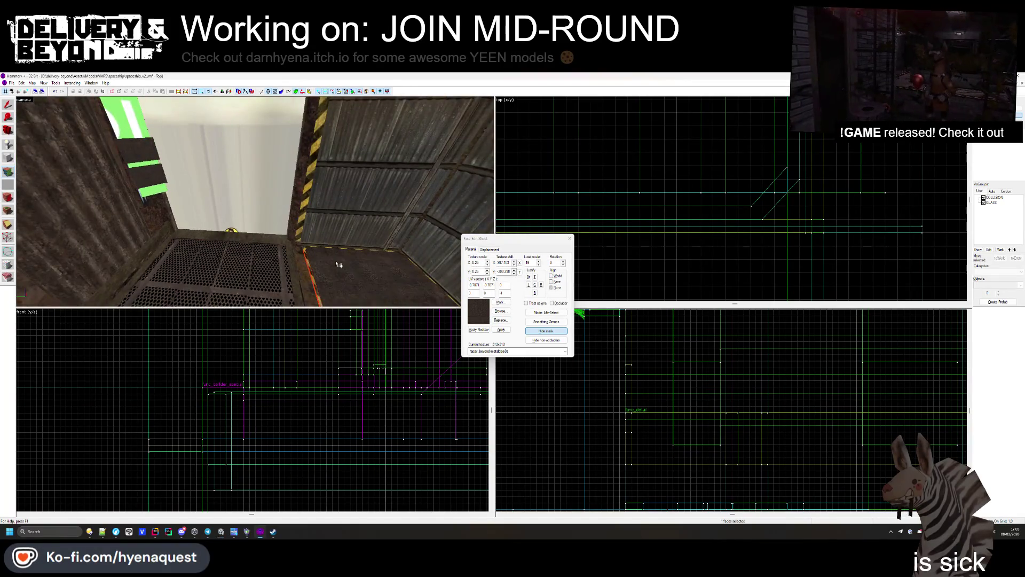
pyautogui.click(255, 200)
pyautogui.press('w')
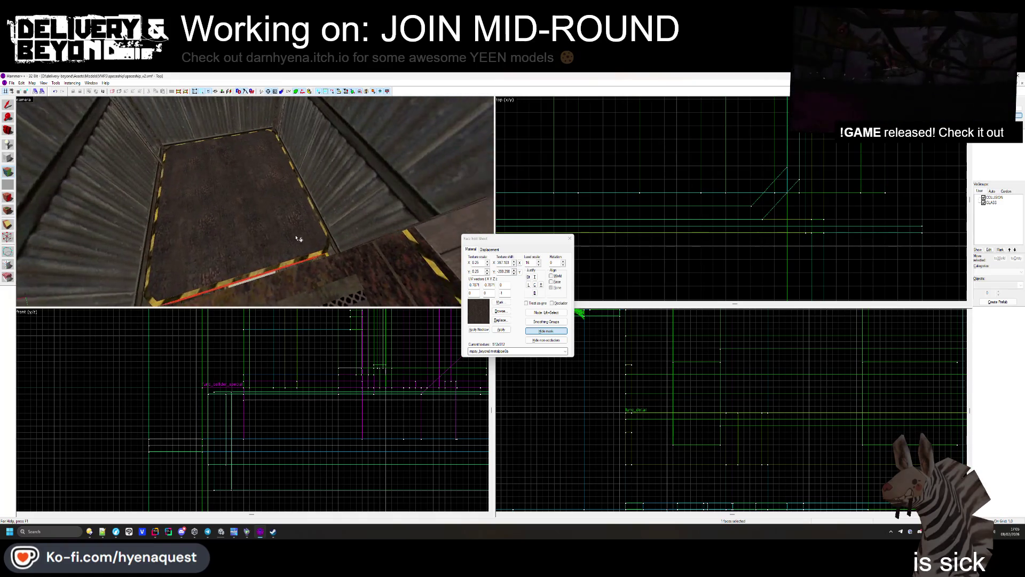
pyautogui.press('w')
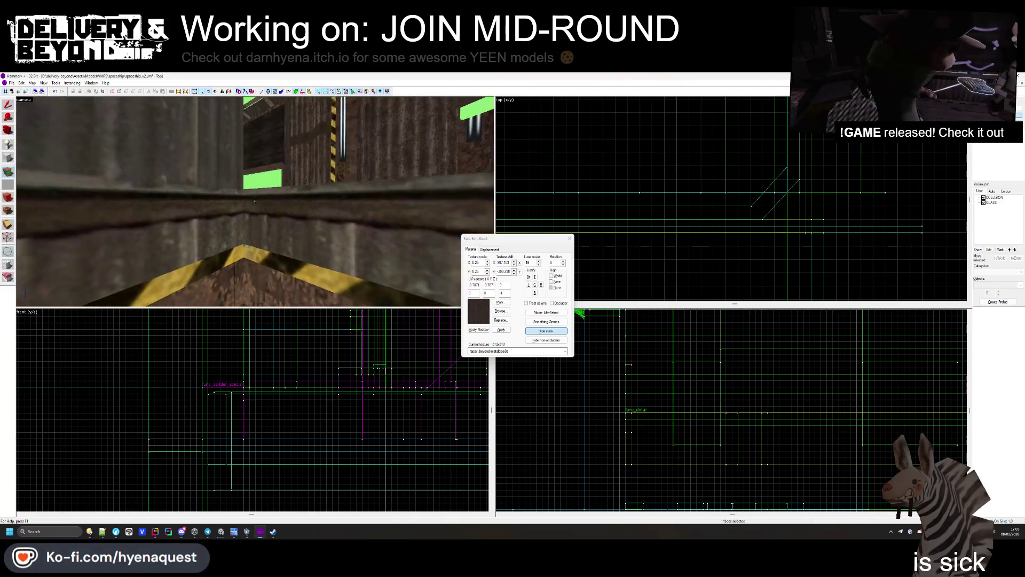
pyautogui.press('w')
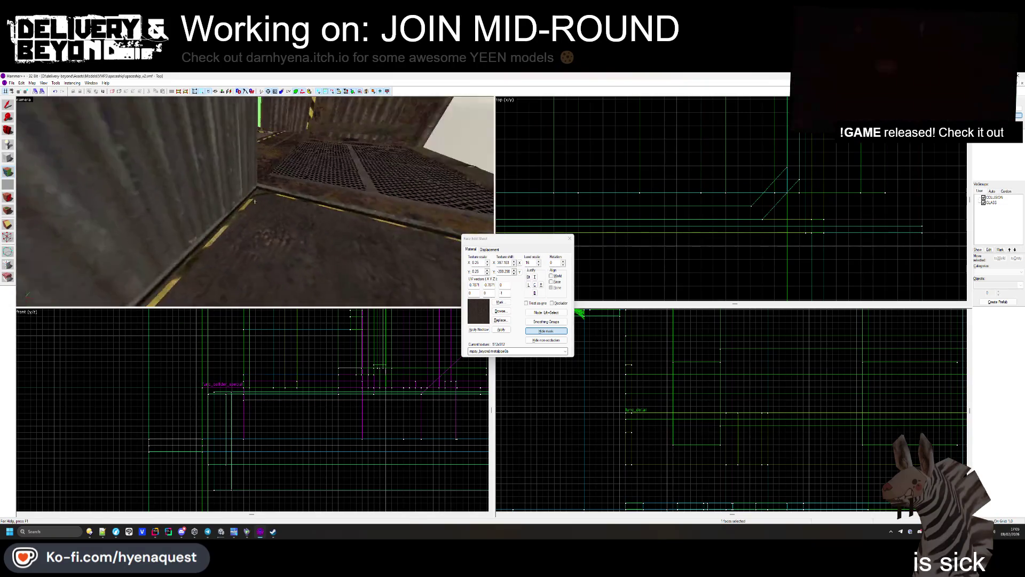
pyautogui.press('w')
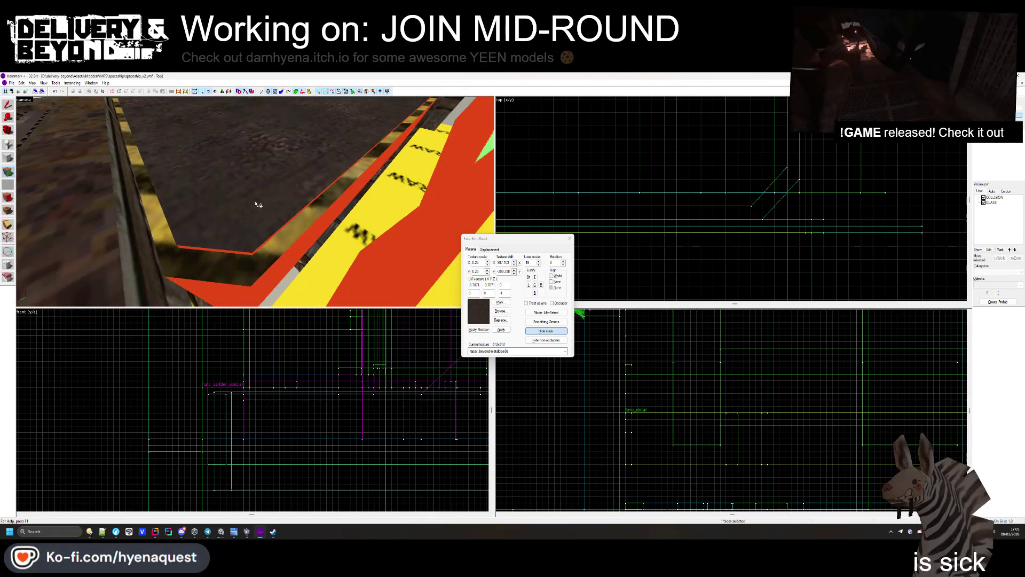
# Step: Close face editing and raise the solid's top edge slightly in the Front view
pyautogui.click(569, 239)
pyautogui.scroll(2, 361, 402)
pyautogui.moveTo(361, 401); pyautogui.dragTo(361, 396)
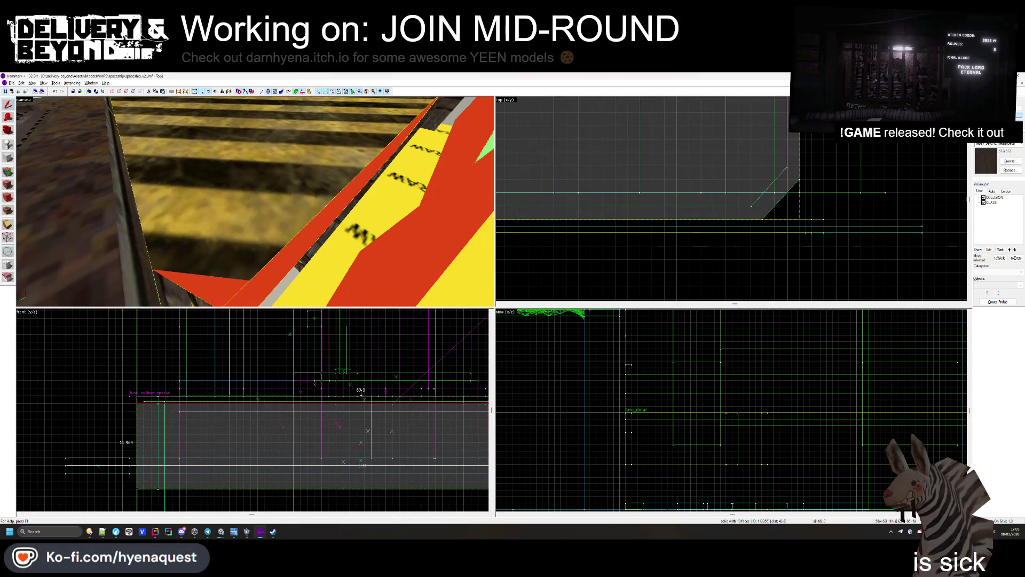
# Step: Apply metal_wall_tx_3_1 to a pillar face and realign it vertically
pyautogui.click(271, 383)
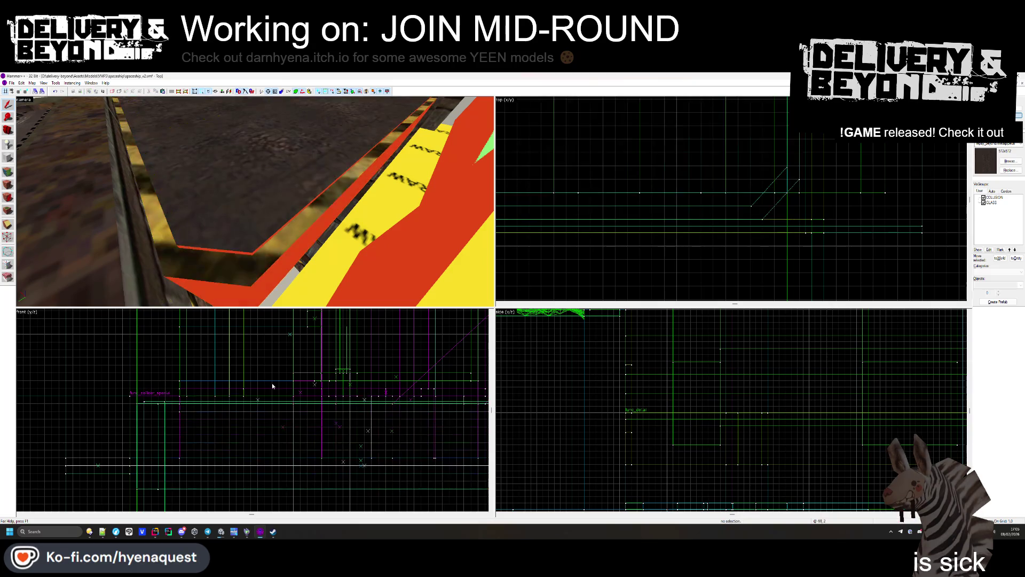
pyautogui.hotkey('shift', 'a')
pyautogui.click(245, 256)
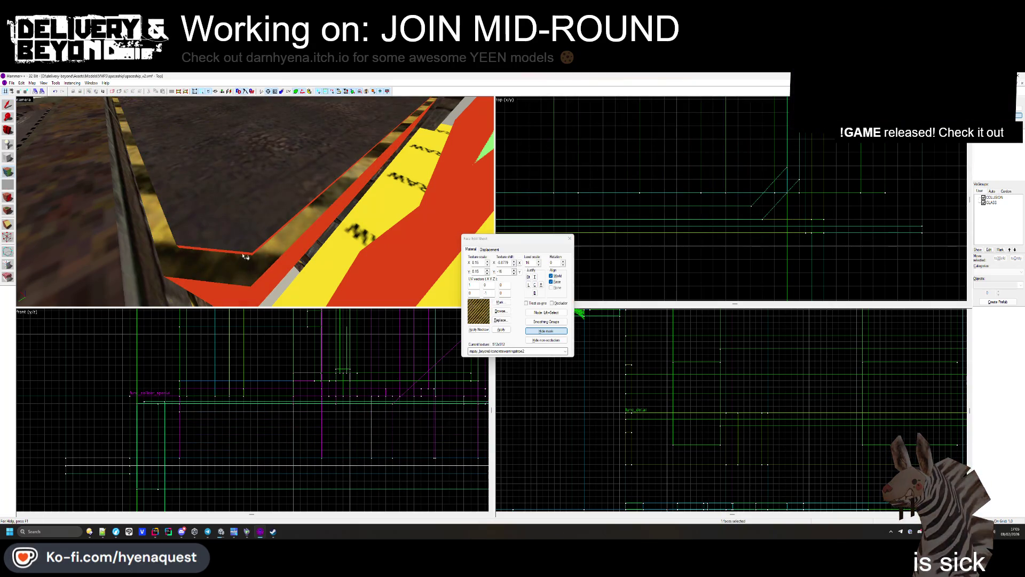
pyautogui.moveTo(249, 235)
pyautogui.mouseDown()
pyautogui.moveTo(254, 201)
pyautogui.moveTo(212, 186)
pyautogui.moveTo(278, 224)
pyautogui.moveTo(434, 261)
pyautogui.mouseUp()
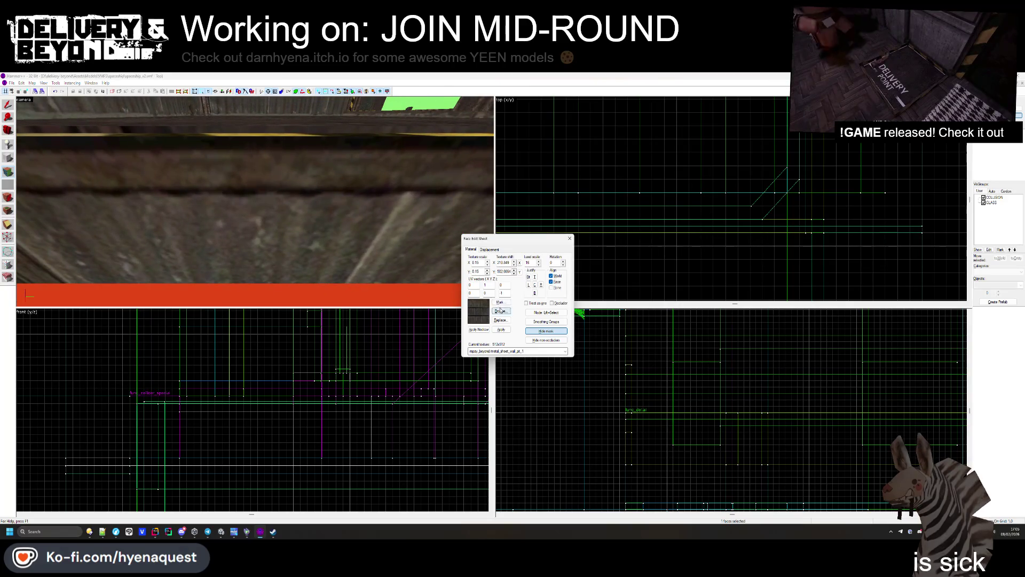
pyautogui.click(501, 310)
pyautogui.doubleClick(661, 228)
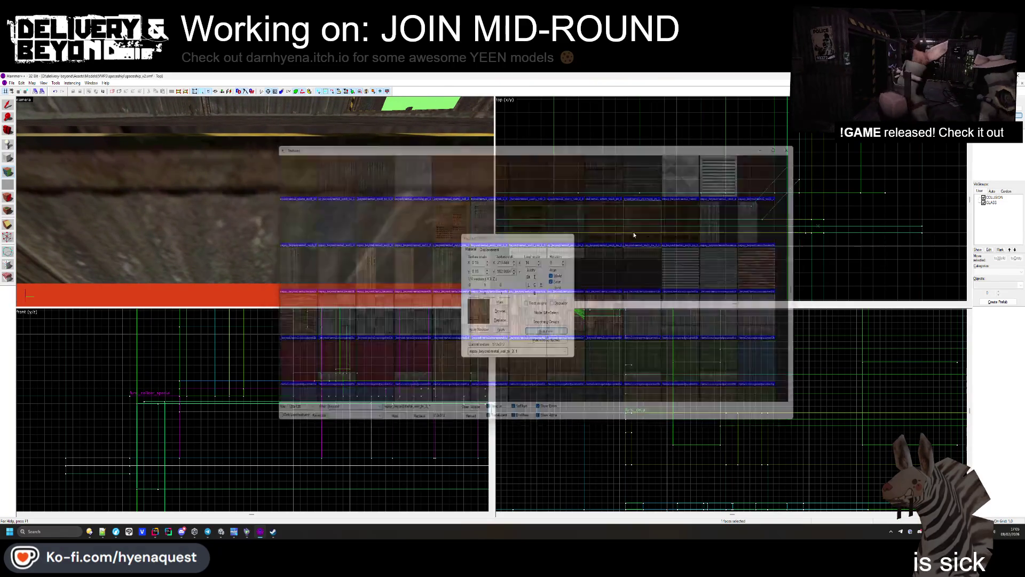
pyautogui.click(536, 294)
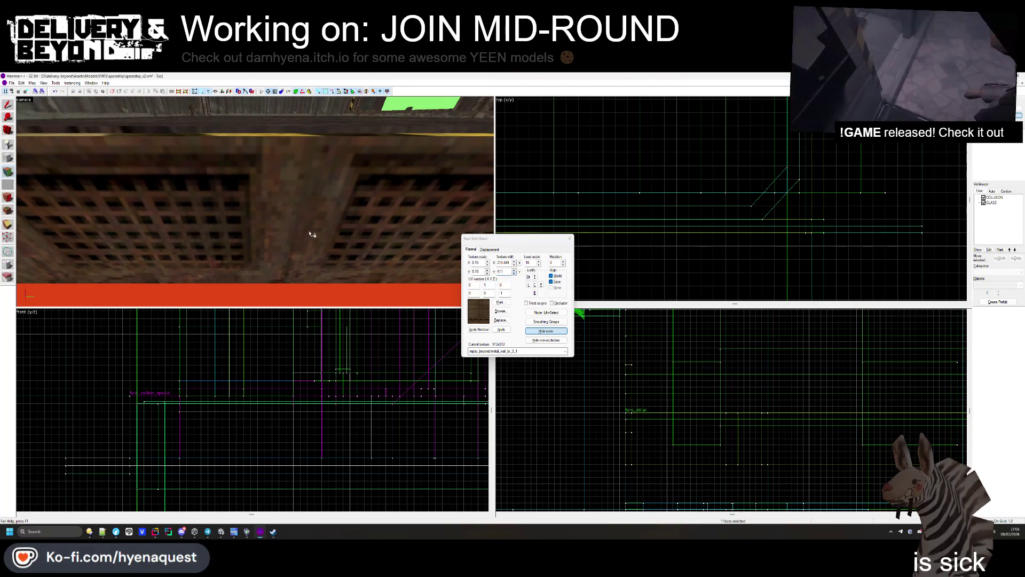
# Step: Apply the metal plate texture to the remaining pillar faces, including the angled one
pyautogui.press('z')
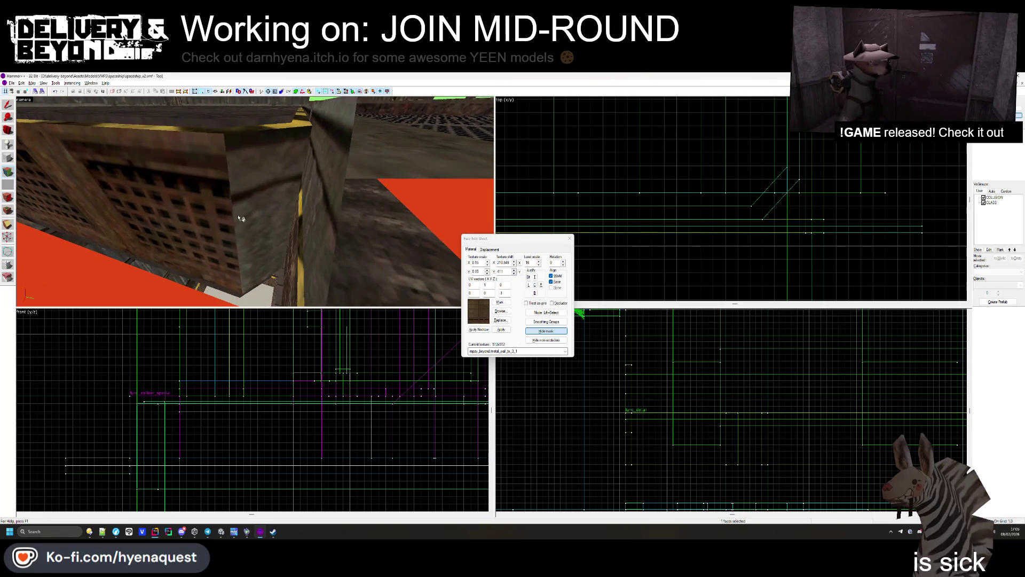
pyautogui.click(255, 201)
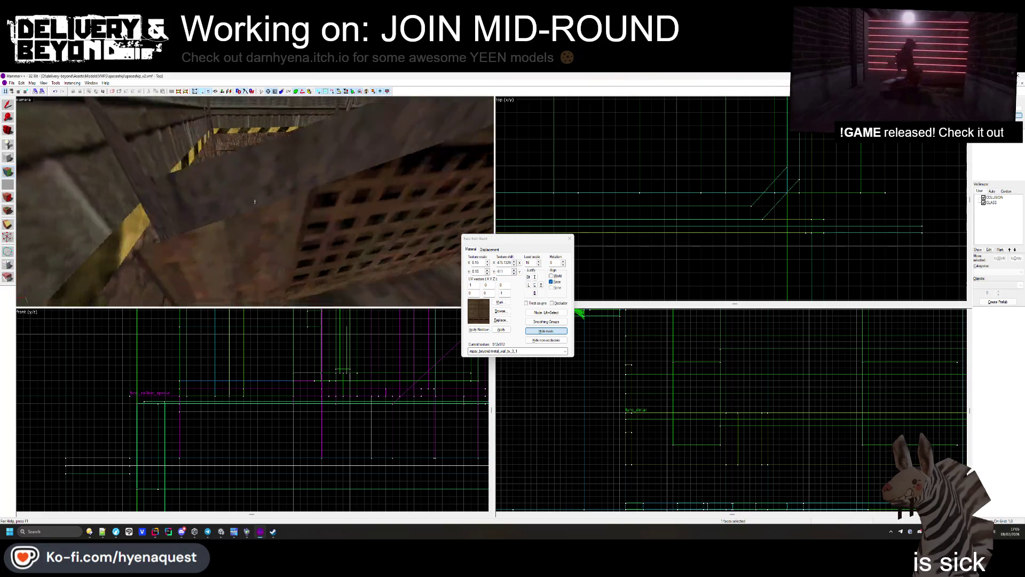
pyautogui.press('z')
pyautogui.click(251, 217)
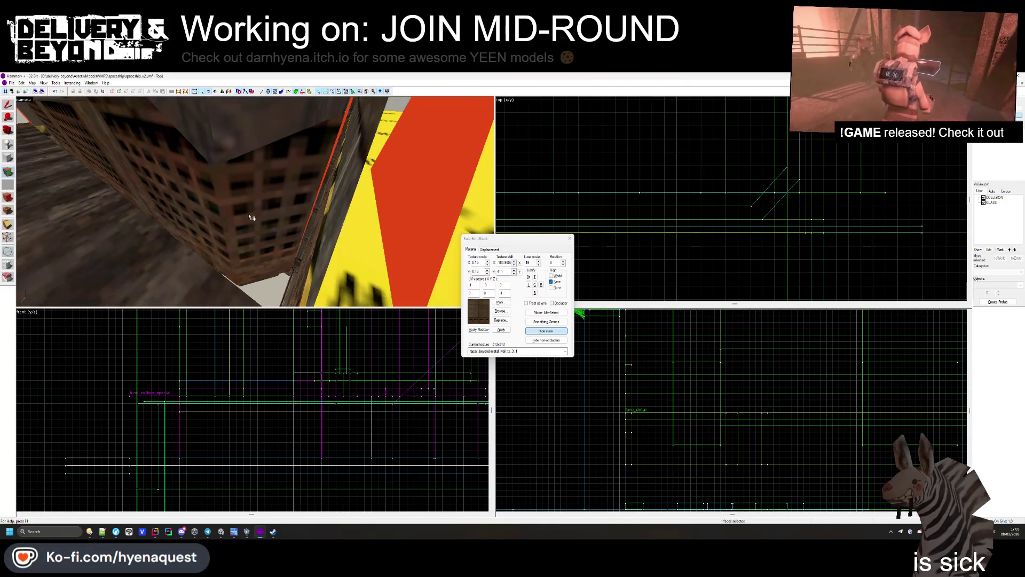
pyautogui.press('z')
pyautogui.click(255, 202)
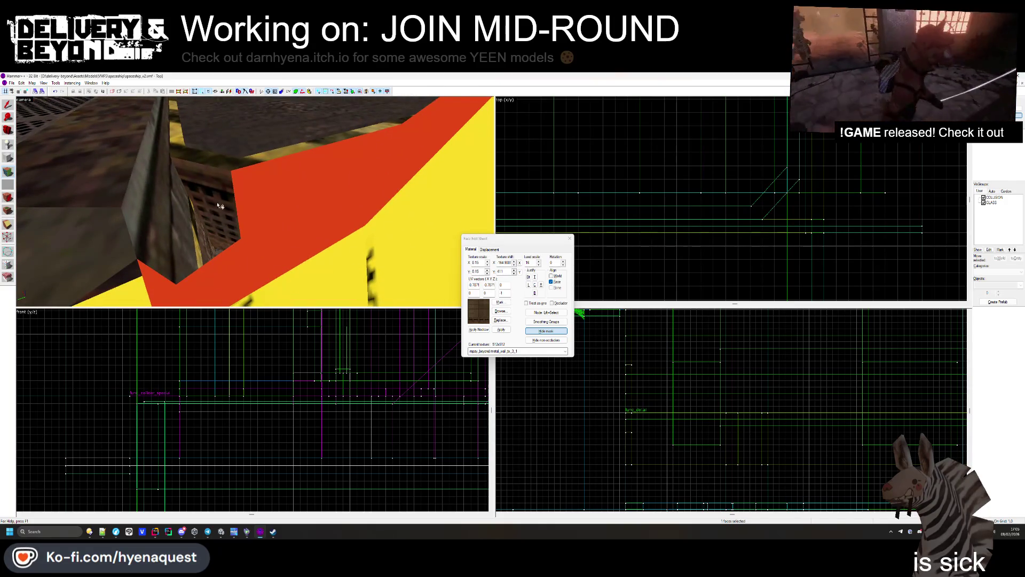
pyautogui.press('z')
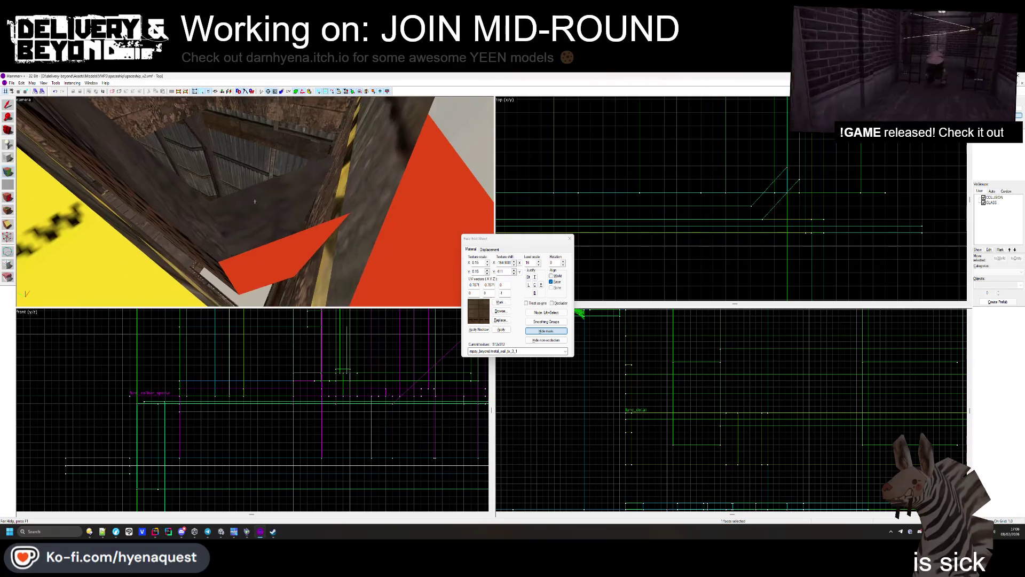
pyautogui.press('z')
pyautogui.click(233, 214)
pyautogui.press('z')
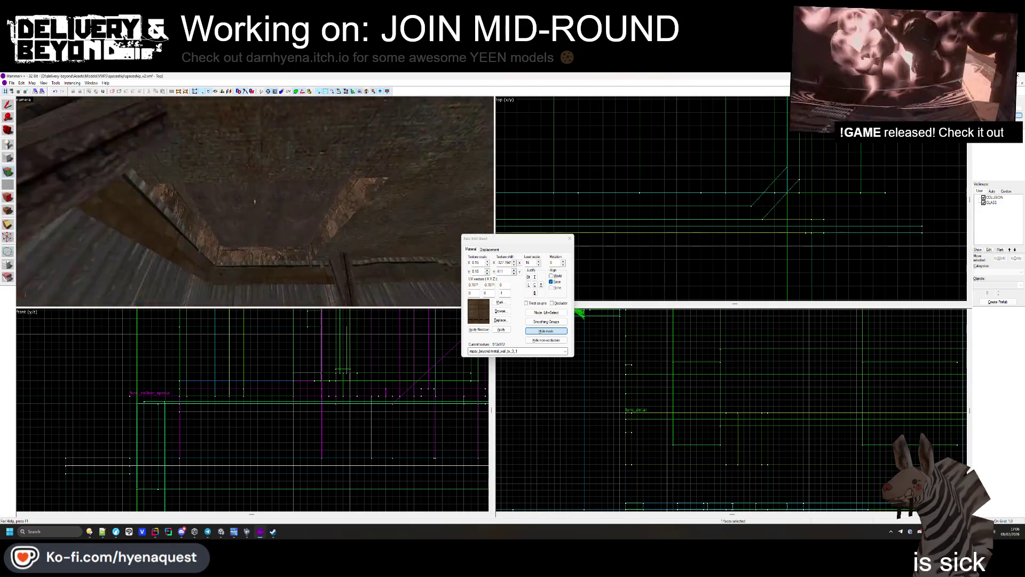
pyautogui.press('z')
pyautogui.click(569, 238)
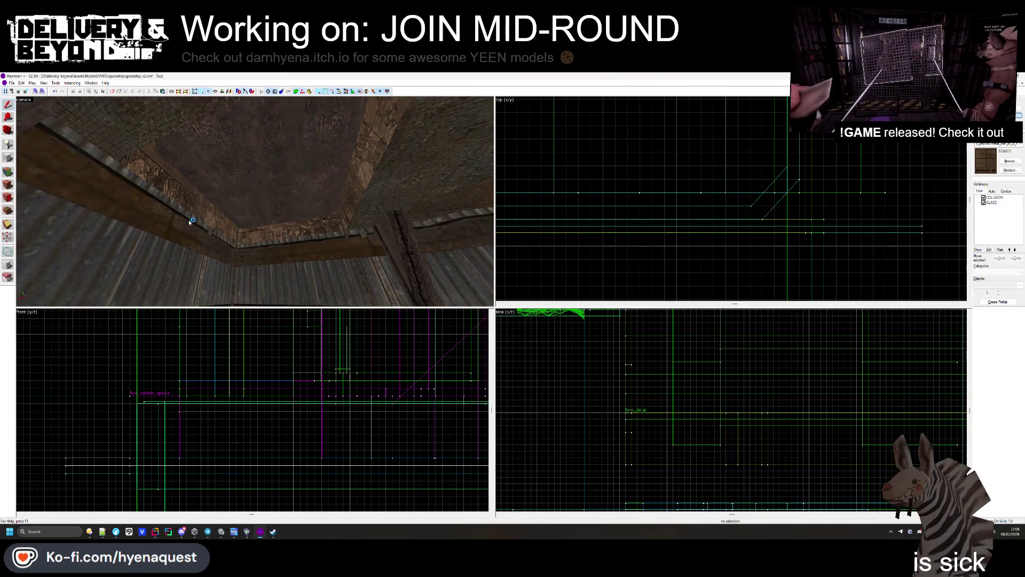
pyautogui.click(255, 201)
# Step: Shrink the thin solid's height to about 3.9 units and recentre the views on it
pyautogui.scroll(-2, 287, 313)
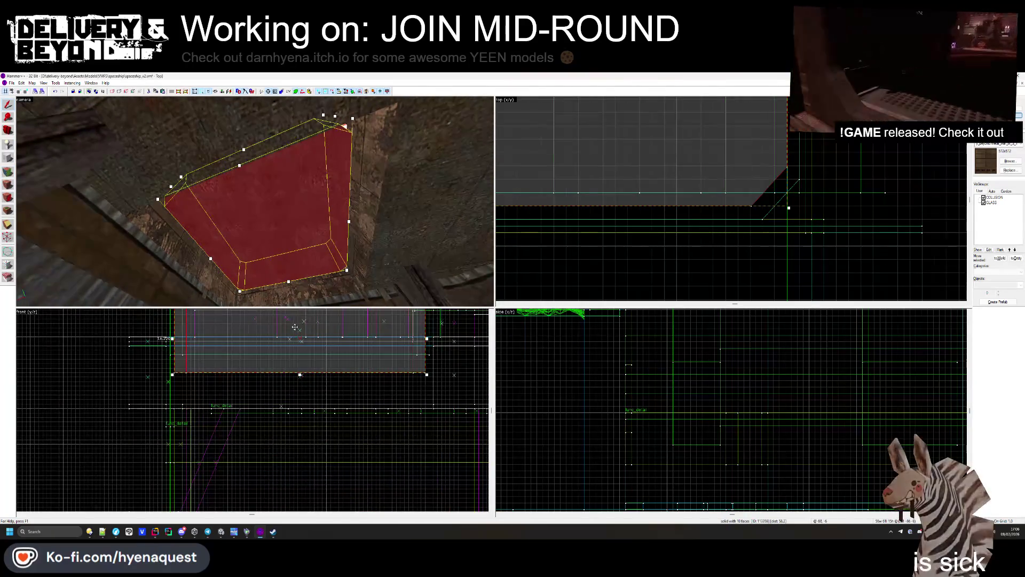
pyautogui.moveTo(300, 315); pyautogui.dragTo(291, 365)
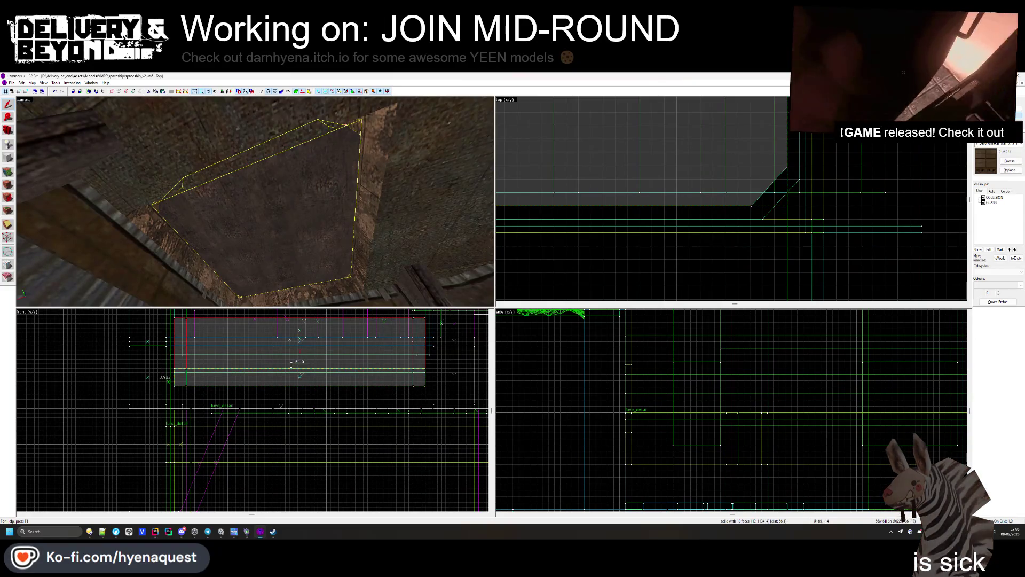
pyautogui.moveTo(784, 203); pyautogui.dragTo(764, 228)
pyautogui.click(765, 229)
pyautogui.click(758, 223)
pyautogui.hotkey('ctrl', 'e')
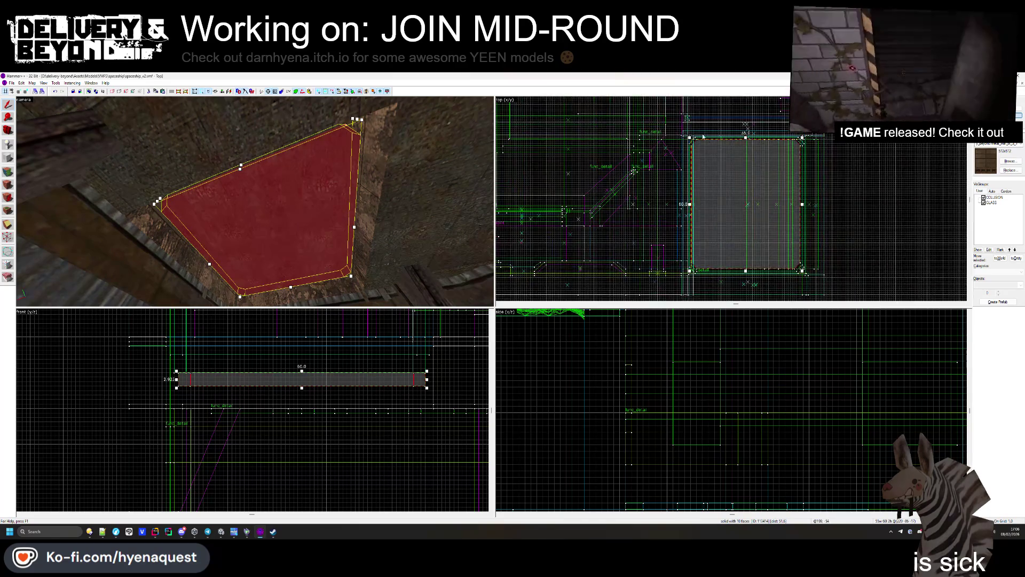
pyautogui.scroll(3, 677, 135)
# Step: Narrow the solid from 60 to 59 units and extend it down to 27 units tall
pyautogui.moveTo(675, 125); pyautogui.dragTo(686, 135)
pyautogui.moveTo(300, 388); pyautogui.dragTo(299, 495)
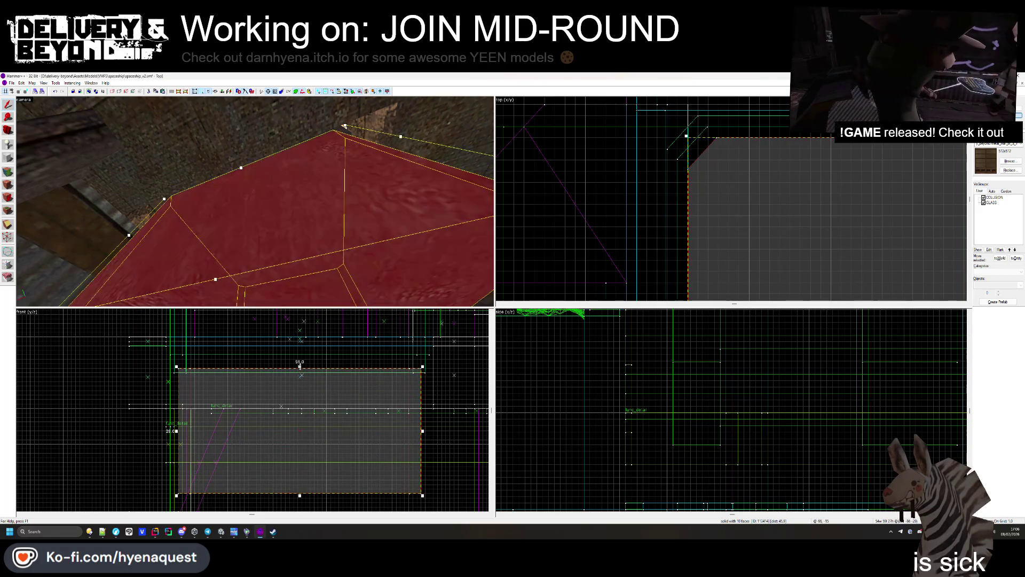
pyautogui.scroll(-2, 320, 373)
pyautogui.scroll(5, 373, 363)
pyautogui.scroll(2, 373, 361)
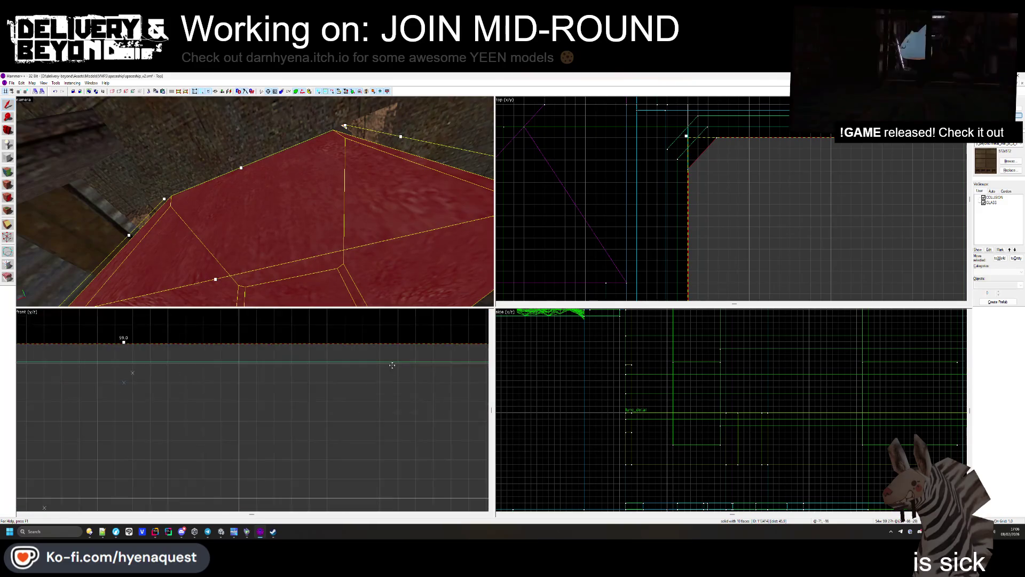
pyautogui.scroll(-6, 251, 362)
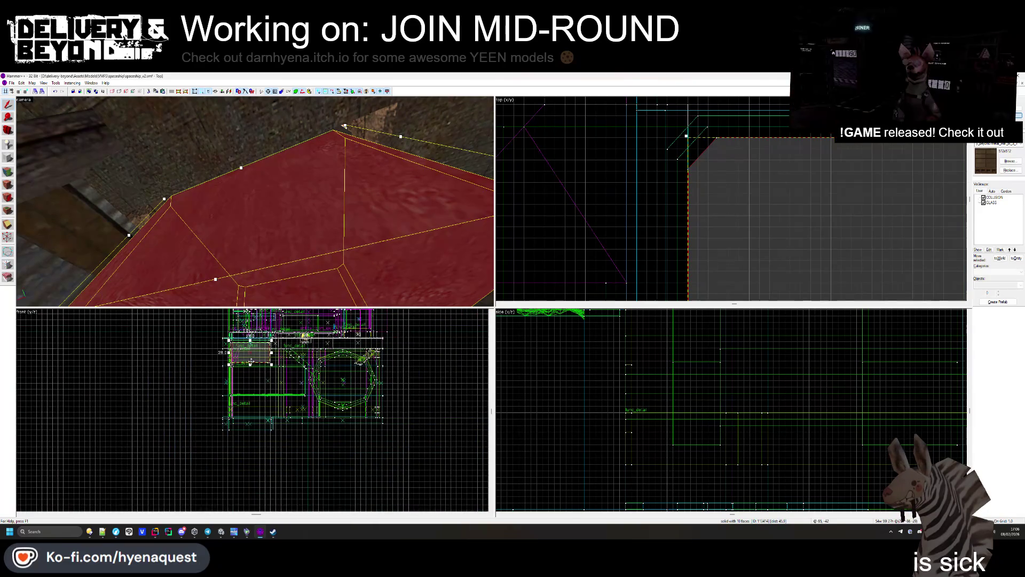
pyautogui.press('Escape')
pyautogui.scroll(5, 305, 337)
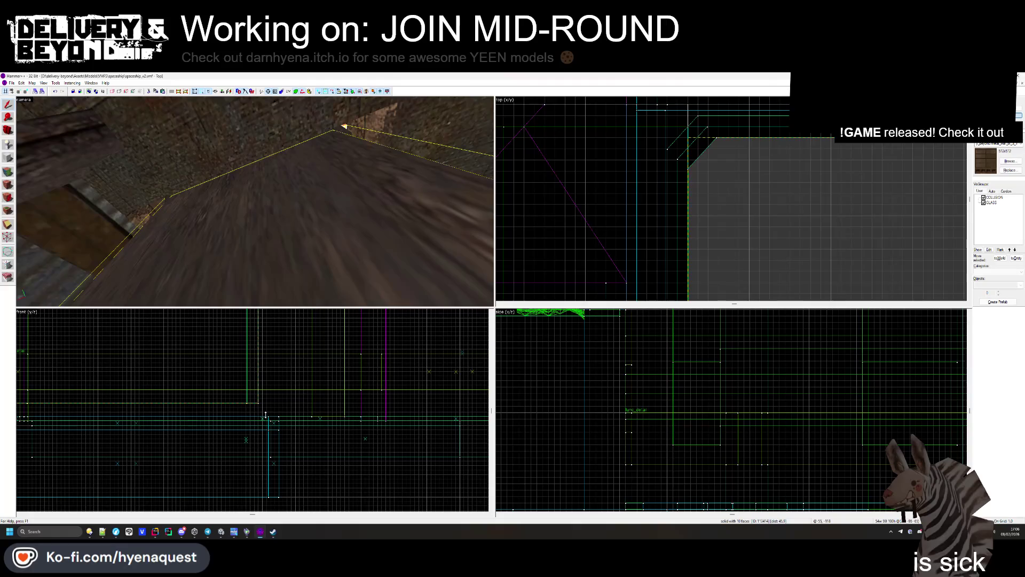
# Step: Stretch the brush from 100 to 104 units and start face editing on the corner trim
pyautogui.moveTo(265, 414); pyautogui.dragTo(264, 433)
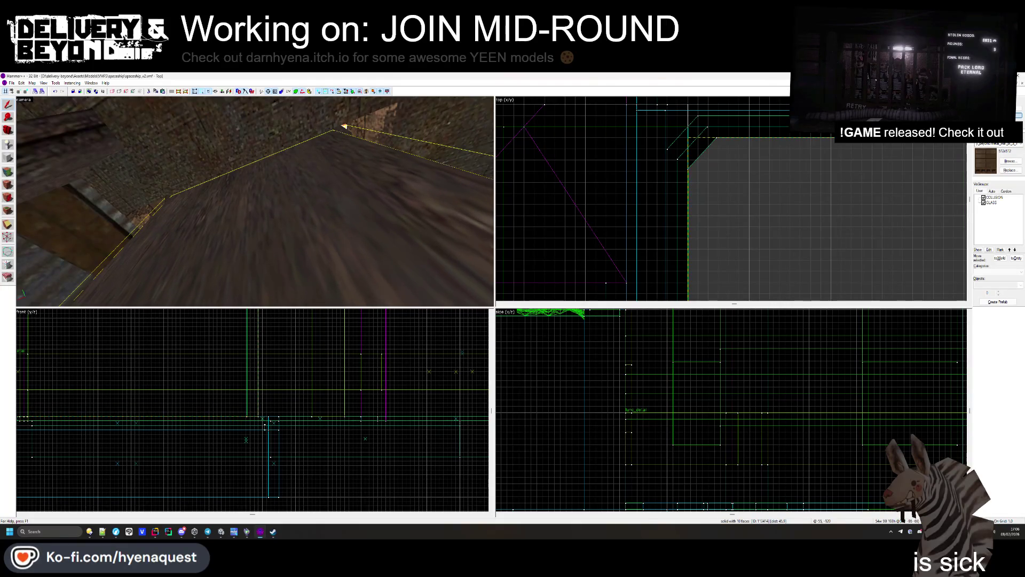
pyautogui.press('Escape')
pyautogui.press('z')
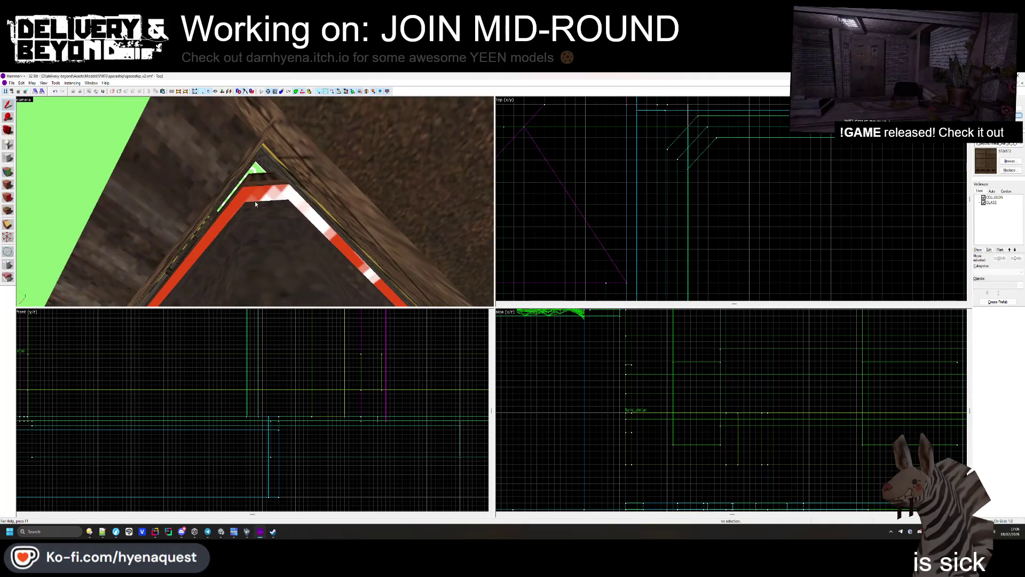
pyautogui.press('z')
pyautogui.click(8, 171)
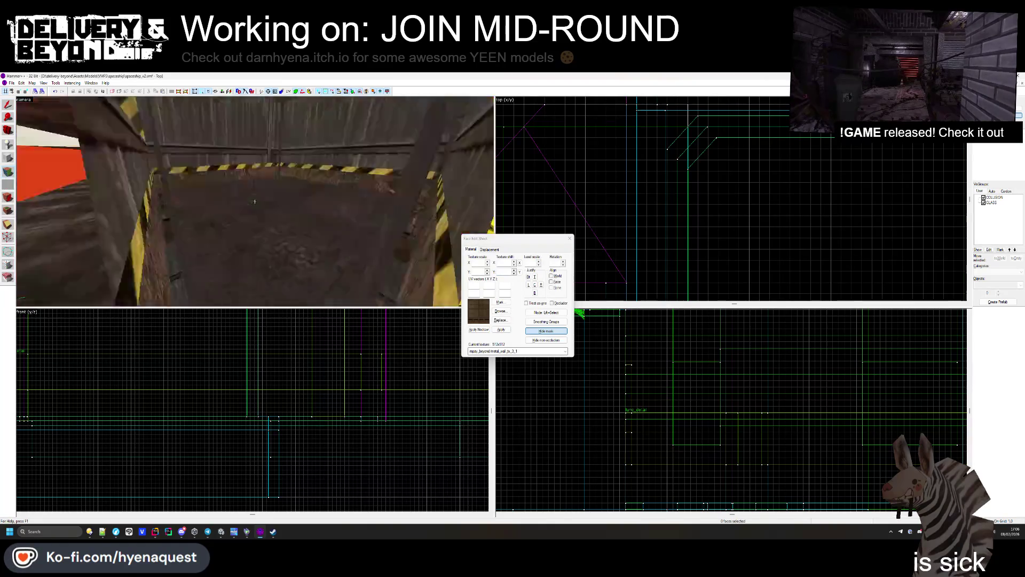
pyautogui.press('z')
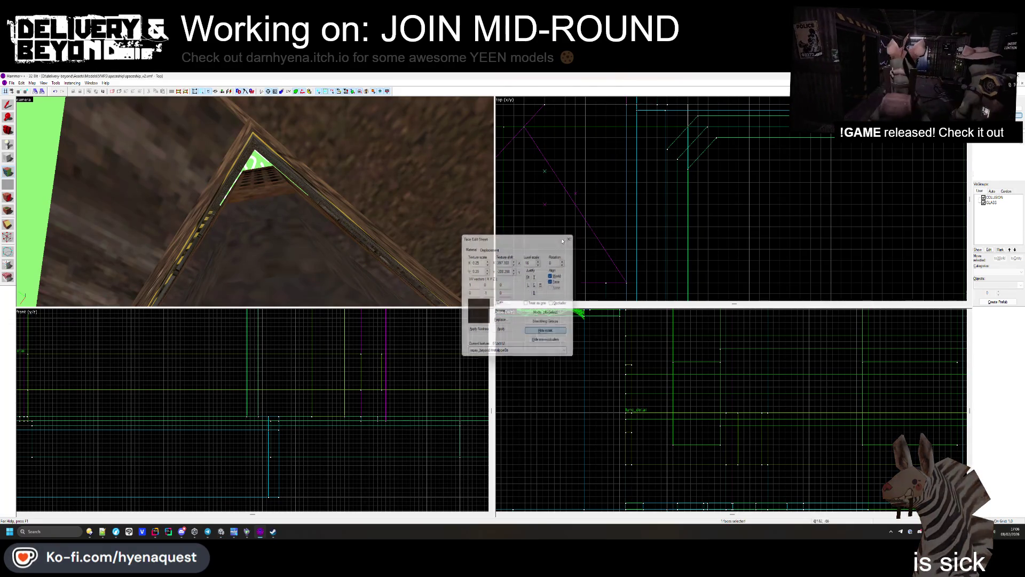
# Step: Select the 10-face corner trim brush, delete and restore it, then raise its bottom to shorten it
pyautogui.hotkey('shift', 's')
pyautogui.scroll(8, 243, 407)
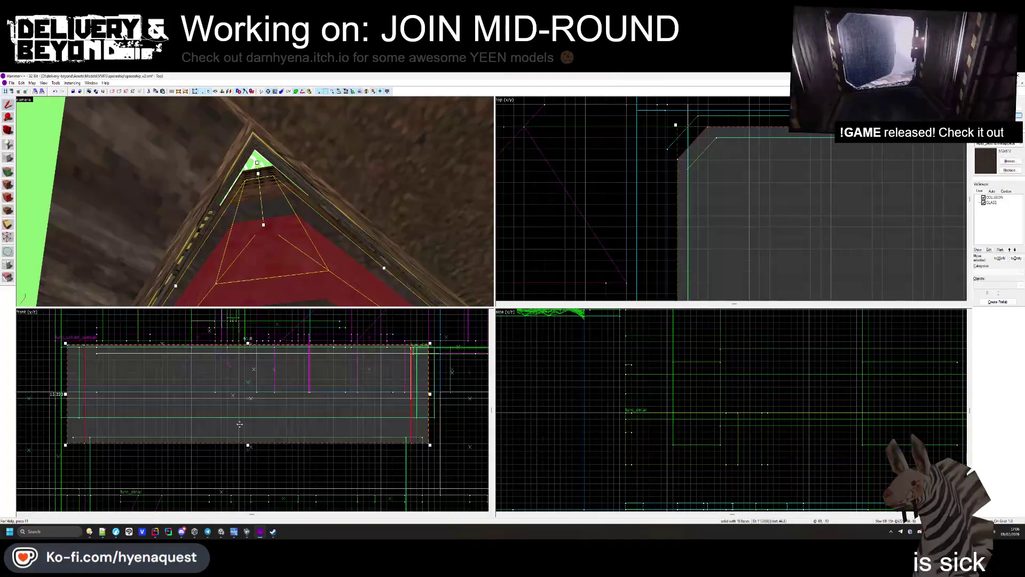
pyautogui.click(279, 263)
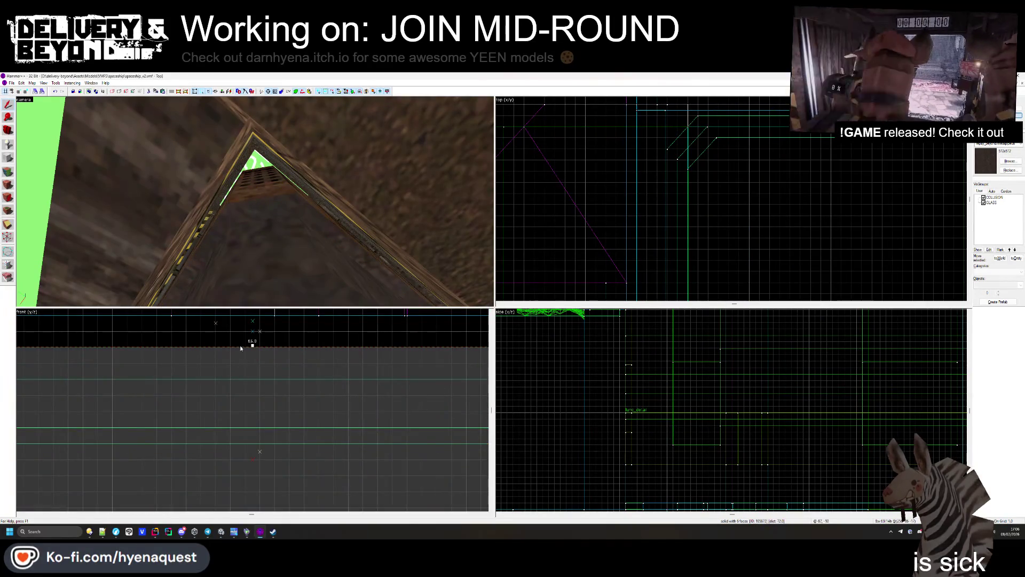
pyautogui.click(255, 201)
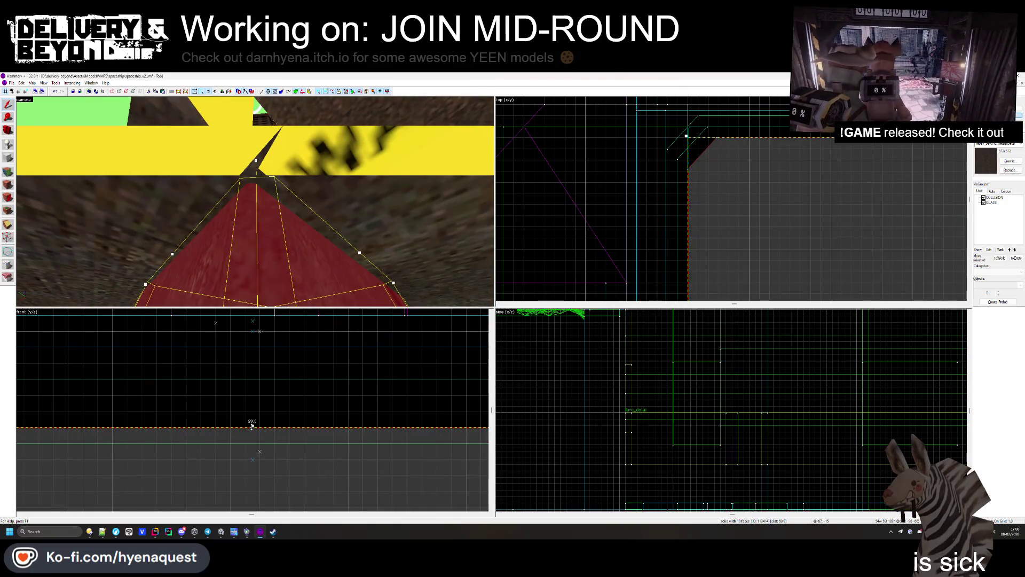
pyautogui.press('Delete')
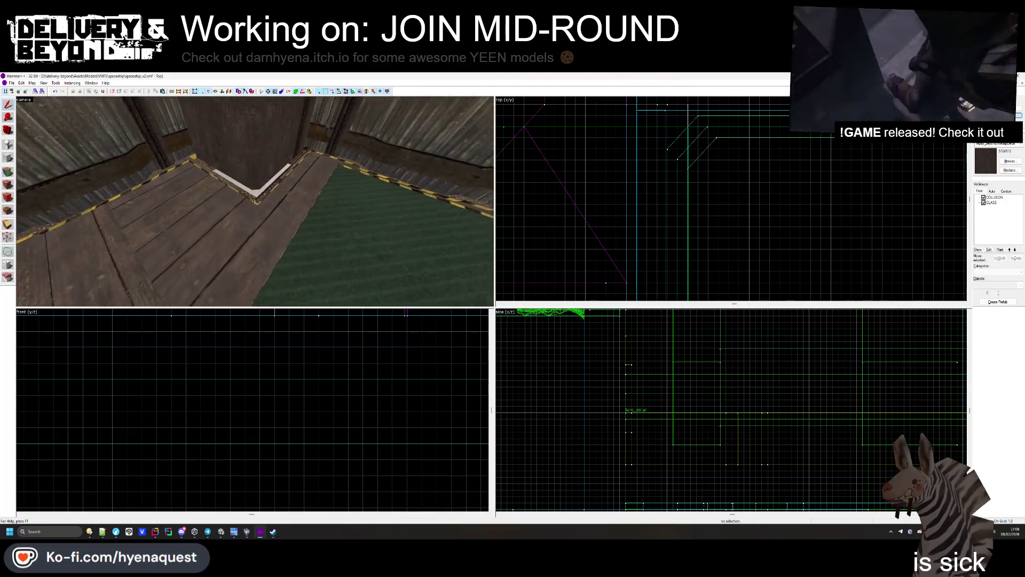
pyautogui.hotkey('ctrl', 'z')
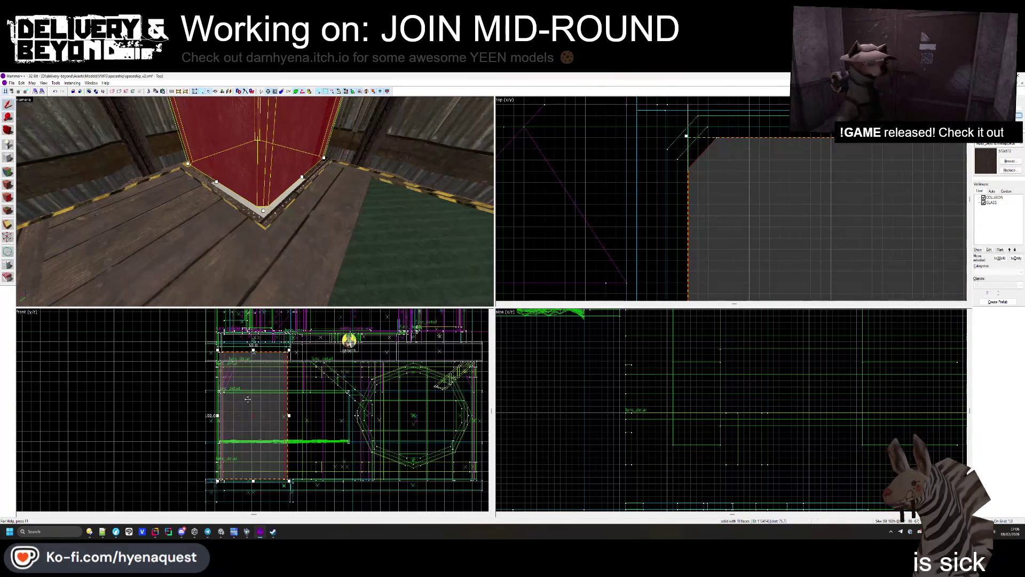
pyautogui.scroll(6, 267, 459)
pyautogui.moveTo(273, 458)
pyautogui.mouseDown()
pyautogui.moveTo(297, 452)
pyautogui.moveTo(290, 468)
pyautogui.mouseUp()
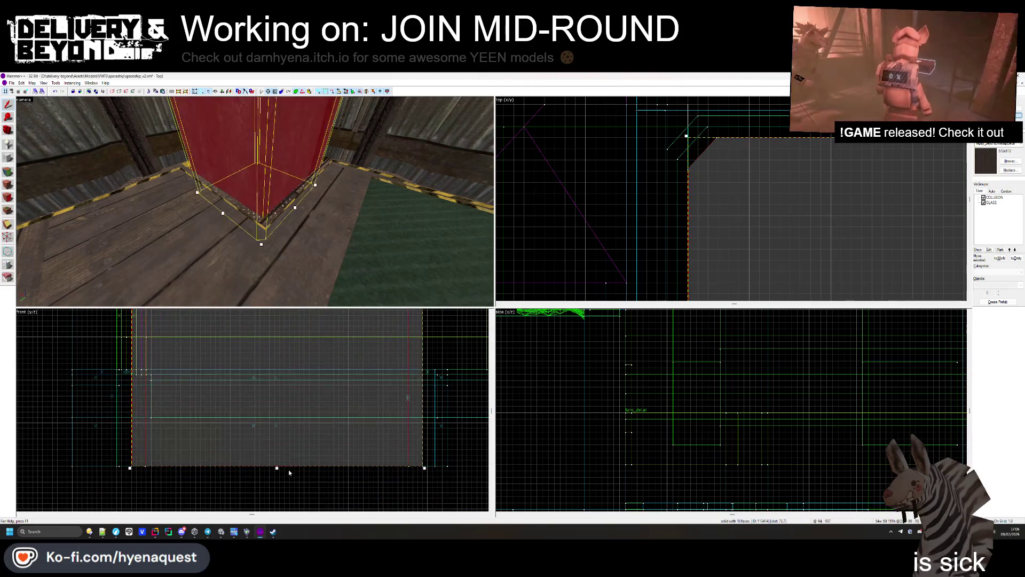
pyautogui.press('Escape')
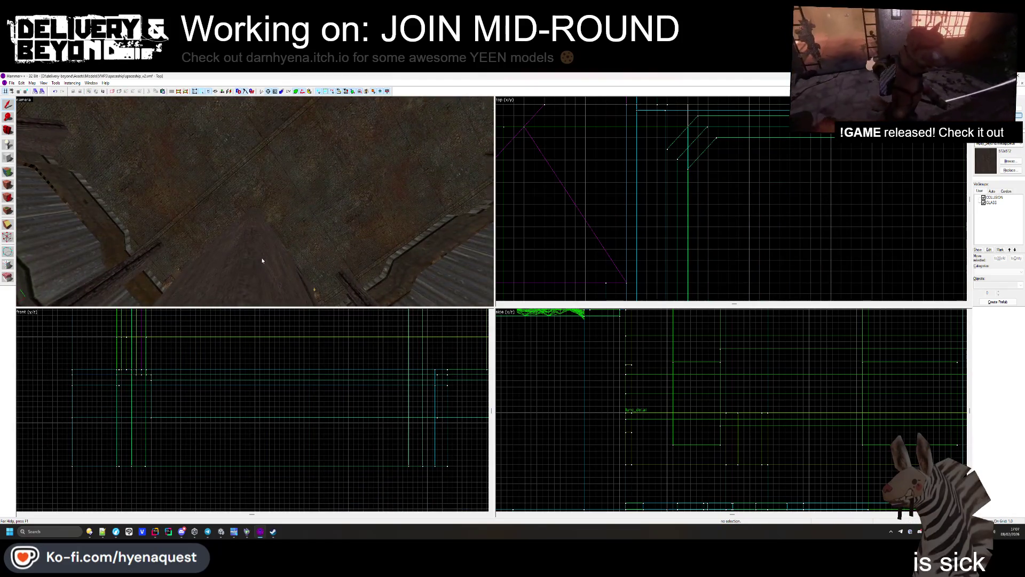
# Step: Resize the corner brush to 64 units tall and 55 units wide
pyautogui.click(262, 260)
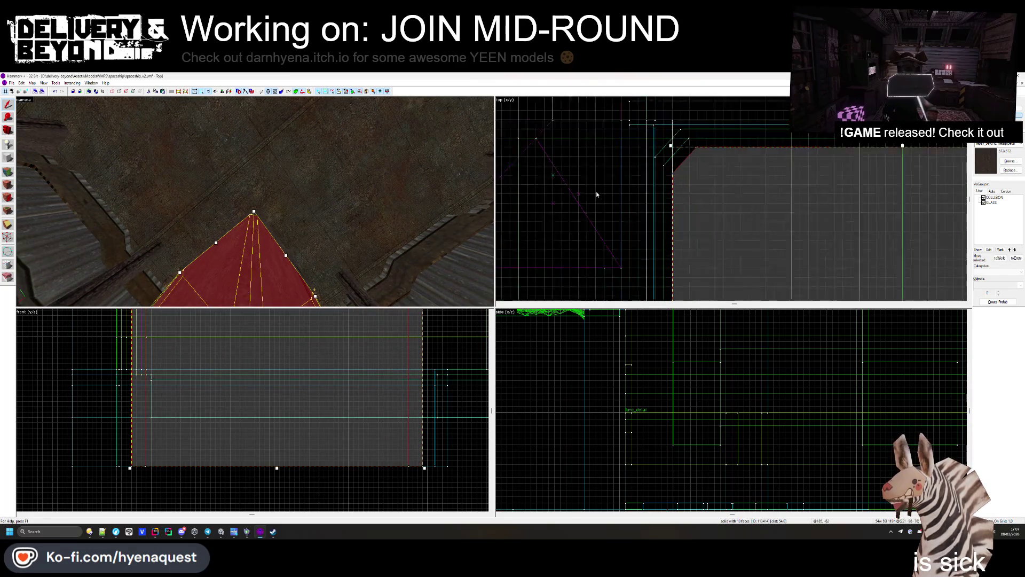
pyautogui.scroll(-2, 674, 176)
pyautogui.scroll(-3, 348, 410)
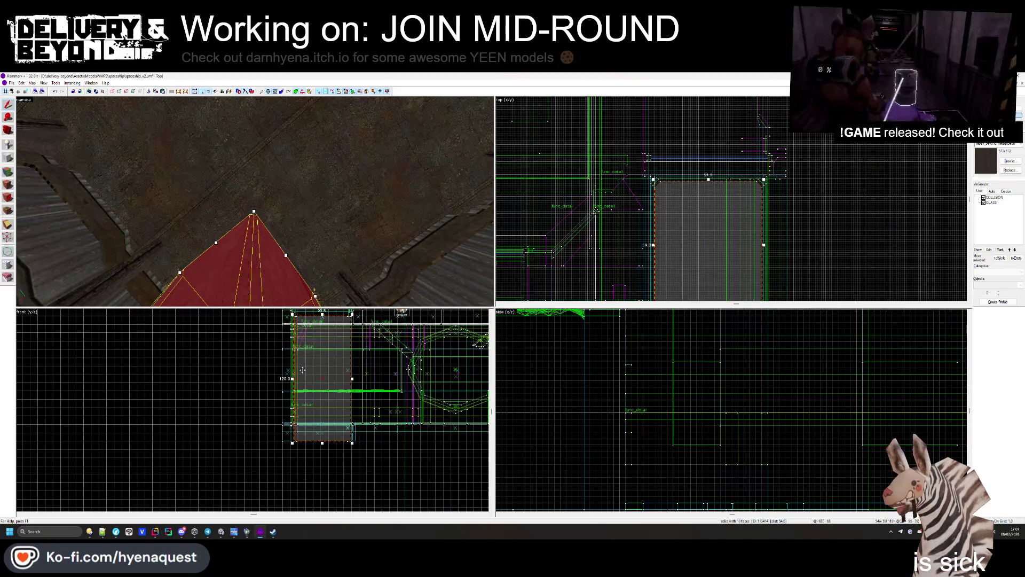
pyautogui.moveTo(322, 316); pyautogui.dragTo(329, 343)
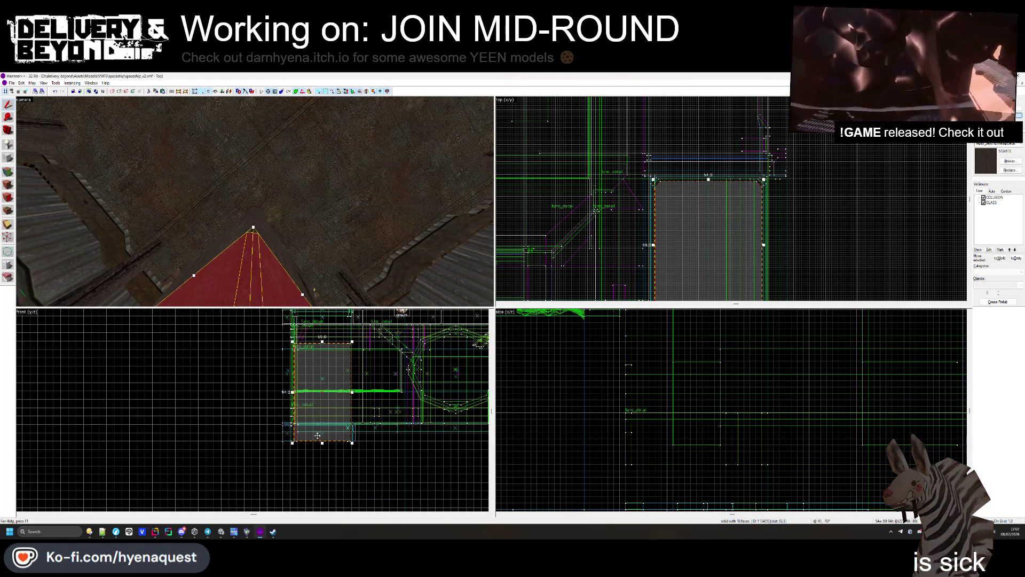
pyautogui.scroll(4, 350, 362)
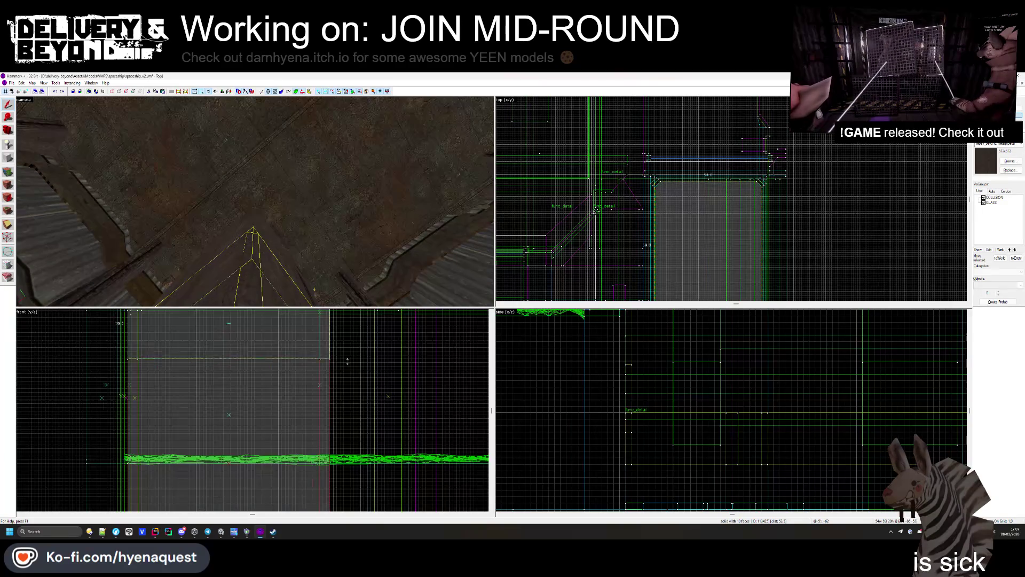
pyautogui.moveTo(330, 347); pyautogui.dragTo(331, 353)
pyautogui.scroll(3, 817, 172)
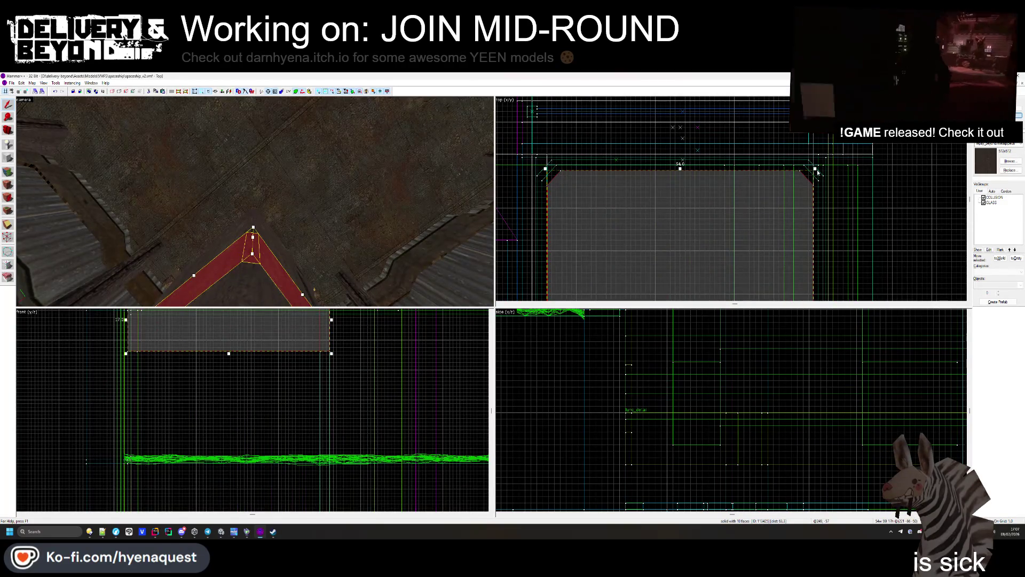
pyautogui.moveTo(815, 169); pyautogui.dragTo(819, 164)
pyautogui.scroll(-2, 818, 154)
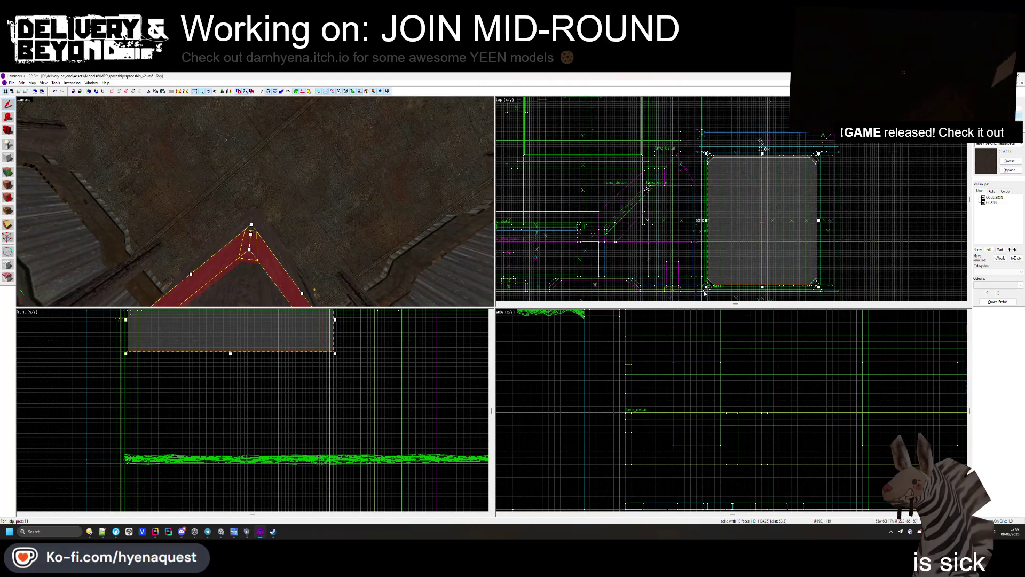
pyautogui.scroll(3, 705, 293)
pyautogui.moveTo(705, 285); pyautogui.dragTo(704, 282)
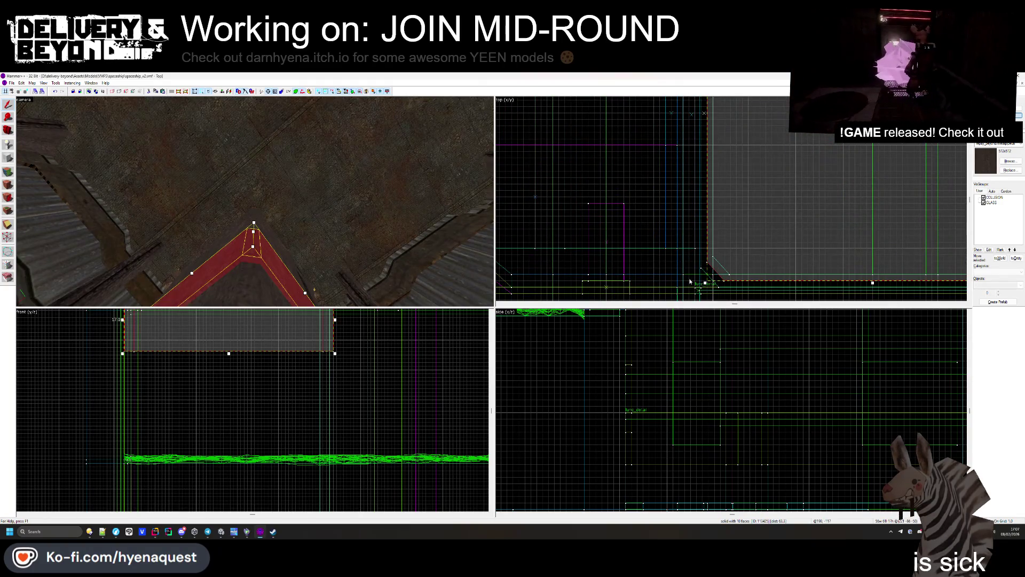
pyautogui.press('Escape')
pyautogui.moveTo(254, 202); pyautogui.dragTo(259, 204)
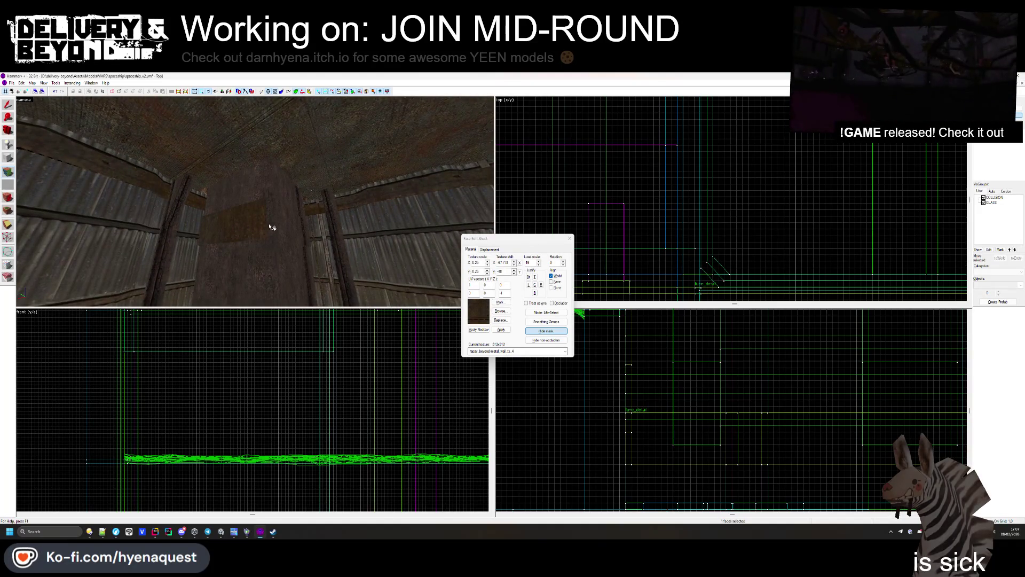
# Step: Apply the metalshutter1b texture to the pillar's upper band
pyautogui.moveTo(271, 229); pyautogui.dragTo(506, 230)
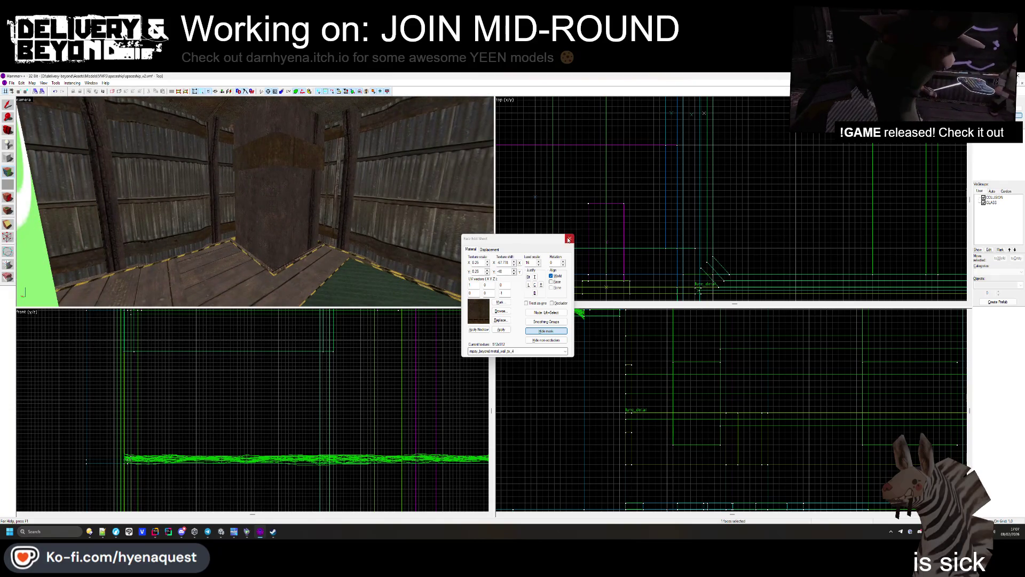
pyautogui.click(569, 238)
pyautogui.click(310, 149)
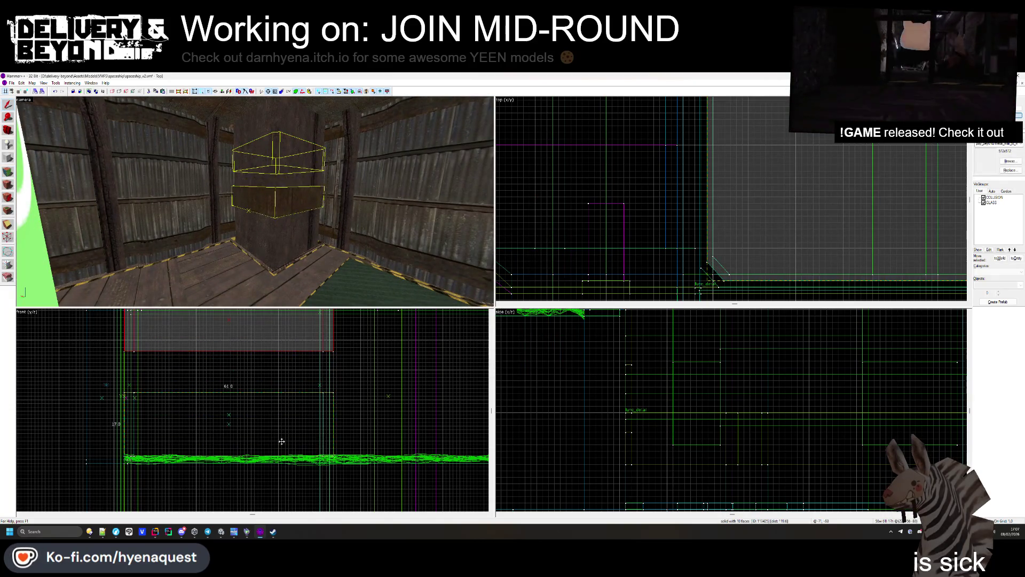
pyautogui.press('Escape')
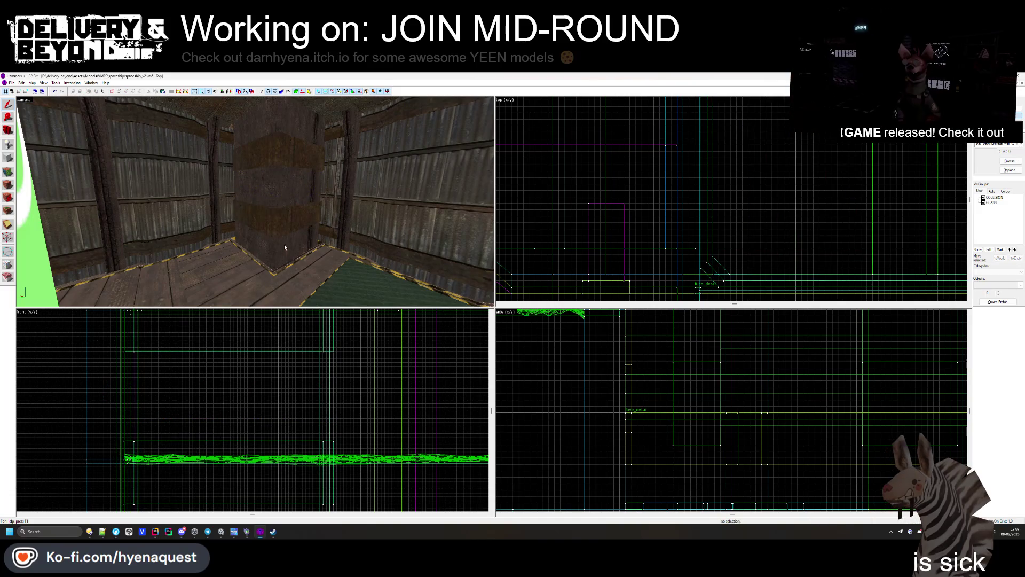
pyautogui.click(9, 172)
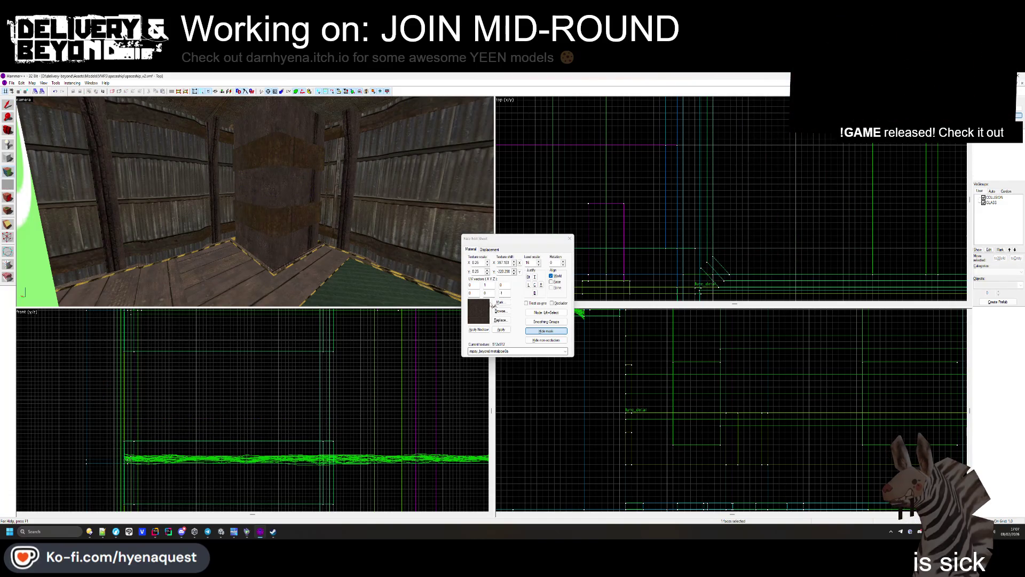
pyautogui.click(500, 311)
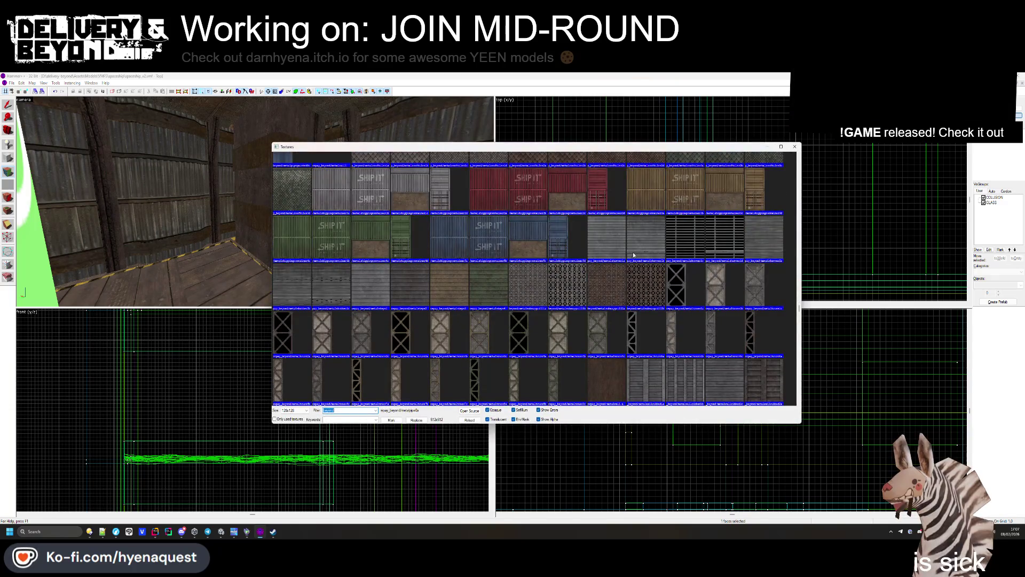
pyautogui.doubleClick(633, 257)
pyautogui.rightClick(297, 182)
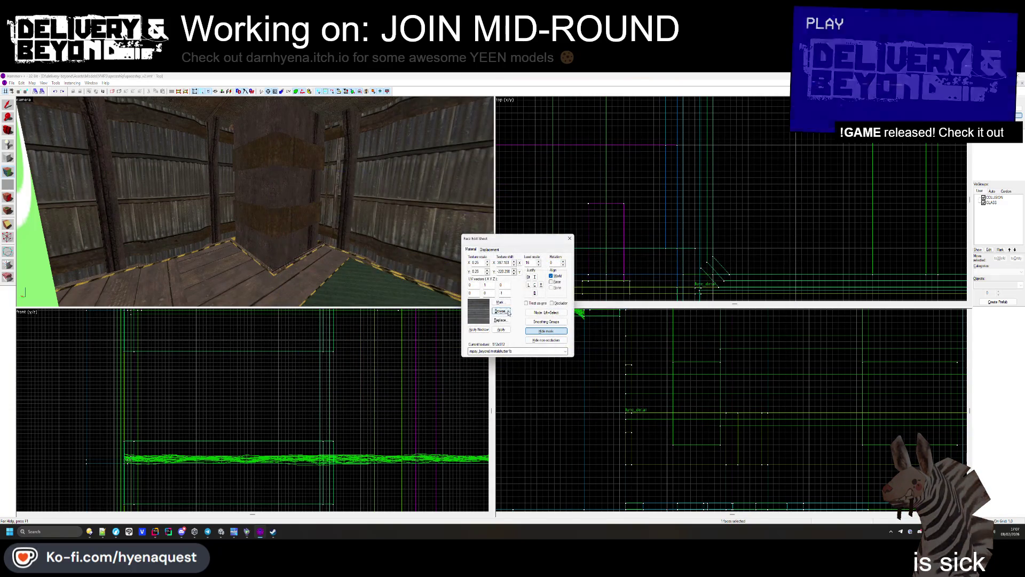
# Step: Apply metalsteps3 to the pillar face and rotate its texture 90 degrees
pyautogui.click(508, 311)
pyautogui.scroll(-3, 528, 278)
pyautogui.doubleClick(450, 277)
pyautogui.rightClick(277, 161)
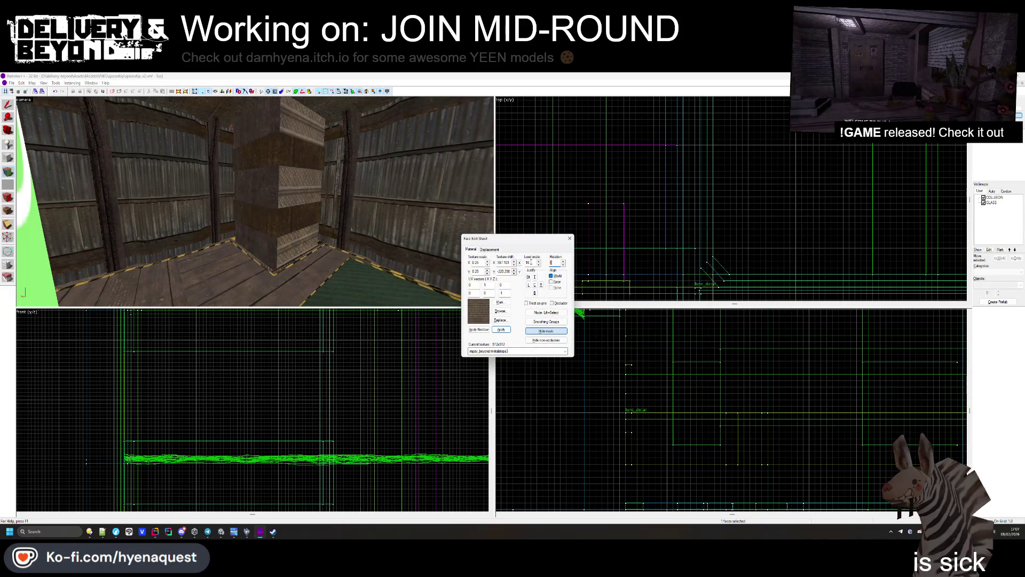
pyautogui.press('Return')
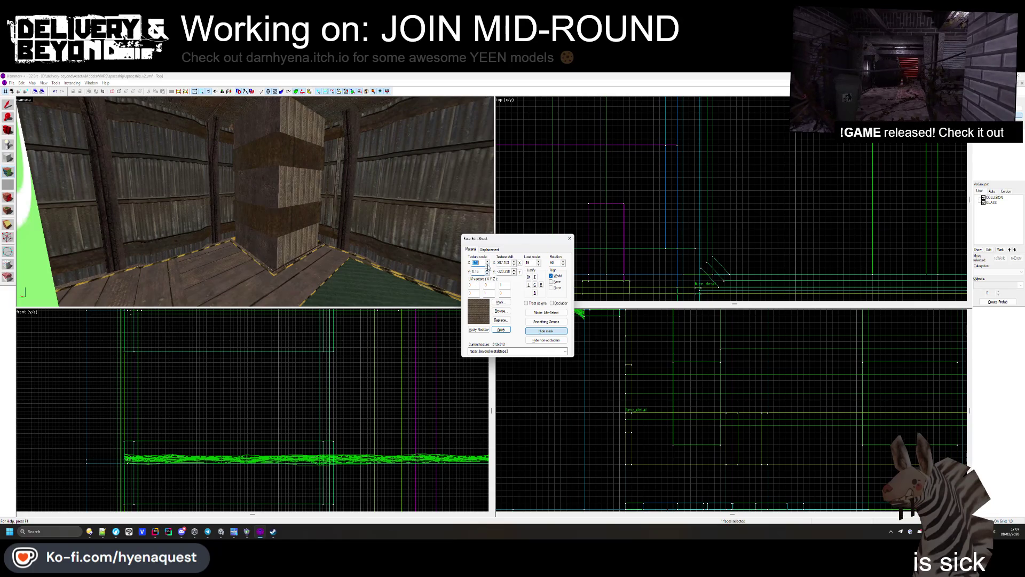
pyautogui.press('z')
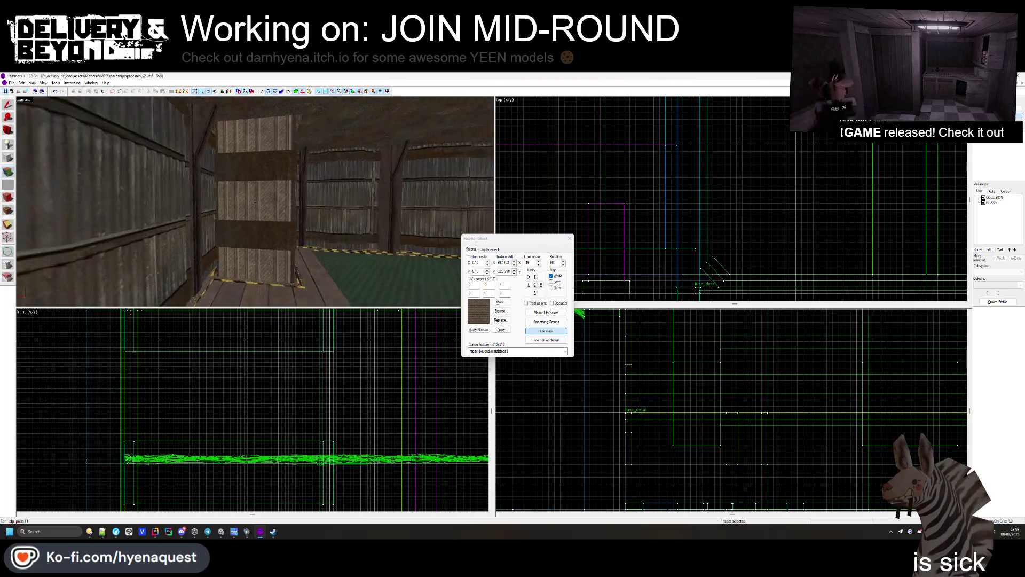
pyautogui.press('w')
pyautogui.press('z')
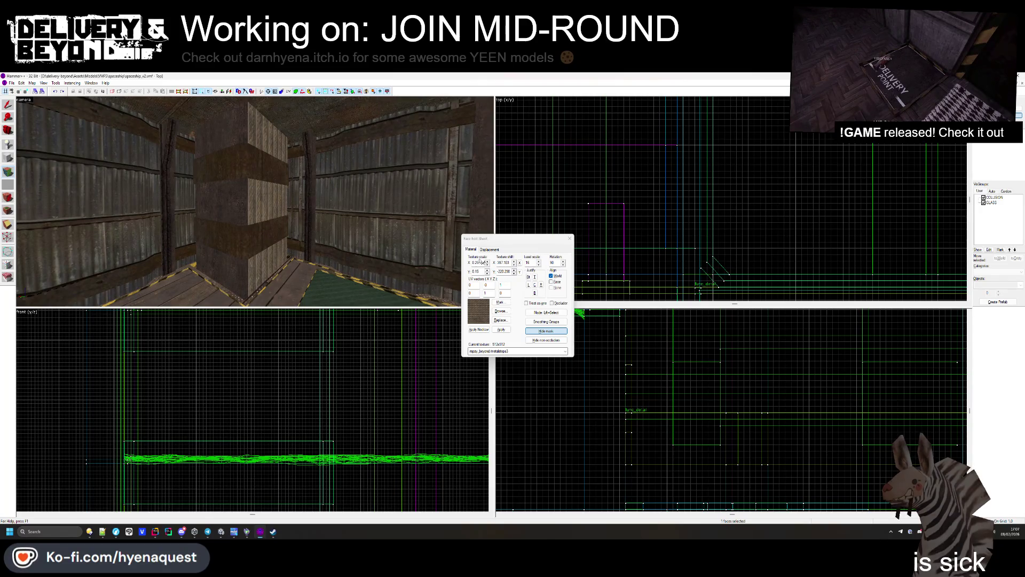
pyautogui.press('Escape')
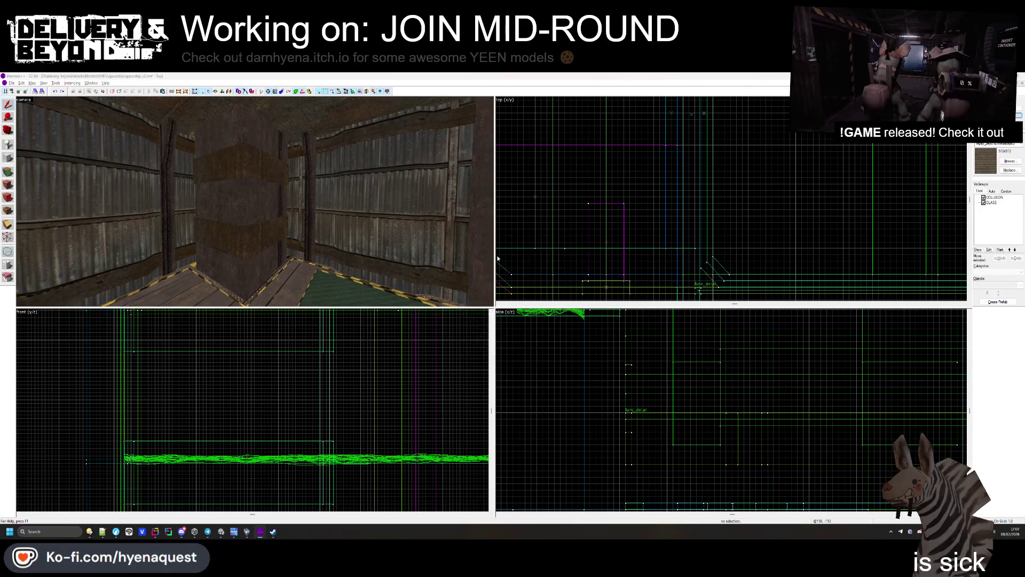
# Step: In Unity, start choosing a build folder, cancel it, and return to Hammer++
pyautogui.hotkey('alt', 'Tab')
pyautogui.click(447, 268)
pyautogui.click(463, 424)
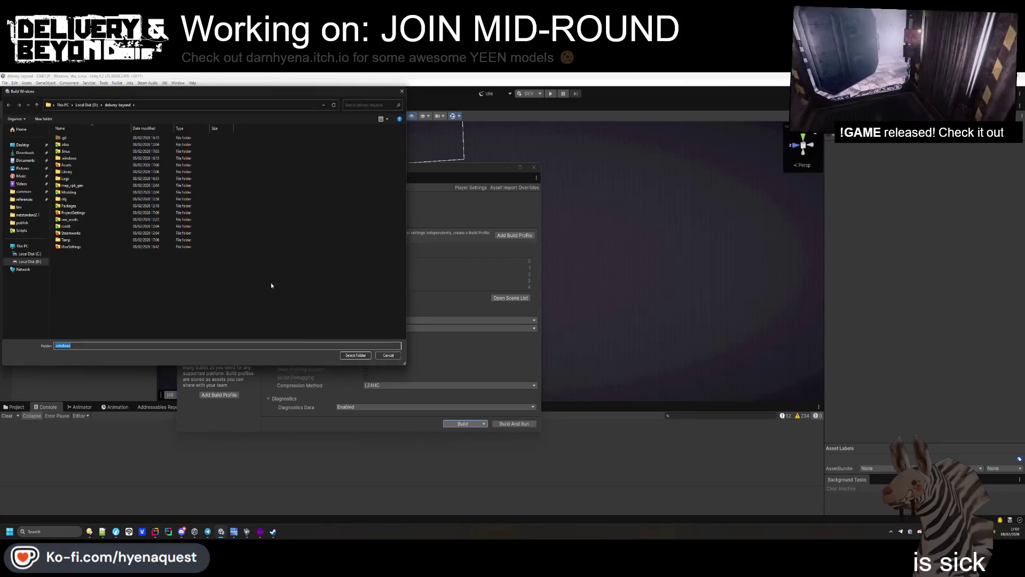
pyautogui.click(355, 355)
pyautogui.hotkey('alt', 'Tab')
pyautogui.click(350, 282)
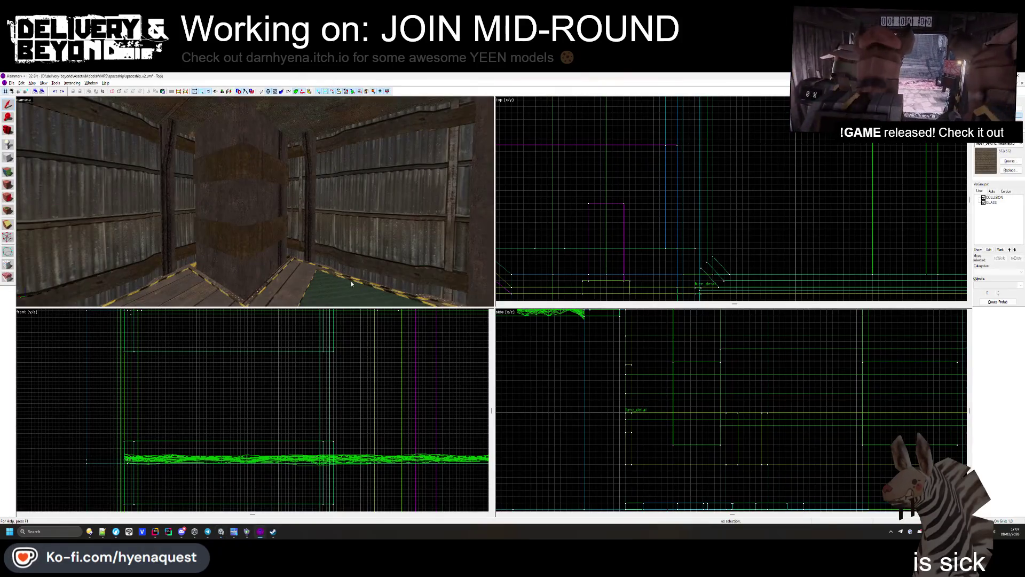
# Step: Reopen face texture editing and bring up the texture library
pyautogui.press('z')
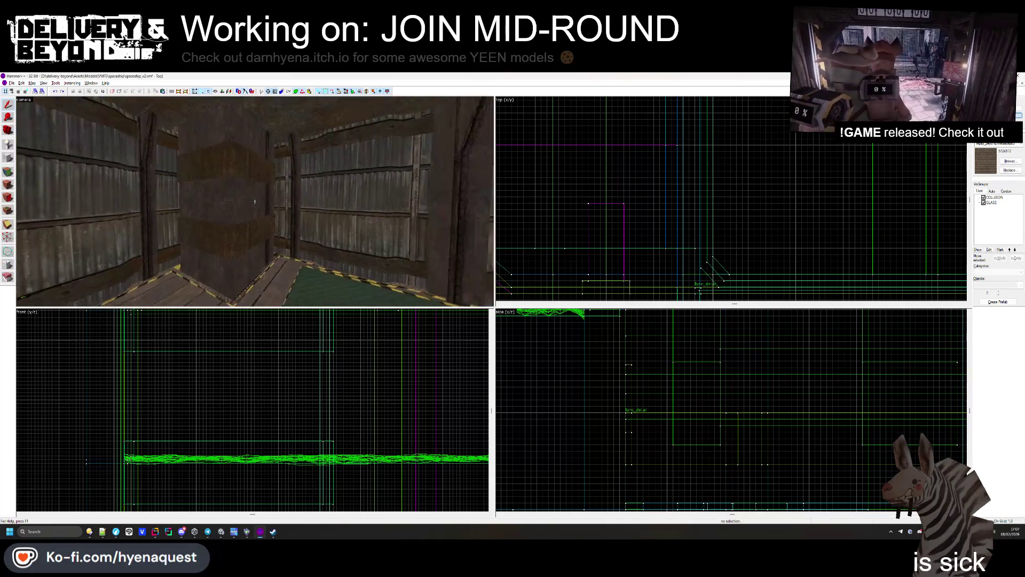
pyautogui.moveTo(255, 202)
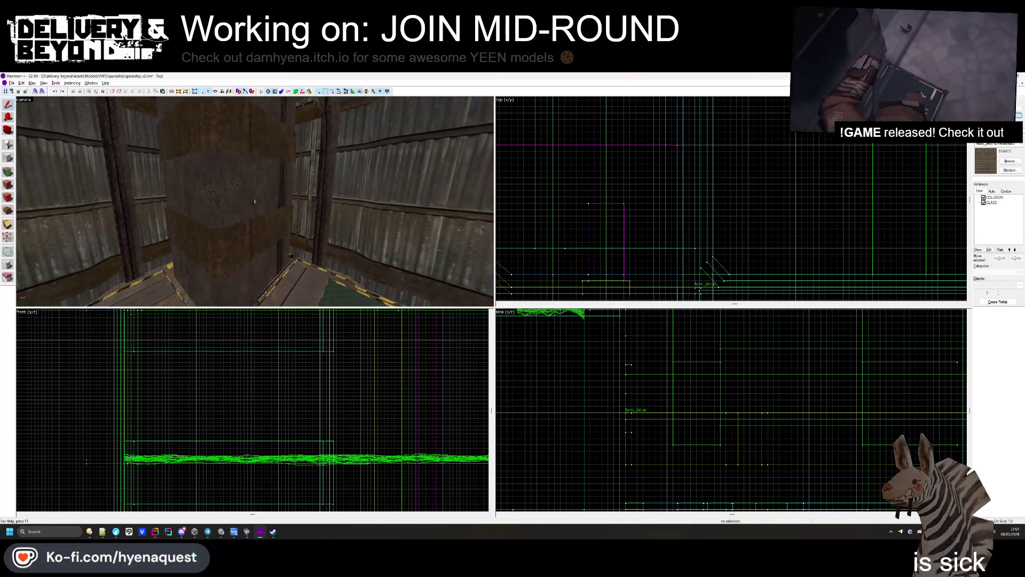
pyautogui.click(9, 171)
pyautogui.click(493, 312)
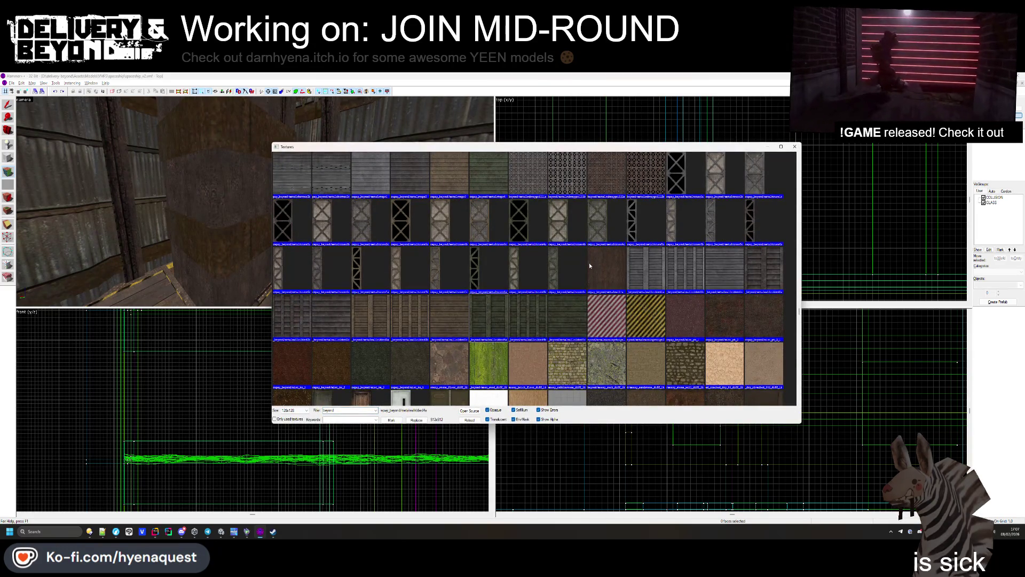
# Step: Paint metalwallribbed2a onto the pillar face, replacing metalwallribbed1b, and centre it
pyautogui.doubleClick(701, 268)
pyautogui.rightClick(276, 205)
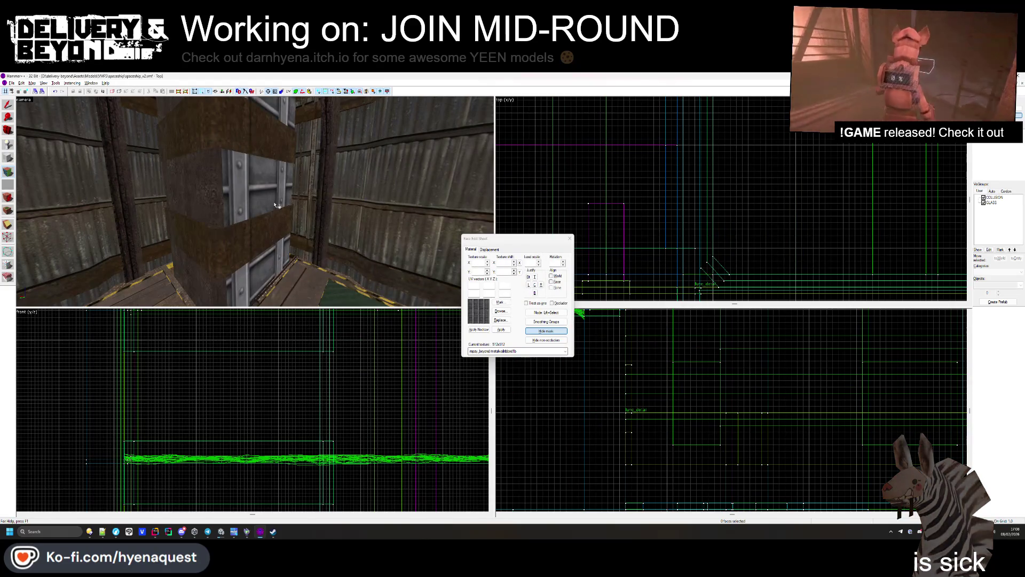
pyautogui.click(500, 310)
pyautogui.doubleClick(760, 183)
pyautogui.rightClick(243, 206)
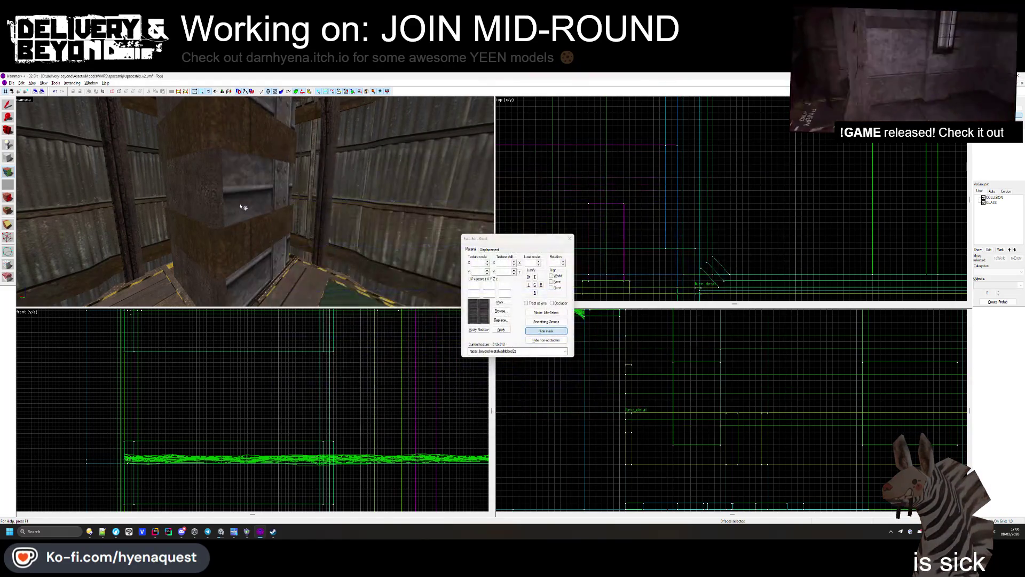
pyautogui.click(534, 285)
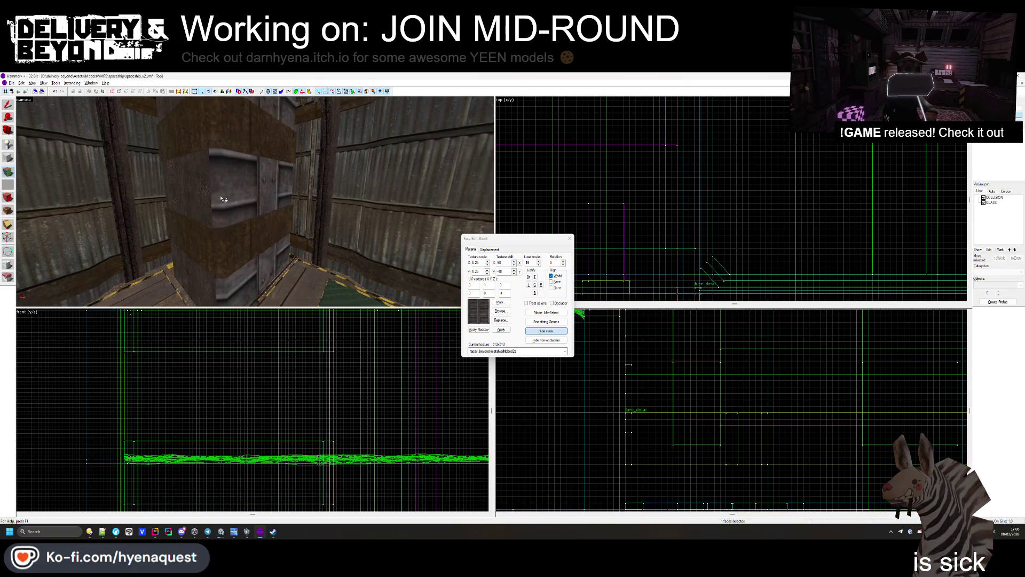
pyautogui.moveTo(200, 202); pyautogui.dragTo(422, 263)
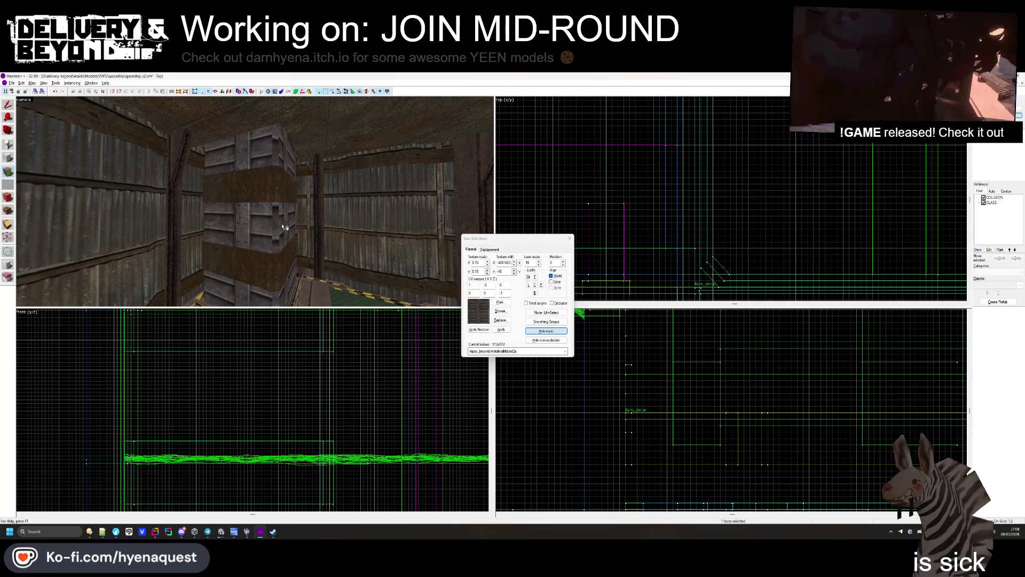
pyautogui.moveTo(278, 226)
pyautogui.mouseDown()
pyautogui.moveTo(256, 201)
pyautogui.moveTo(231, 209)
pyautogui.moveTo(255, 201)
pyautogui.mouseUp()
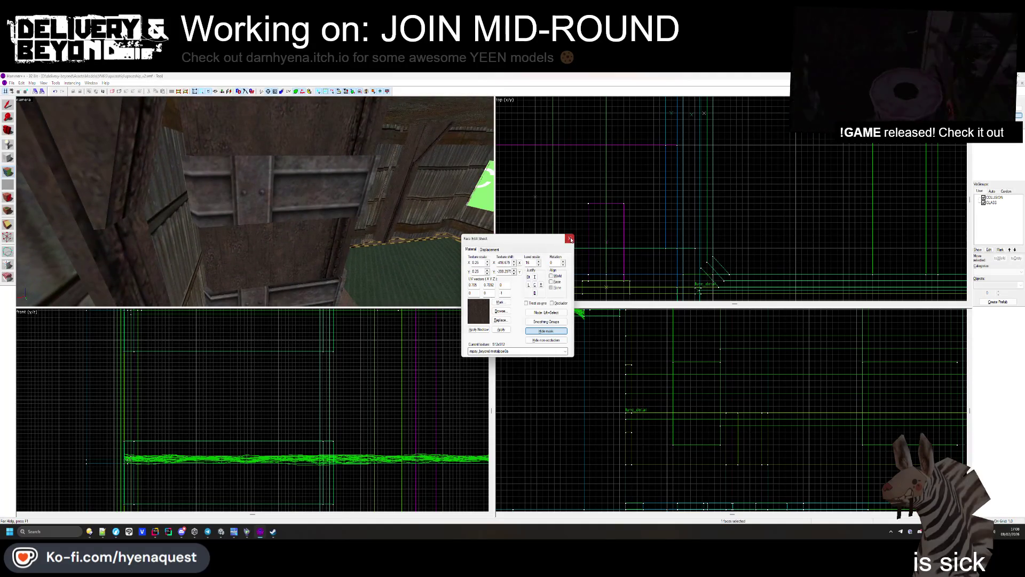
# Step: Clear the selection and pick the crate's side and top faces for texture editing
pyautogui.click(570, 239)
pyautogui.click(227, 378)
pyautogui.moveTo(255, 201); pyautogui.dragTo(255, 201)
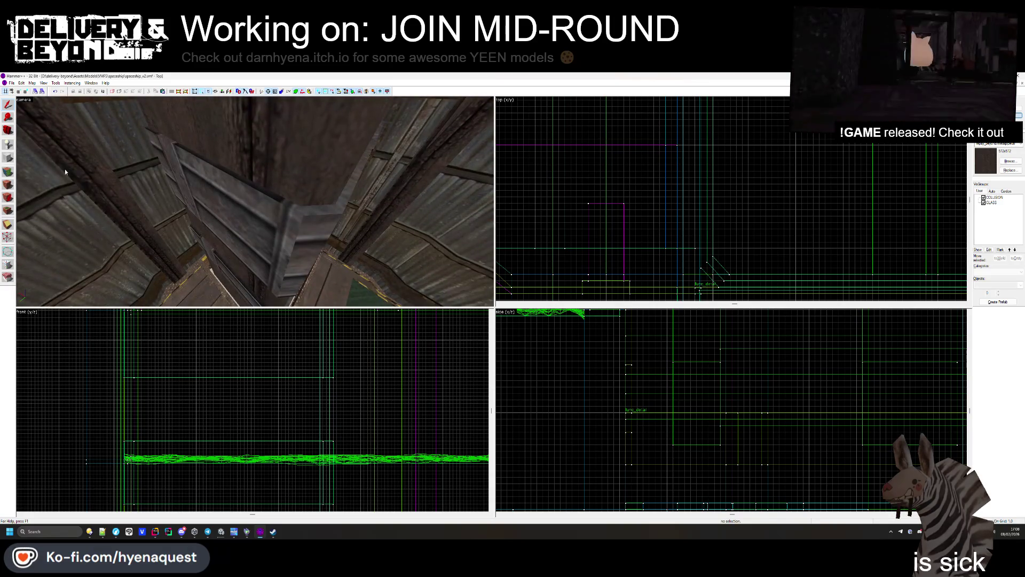
pyautogui.hotkey('shift', 'a')
pyautogui.click(300, 204)
pyautogui.press('z')
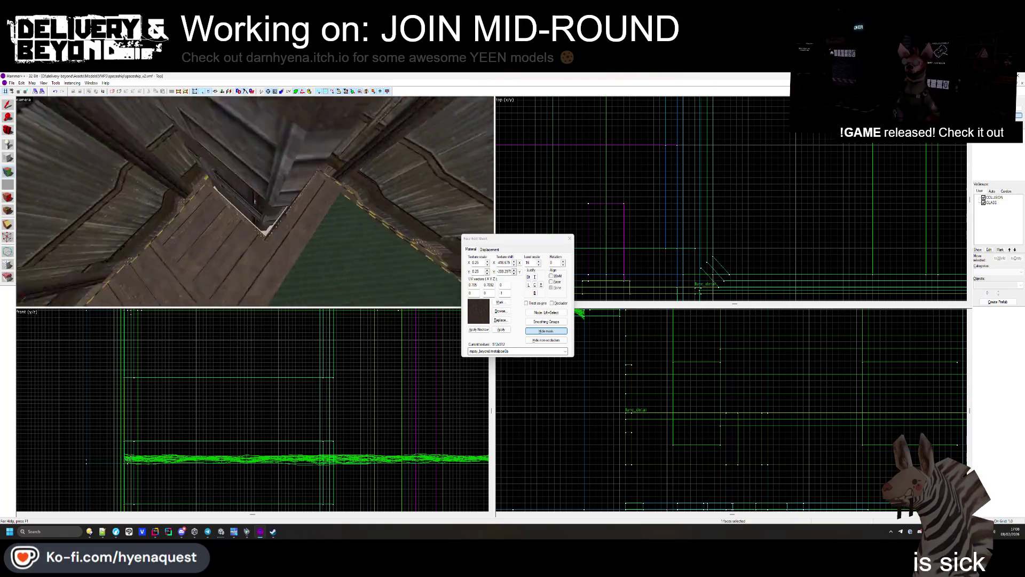
pyautogui.press('z')
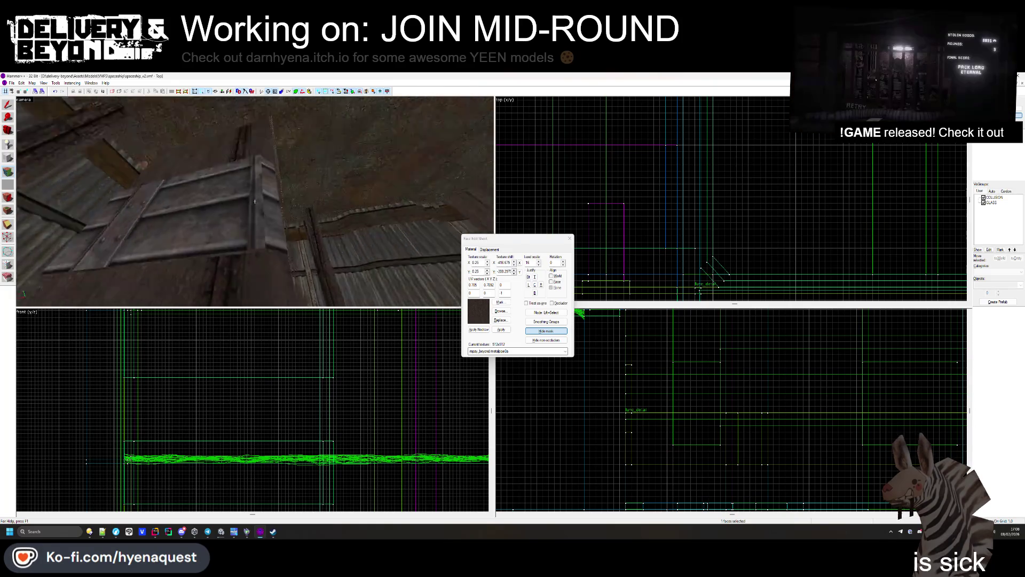
pyautogui.press('z')
pyautogui.click(273, 263)
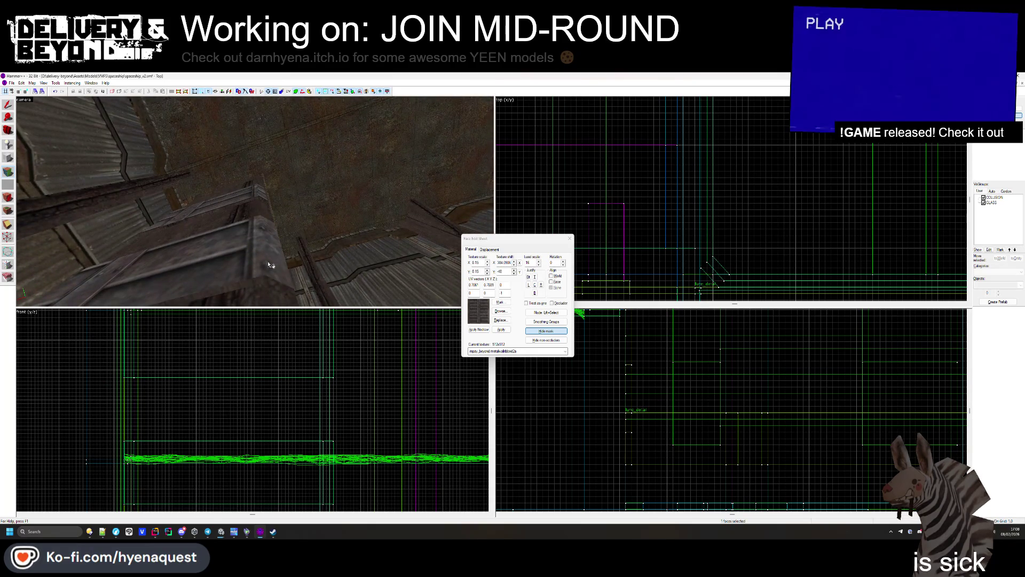
pyautogui.press('z')
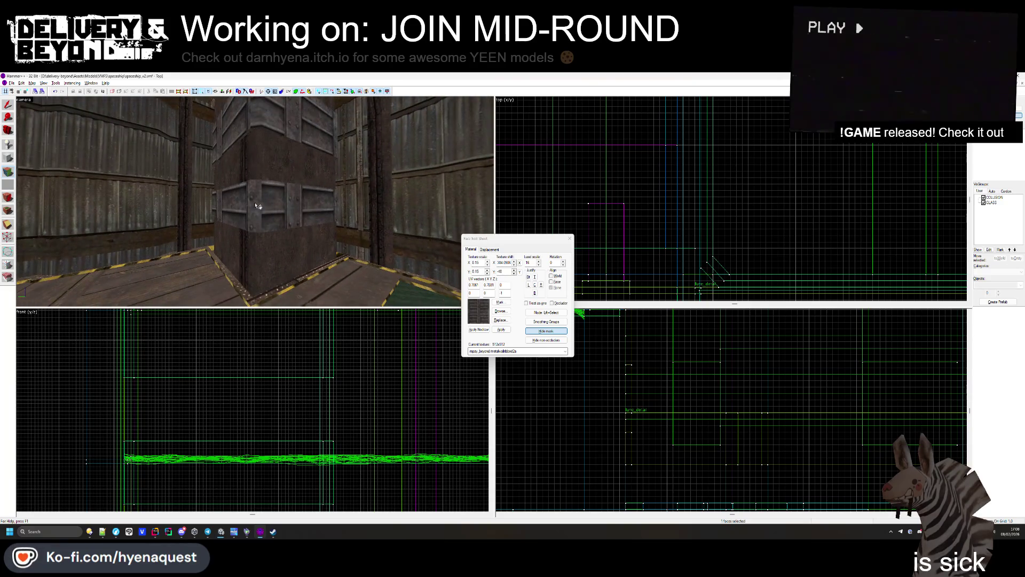
pyautogui.click(246, 119)
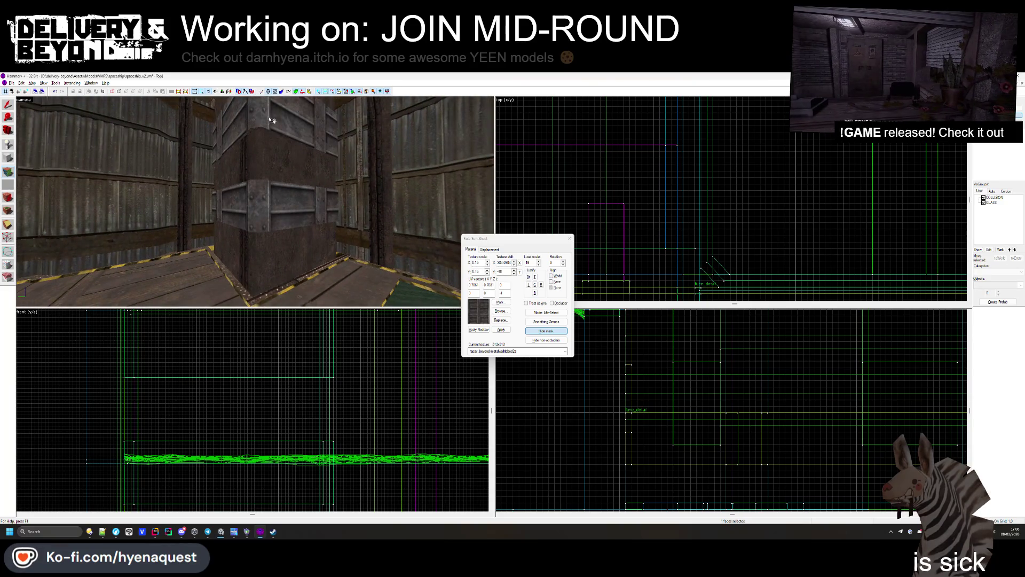
pyautogui.press('z')
pyautogui.click(279, 207)
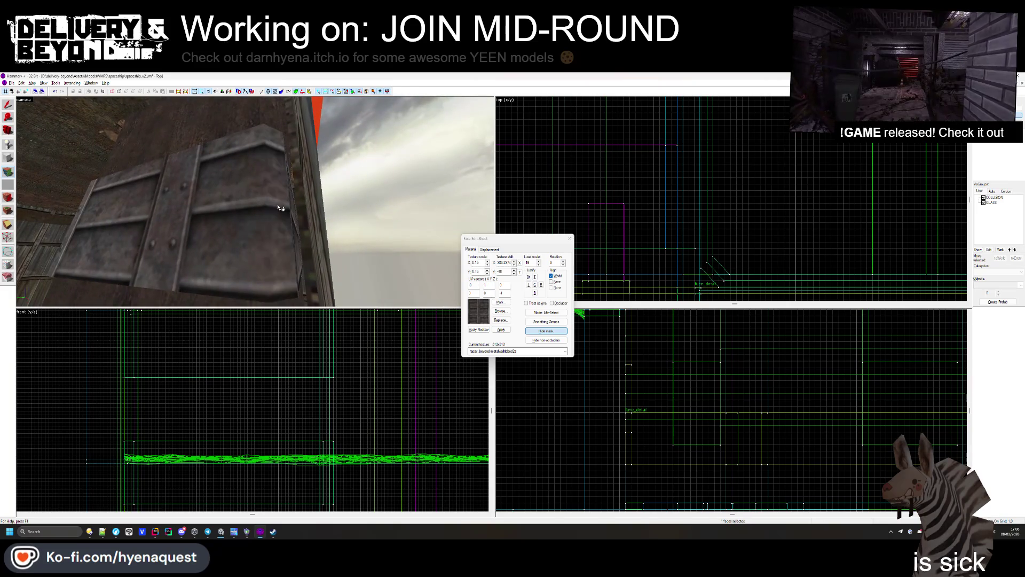
pyautogui.press('z')
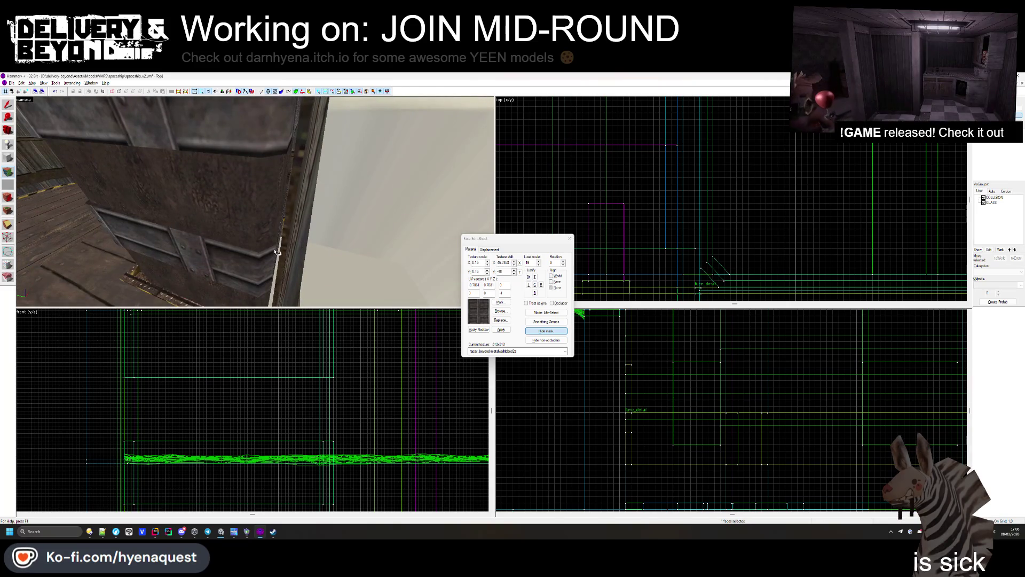
pyautogui.press('z')
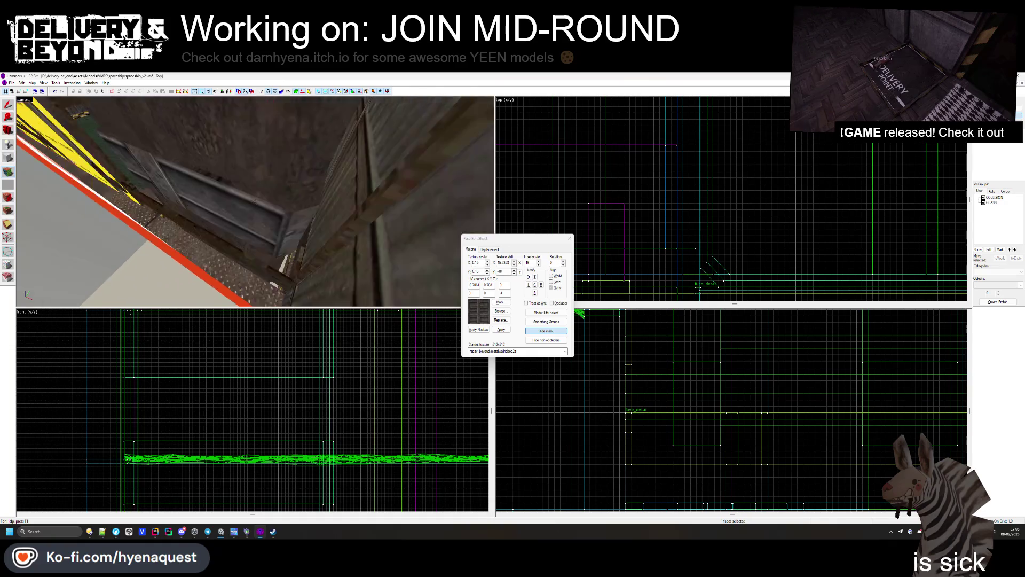
# Step: Realign the textures on three crate faces and reopen the texture library
pyautogui.click(255, 201)
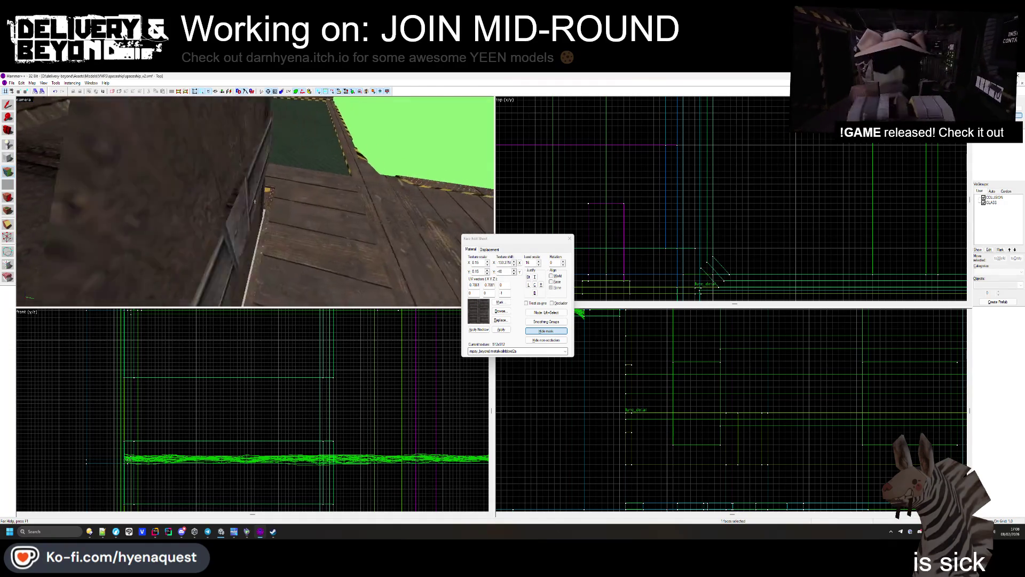
pyautogui.click(255, 201)
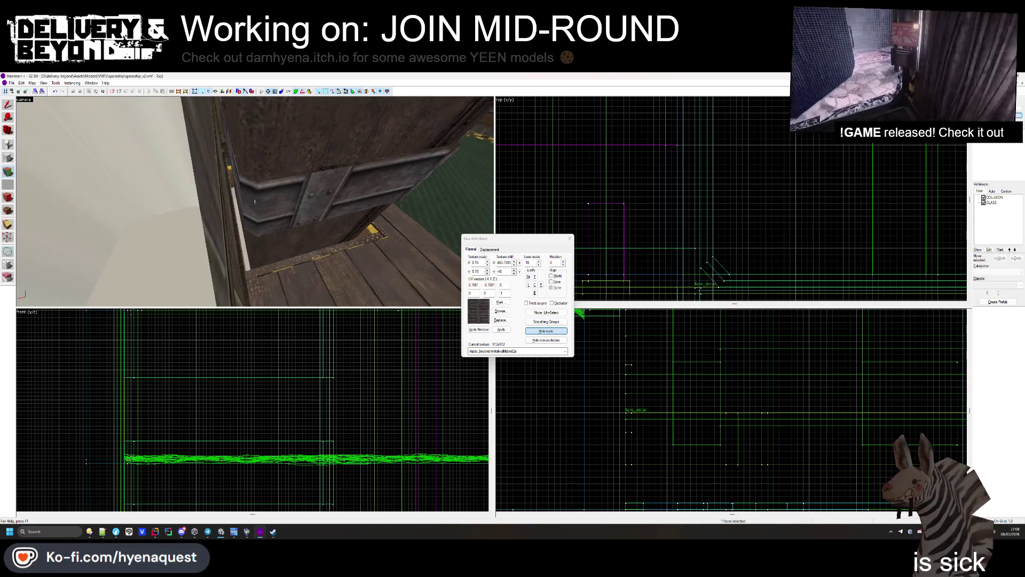
pyautogui.click(255, 201)
pyautogui.press('z')
pyautogui.press('Escape')
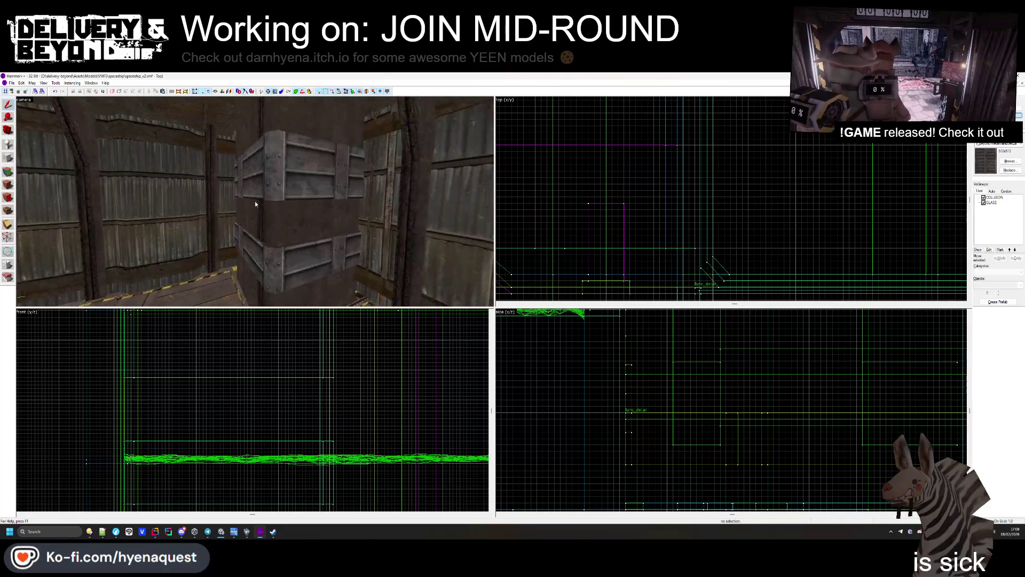
pyautogui.click(8, 185)
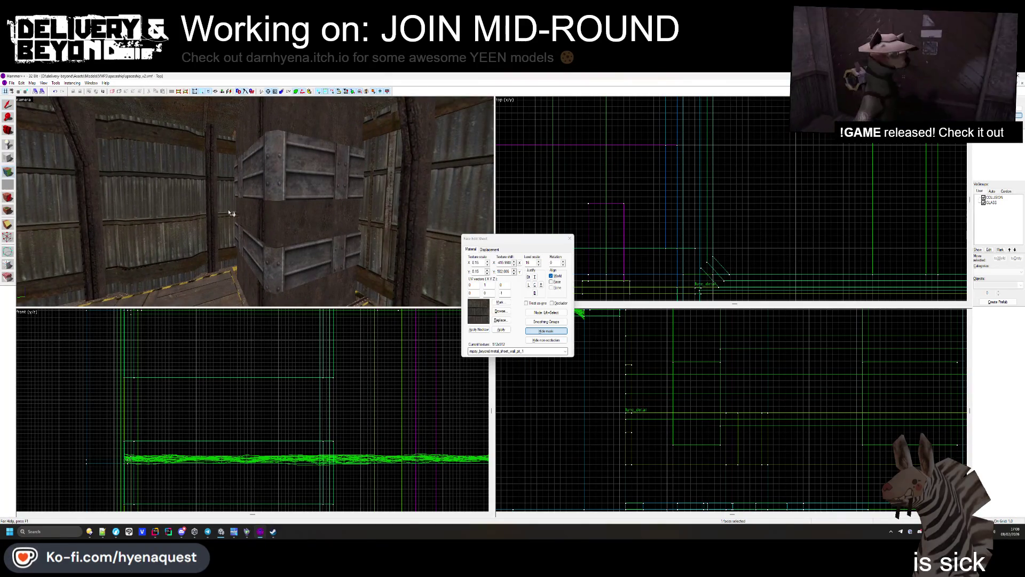
pyautogui.click(502, 312)
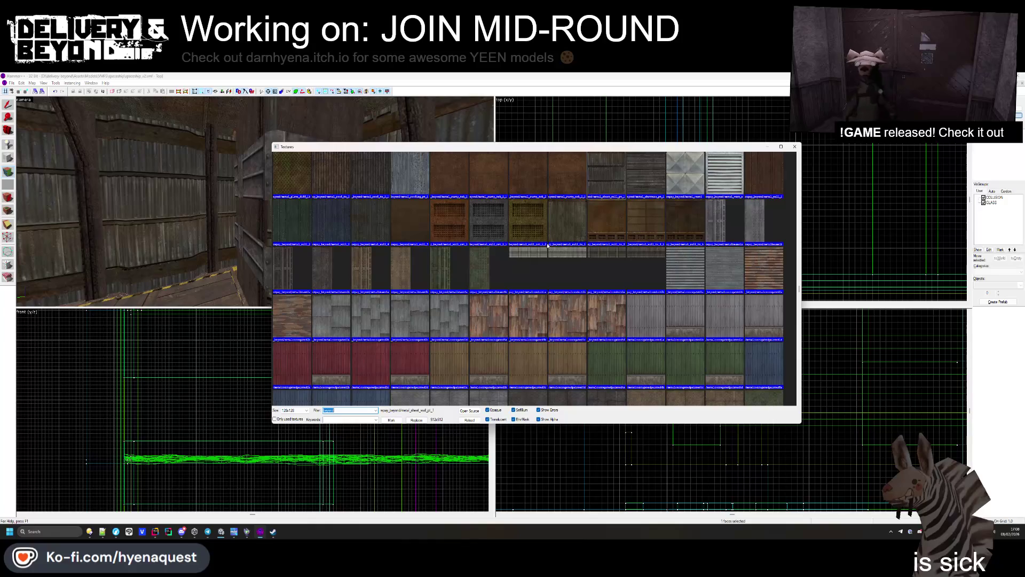
# Step: After trying metal_wall_tx_1 and metalbeams2b, apply metalbeams3b to the selected pillar face
pyautogui.scroll(2, 630, 195)
pyautogui.doubleClick(572, 276)
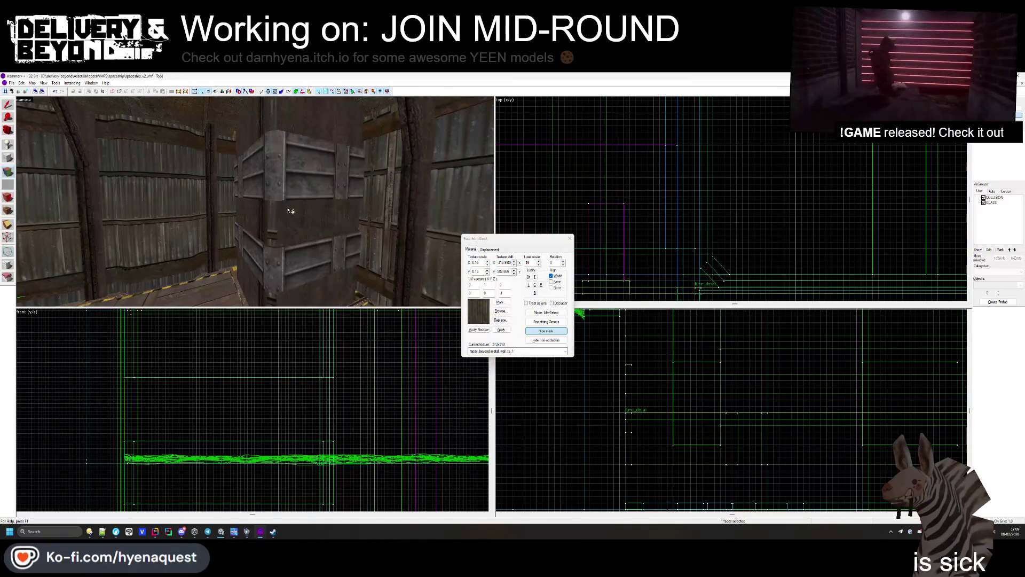
pyautogui.click(502, 312)
pyautogui.doubleClick(323, 223)
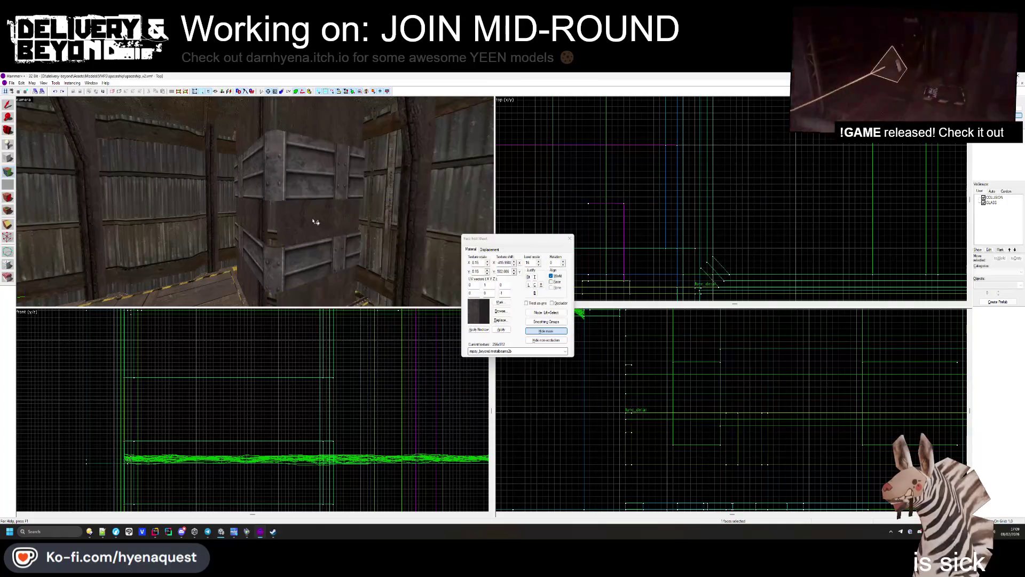
pyautogui.press('z')
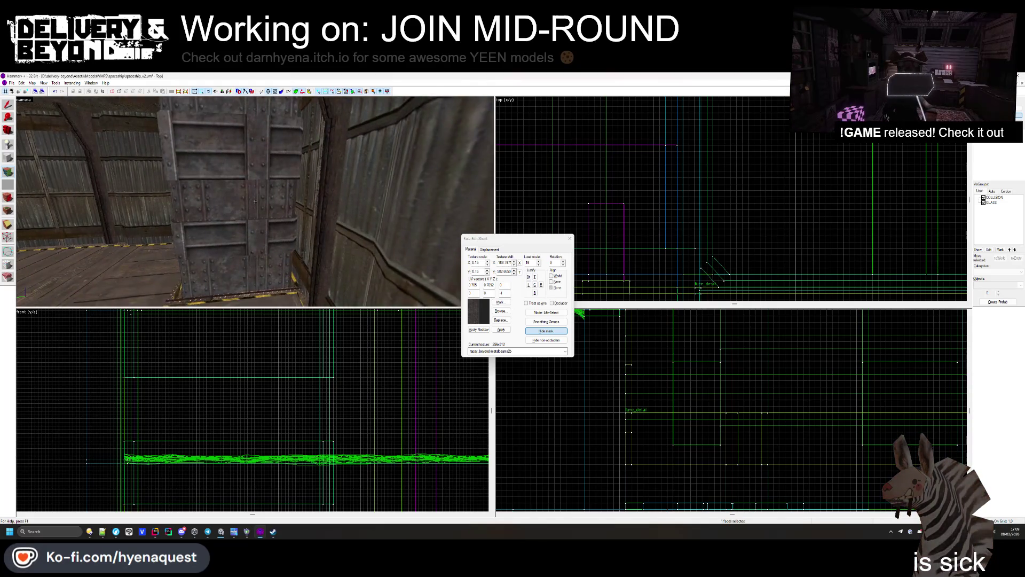
pyautogui.press('z')
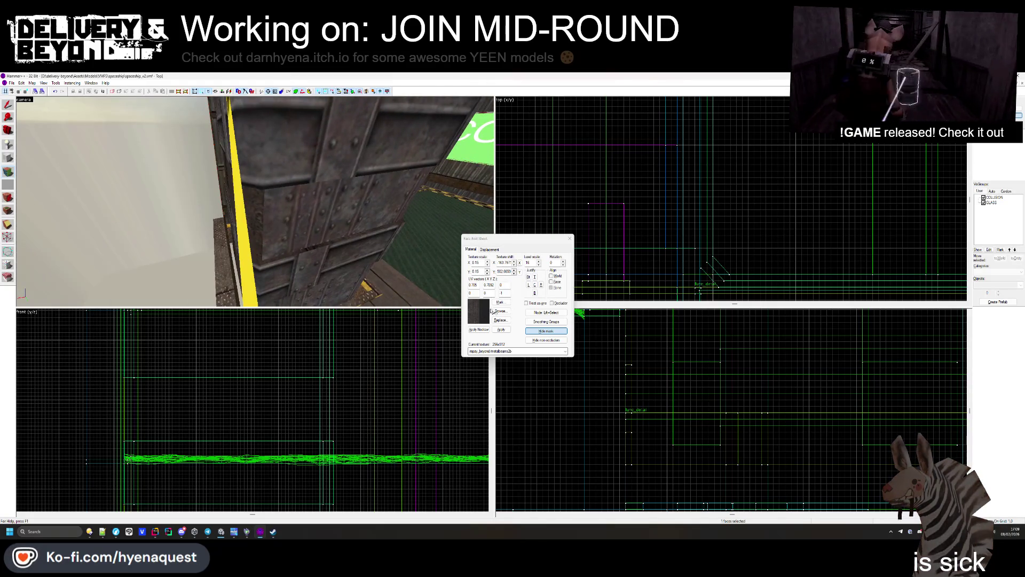
pyautogui.click(492, 311)
pyautogui.doubleClick(292, 213)
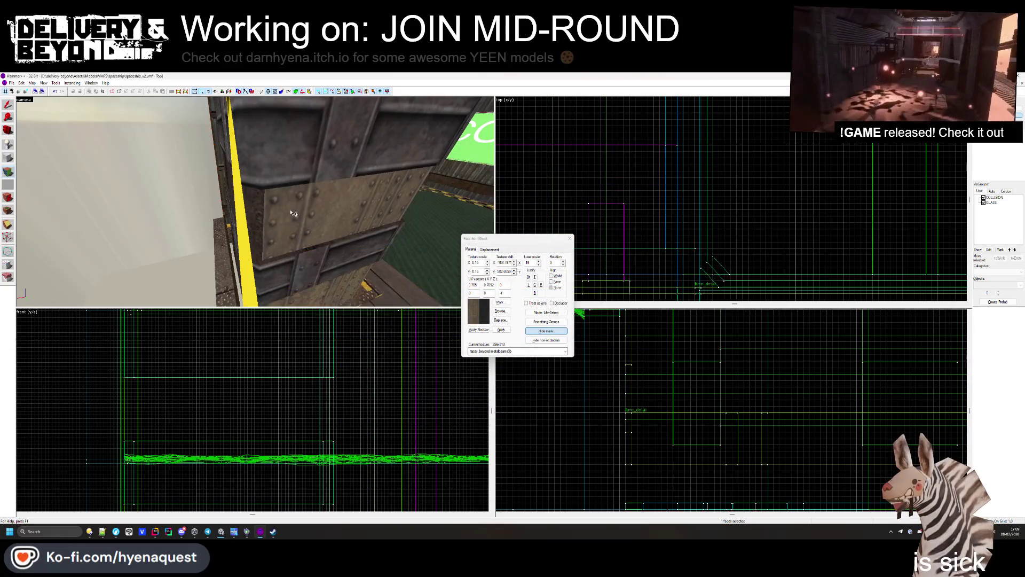
# Step: Add another pillar face to the selection and open the texture list
pyautogui.press('z')
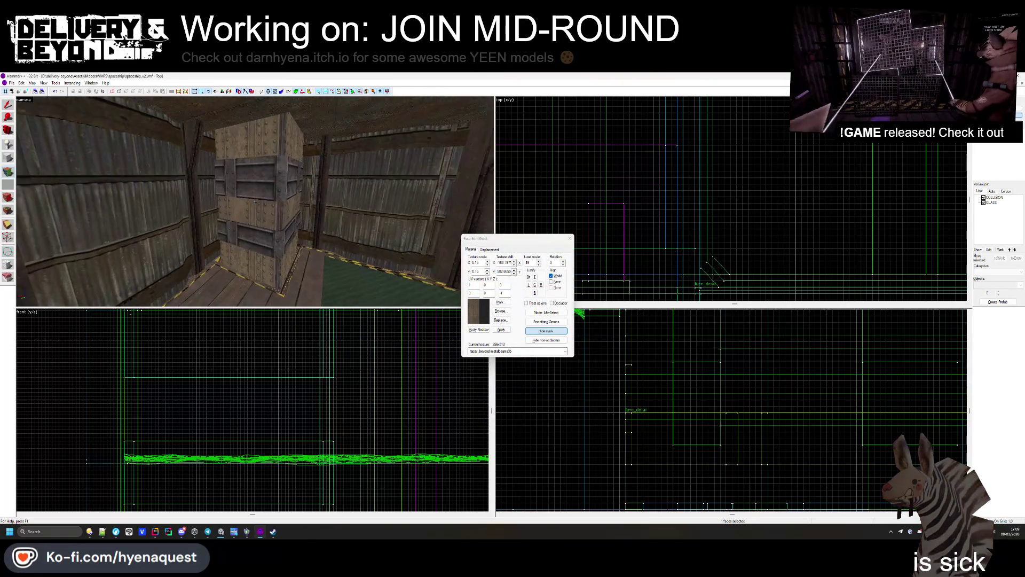
pyautogui.keyDown('ctrl'); pyautogui.click(255, 201); pyautogui.keyUp('ctrl')
pyautogui.press('z')
pyautogui.click(500, 311)
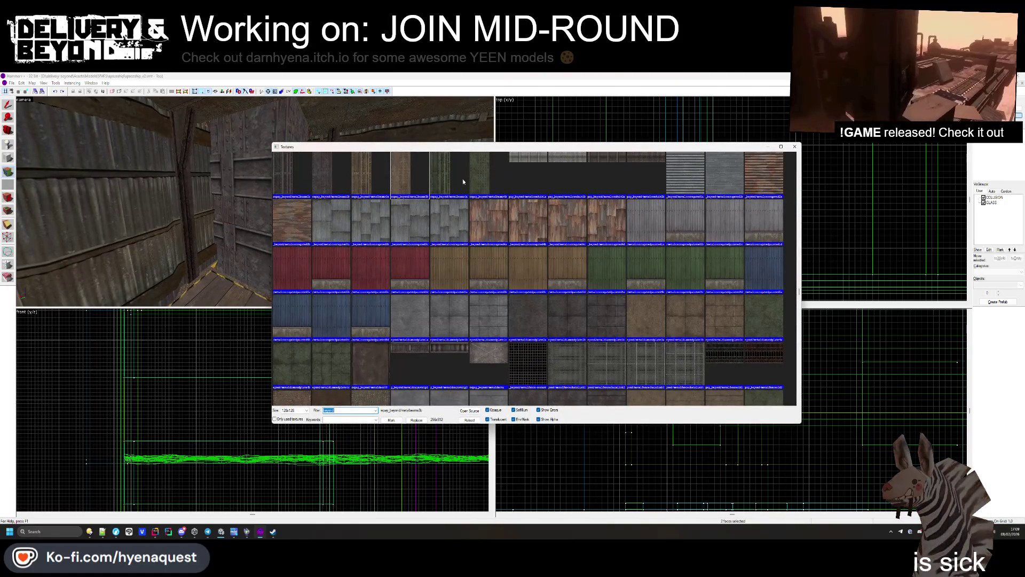
# Step: Apply green metalbeams4a, then select three more crate pillar faces and open the texture list
pyautogui.doubleClick(480, 182)
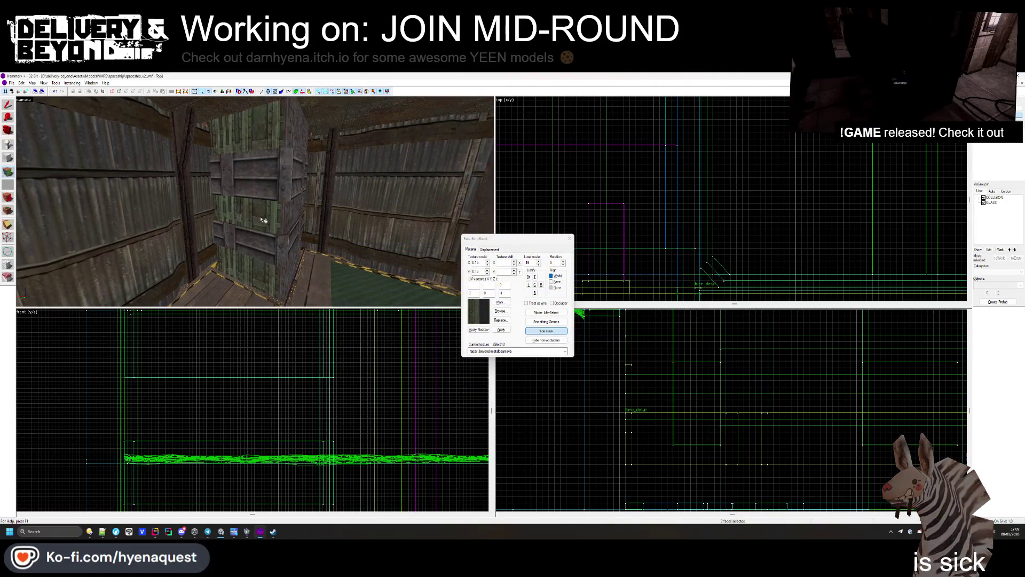
pyautogui.press('z')
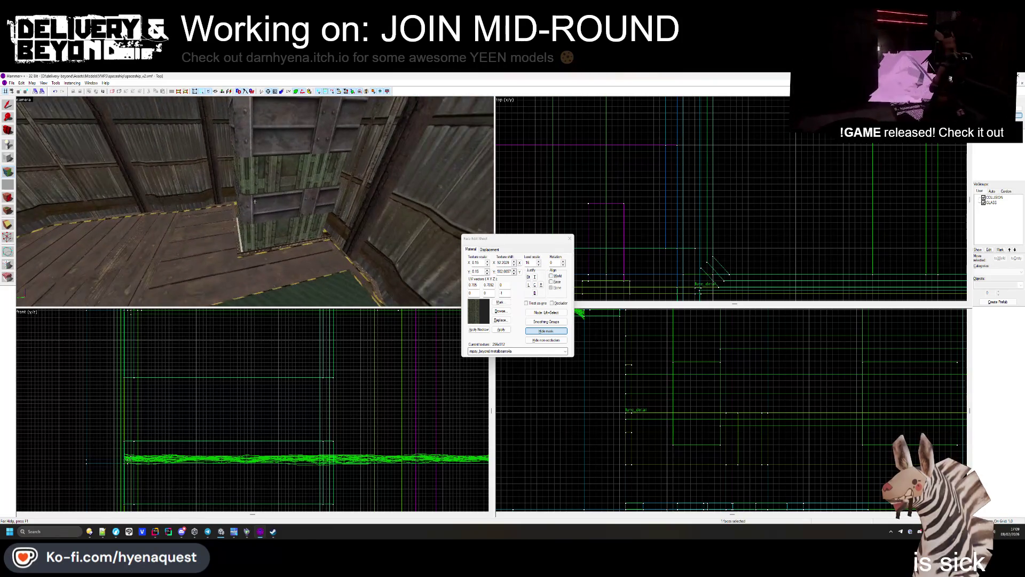
pyautogui.press('z')
pyautogui.click(208, 232)
pyautogui.press('z')
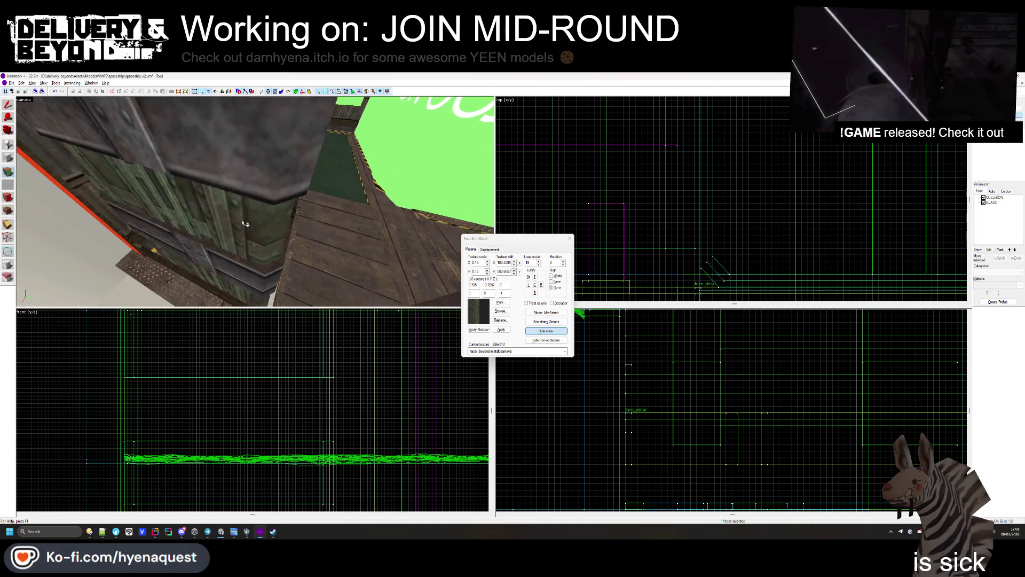
pyautogui.press('z')
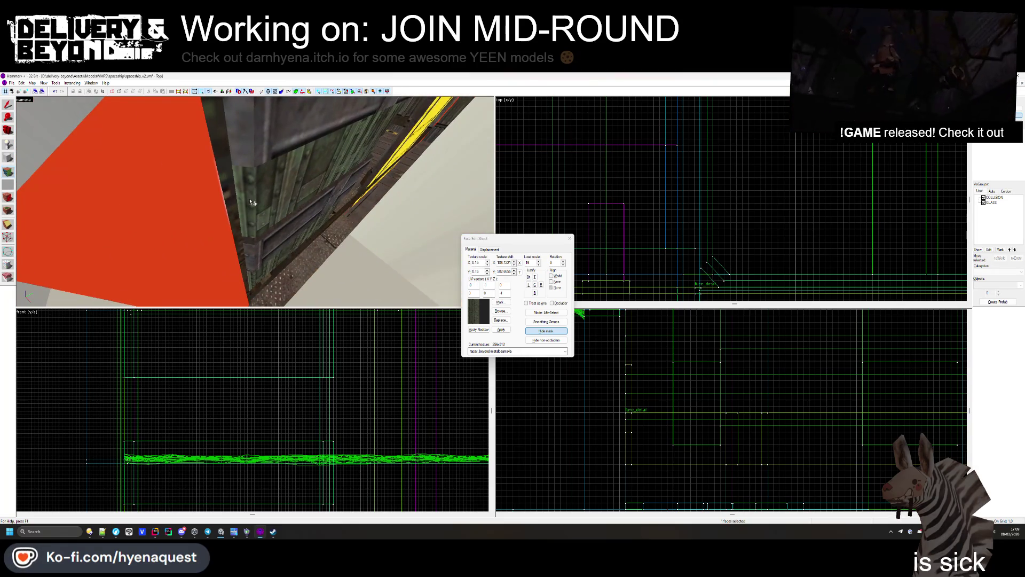
pyautogui.click(251, 203)
pyautogui.press('z')
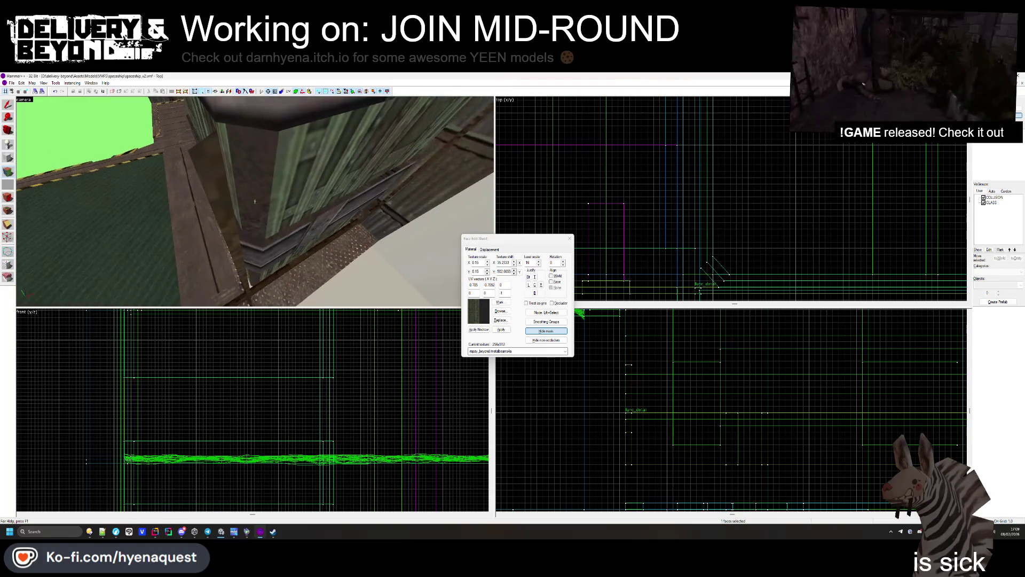
pyautogui.click(255, 201)
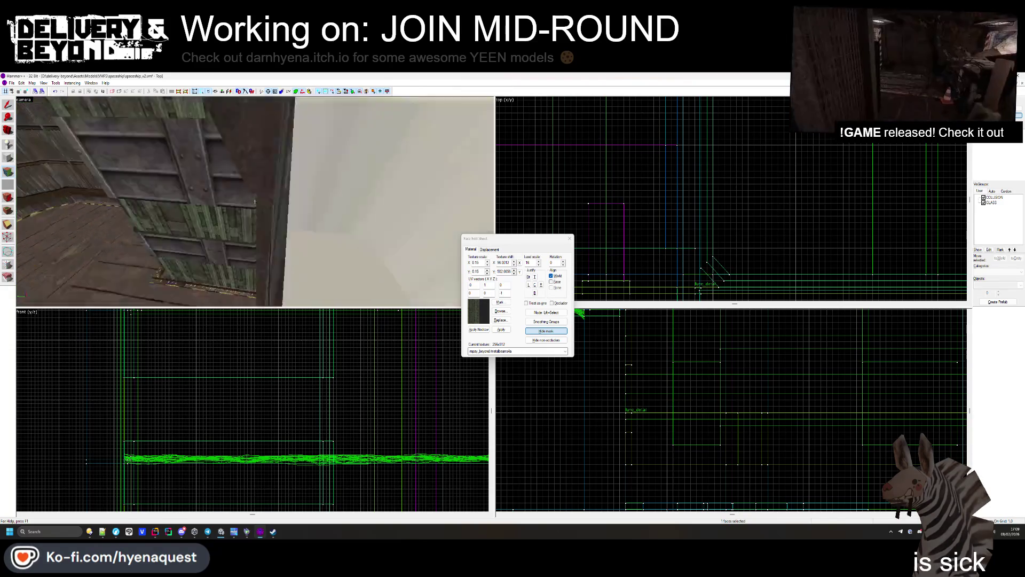
pyautogui.press('z')
pyautogui.click(500, 311)
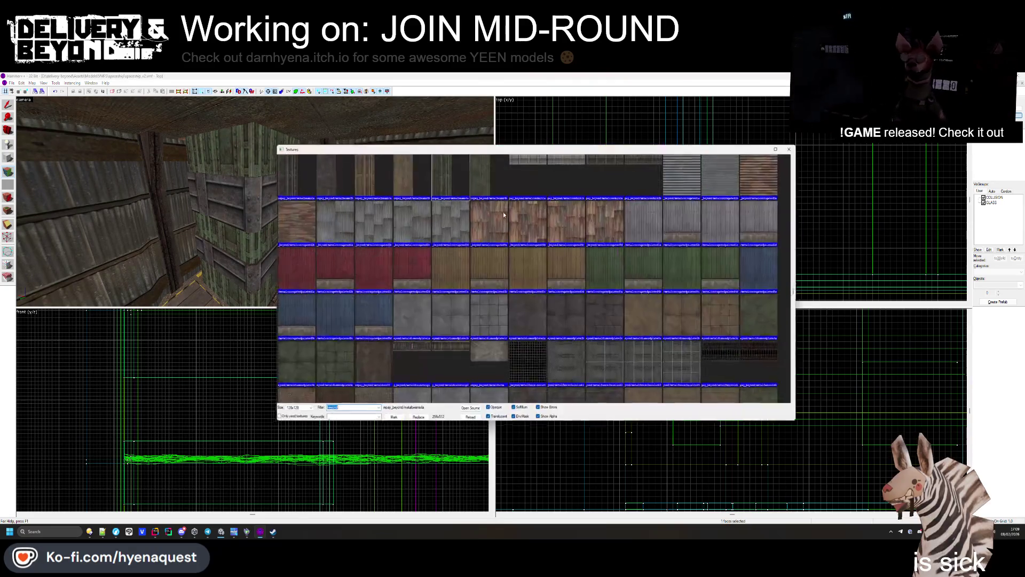
# Step: Try metalbeams3a and metalbeams3b on the face, settling on metalbeams2b
pyautogui.doubleClick(385, 183)
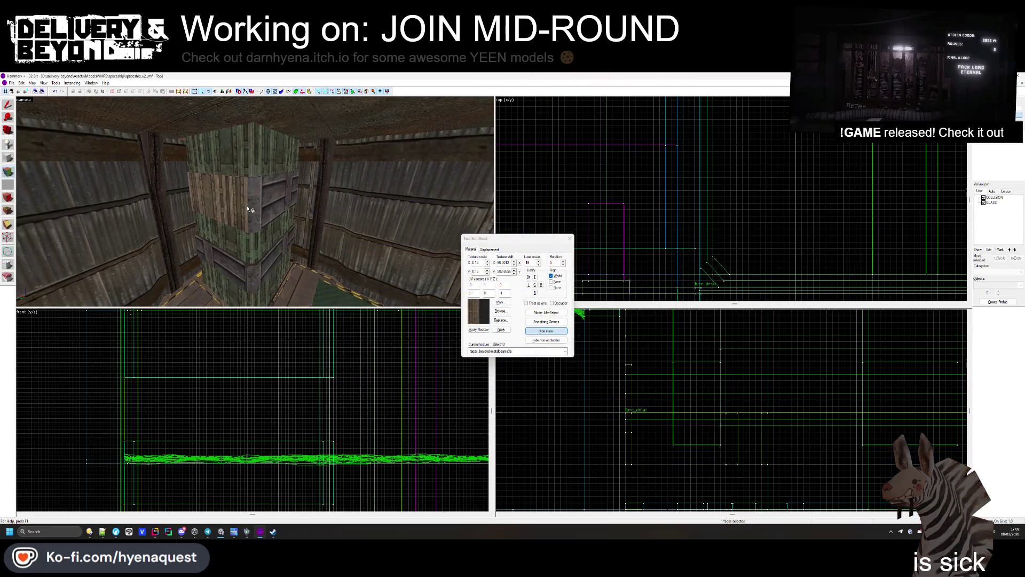
pyautogui.click(501, 311)
pyautogui.doubleClick(390, 162)
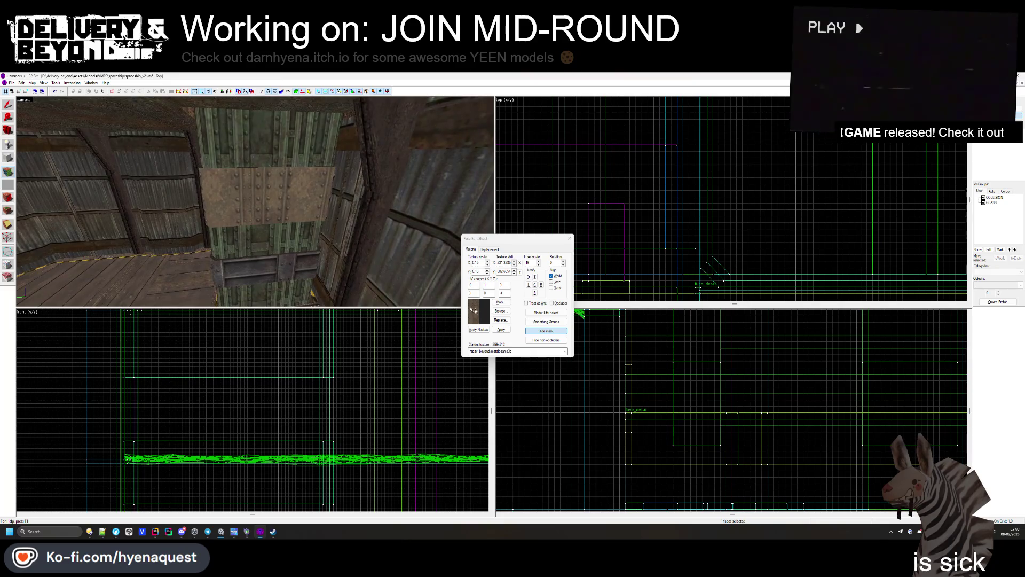
pyautogui.click(496, 312)
pyautogui.doubleClick(288, 195)
# Step: Select the face beside the pillar and pick its texture rotation value
pyautogui.moveTo(255, 201)
pyautogui.mouseDown()
pyautogui.moveTo(268, 208)
pyautogui.moveTo(225, 215)
pyautogui.moveTo(256, 213)
pyautogui.mouseUp()
pyautogui.moveTo(193, 204)
pyautogui.mouseDown()
pyautogui.moveTo(284, 190)
pyautogui.moveTo(248, 240)
pyautogui.moveTo(249, 183)
pyautogui.mouseUp()
pyautogui.click(255, 201)
pyautogui.doubleClick(555, 262)
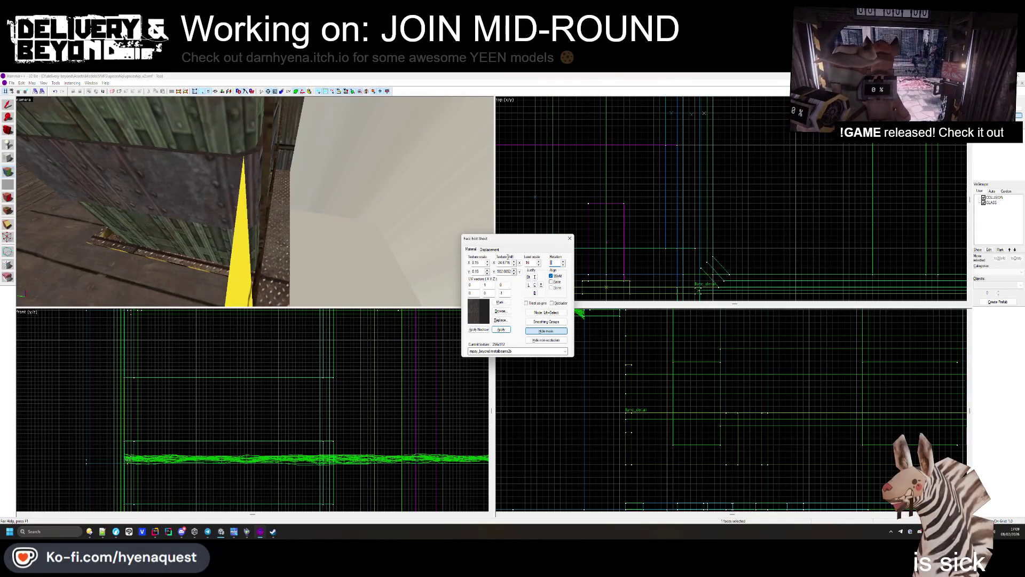
# Step: Set the riveted band's texture rotation to 0 and check the result
pyautogui.write('90')
pyautogui.press('Return')
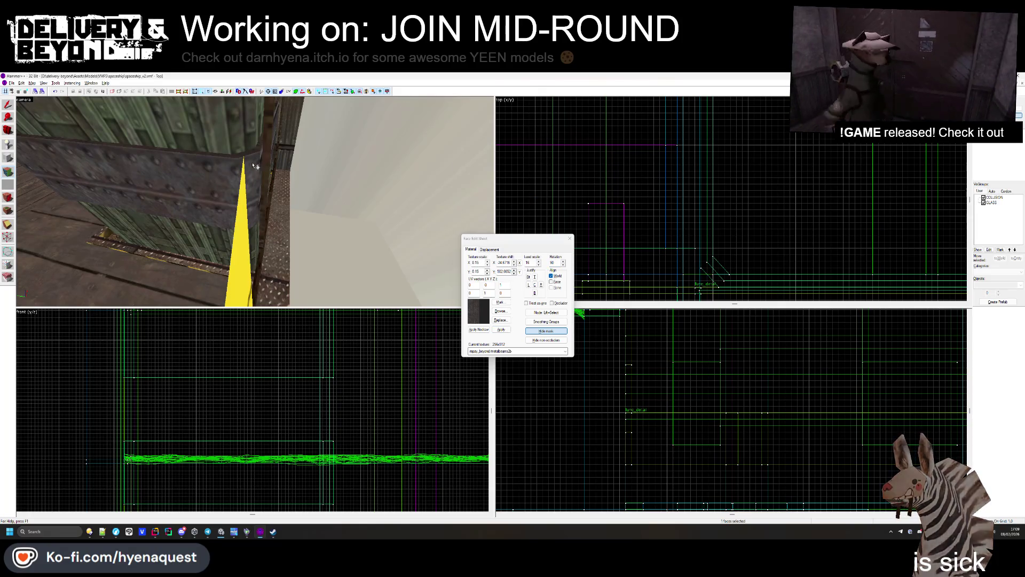
pyautogui.moveTo(203, 151); pyautogui.dragTo(255, 201)
pyautogui.moveTo(332, 225)
pyautogui.mouseDown()
pyautogui.moveTo(289, 229)
pyautogui.moveTo(259, 217)
pyautogui.moveTo(255, 201)
pyautogui.mouseUp()
pyautogui.press('w')
pyautogui.moveTo(248, 233); pyautogui.dragTo(255, 201)
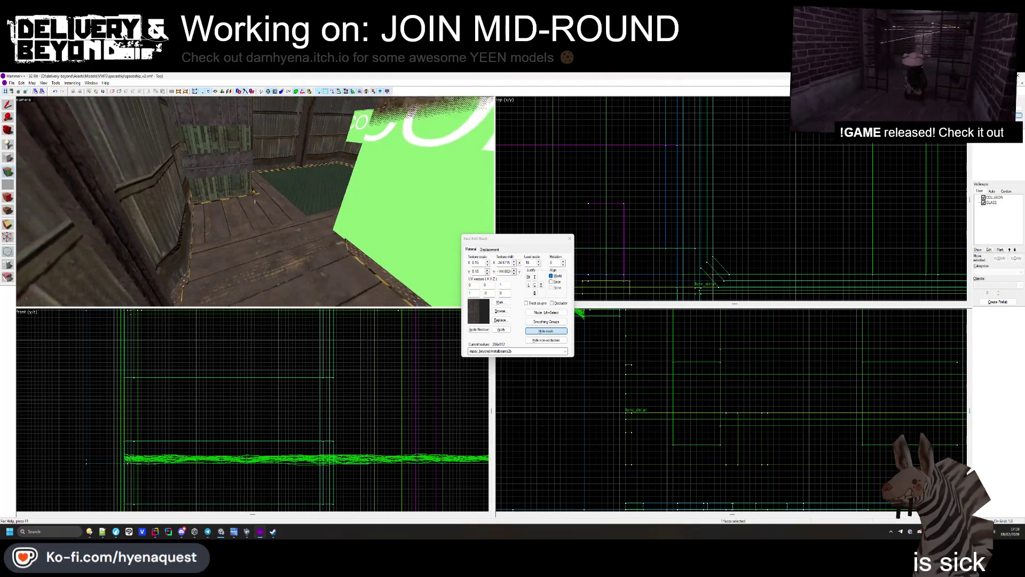
# Step: Select the riveted beam faces and shift their textures vertically so the rivets line up
pyautogui.click(254, 202)
pyautogui.press('z')
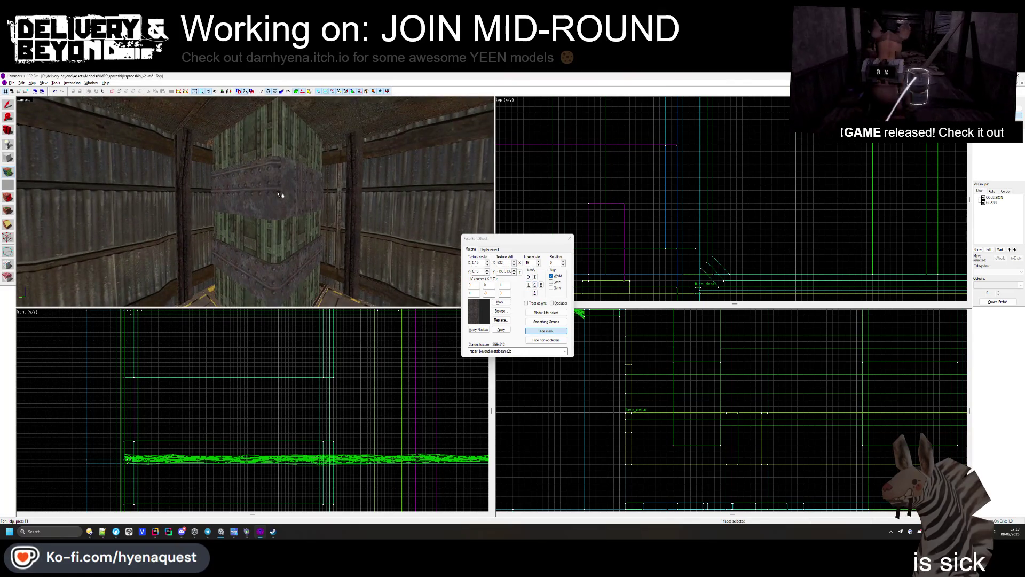
pyautogui.click(261, 202)
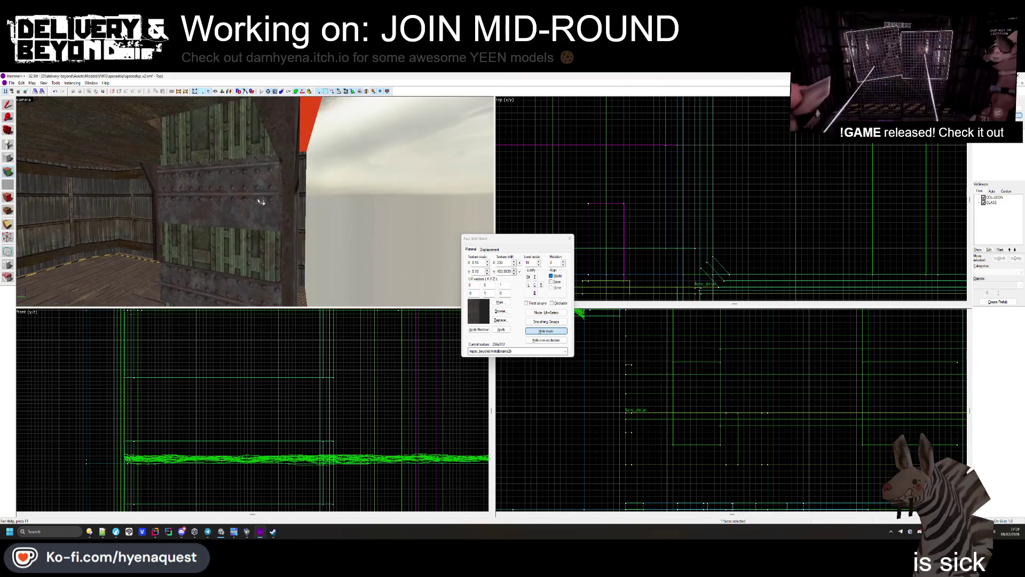
pyautogui.click(246, 203)
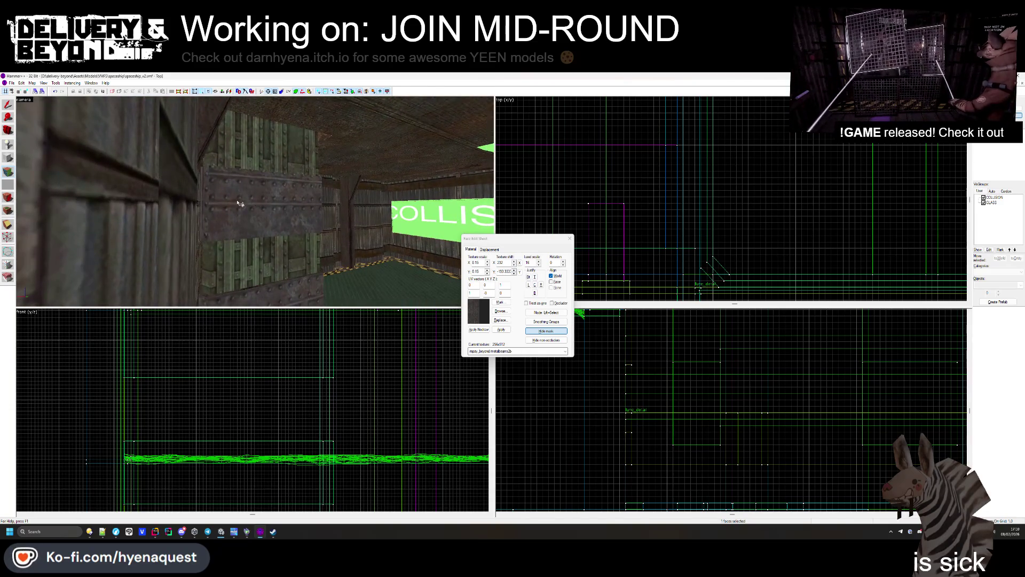
pyautogui.click(205, 196)
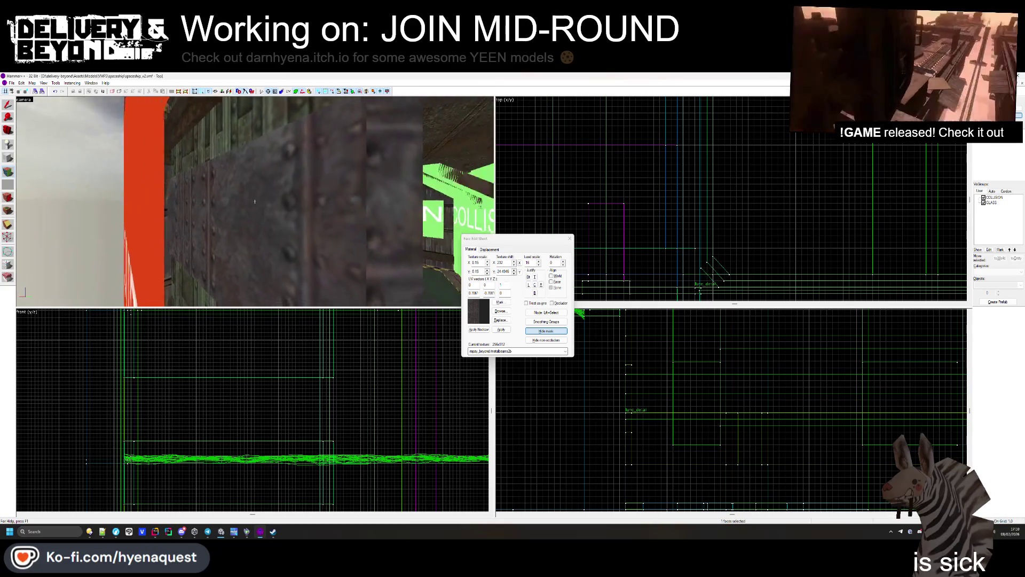
pyautogui.click(253, 206)
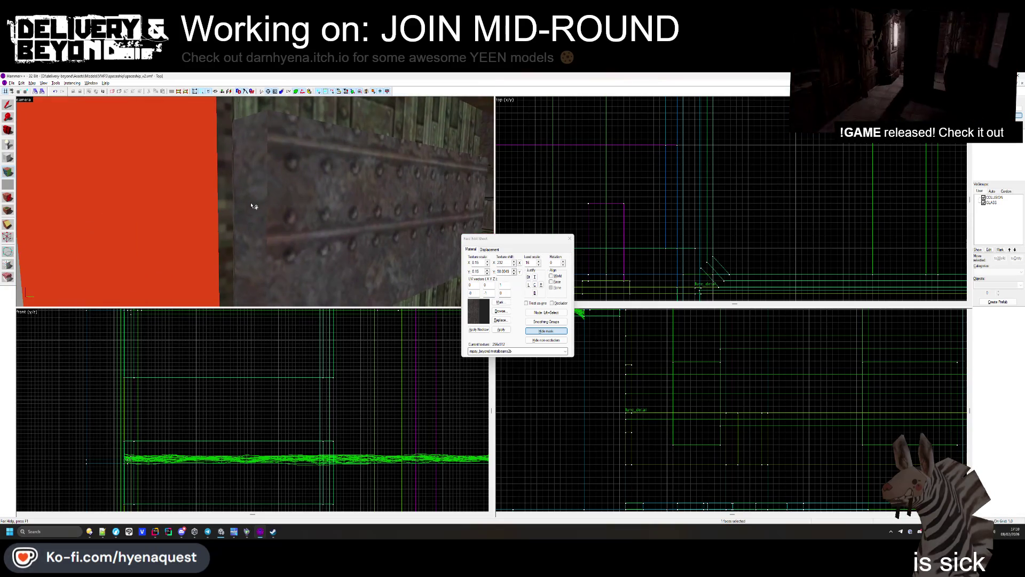
pyautogui.press('w')
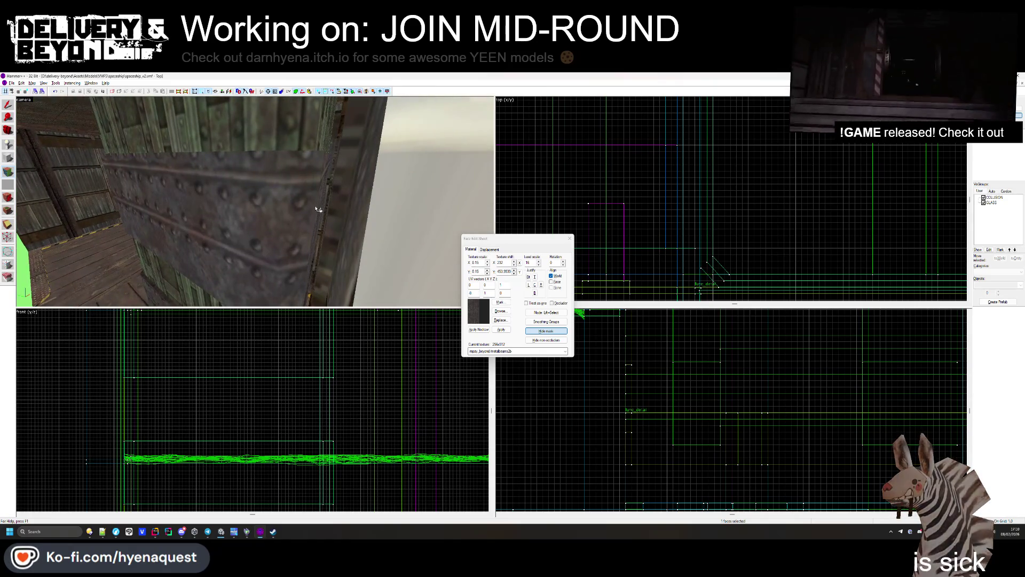
pyautogui.click(313, 211)
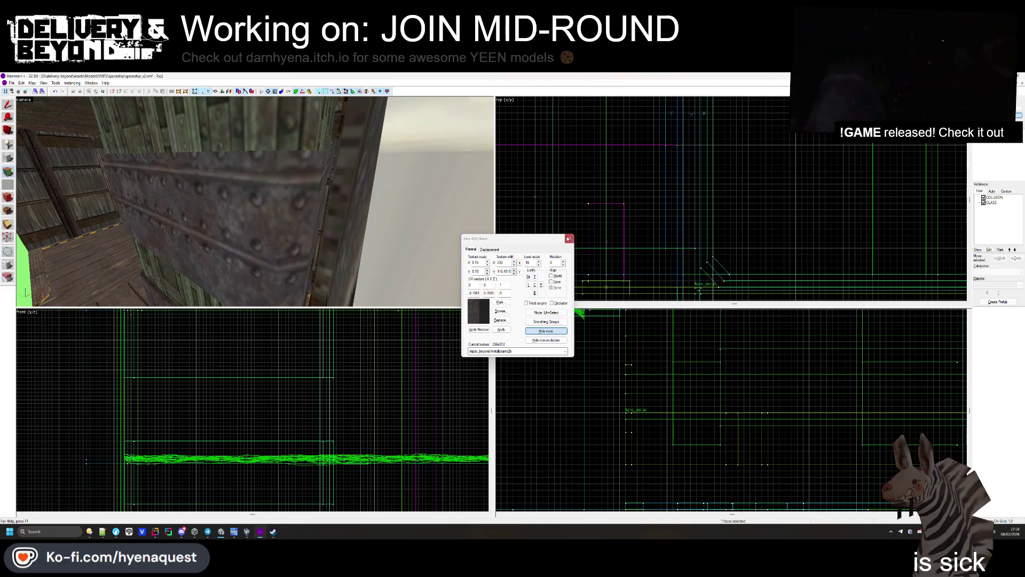
# Step: Close the face texture editor and switch to Unity to check the build's progress
pyautogui.click(566, 238)
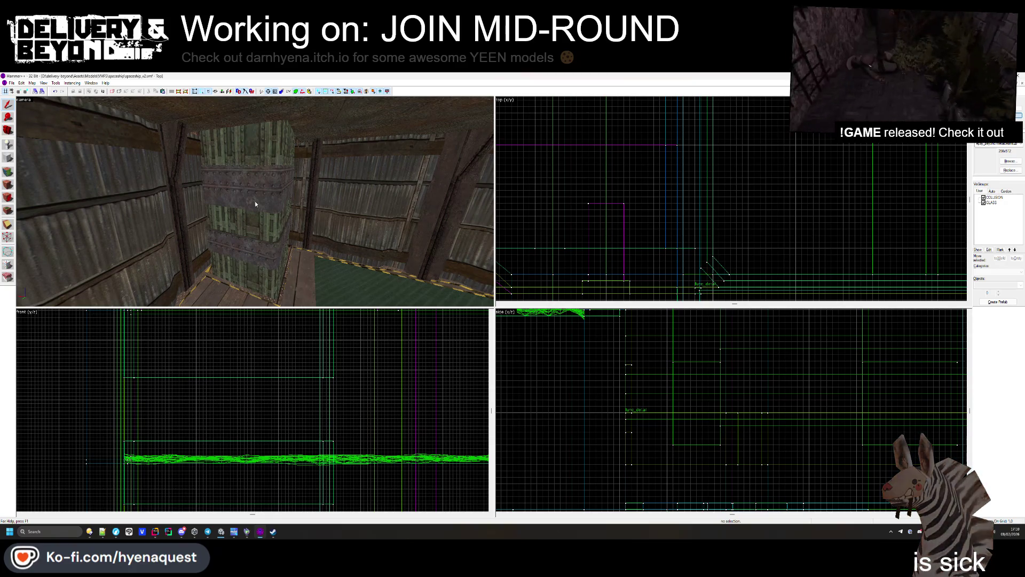
pyautogui.click(233, 532)
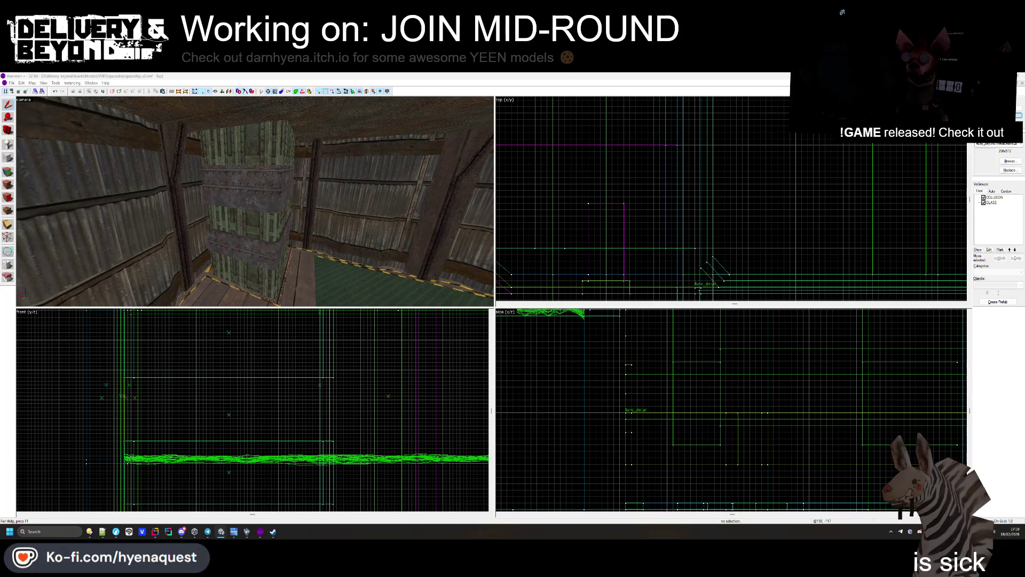
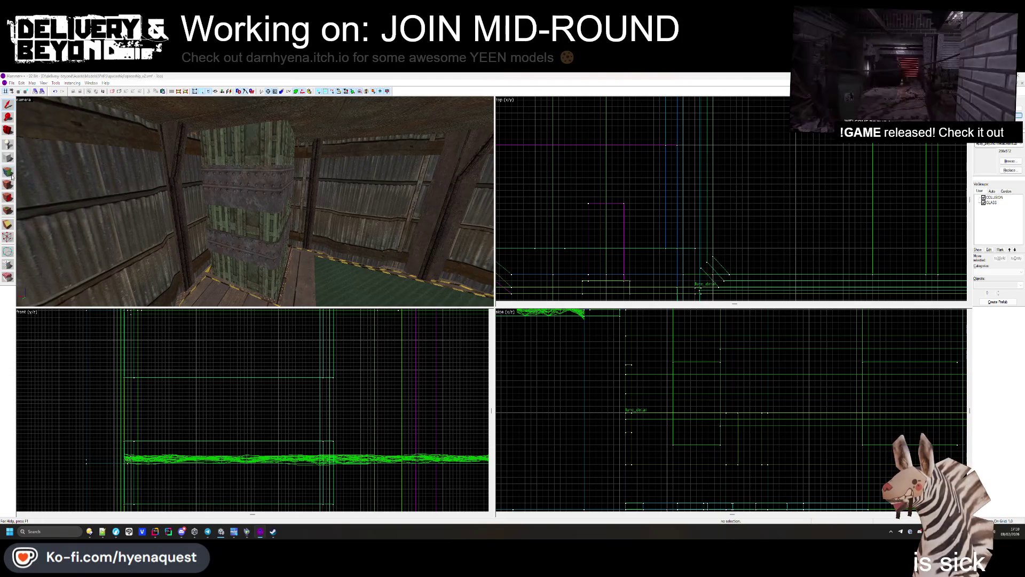
# Step: Apply the metalbeams2a texture to a pillar face
pyautogui.hotkey('shift', 'a')
pyautogui.click(256, 227)
pyautogui.click(500, 311)
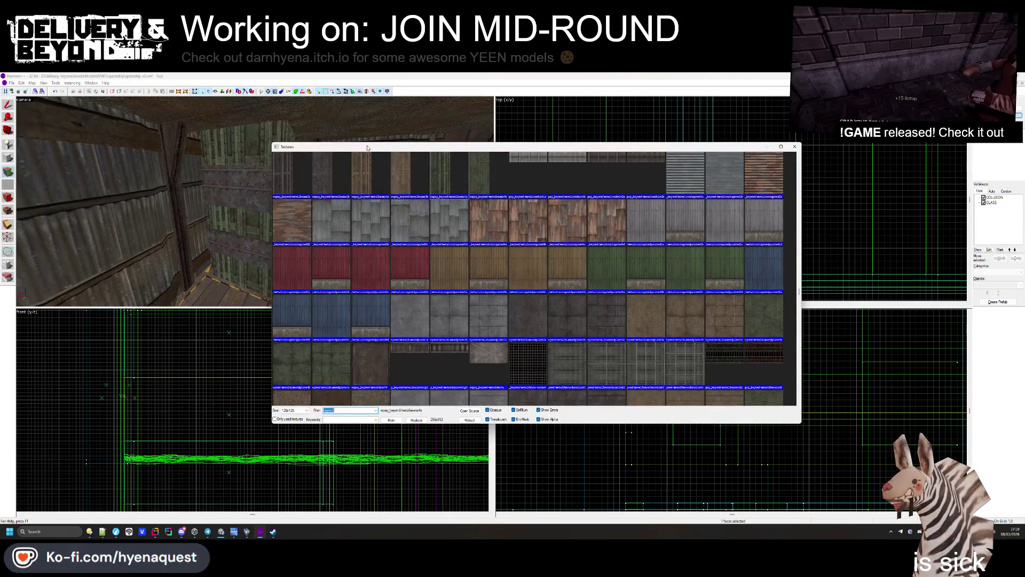
pyautogui.doubleClick(310, 224)
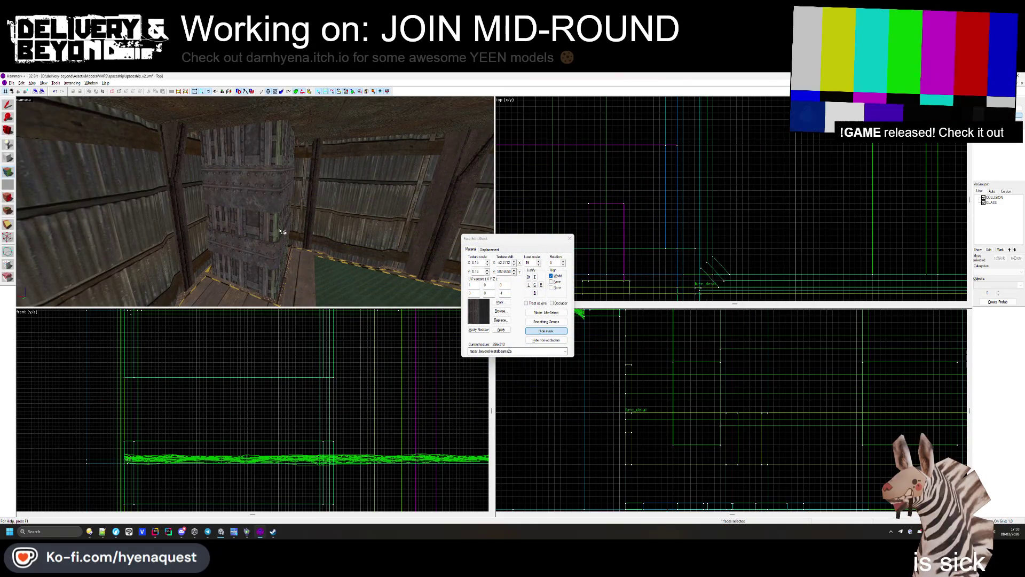
pyautogui.moveTo(236, 223)
pyautogui.mouseDown()
pyautogui.moveTo(255, 202)
pyautogui.moveTo(279, 248)
pyautogui.mouseUp()
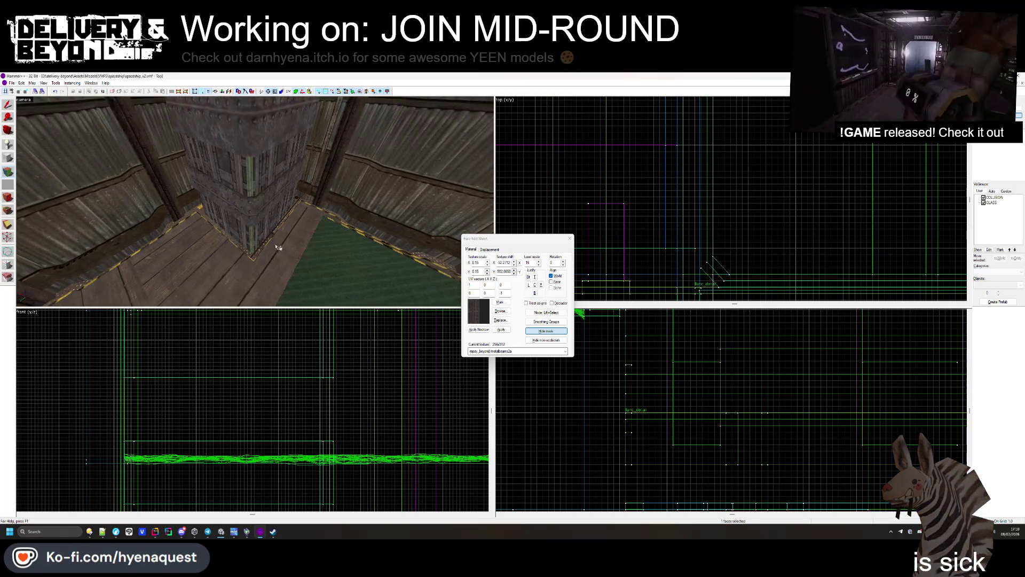
# Step: Texture another pillar face with concretewarningstripe1
pyautogui.click(338, 224)
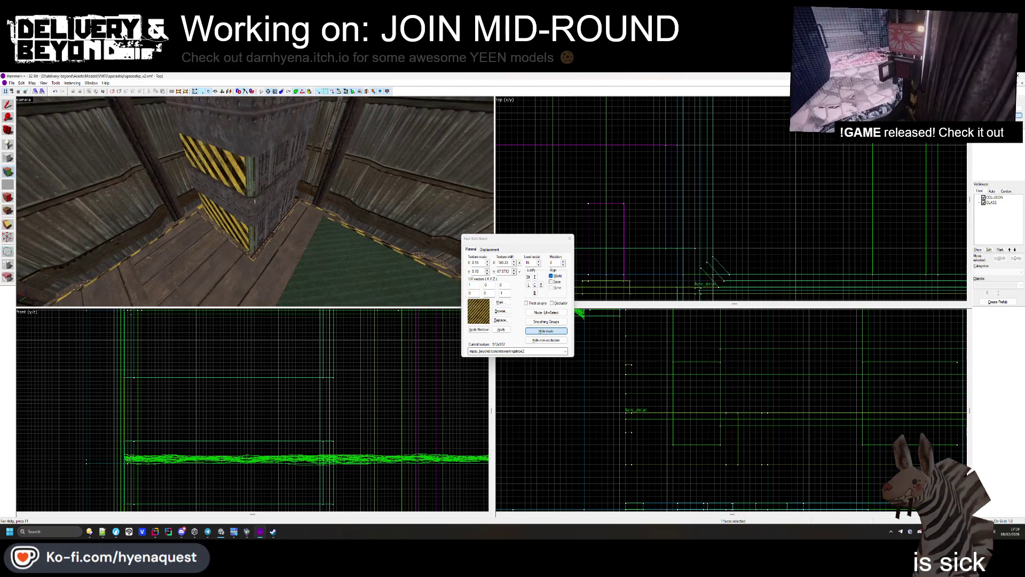
pyautogui.moveTo(256, 196); pyautogui.dragTo(258, 204)
pyautogui.click(498, 311)
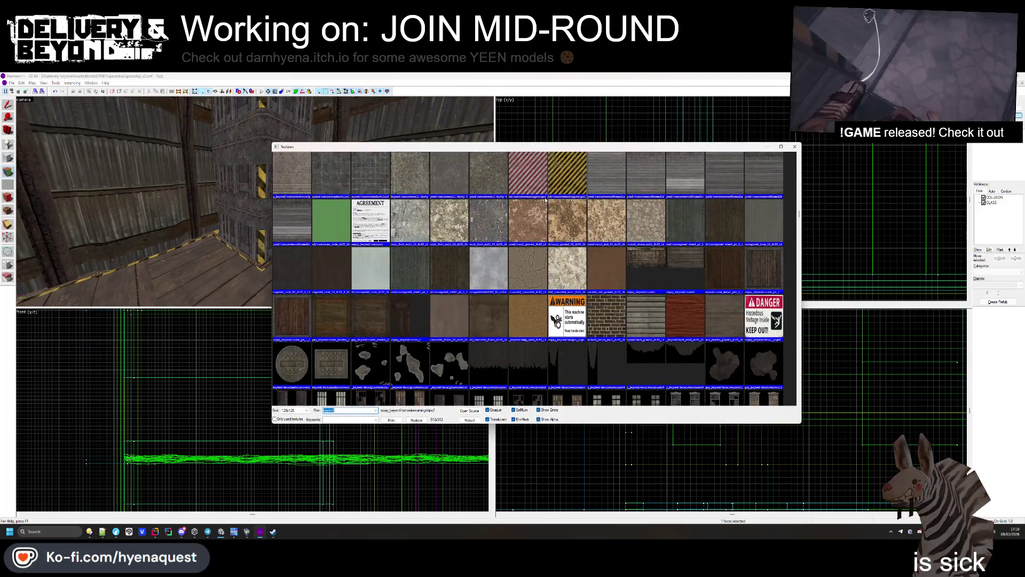
pyautogui.doubleClick(292, 205)
pyautogui.moveTo(267, 183)
pyautogui.mouseDown()
pyautogui.moveTo(254, 201)
pyautogui.moveTo(313, 162)
pyautogui.mouseUp()
# Step: Give a third pillar face metalbeams2a and close the face texture editor
pyautogui.press('z')
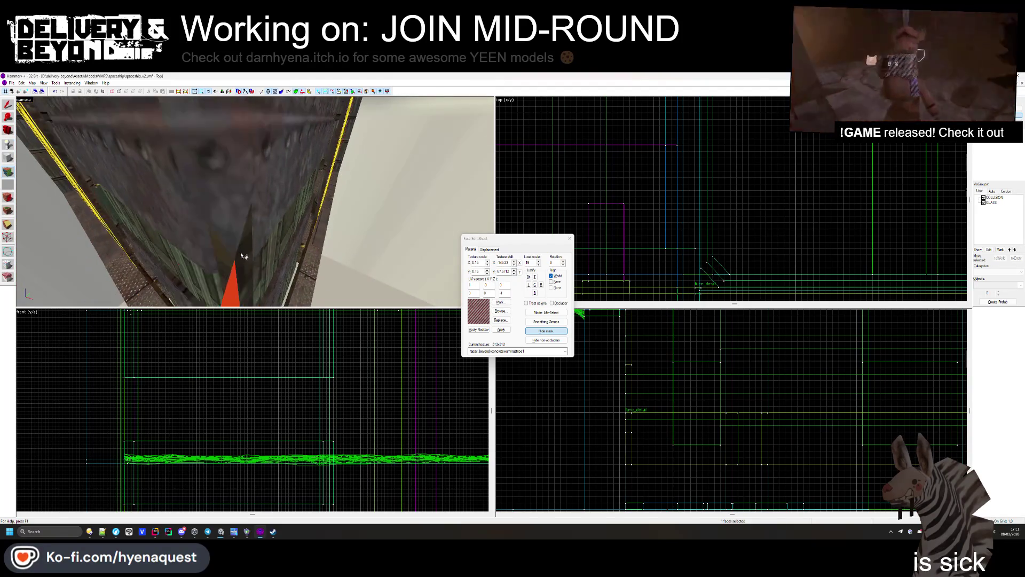
pyautogui.press('z')
pyautogui.moveTo(275, 269); pyautogui.dragTo(240, 219)
pyautogui.click(240, 219)
pyautogui.press('z')
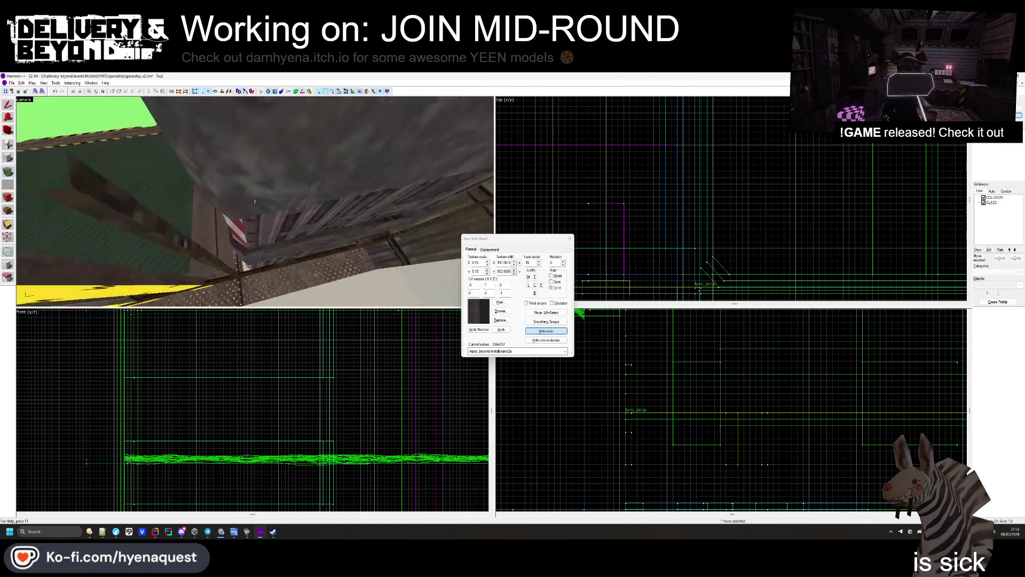
pyautogui.press('Escape')
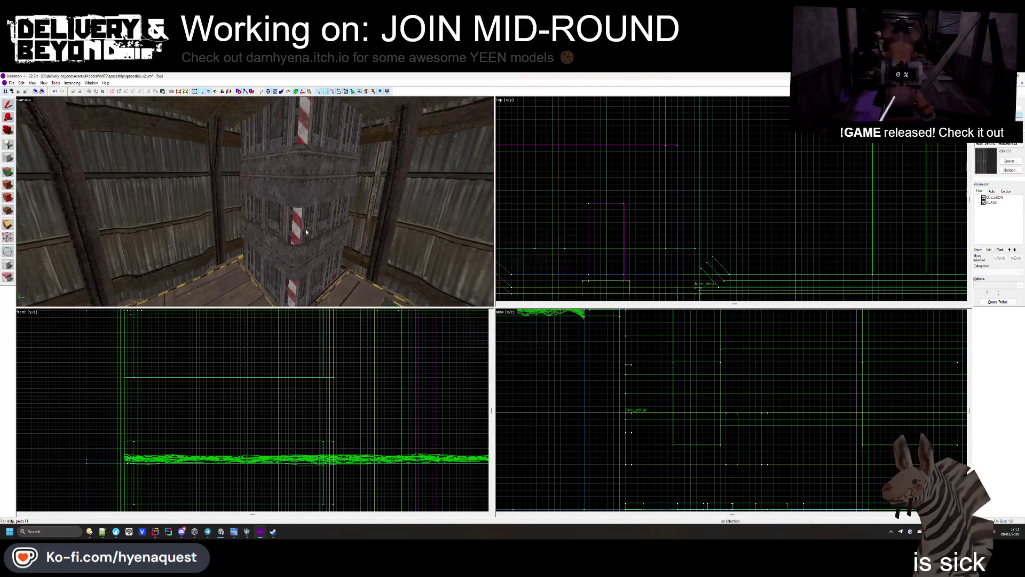
pyautogui.press('z')
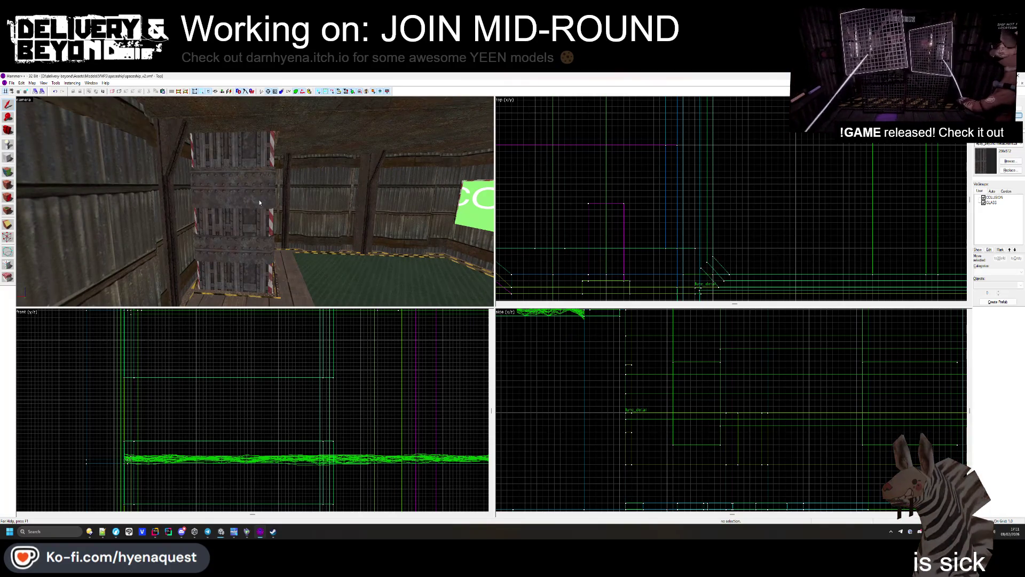
# Step: Run the Steamworks deploy script from the delivery-beyond Steamworks folder, then return to Hammer++
pyautogui.hotkey('alt', 'Tab')
pyautogui.press('BackSpace')
pyautogui.press('BackSpace')
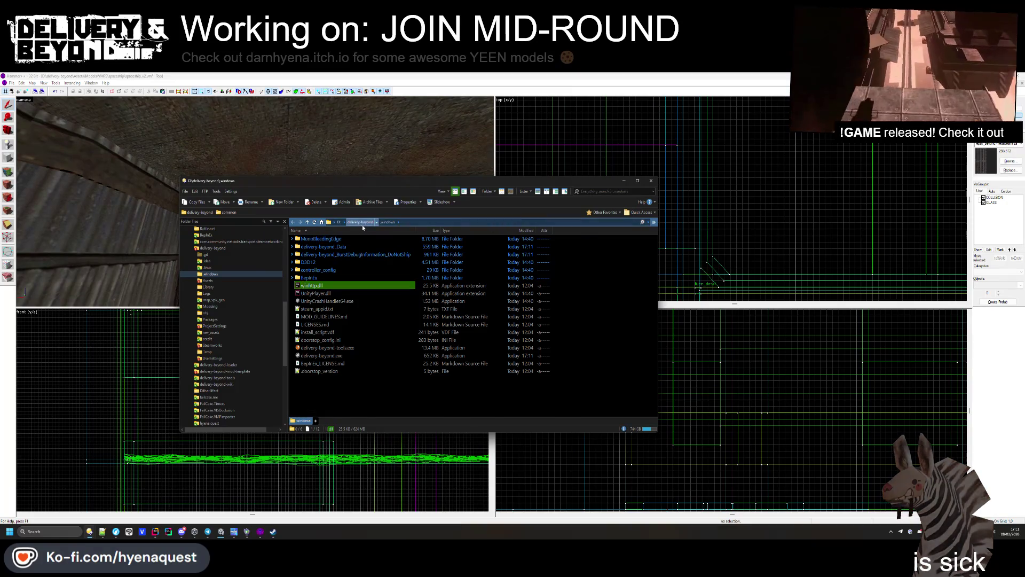
pyautogui.scroll(-4, 323, 363)
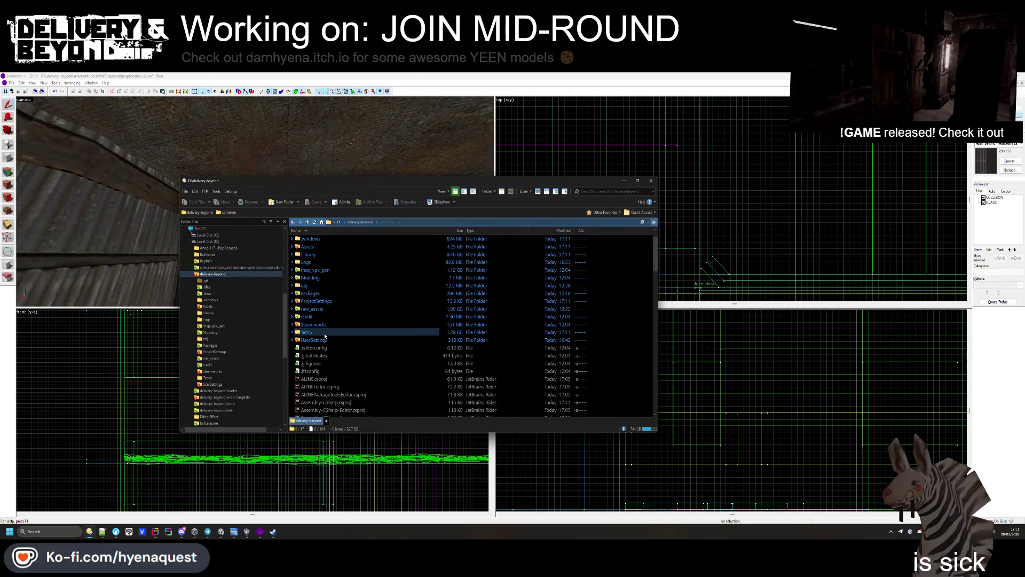
pyautogui.doubleClick(323, 324)
pyautogui.doubleClick(312, 293)
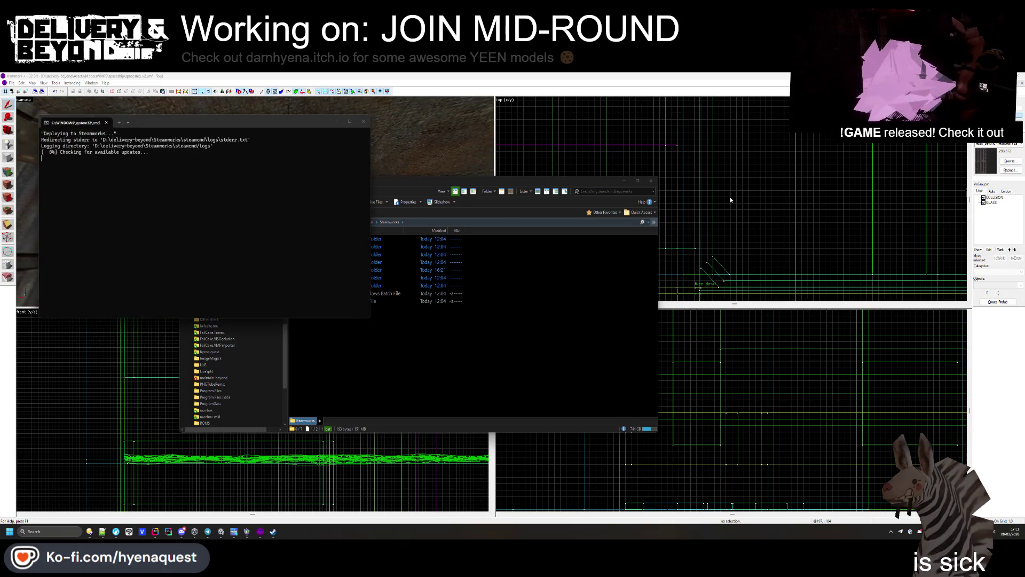
pyautogui.click(729, 199)
# Step: Select the floor brush together with the pillar brushes
pyautogui.press('z')
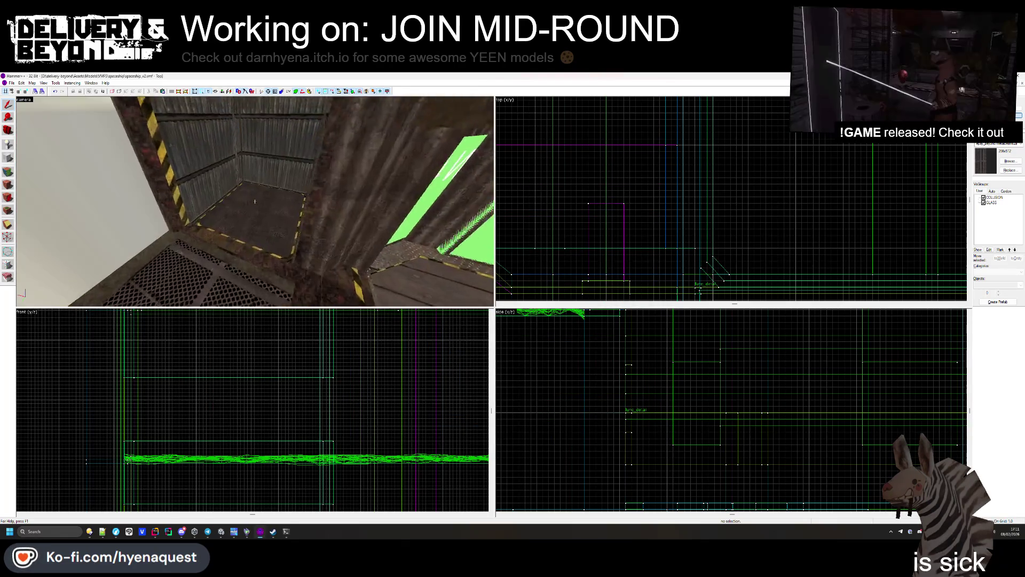
pyautogui.press('w')
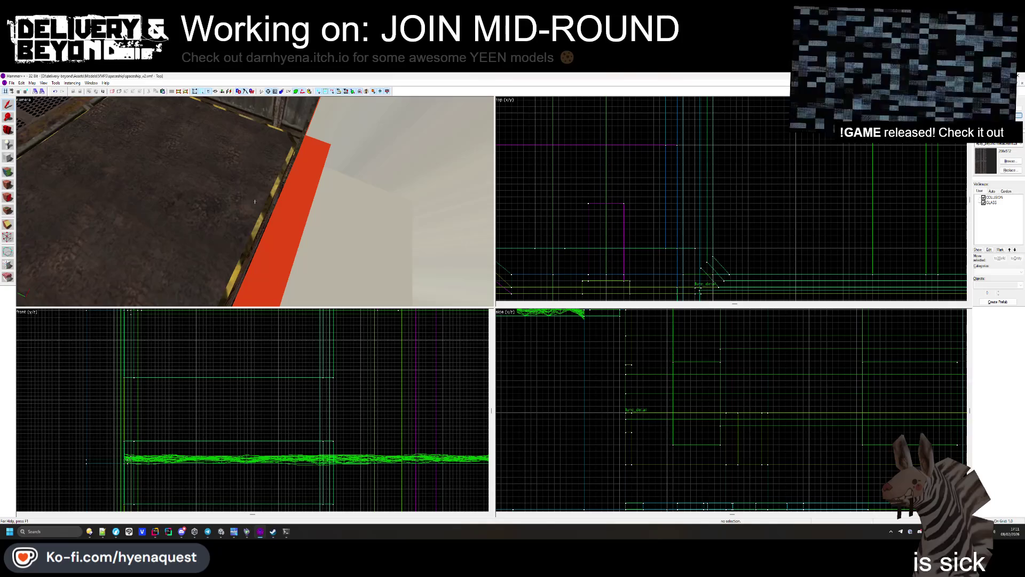
pyautogui.press('z')
pyautogui.click(249, 220)
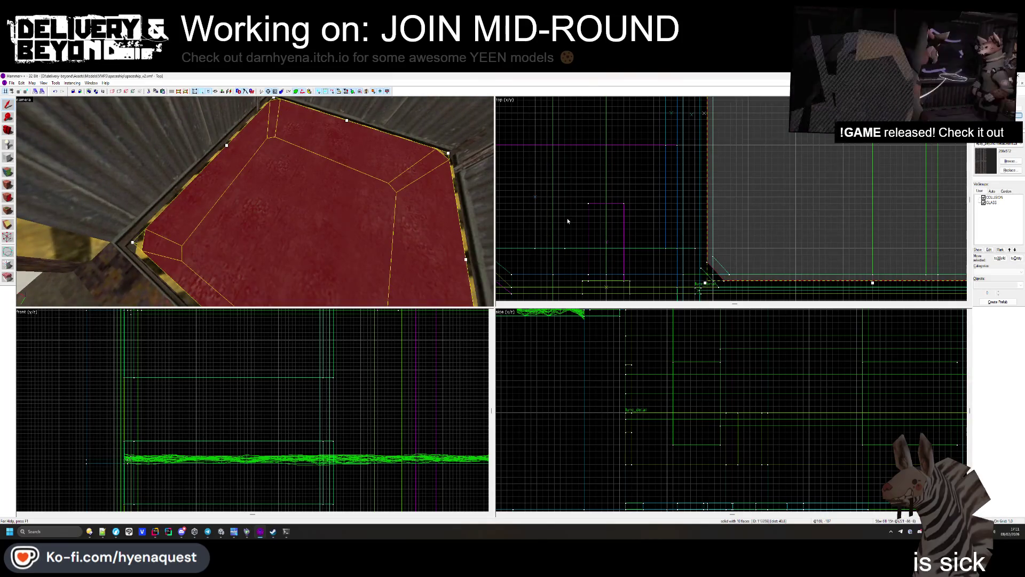
pyautogui.press('Escape')
pyautogui.click(304, 243)
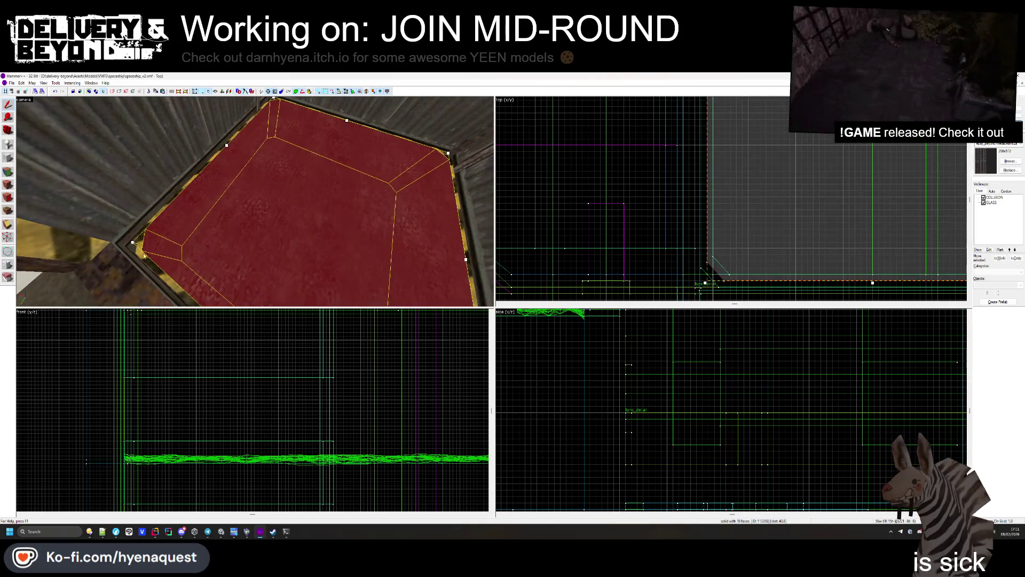
pyautogui.press('z')
pyautogui.press('w')
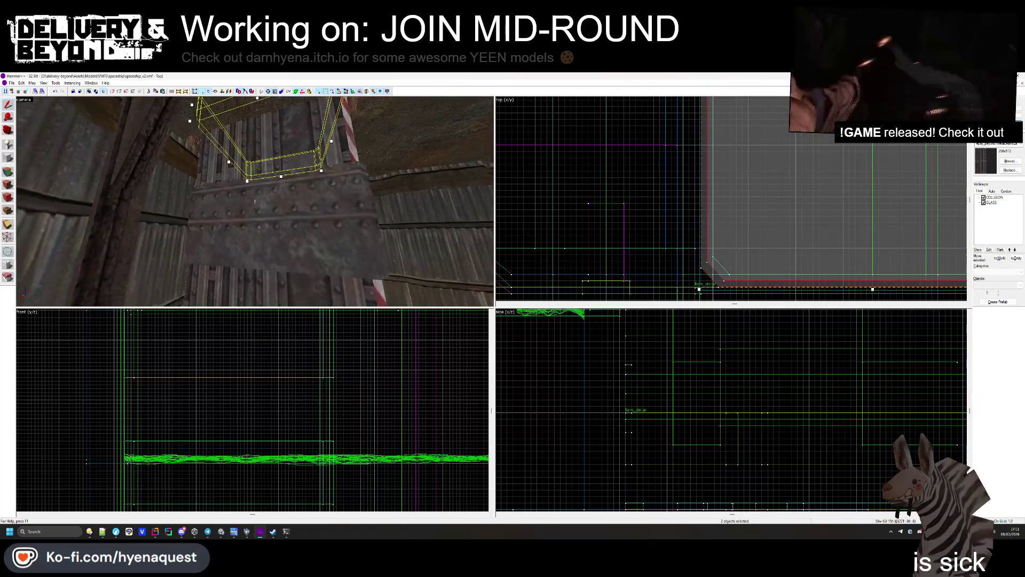
pyautogui.keyDown('ctrl'); pyautogui.click(254, 201); pyautogui.keyUp('ctrl')
pyautogui.keyDown('ctrl'); pyautogui.click(255, 201); pyautogui.keyUp('ctrl')
pyautogui.keyDown('ctrl'); pyautogui.click(254, 201); pyautogui.keyUp('ctrl')
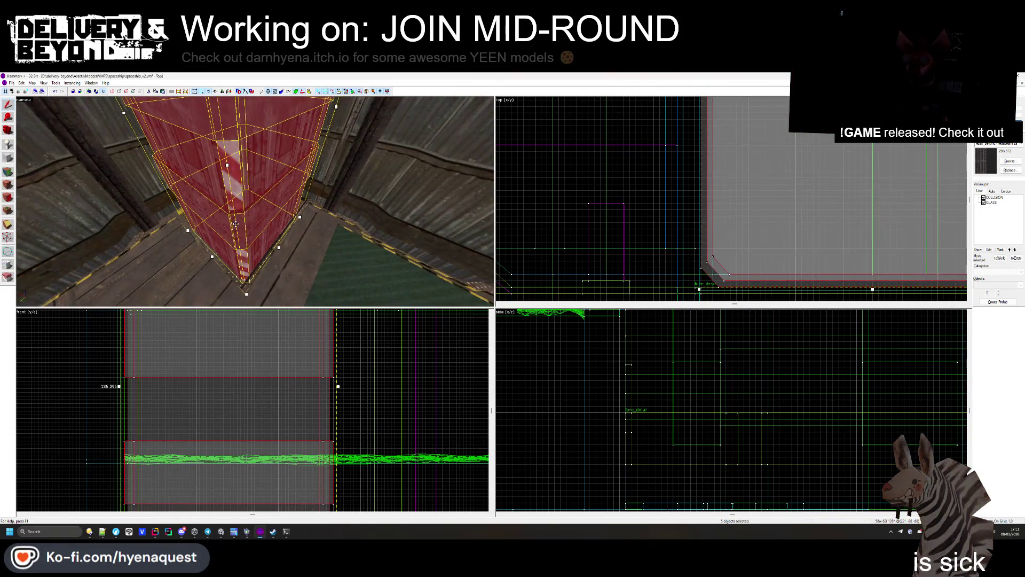
pyautogui.press('s')
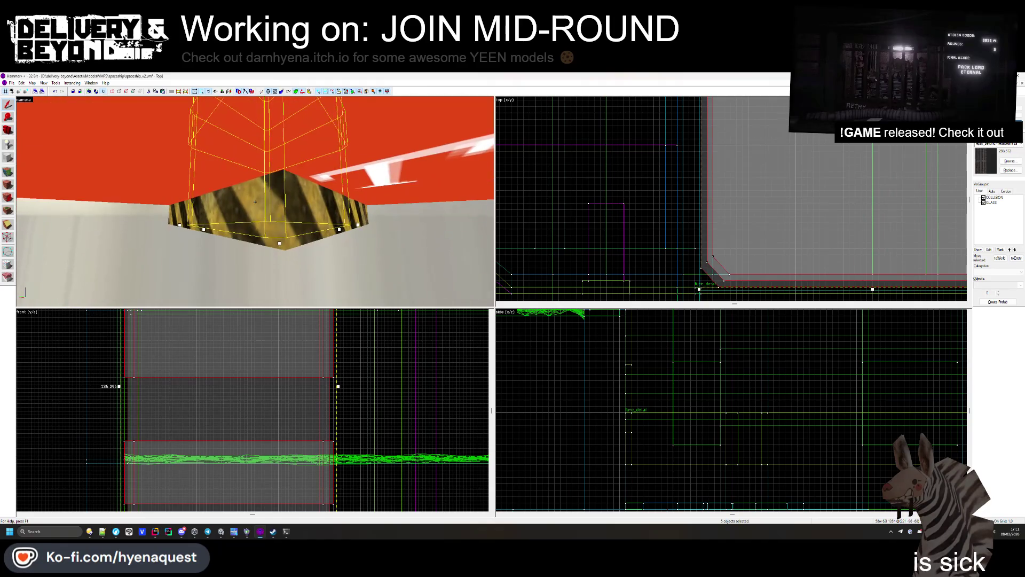
pyautogui.press('w')
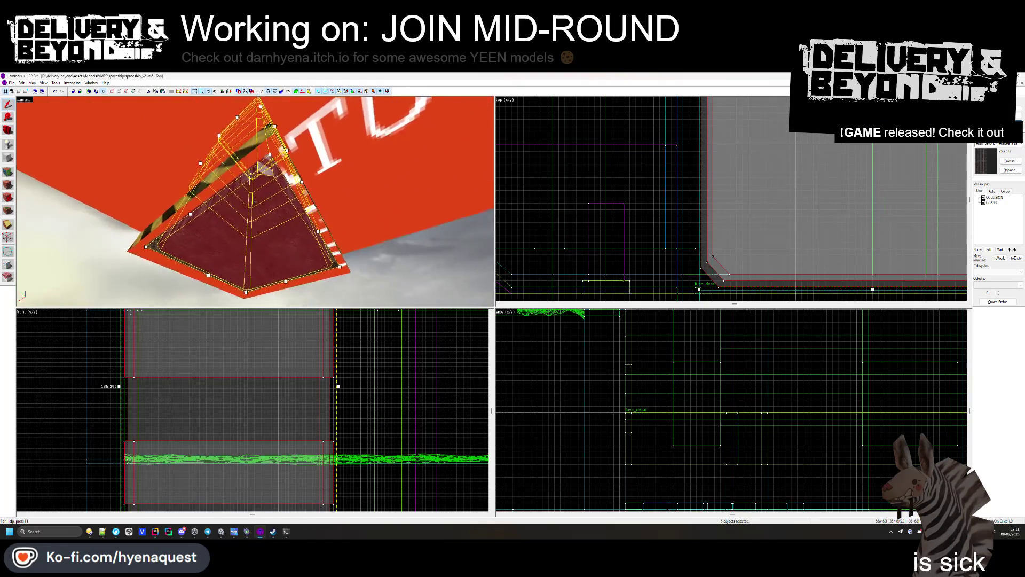
pyautogui.press('s')
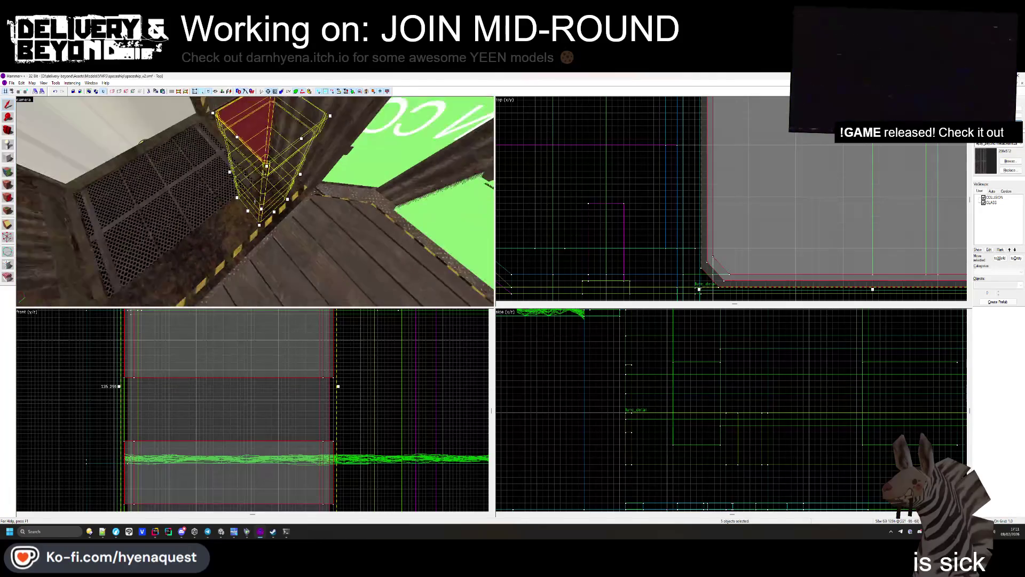
pyautogui.hotkey('ctrl', 'e')
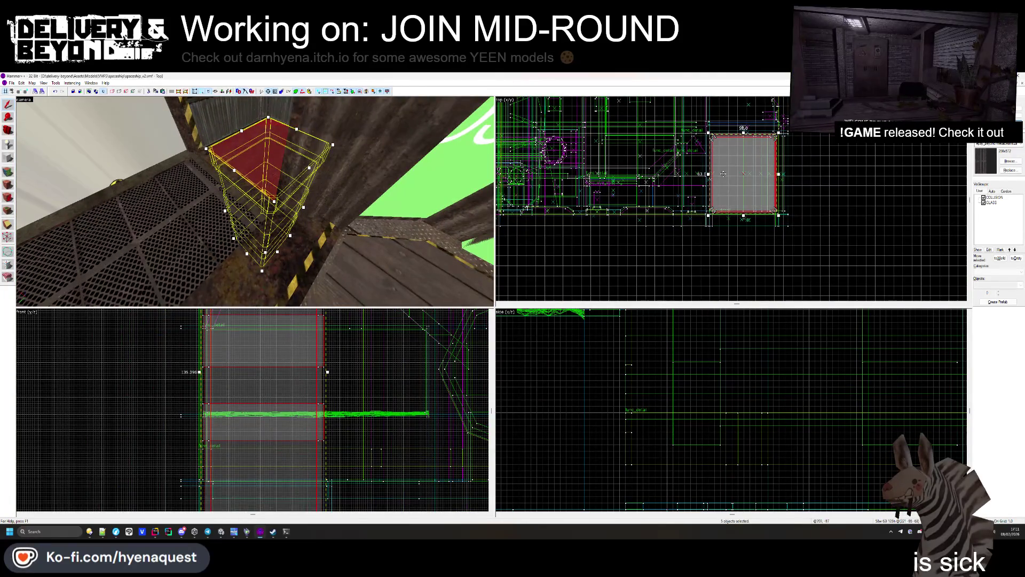
# Step: Change the selection's class from func_detail to func_ship_elevator and apply it
pyautogui.hotkey('alt', 'Return')
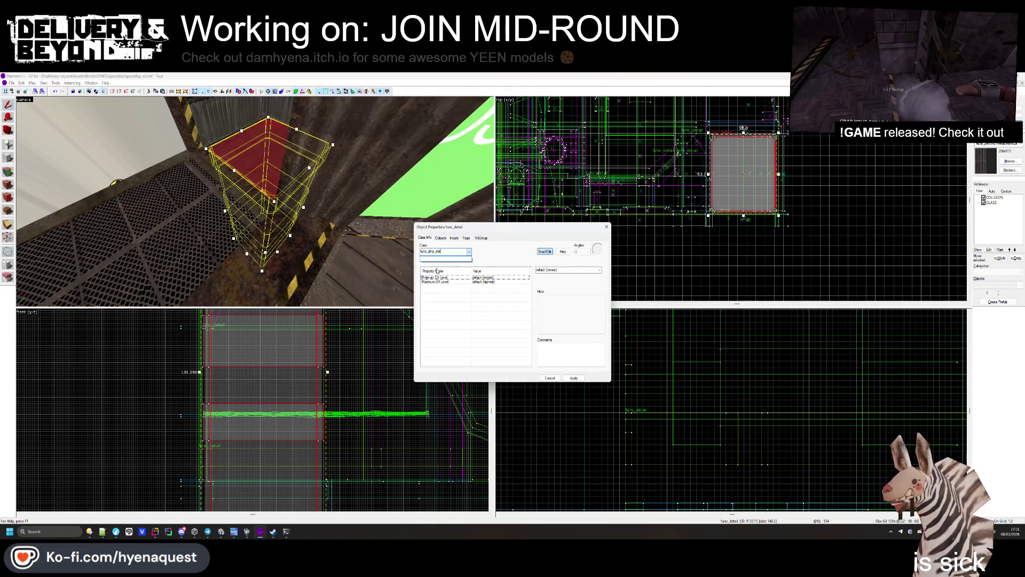
pyautogui.press('Return')
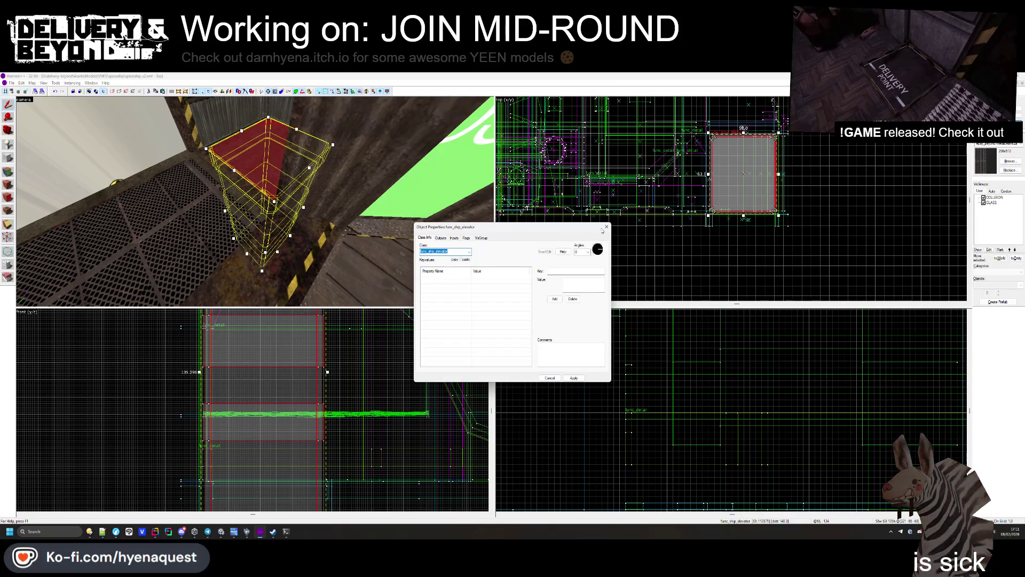
pyautogui.click(607, 227)
pyautogui.click(671, 256)
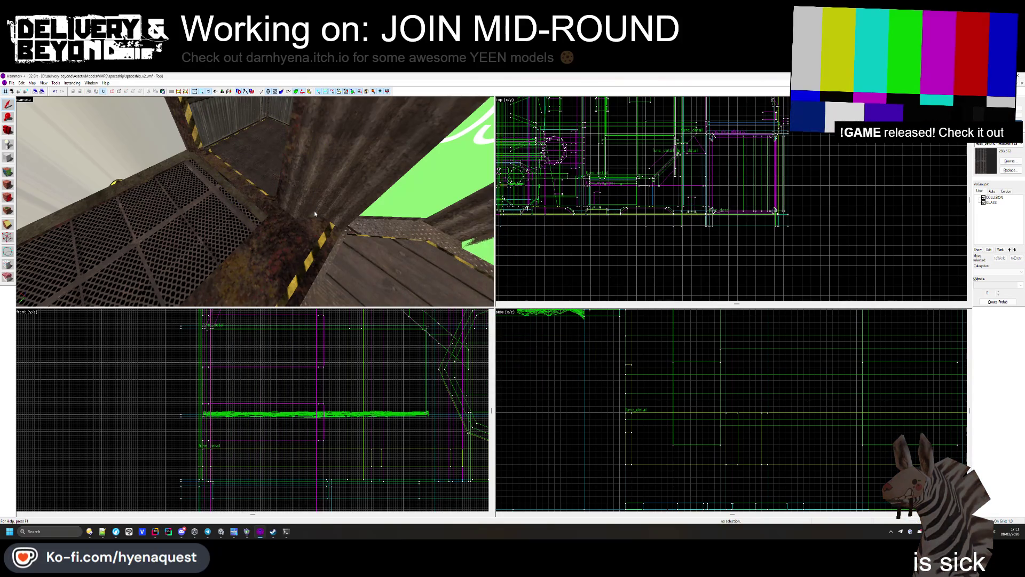
# Step: Create a flat block about 76 units wide under the pillar and start editing its face textures
pyautogui.press('z')
pyautogui.press('w')
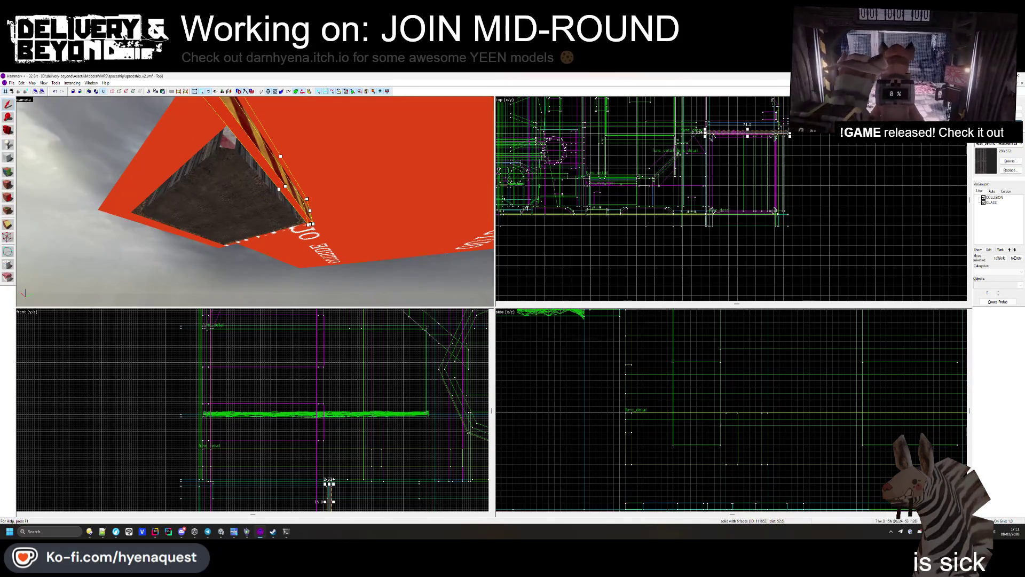
pyautogui.scroll(5, 736, 169)
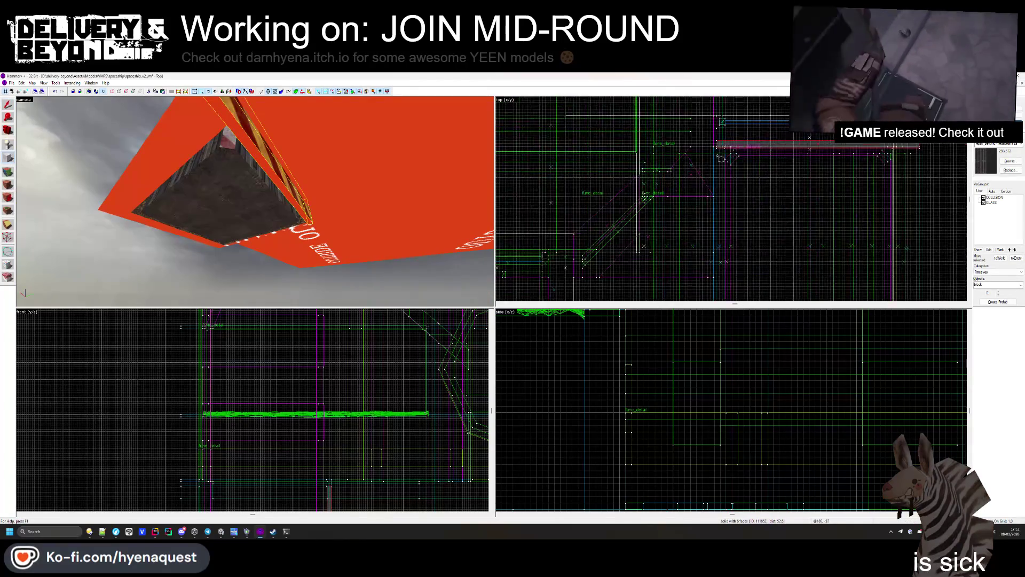
pyautogui.moveTo(737, 169); pyautogui.dragTo(805, 242)
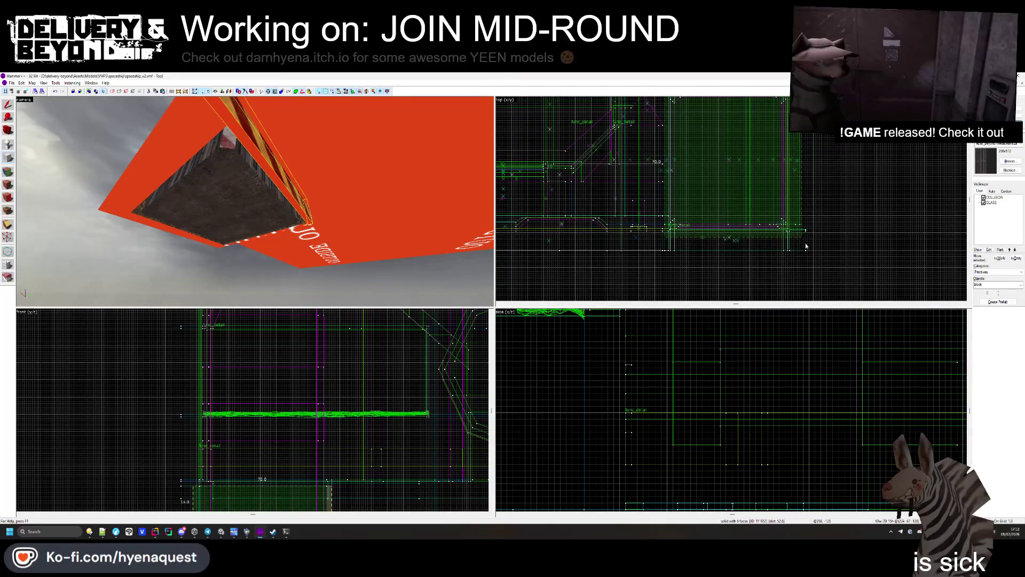
pyautogui.scroll(-2, 248, 409)
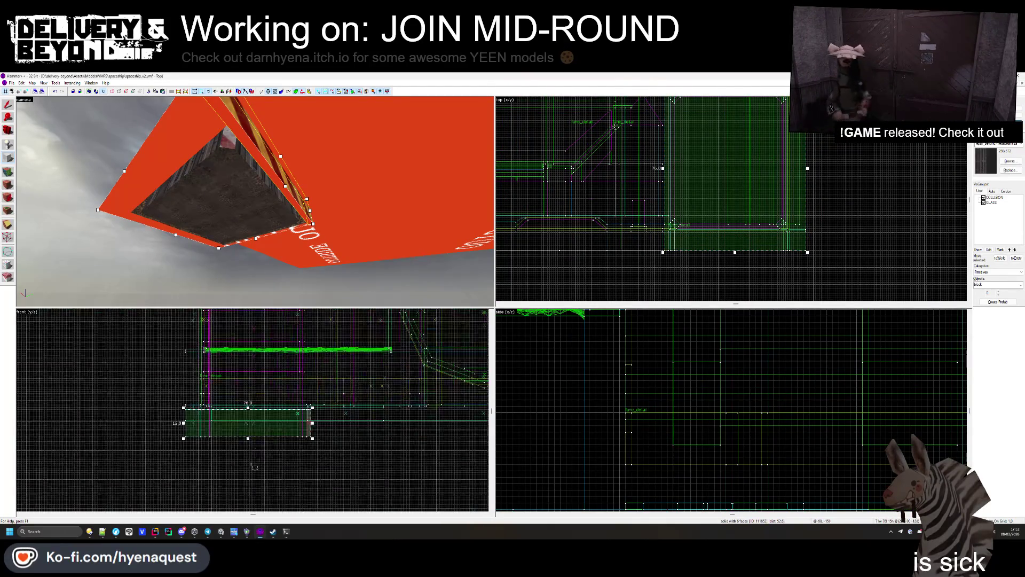
pyautogui.scroll(4, 295, 441)
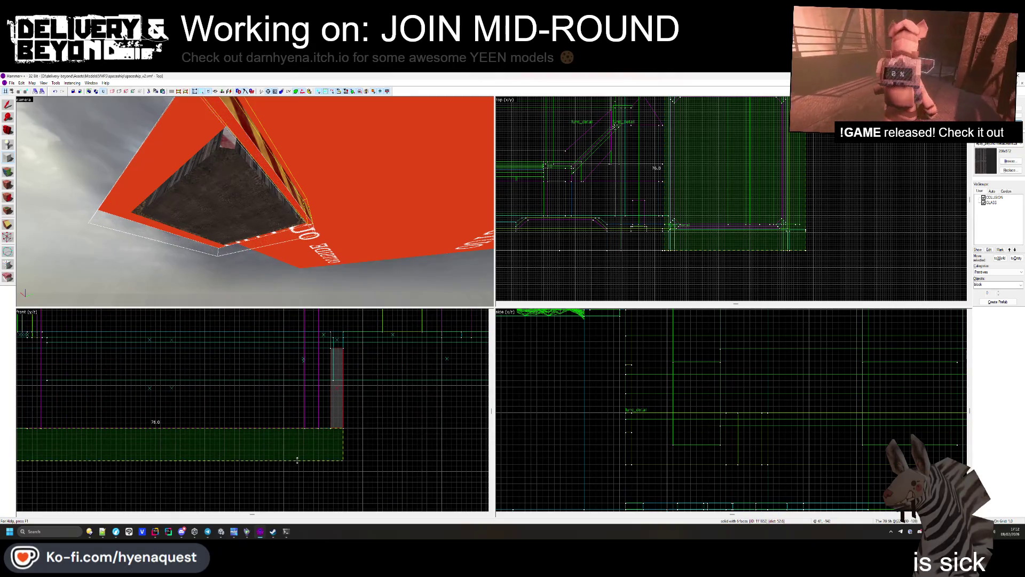
pyautogui.press('Return')
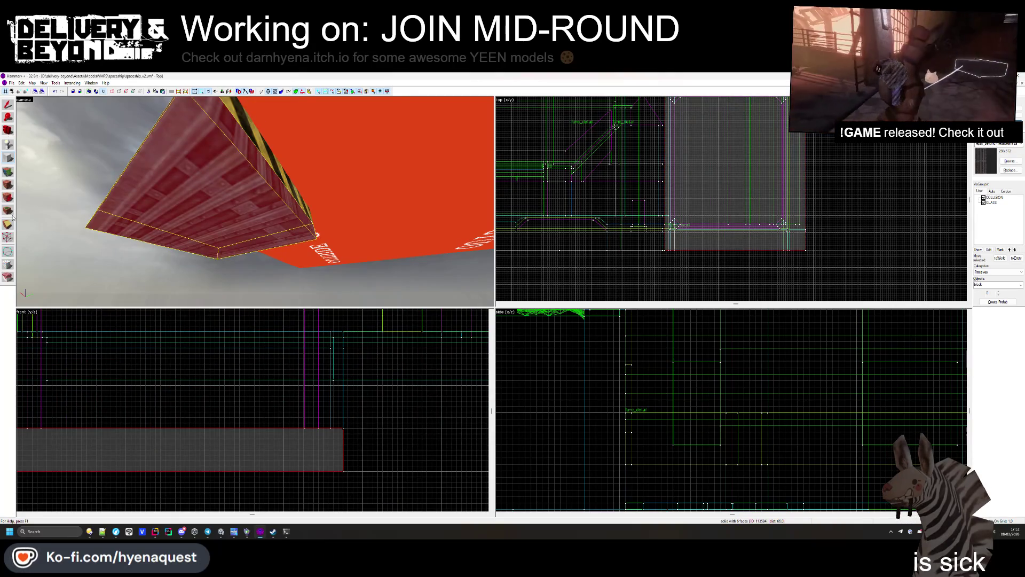
pyautogui.click(8, 223)
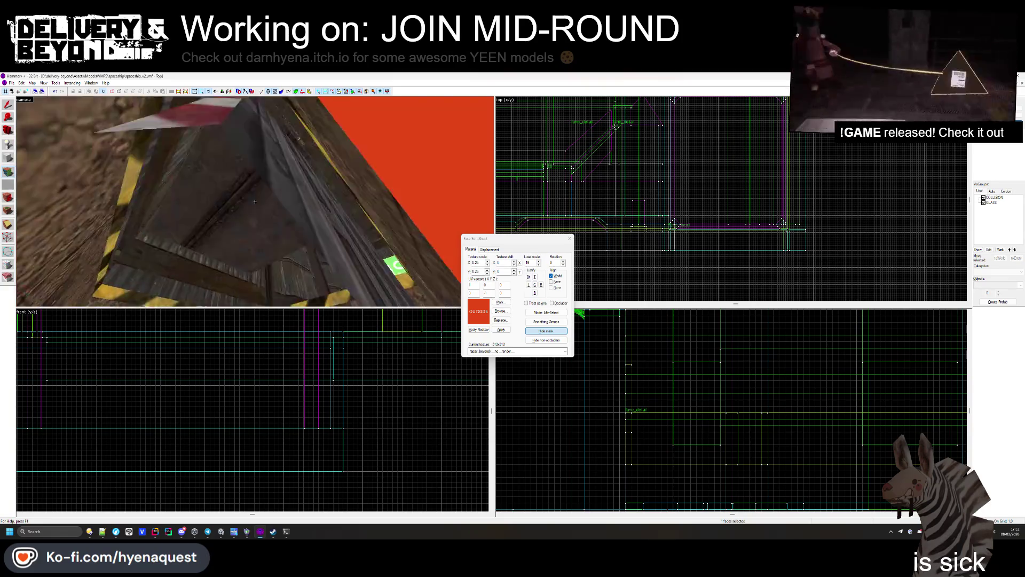
# Step: Apply the halflife/black texture to the block's red OUTSIDE face
pyautogui.click(255, 201)
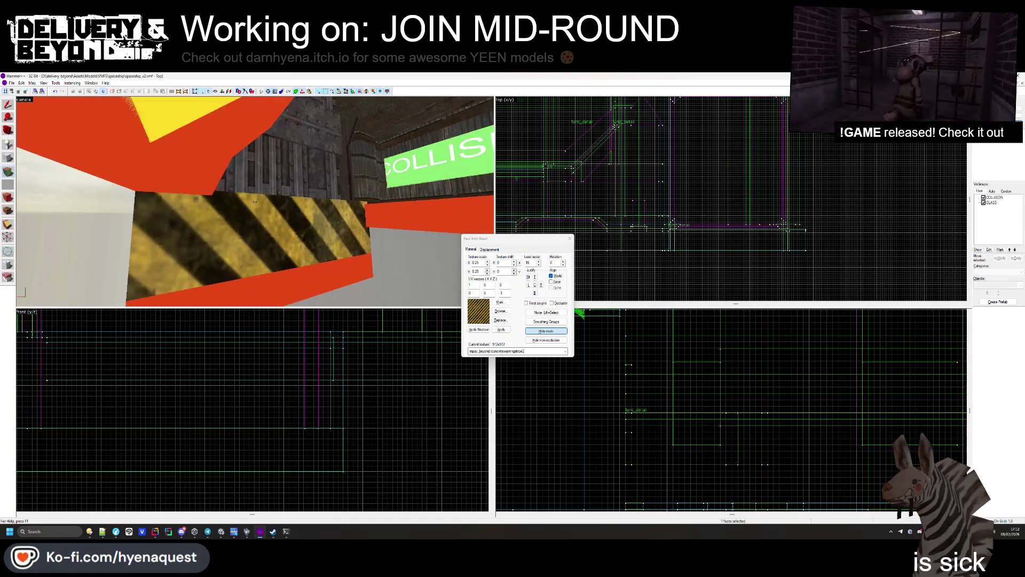
pyautogui.click(254, 202)
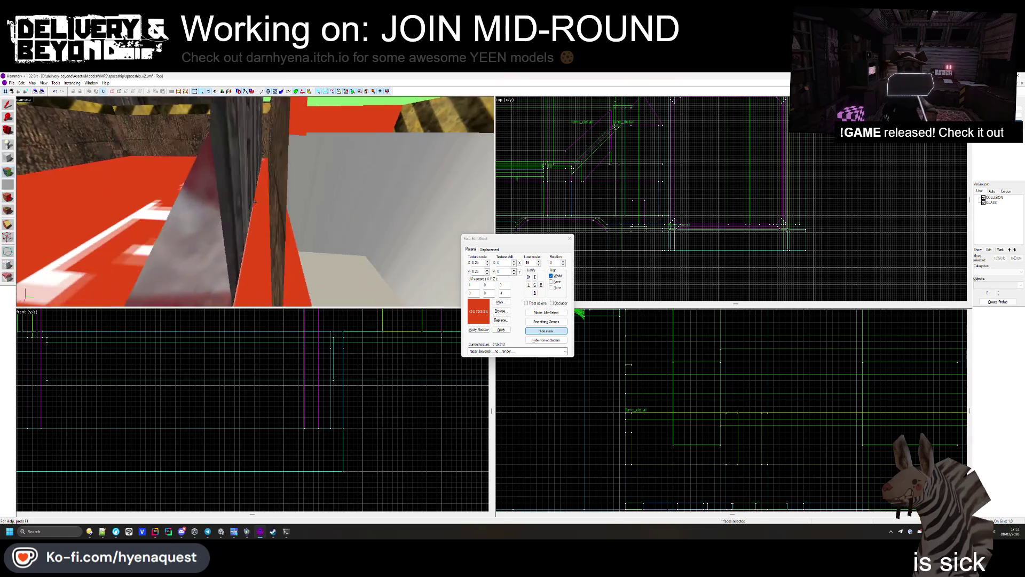
pyautogui.press('w')
pyautogui.click(501, 312)
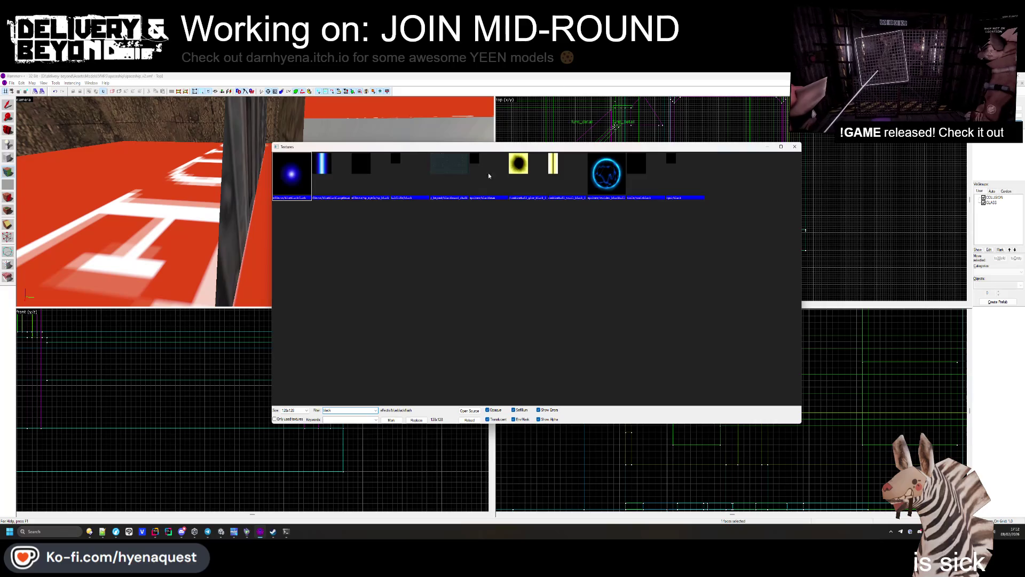
pyautogui.doubleClick(397, 190)
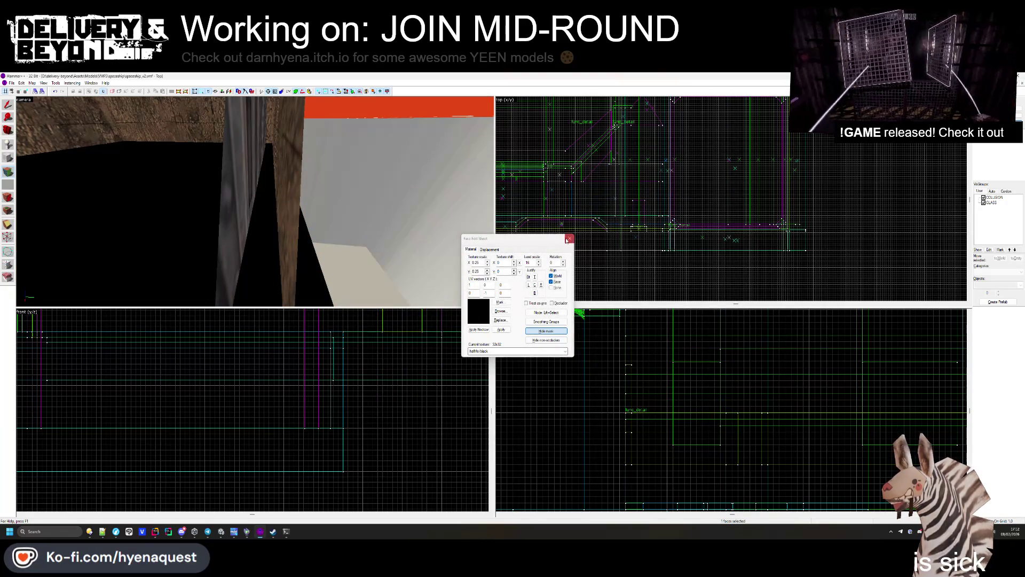
pyautogui.click(567, 239)
# Step: Select the long narrow brush and bring up the texture browser for it
pyautogui.press('z')
pyautogui.press('w')
pyautogui.press('z')
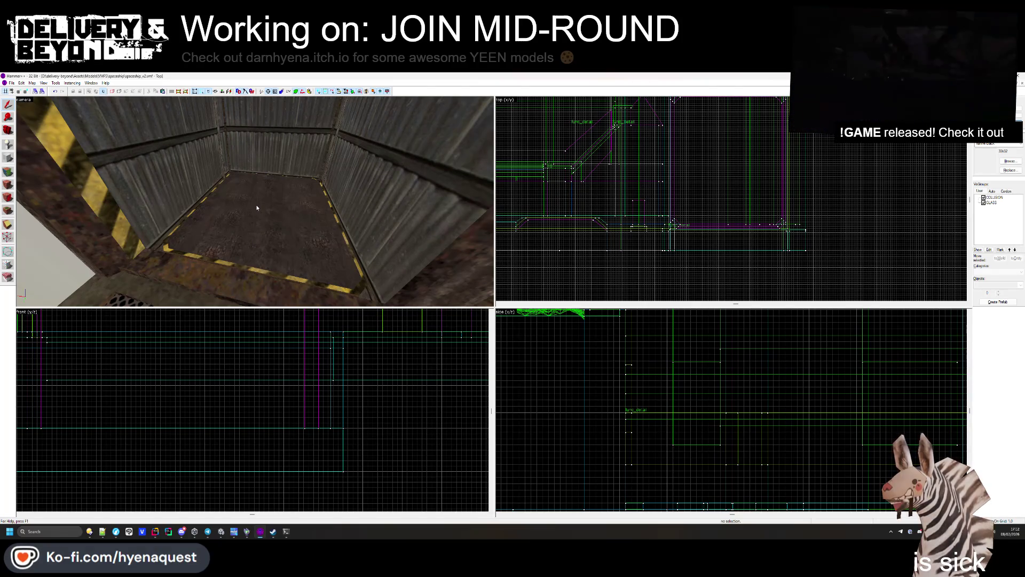
pyautogui.press('z')
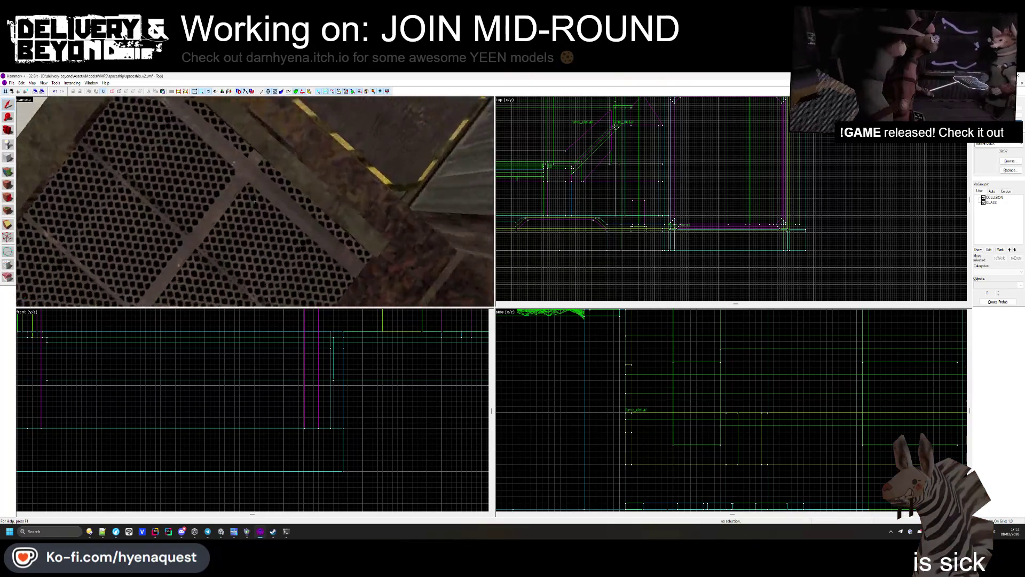
pyautogui.press('z')
pyautogui.click(253, 200)
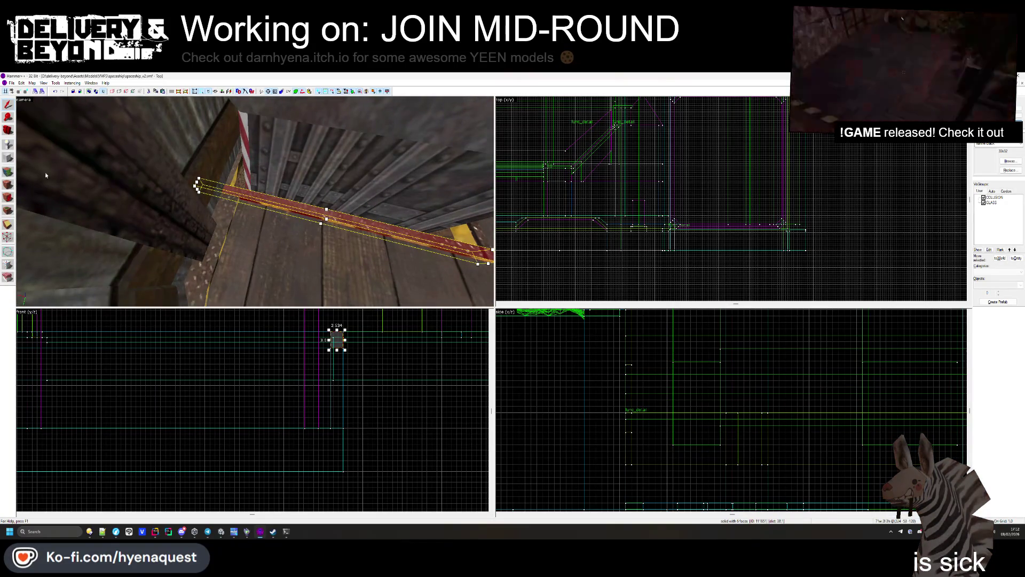
pyautogui.click(1010, 161)
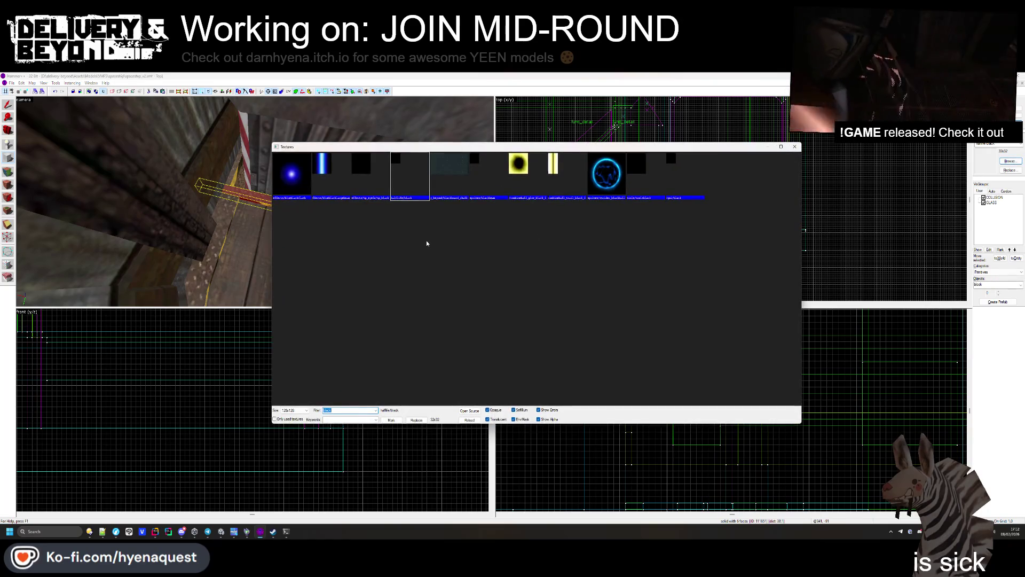
# Step: Filter by 'beyond', choose COLLISION, and create a long block along the walkway edge
pyautogui.write('eyond')
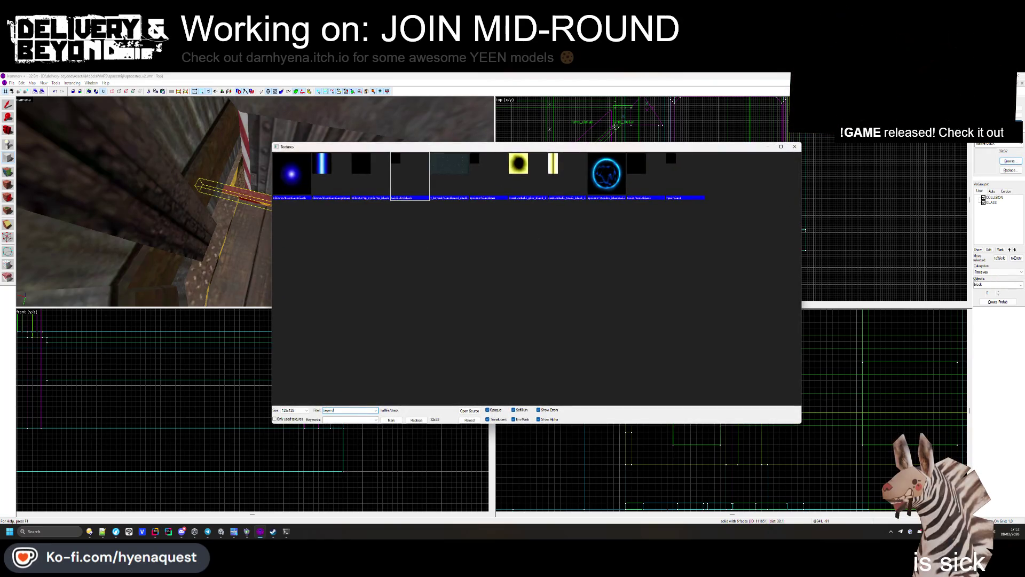
pyautogui.press('Return')
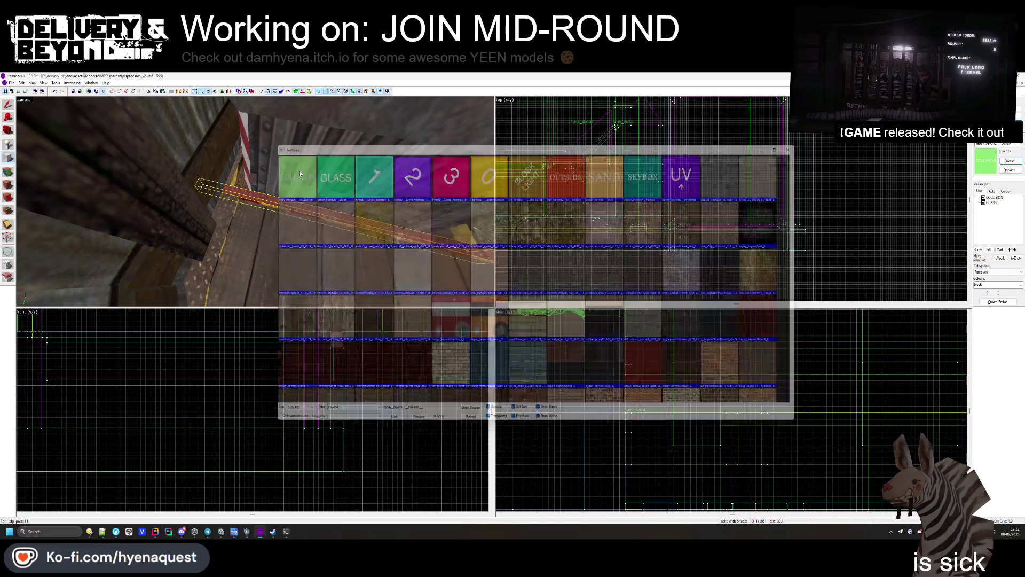
pyautogui.scroll(3, 635, 210)
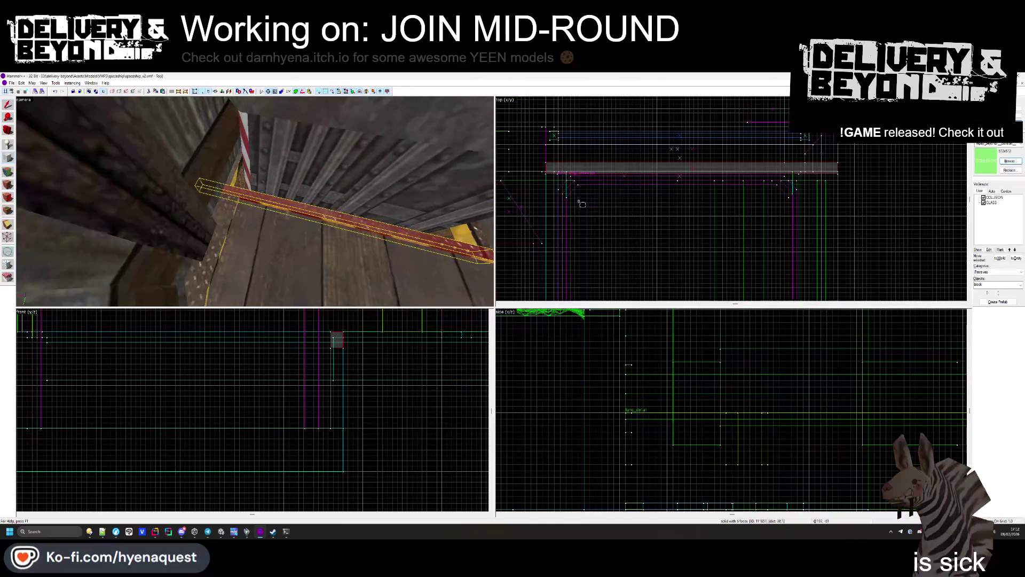
pyautogui.moveTo(569, 197)
pyautogui.mouseDown()
pyautogui.moveTo(593, 207)
pyautogui.moveTo(644, 287)
pyautogui.mouseUp()
pyautogui.scroll(-2, 644, 283)
pyautogui.scroll(5, 644, 284)
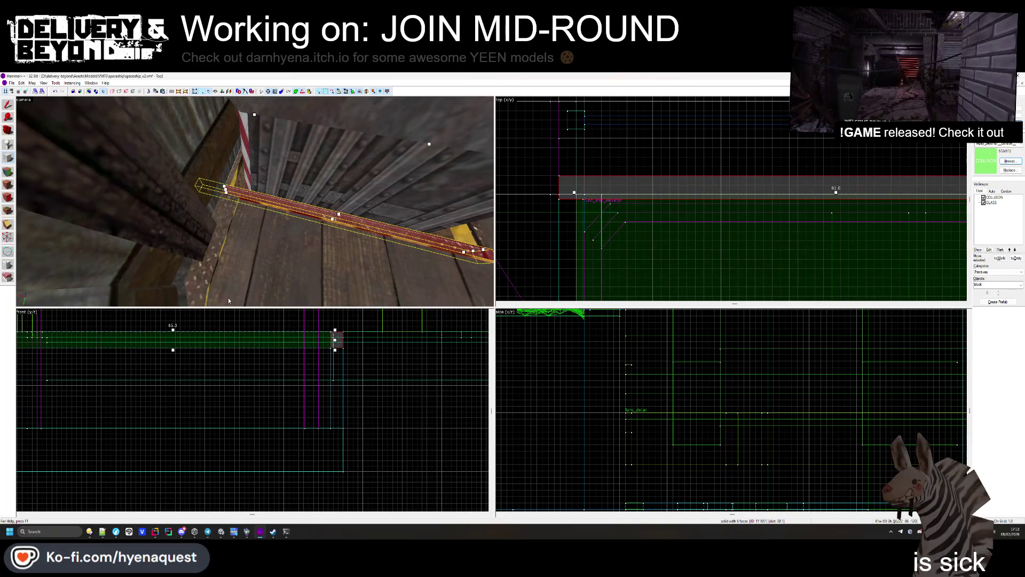
pyautogui.press('Return')
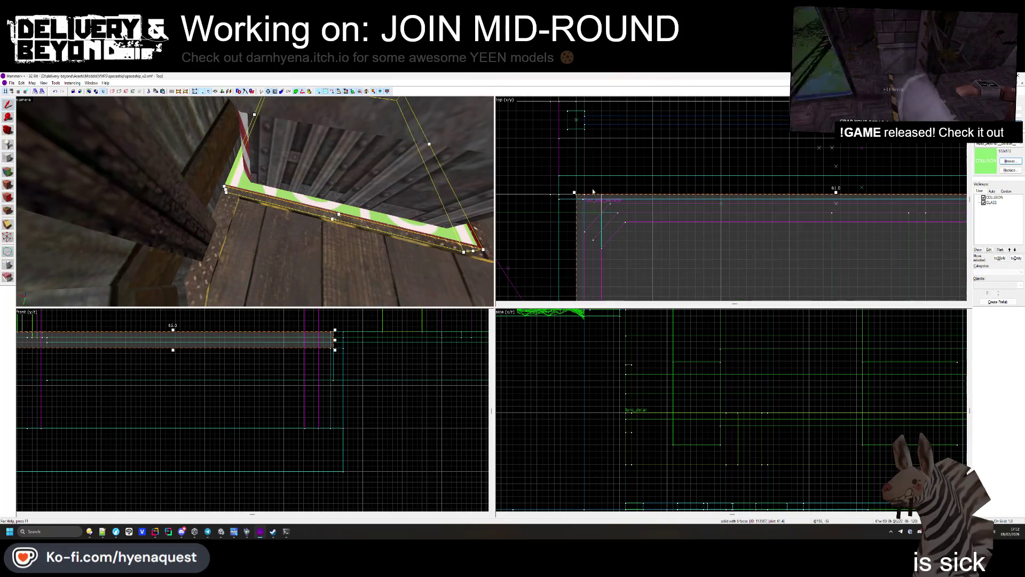
# Step: Stretch the COLLISION brush downward to make it taller
pyautogui.scroll(-1, 585, 192)
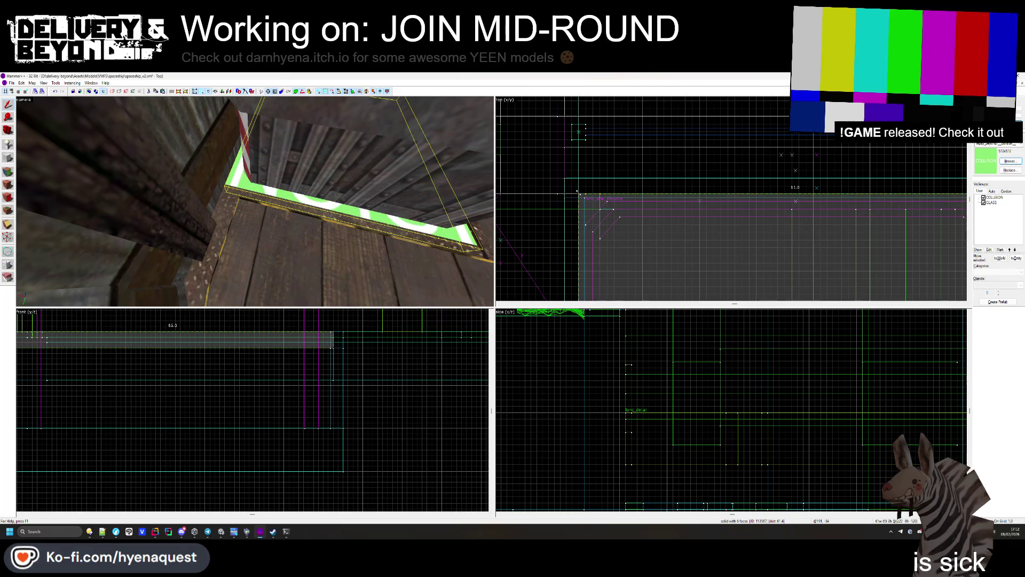
pyautogui.scroll(-1, 577, 191)
pyautogui.scroll(2, 770, 195)
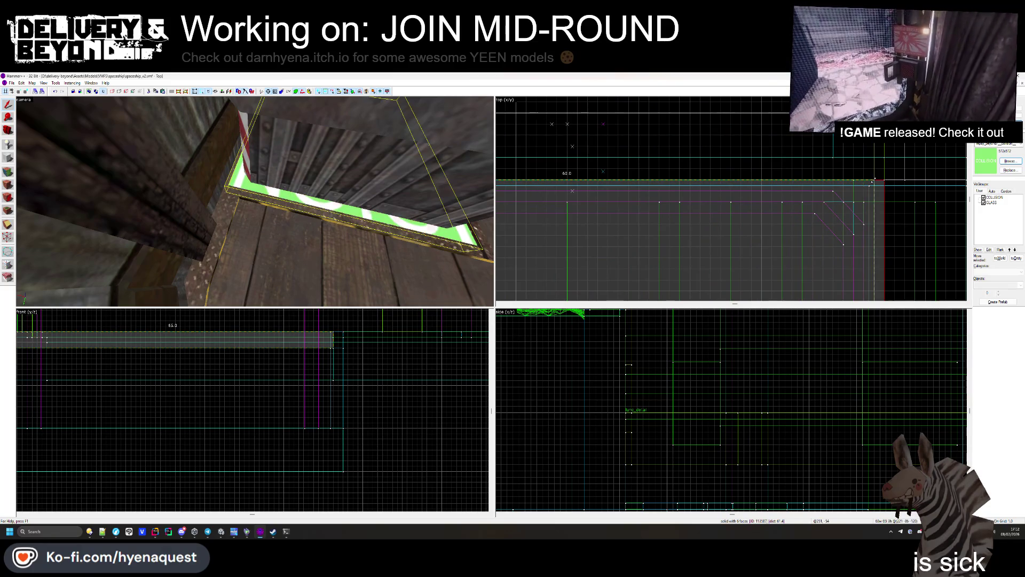
pyautogui.moveTo(250, 226); pyautogui.dragTo(255, 201)
pyautogui.moveTo(173, 353); pyautogui.dragTo(189, 427)
pyautogui.press('Escape')
pyautogui.moveTo(255, 201); pyautogui.dragTo(255, 201)
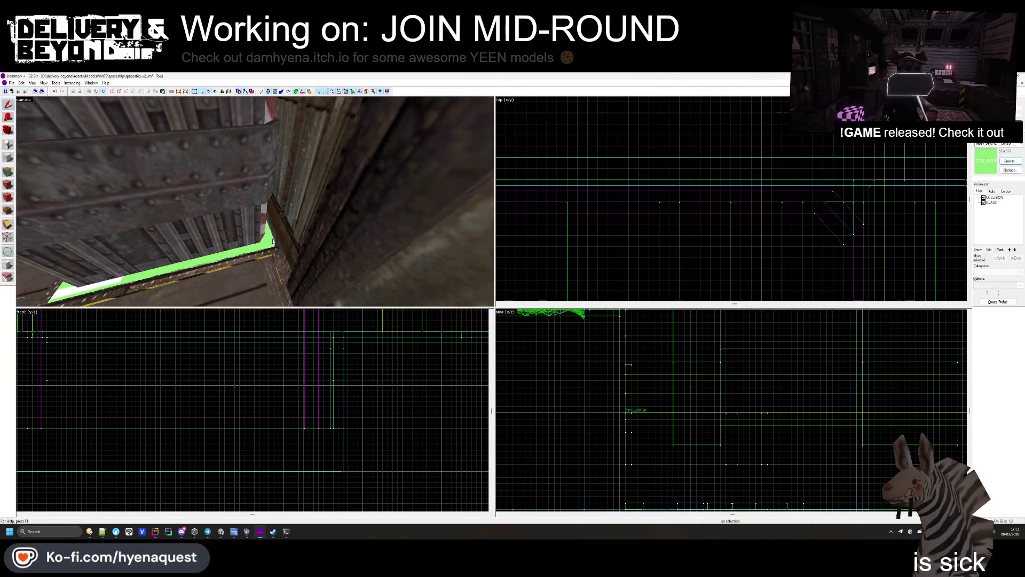
pyautogui.click(269, 239)
pyautogui.scroll(-3, 616, 198)
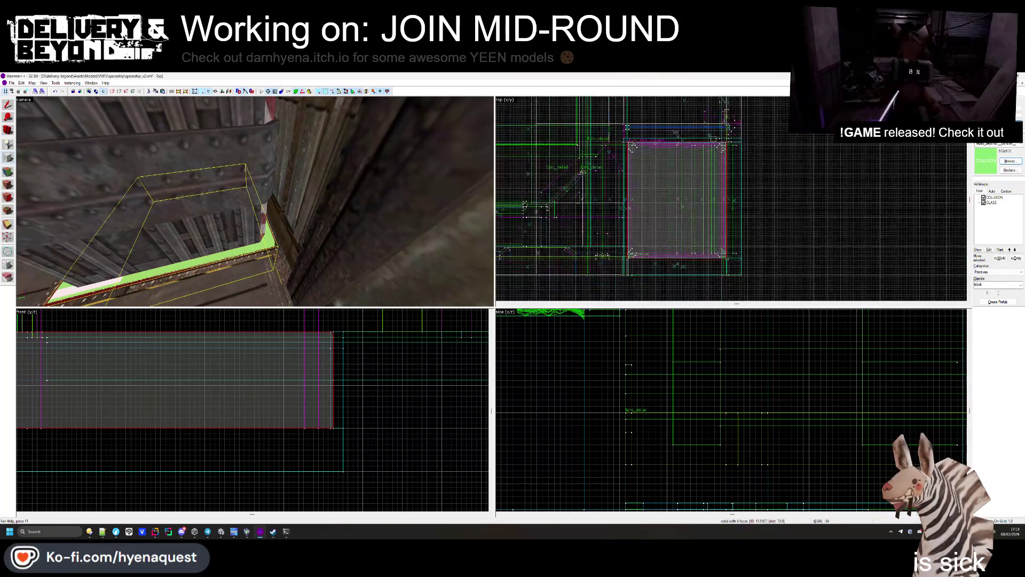
pyautogui.scroll(5, 615, 199)
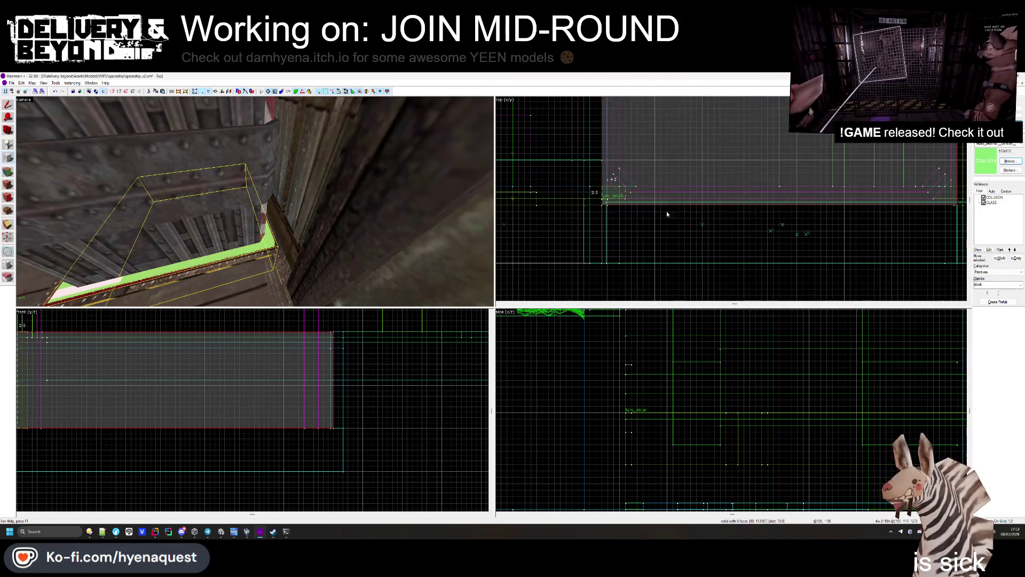
pyautogui.scroll(-2, 789, 210)
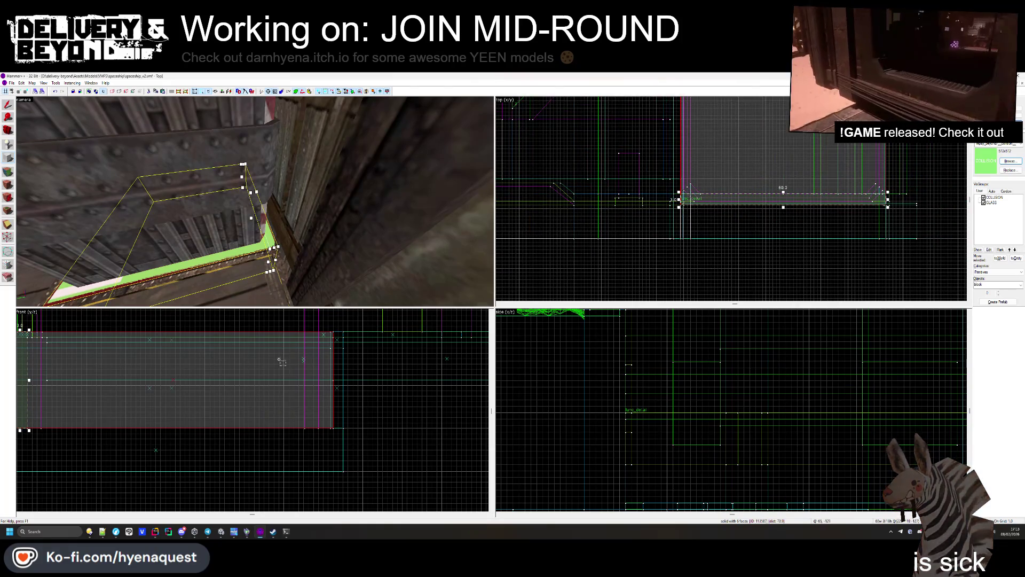
pyautogui.scroll(-3, 229, 401)
pyautogui.scroll(2, 205, 444)
pyautogui.scroll(2, 203, 436)
pyautogui.scroll(-4, 198, 324)
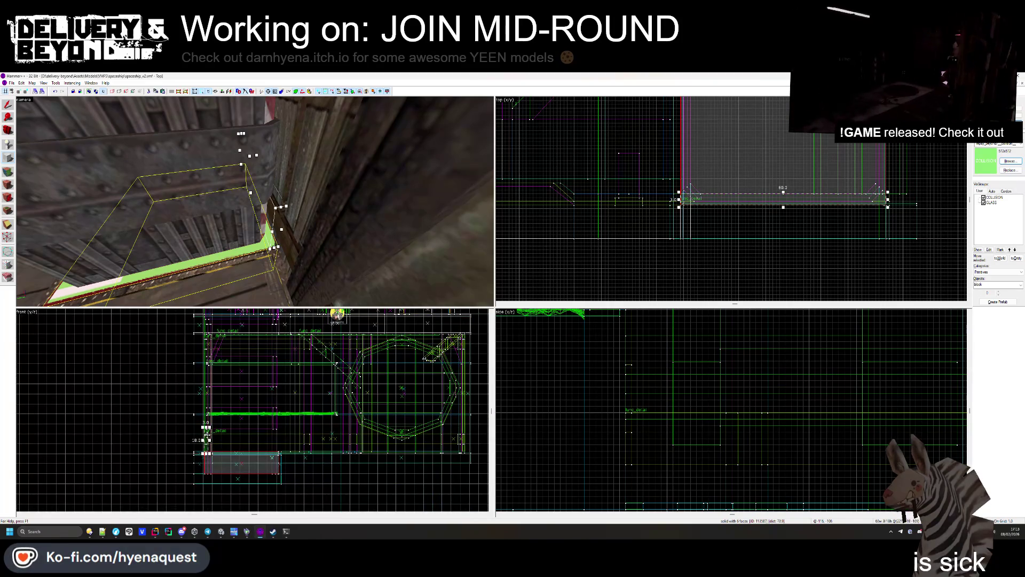
pyautogui.scroll(-4, 337, 313)
pyautogui.scroll(2, 268, 434)
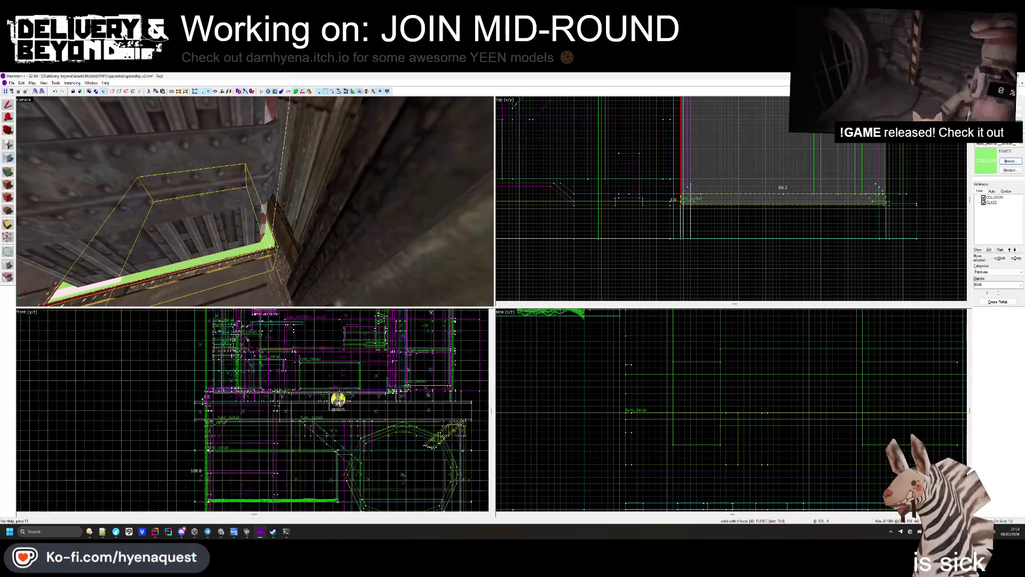
pyautogui.scroll(5, 200, 321)
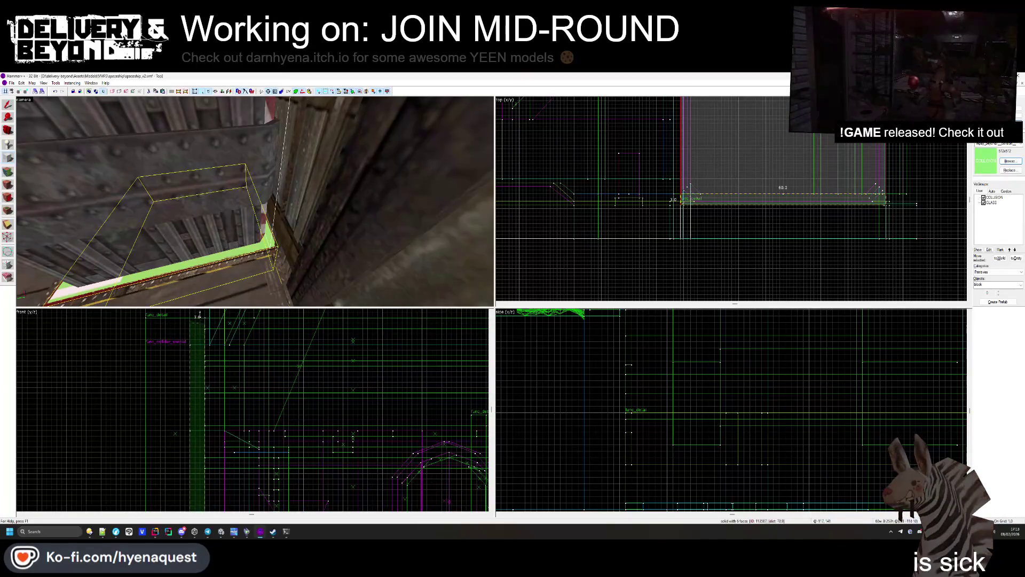
pyautogui.press('z')
pyautogui.press('w')
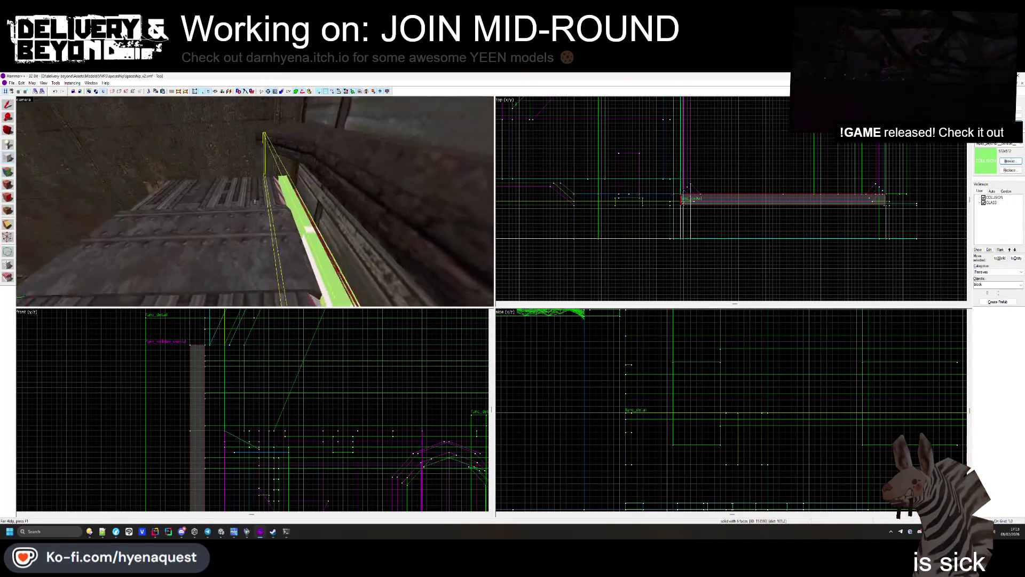
pyautogui.press('w')
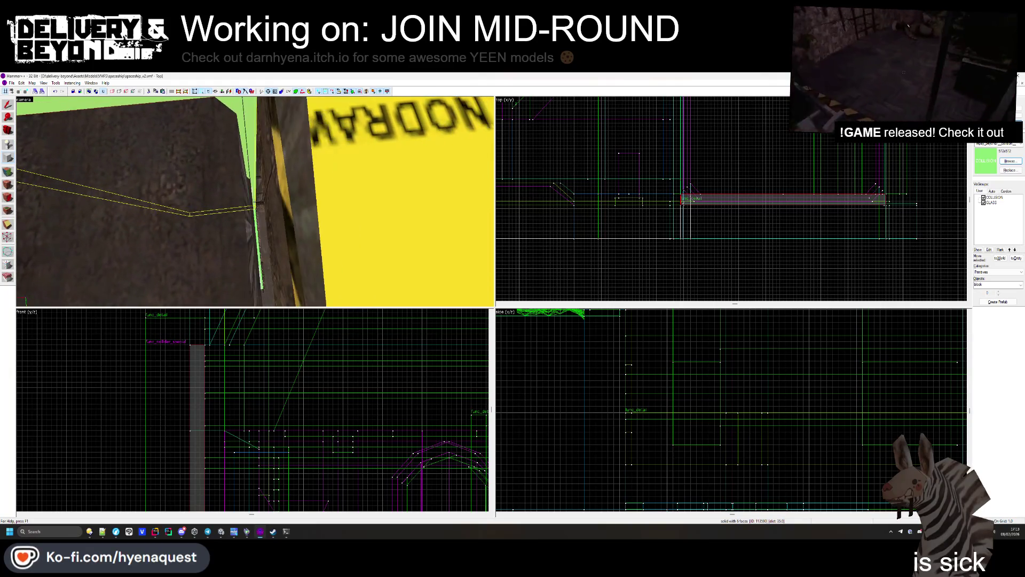
pyautogui.press('z')
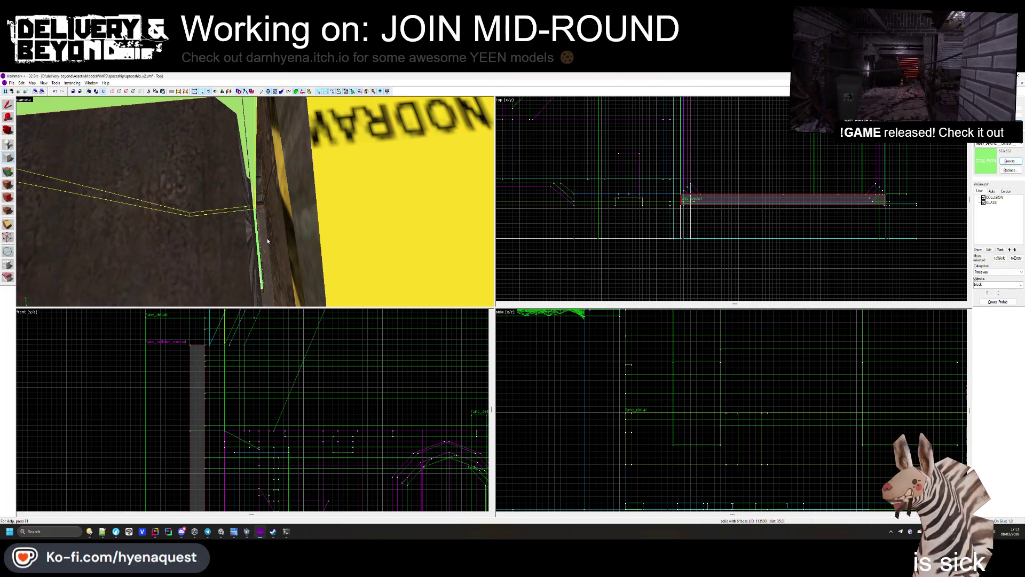
pyautogui.press('z')
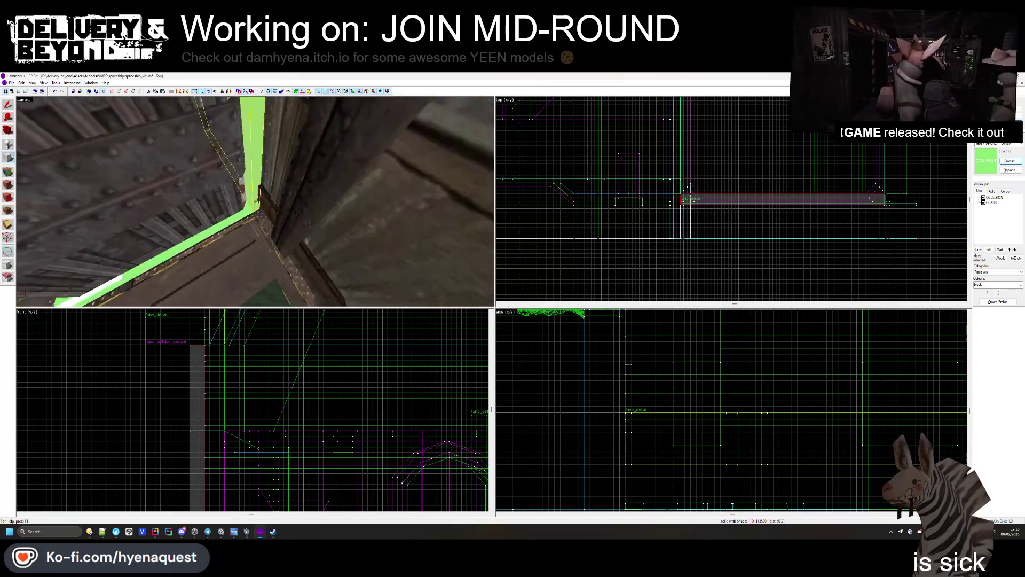
pyautogui.press('z')
pyautogui.scroll(-1, 779, 190)
pyautogui.hotkey('ctrl', 'shift', 'e')
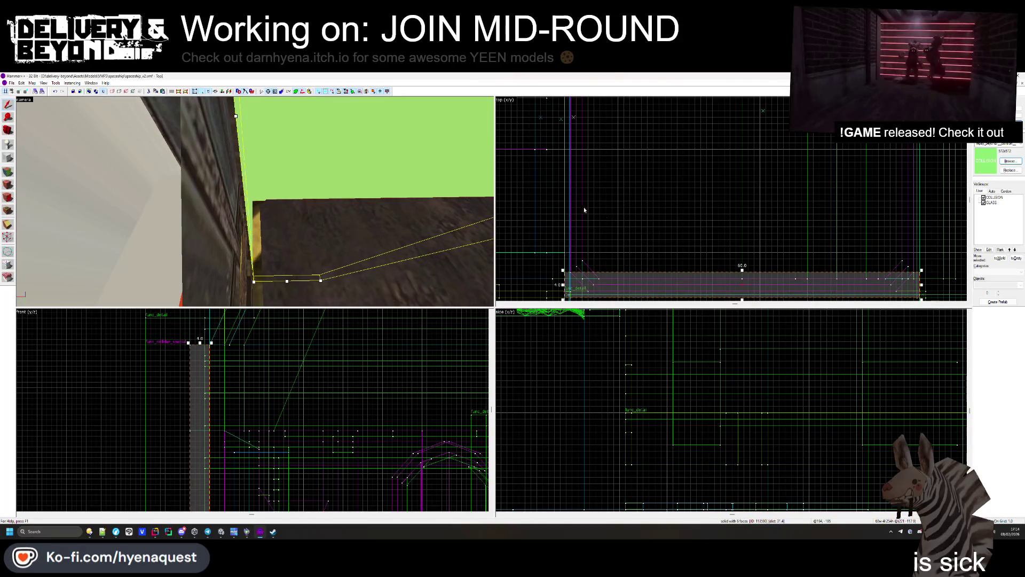
# Step: Select the green COLLISION brush and widen it in the top view
pyautogui.scroll(-2, 584, 209)
pyautogui.press('Escape')
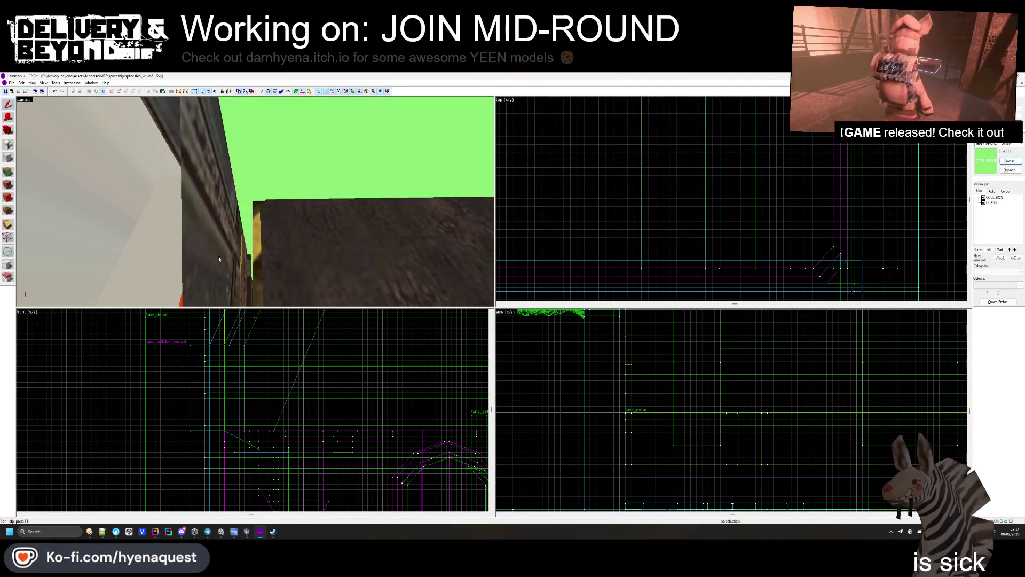
pyautogui.press('z')
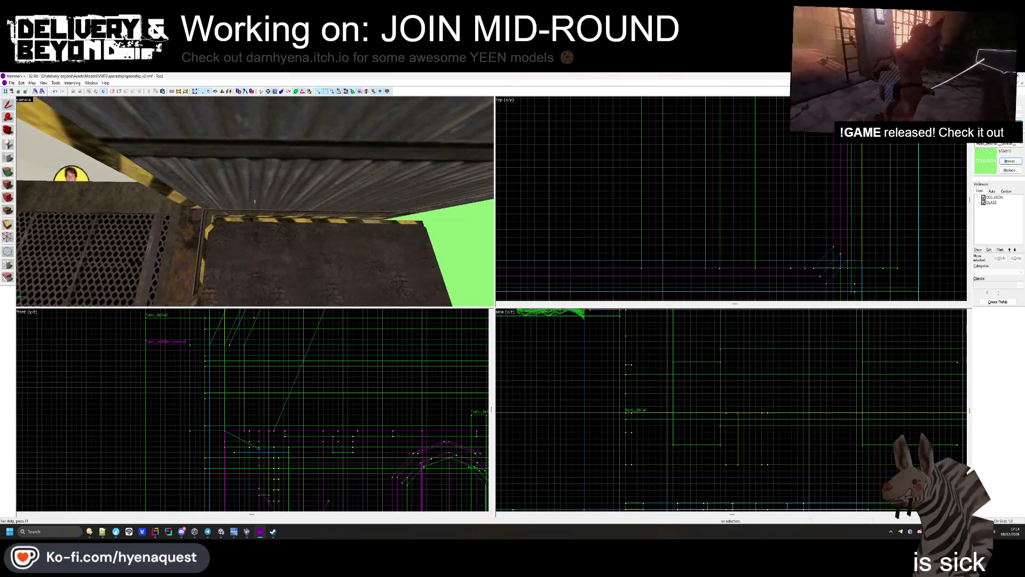
pyautogui.press('z')
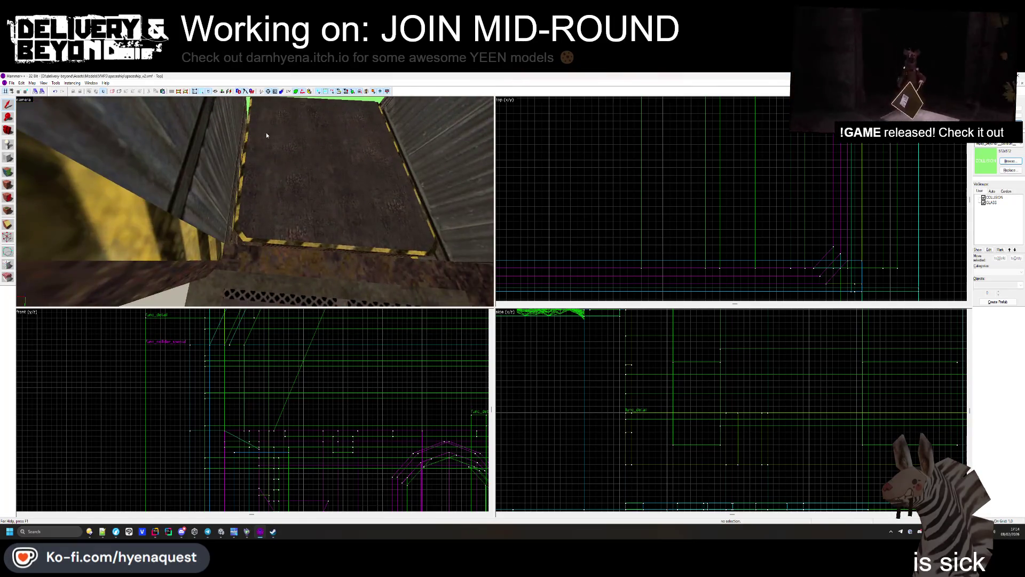
pyautogui.click(278, 191)
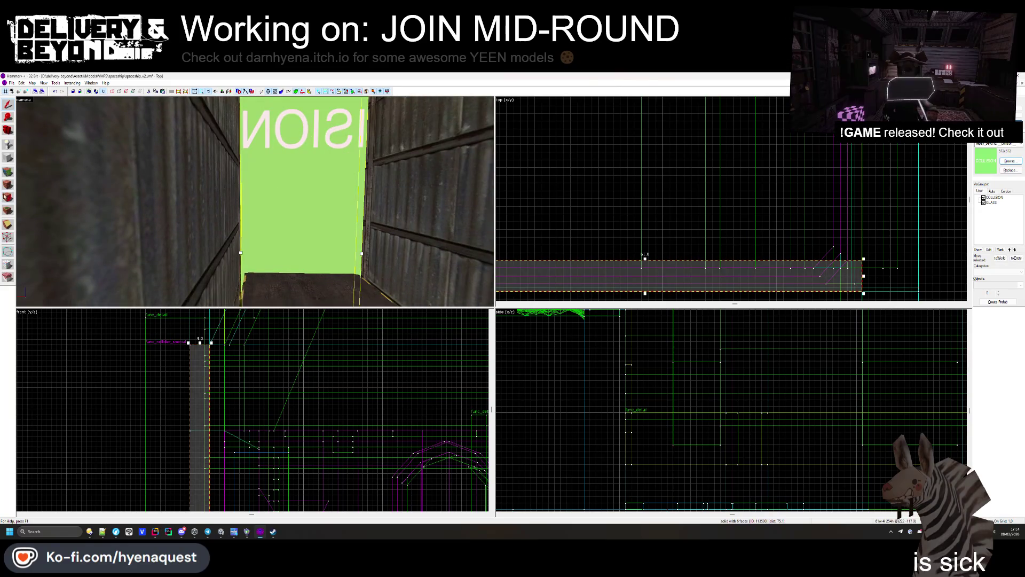
pyautogui.scroll(-1, 831, 259)
pyautogui.moveTo(851, 256); pyautogui.dragTo(825, 160)
pyautogui.scroll(-1, 825, 160)
pyautogui.moveTo(717, 115); pyautogui.dragTo(716, 99)
pyautogui.moveTo(380, 191); pyautogui.dragTo(380, 235)
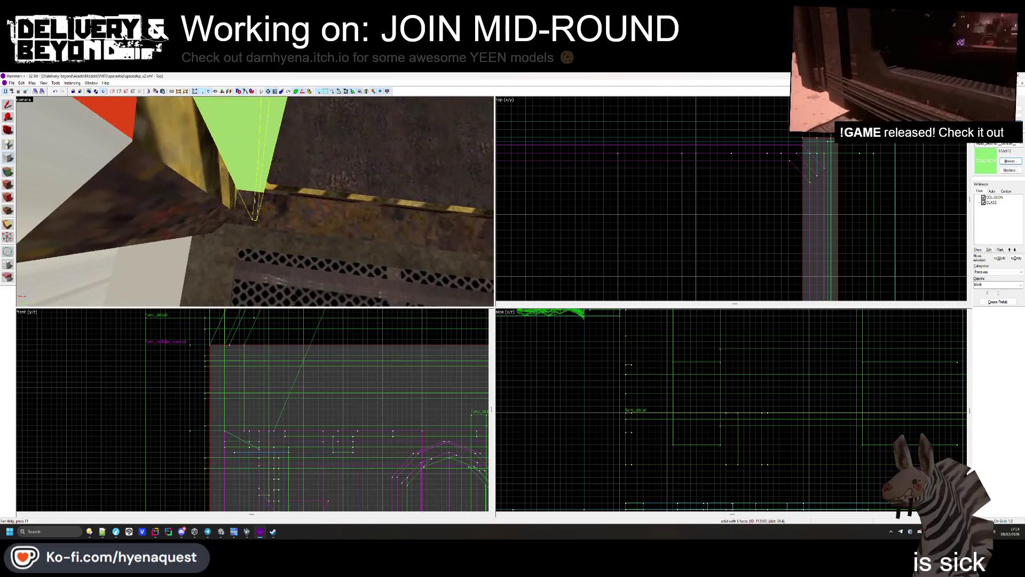
# Step: Move a corner vertex so the brush end gets a diagonal edge against the wall
pyautogui.hotkey('shift', 'v')
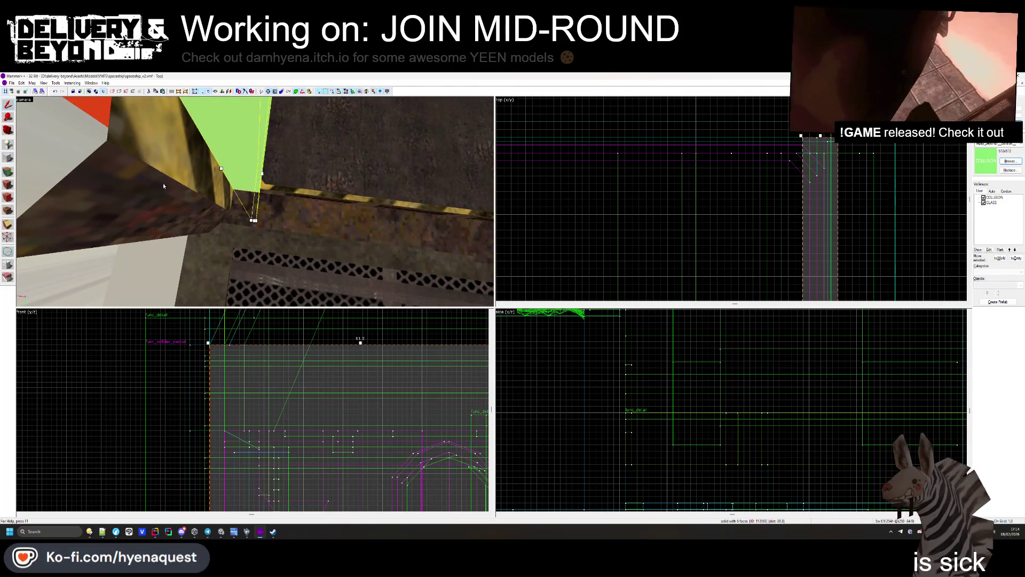
pyautogui.scroll(2, 815, 148)
pyautogui.moveTo(788, 186); pyautogui.dragTo(818, 141)
pyautogui.moveTo(795, 181); pyautogui.dragTo(793, 184)
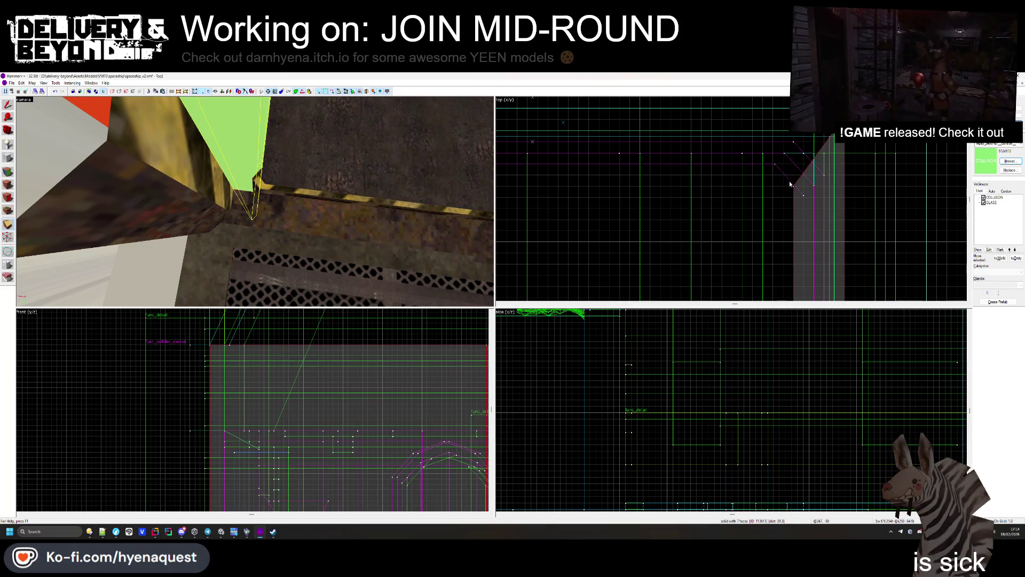
pyautogui.press('z')
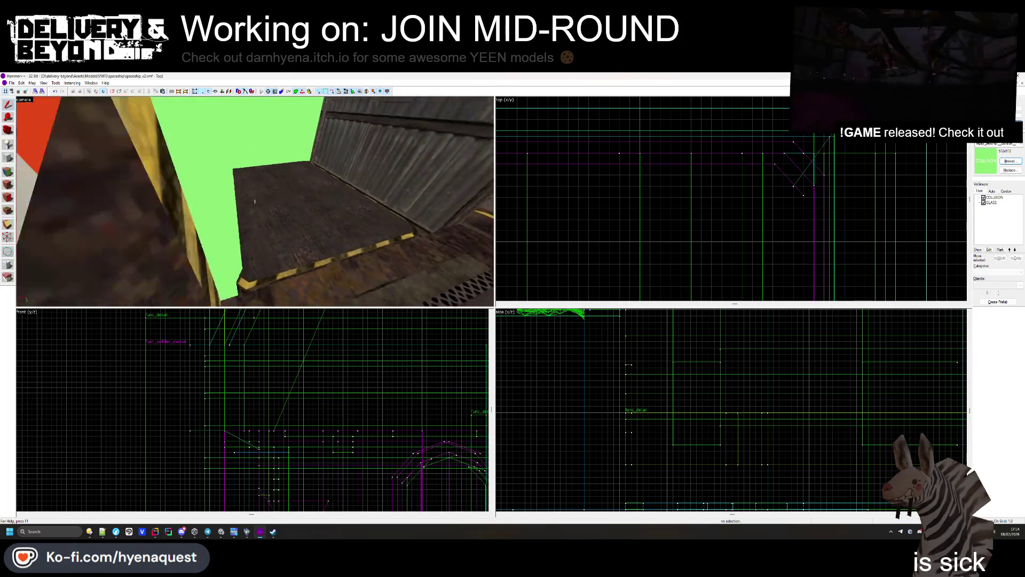
# Step: Check the nearby brushes and select the func_collider_special entity
pyautogui.click(254, 201)
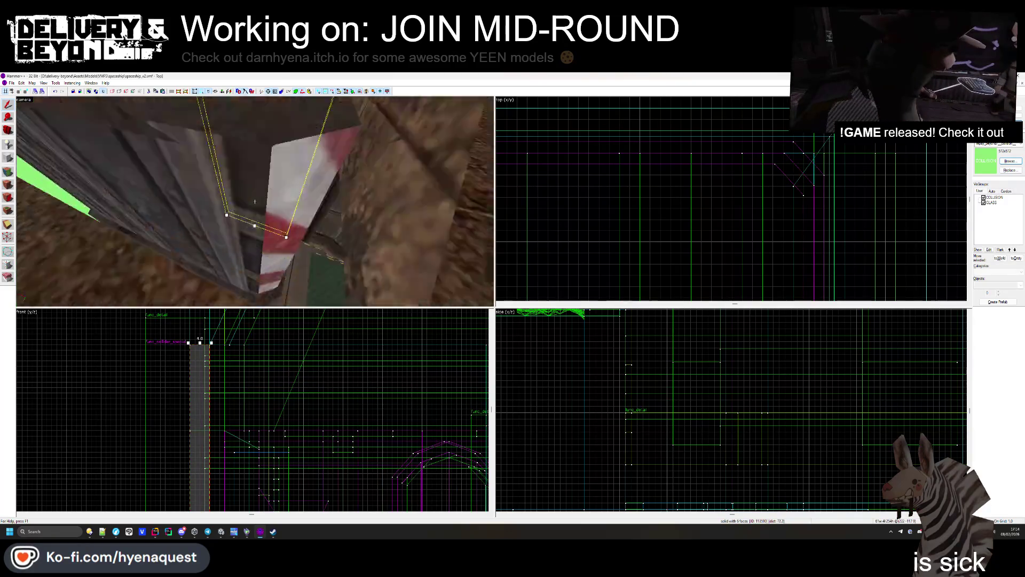
pyautogui.click(275, 212)
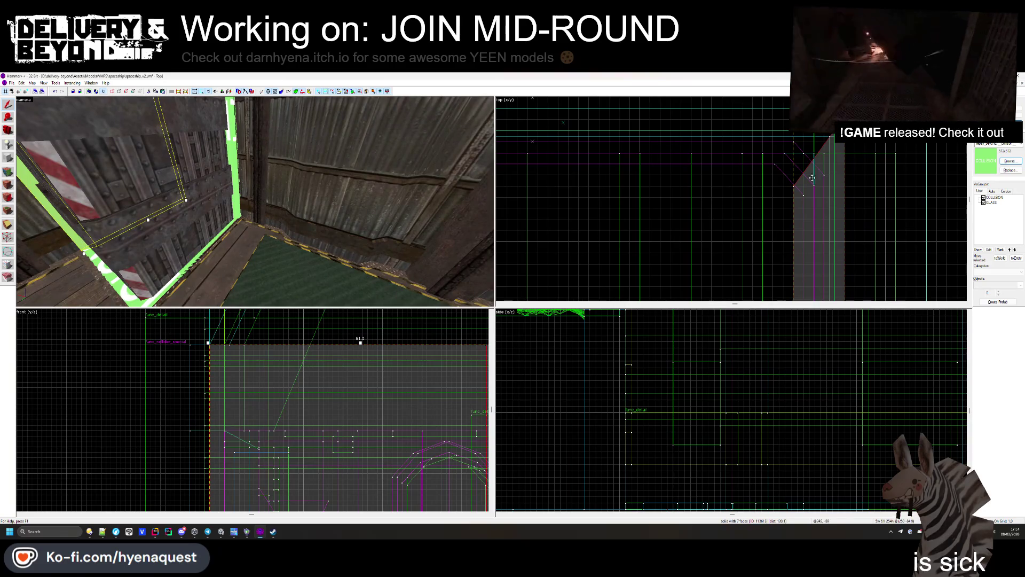
pyautogui.click(255, 201)
pyautogui.click(255, 201)
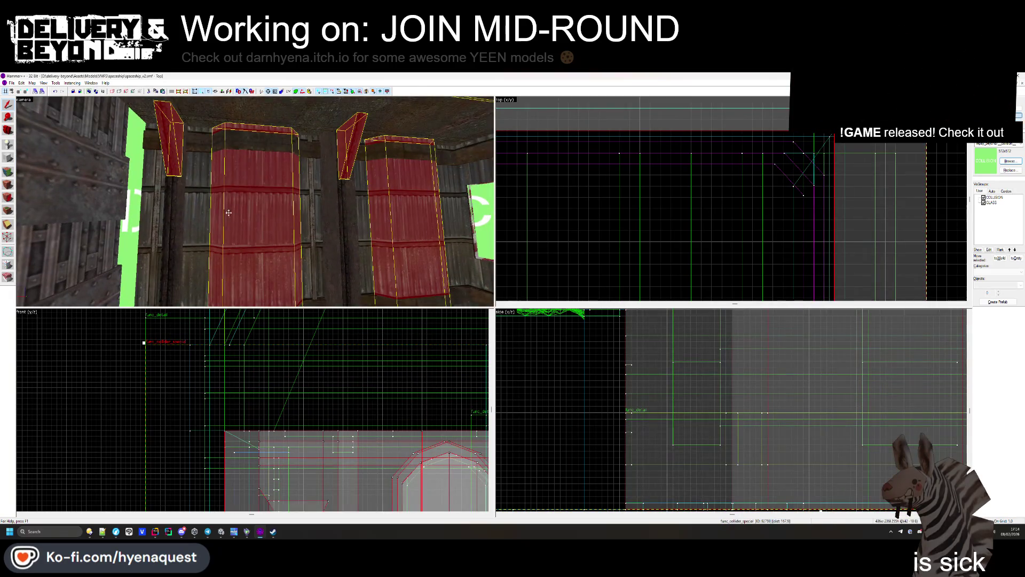
pyautogui.keyDown('ctrl'); pyautogui.click(193, 200); pyautogui.keyUp('ctrl')
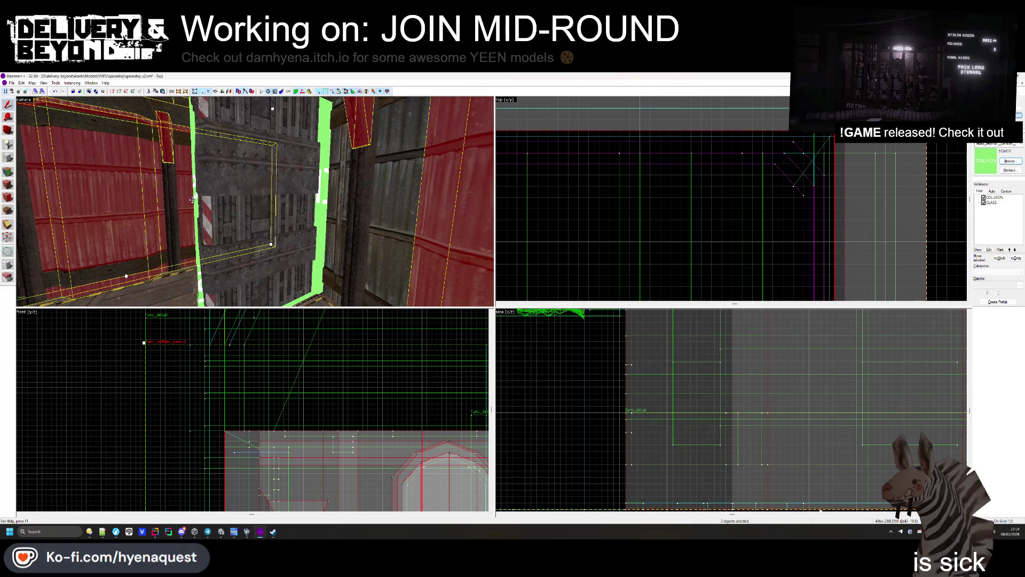
pyautogui.keyDown('ctrl'); pyautogui.click(220, 189); pyautogui.keyUp('ctrl')
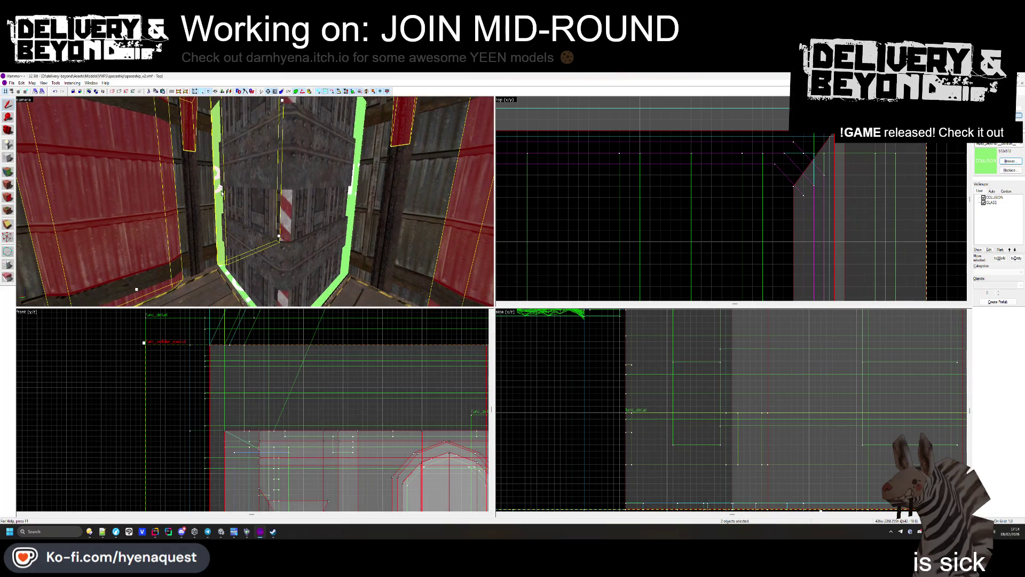
pyautogui.hotkey('ctrl', 't')
pyautogui.click(534, 326)
pyautogui.scroll(-5, 577, 269)
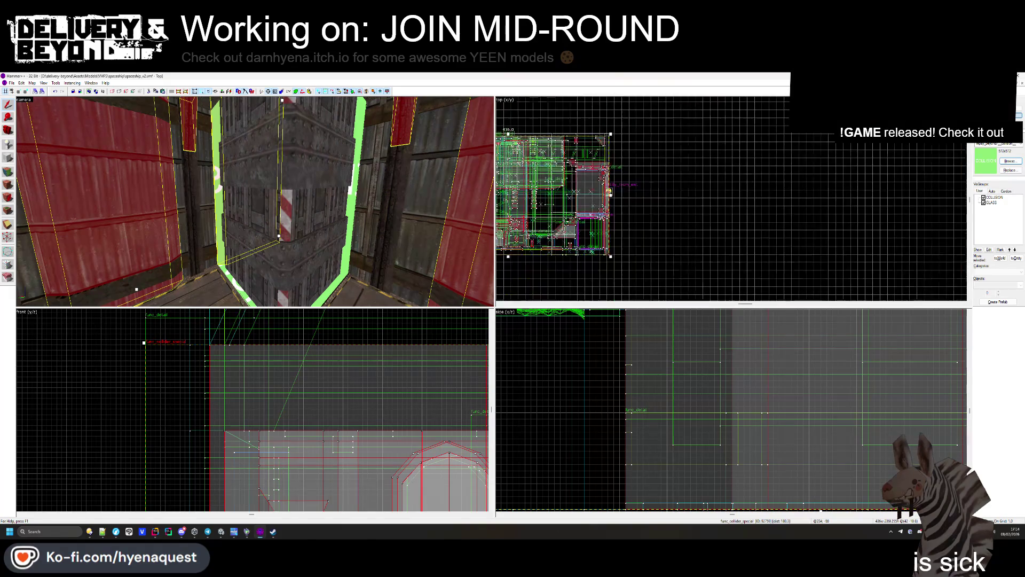
pyautogui.click(577, 269)
pyautogui.press('a')
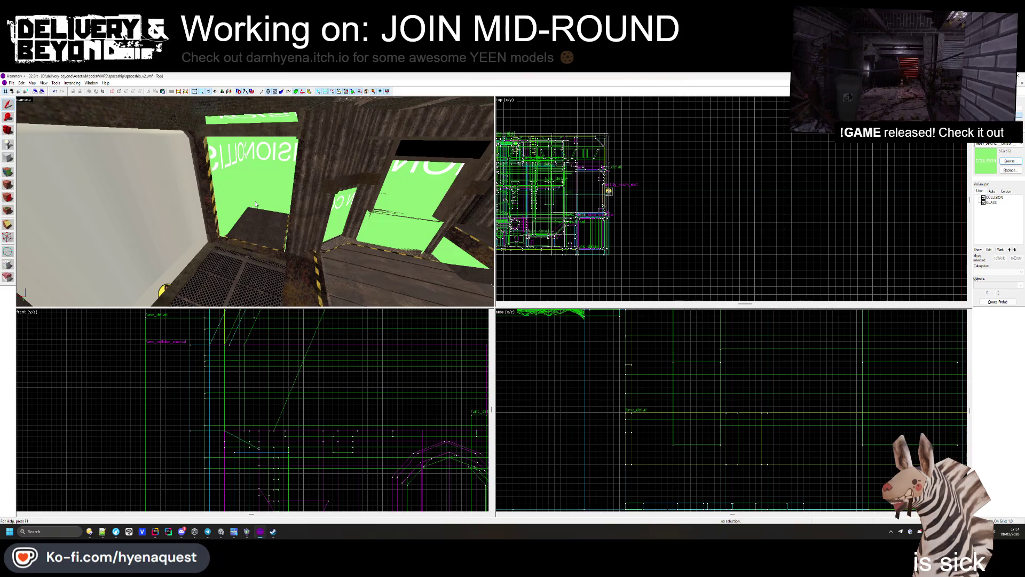
# Step: Fly the 3D camera through the rooms to inspect the collision walls
pyautogui.press('w')
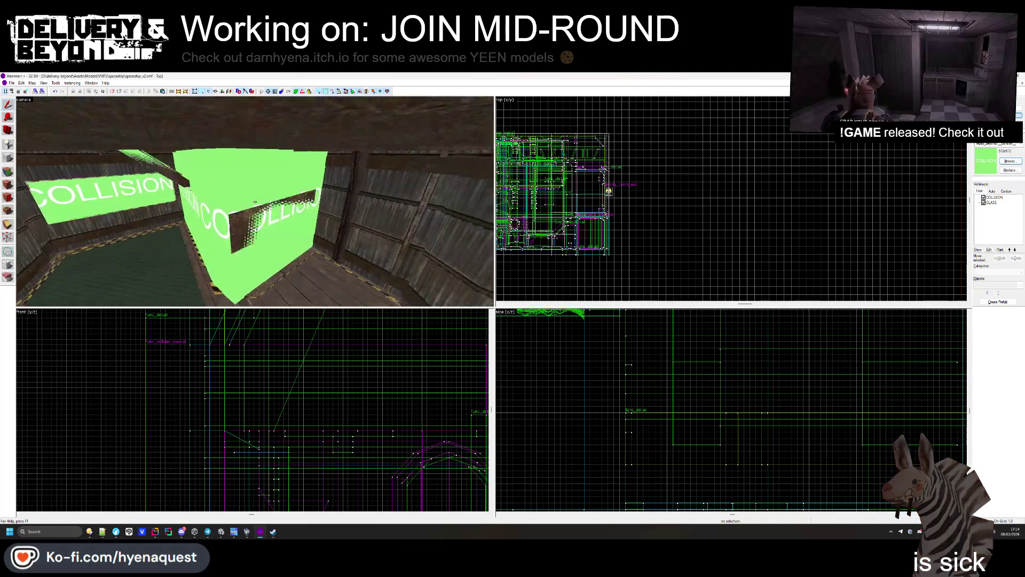
pyautogui.press('w')
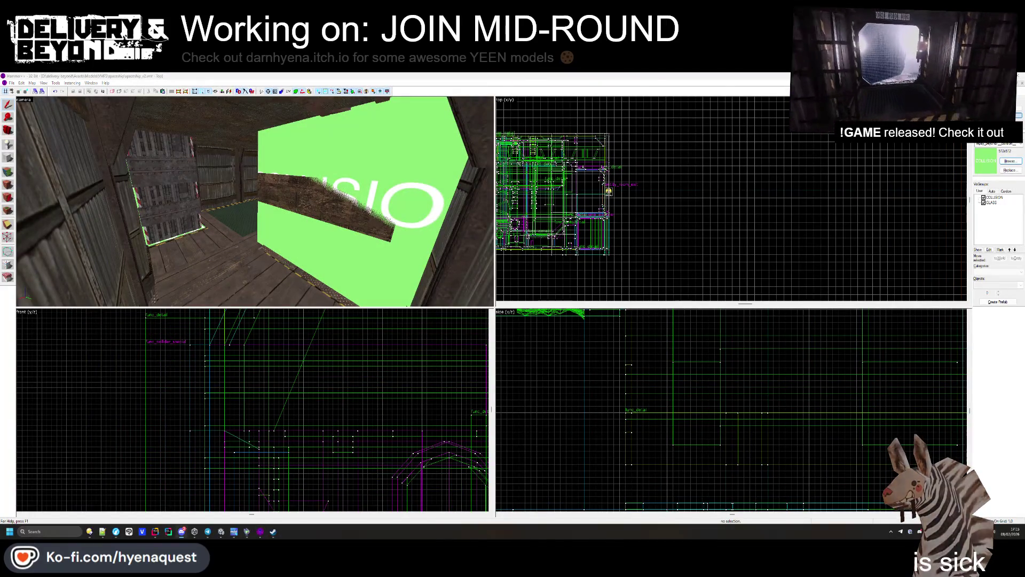
pyautogui.press('z')
pyautogui.press('w')
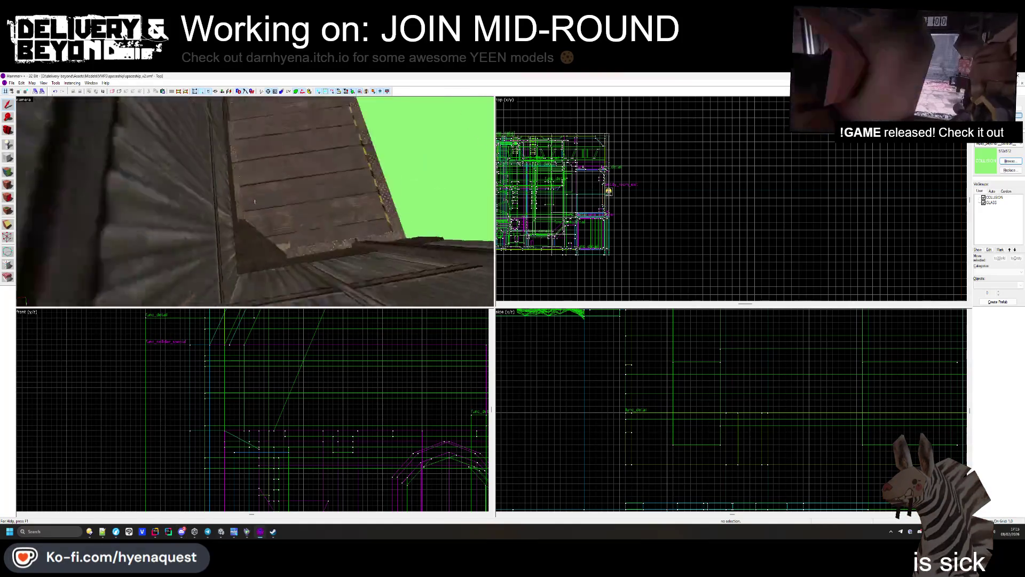
pyautogui.press('w')
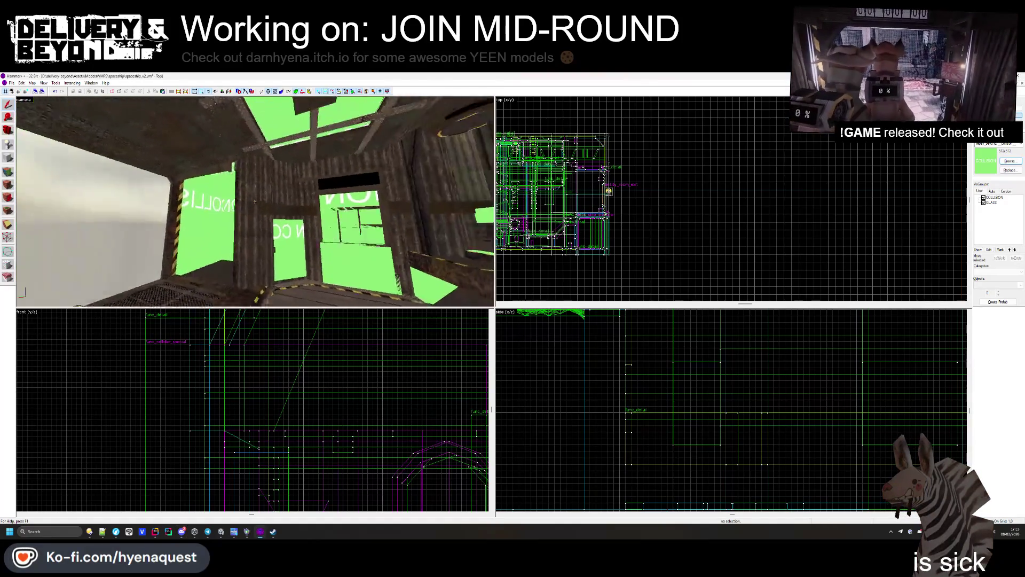
pyautogui.press('w')
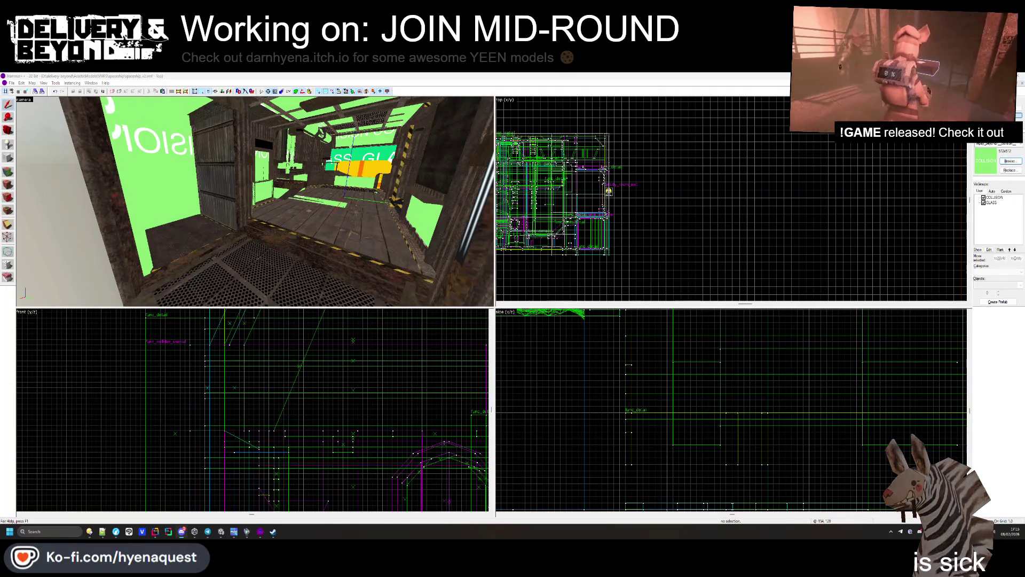
# Step: Switch over to the Unity editor, then the Steam window
pyautogui.press('w')
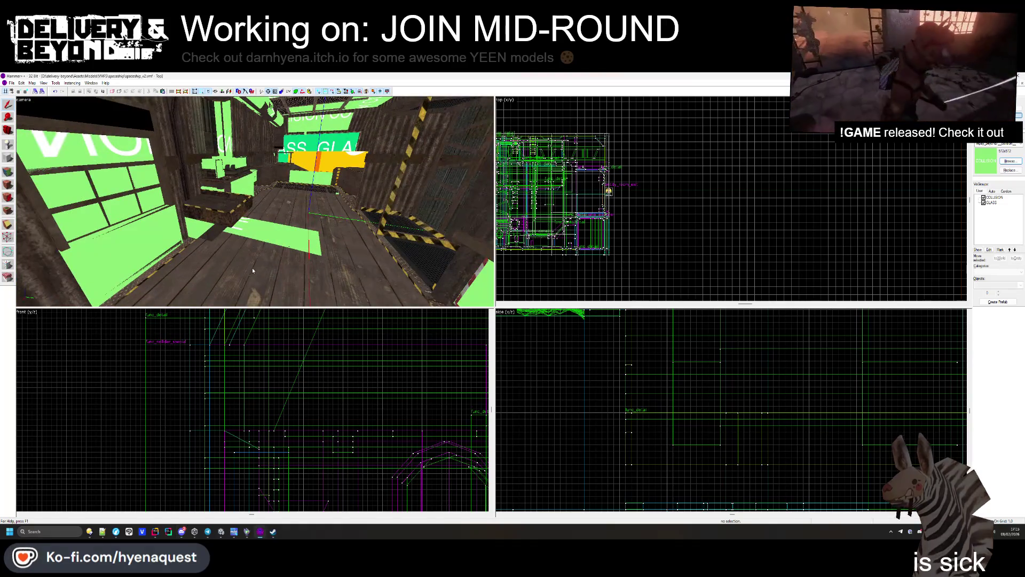
pyautogui.click(221, 531)
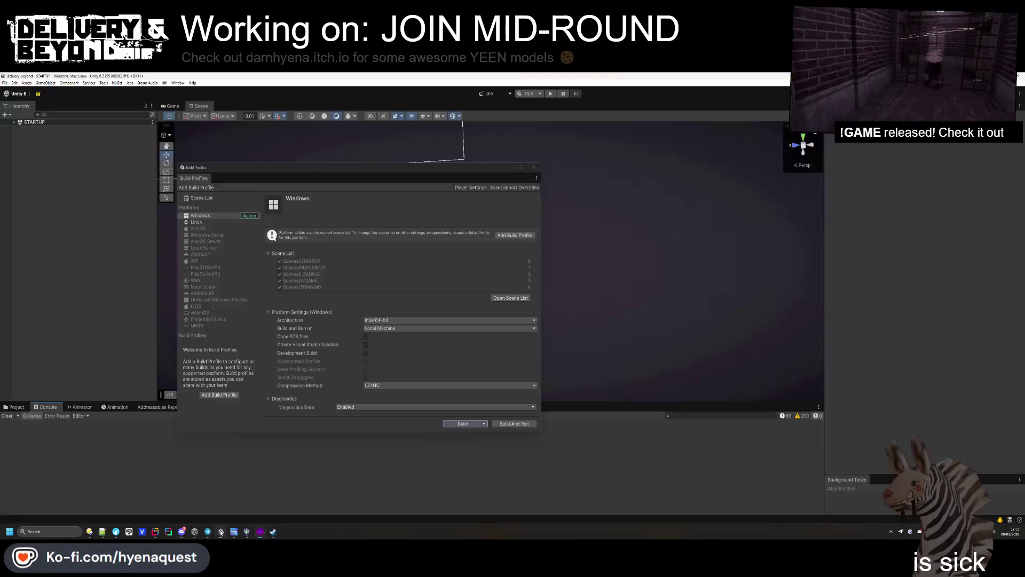
pyautogui.click(273, 533)
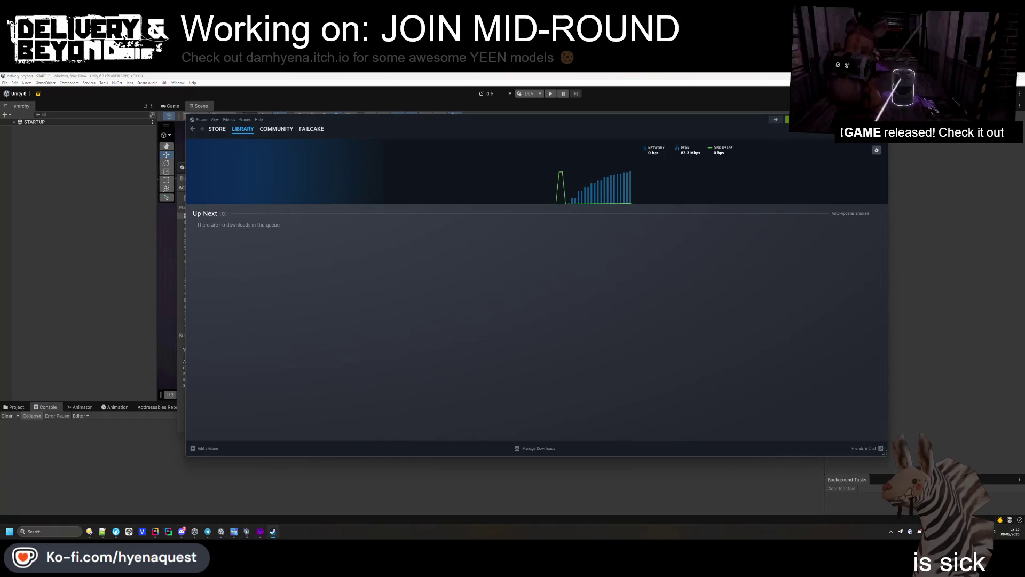
# Step: Verify Delivery & Beyond's installed files in Steam properties, then go back to Hammer++
pyautogui.click(240, 140)
pyautogui.rightClick(396, 327)
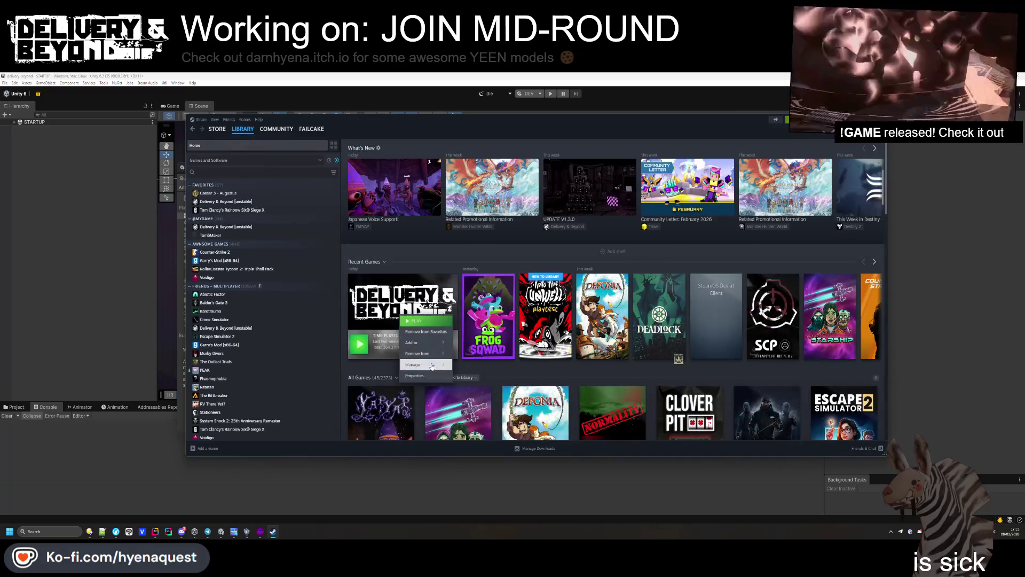
pyautogui.click(424, 376)
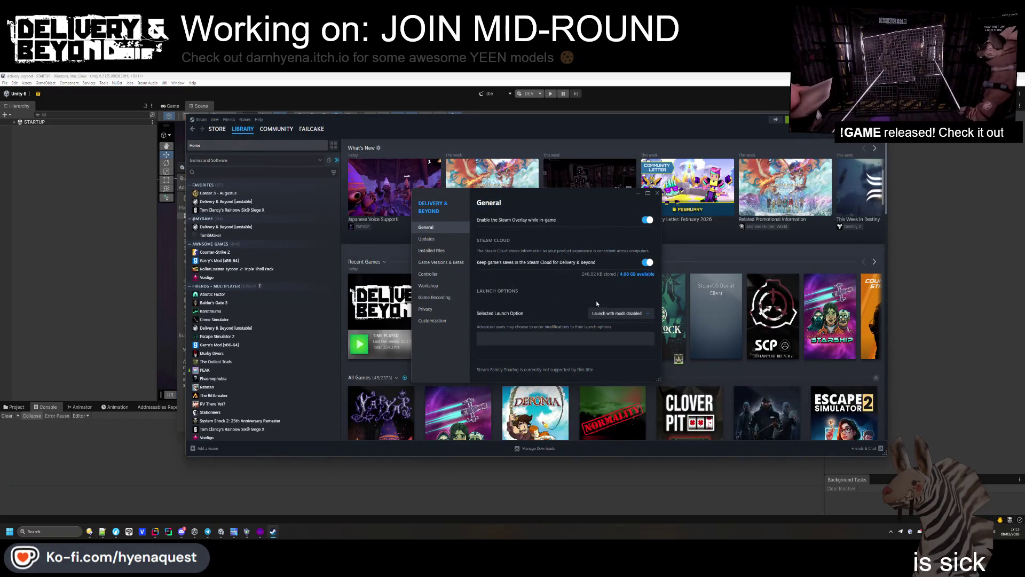
pyautogui.click(431, 251)
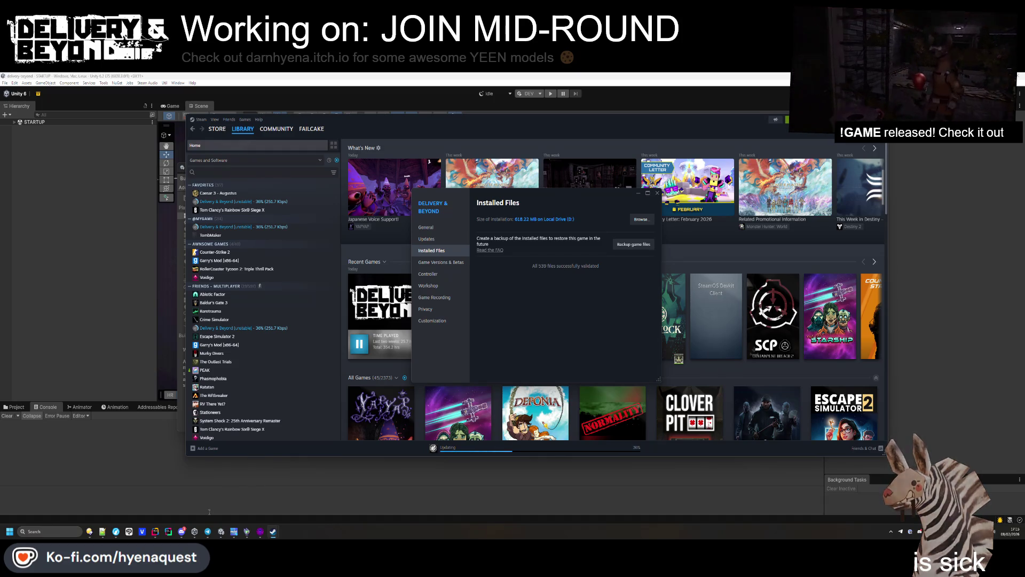
pyautogui.hotkey('alt', 'Tab')
pyautogui.click(260, 532)
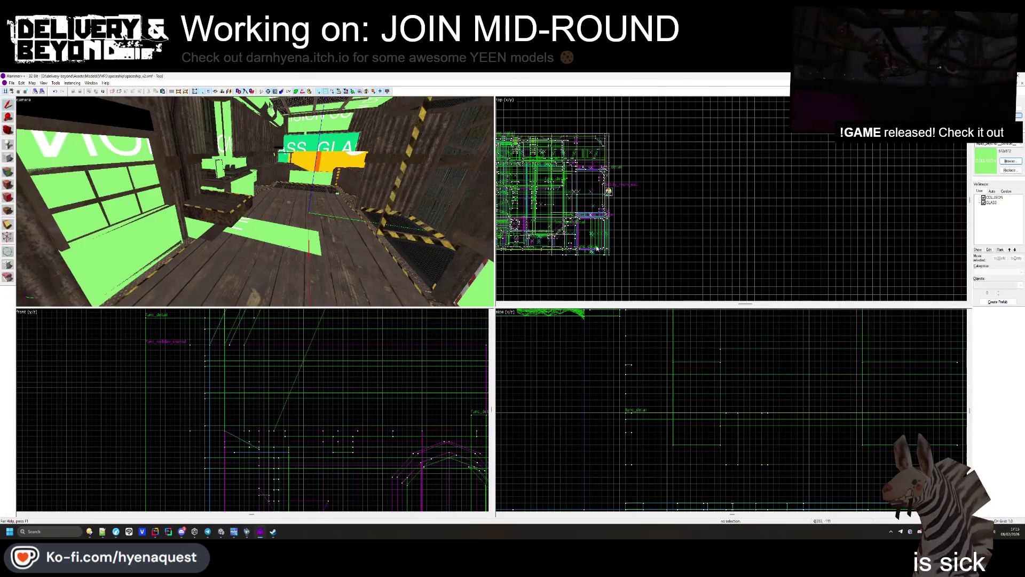
# Step: Select the green collision block, other collision pieces, and the pillar's brushes
pyautogui.press('w')
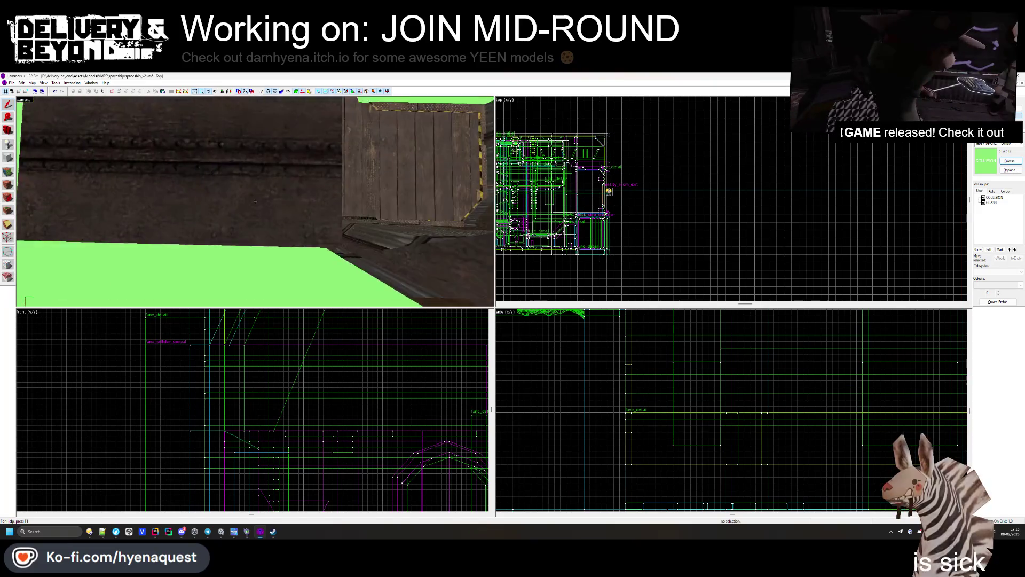
pyautogui.press('w')
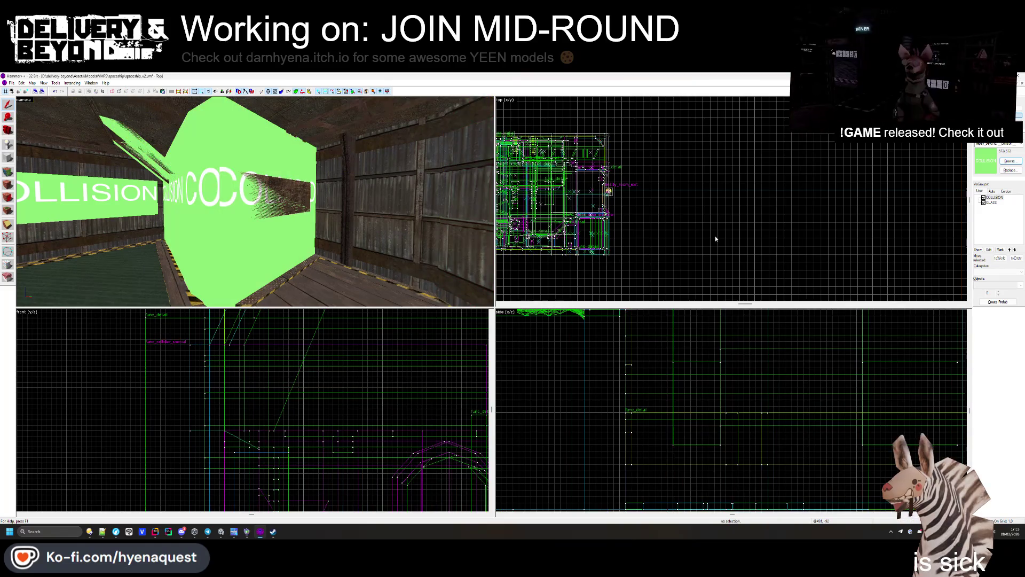
pyautogui.doubleClick(534, 176)
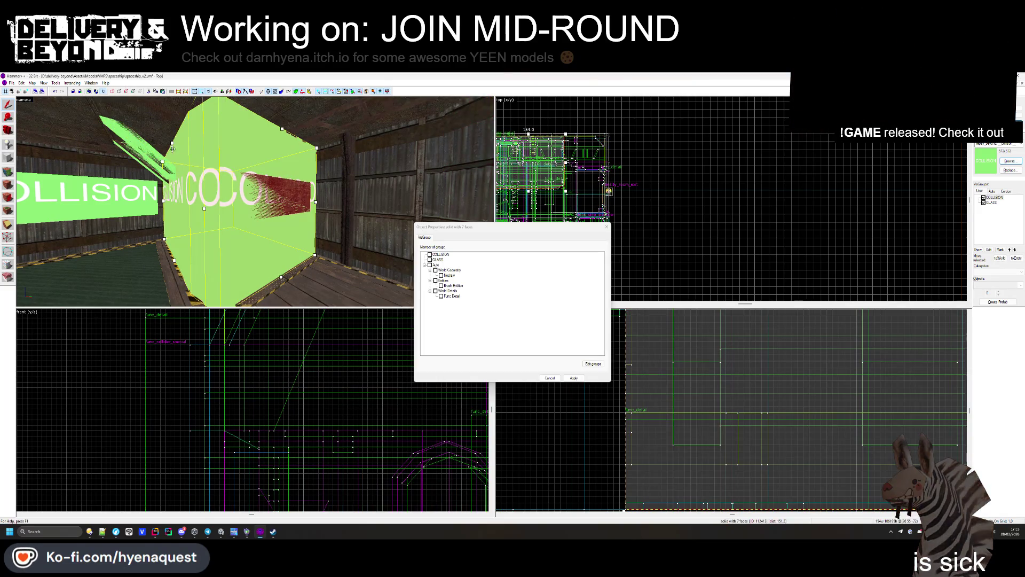
pyautogui.click(574, 377)
pyautogui.click(254, 201)
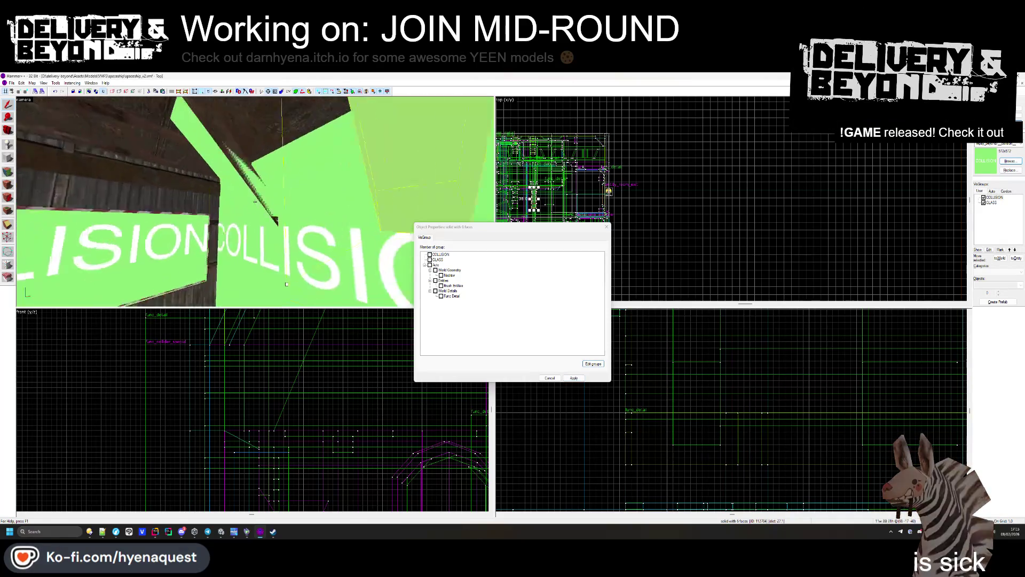
pyautogui.keyDown('ctrl'); pyautogui.click(254, 201); pyautogui.keyUp('ctrl')
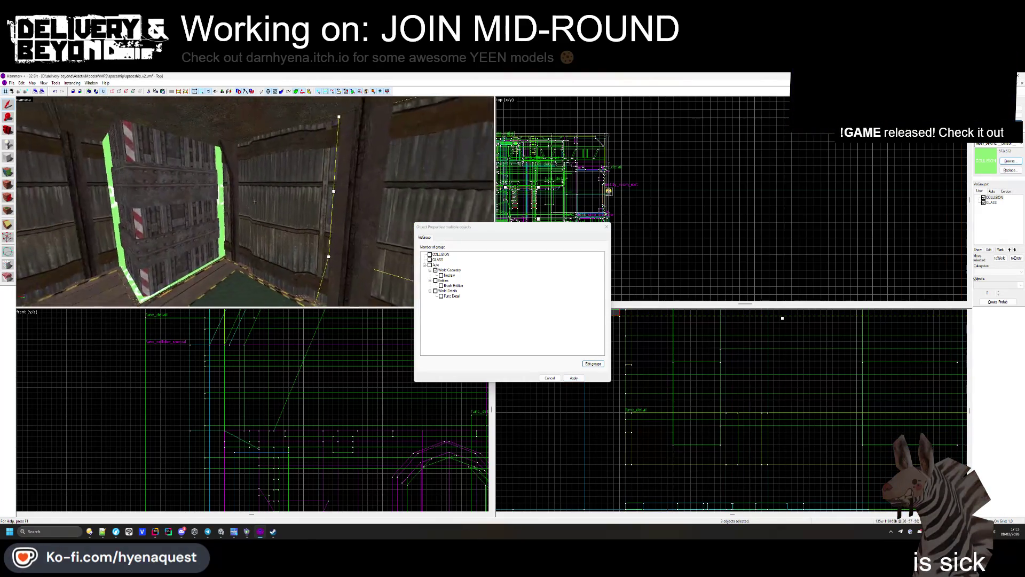
pyautogui.keyDown('ctrl'); pyautogui.click(250, 261); pyautogui.keyUp('ctrl')
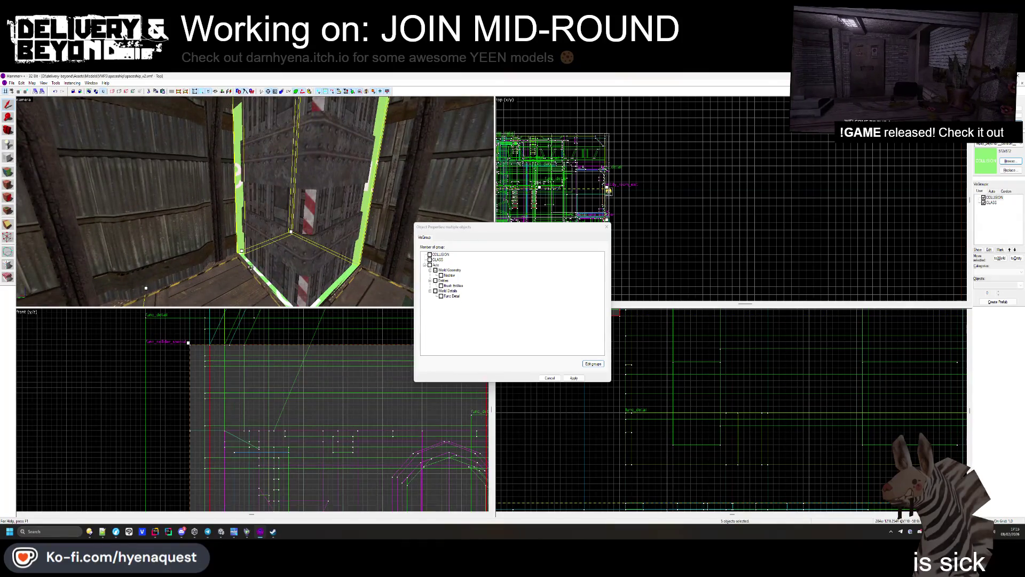
pyautogui.keyDown('ctrl'); pyautogui.click(252, 265); pyautogui.keyUp('ctrl')
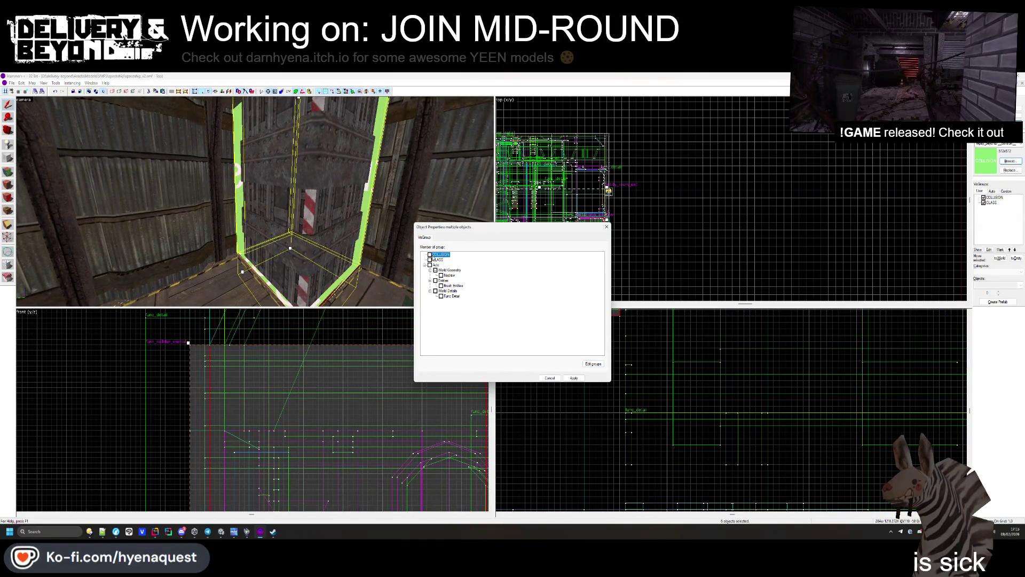
# Step: Assign the selection to the COLLISION visgroup, apply, and hide that visgroup
pyautogui.click(430, 254)
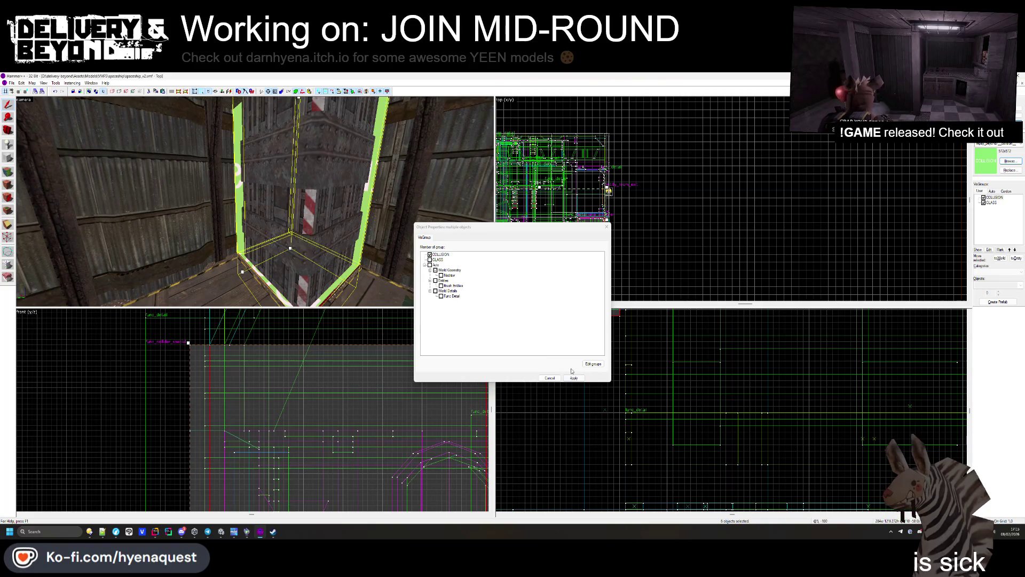
pyautogui.scroll(-5, 251, 412)
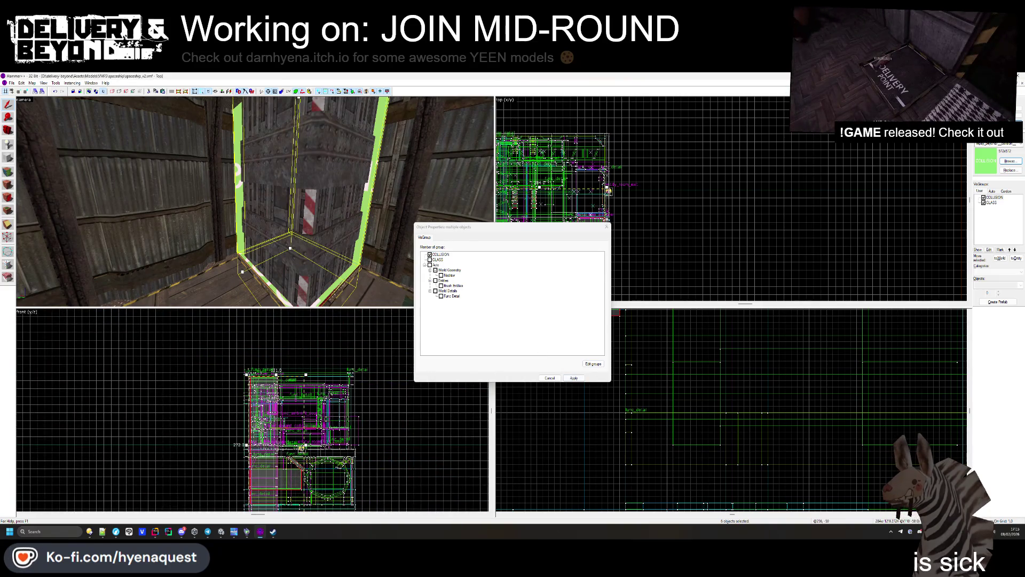
pyautogui.click(573, 378)
pyautogui.click(983, 197)
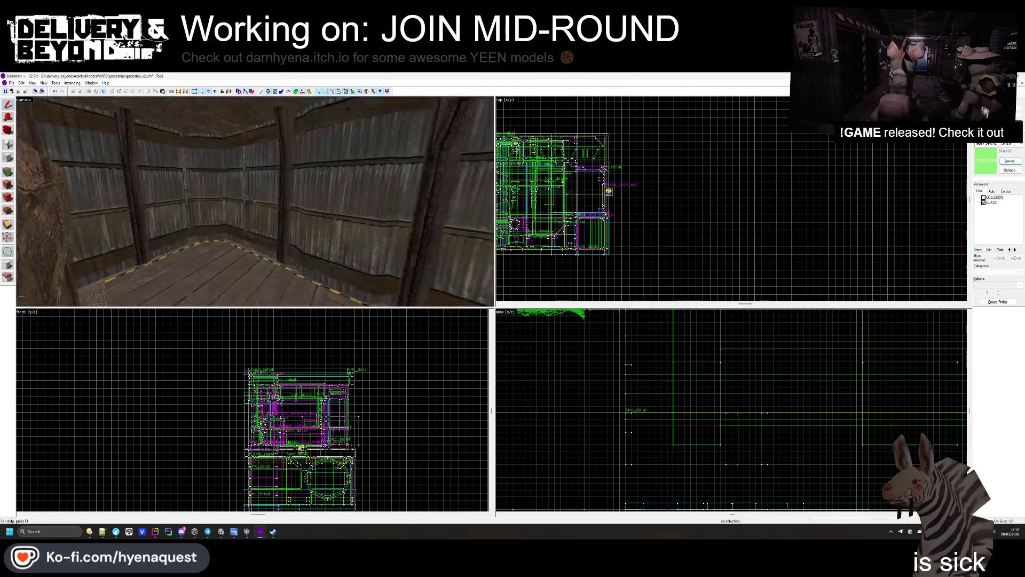
# Step: Shrink the grate brush over the wall opening from 36 to 16 units tall
pyautogui.press('w')
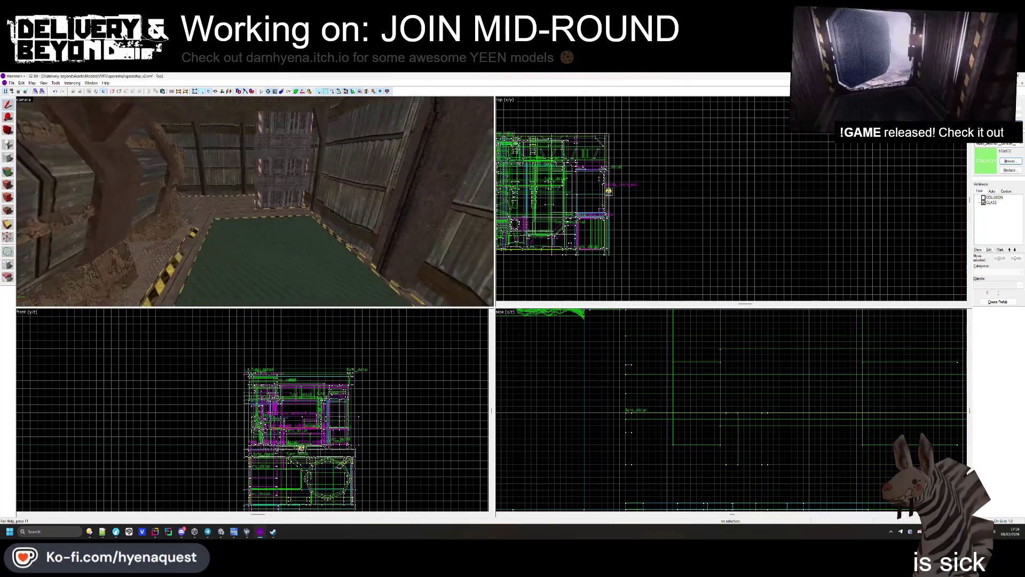
pyautogui.press('w')
pyautogui.press('w')
pyautogui.press('w')
pyautogui.press('w')
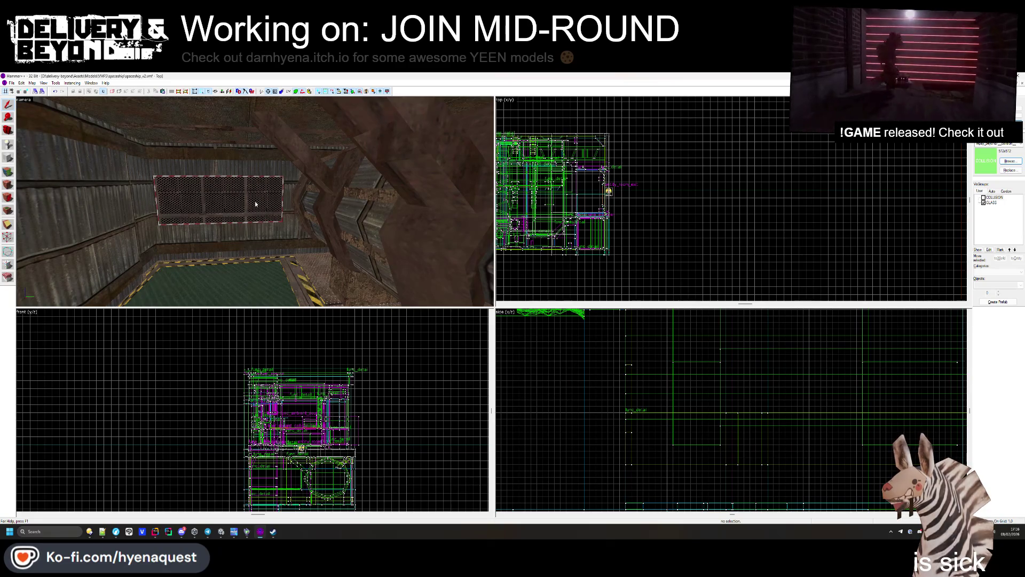
pyautogui.click(256, 204)
pyautogui.scroll(6, 283, 404)
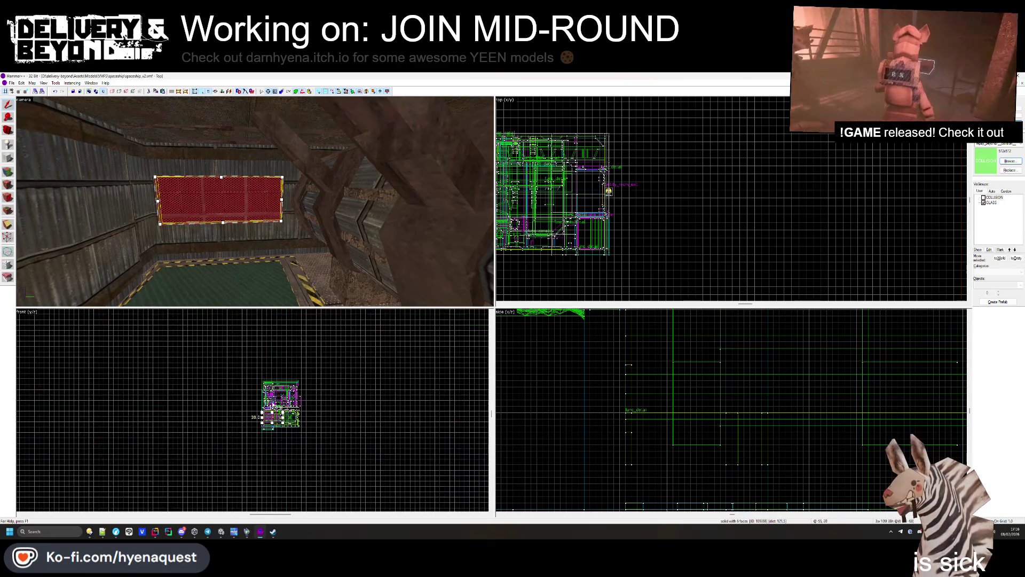
pyautogui.moveTo(293, 413); pyautogui.dragTo(305, 363)
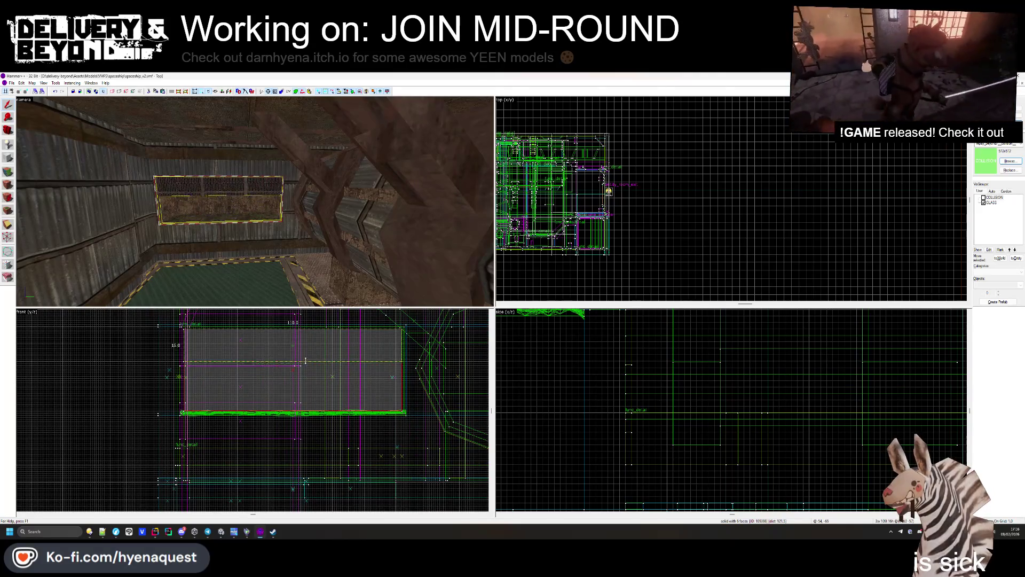
pyautogui.scroll(2, 304, 364)
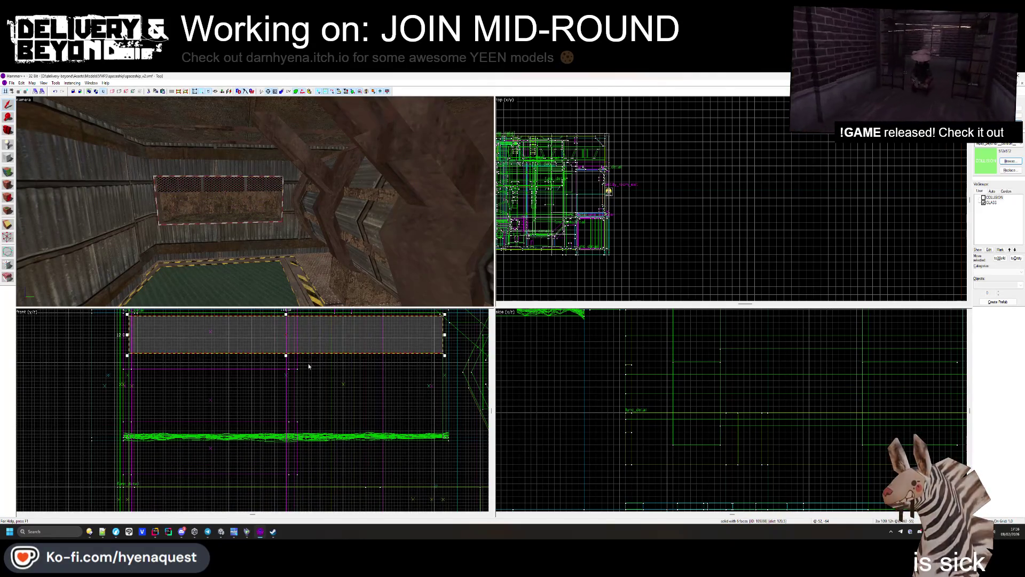
pyautogui.press('Escape')
# Step: Reselect the resized grate and inspect it from around the left wall
pyautogui.press('w')
pyautogui.click(253, 193)
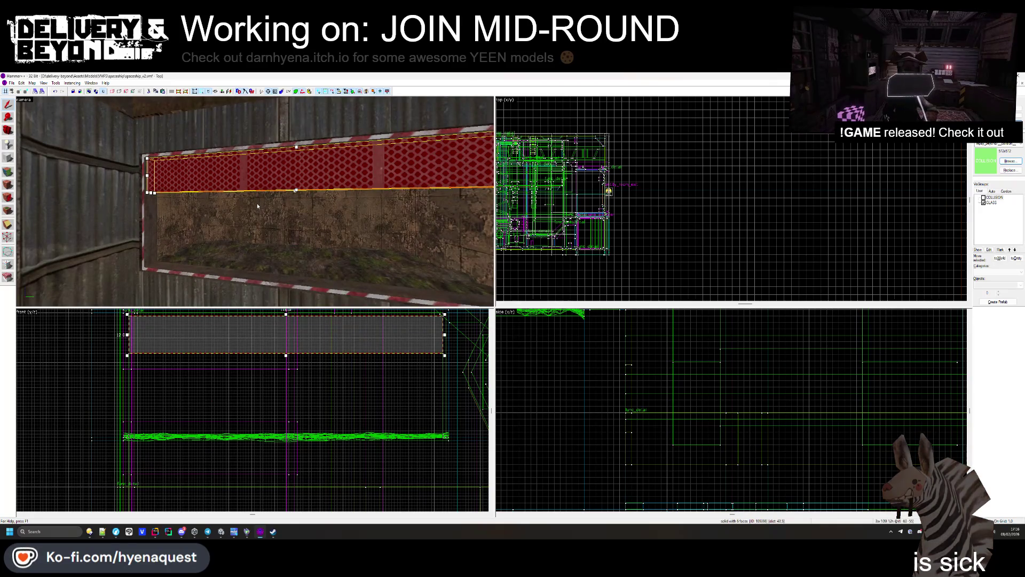
pyautogui.press('Escape')
pyautogui.press('z')
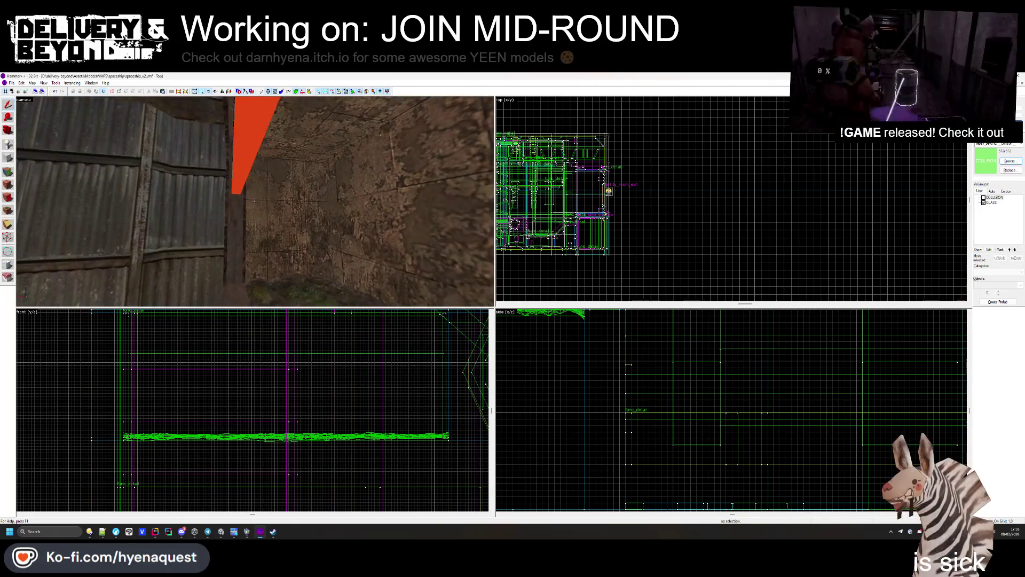
pyautogui.press('z')
pyautogui.click(243, 180)
pyautogui.press('Escape')
pyautogui.press('z')
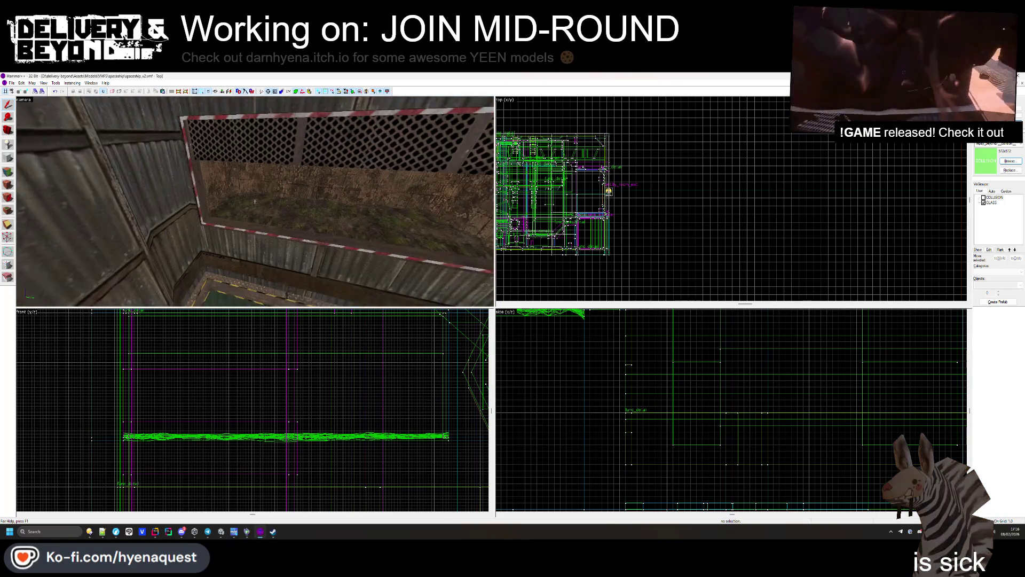
pyautogui.press('z')
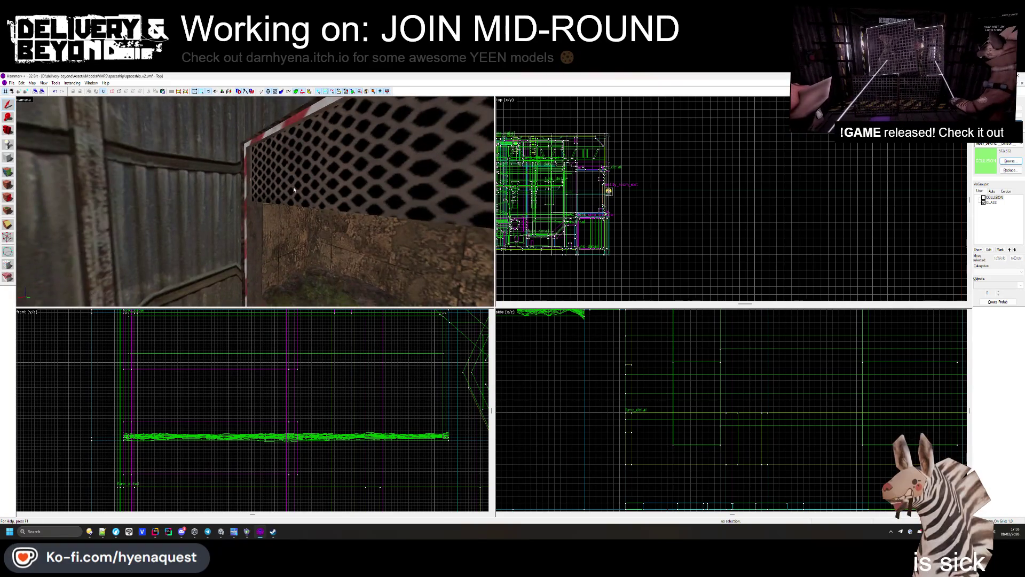
# Step: Copy the grate downward, flatten the copy into a thin slab, and widen it to about 130 units
pyautogui.click(289, 189)
pyautogui.moveTo(199, 344); pyautogui.dragTo(199, 346)
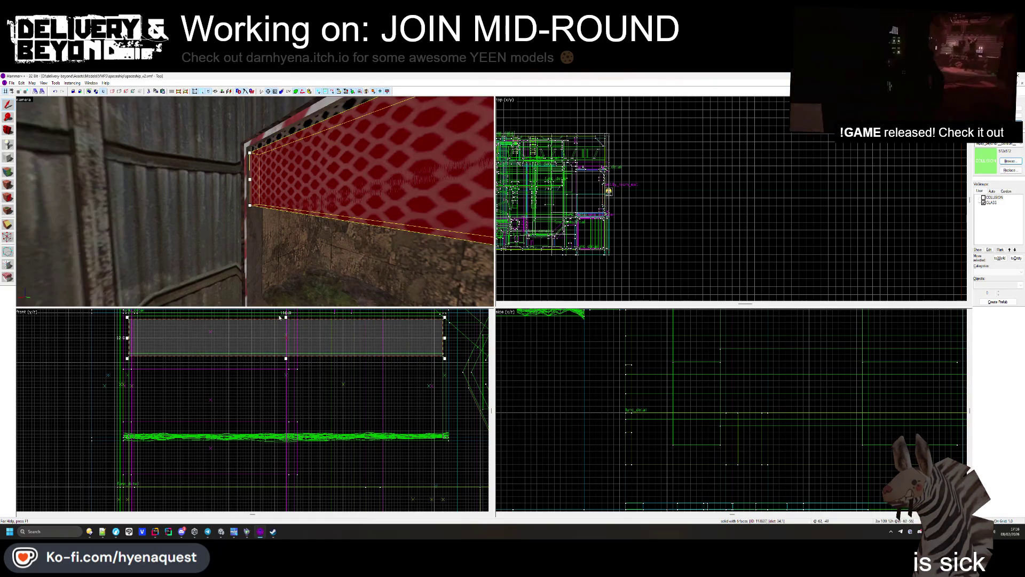
pyautogui.moveTo(287, 318); pyautogui.dragTo(289, 344)
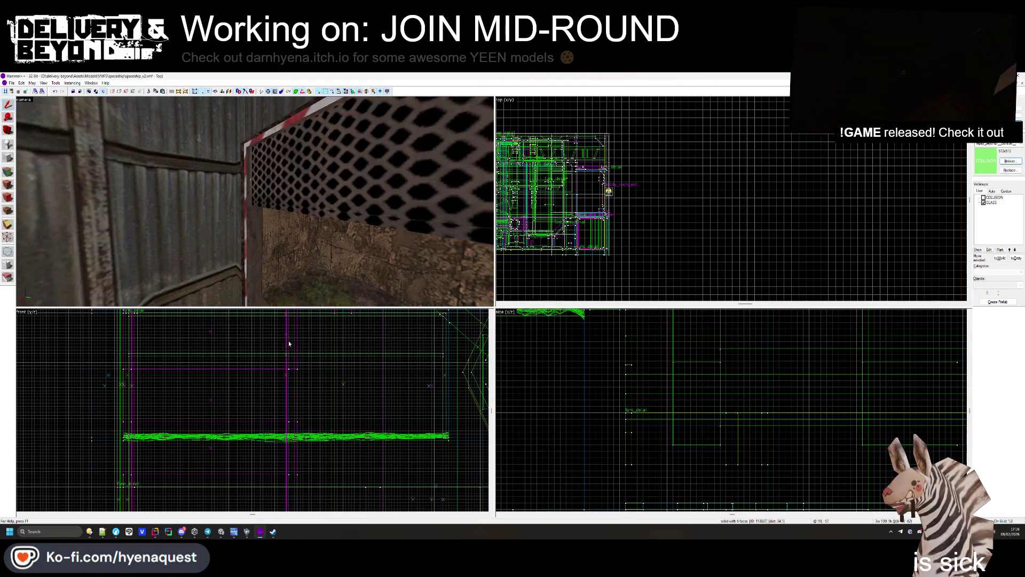
pyautogui.click(342, 207)
pyautogui.scroll(8, 570, 182)
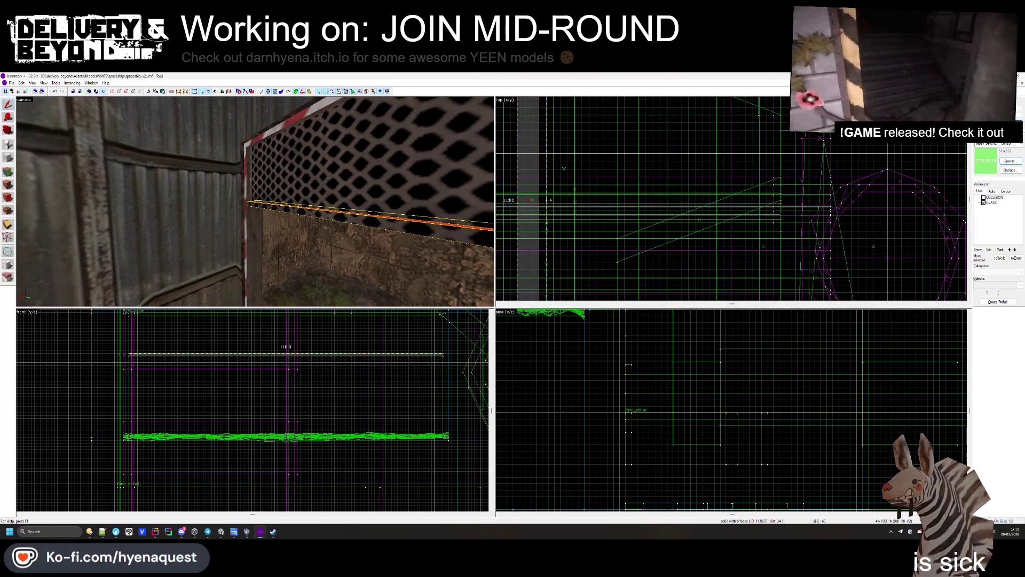
pyautogui.moveTo(541, 200); pyautogui.dragTo(547, 200)
pyautogui.click(228, 211)
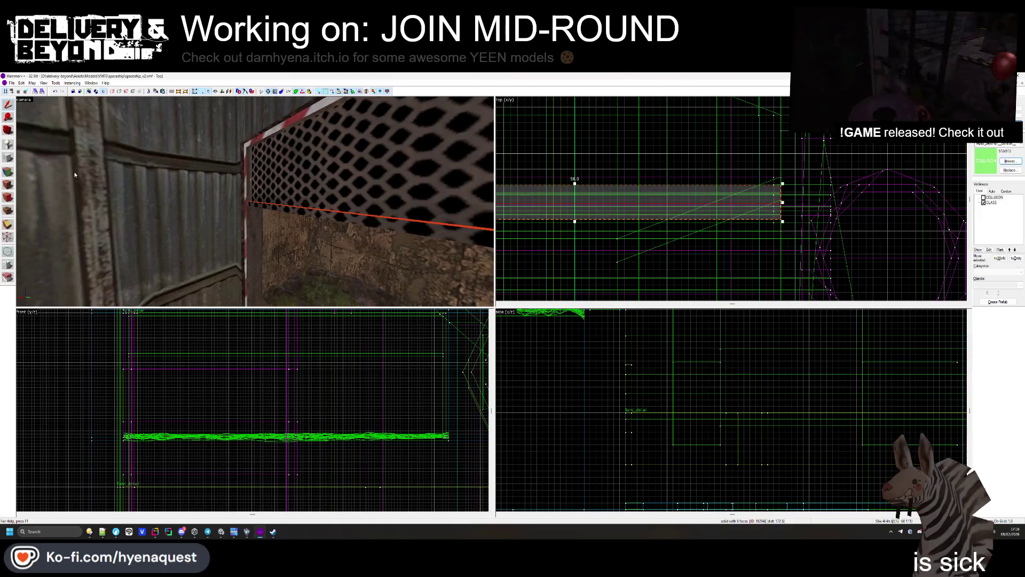
# Step: Apply the concretewarningstripe1 texture to the ledge faces under the grate
pyautogui.click(8, 184)
pyautogui.click(255, 210)
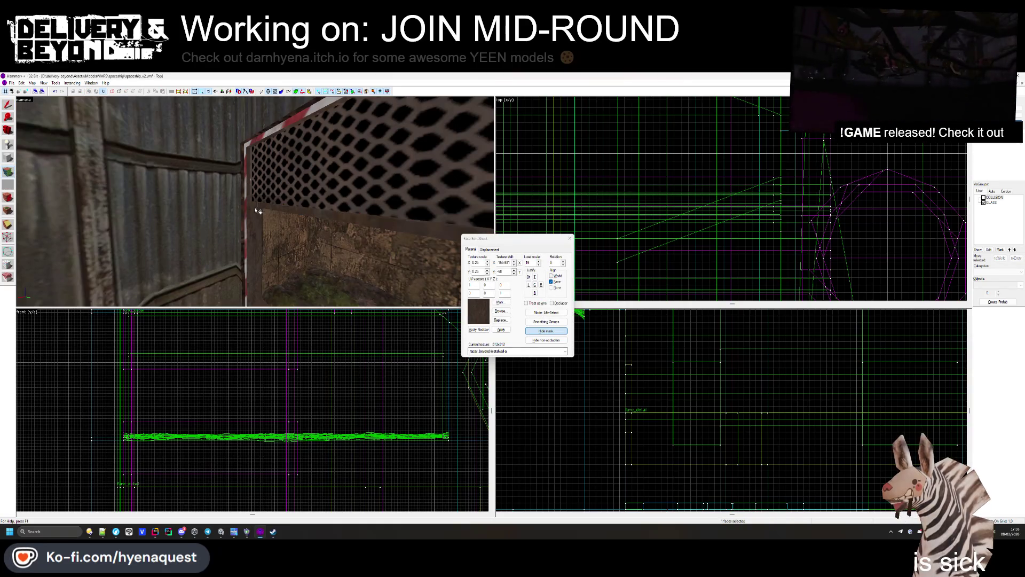
pyautogui.click(248, 209)
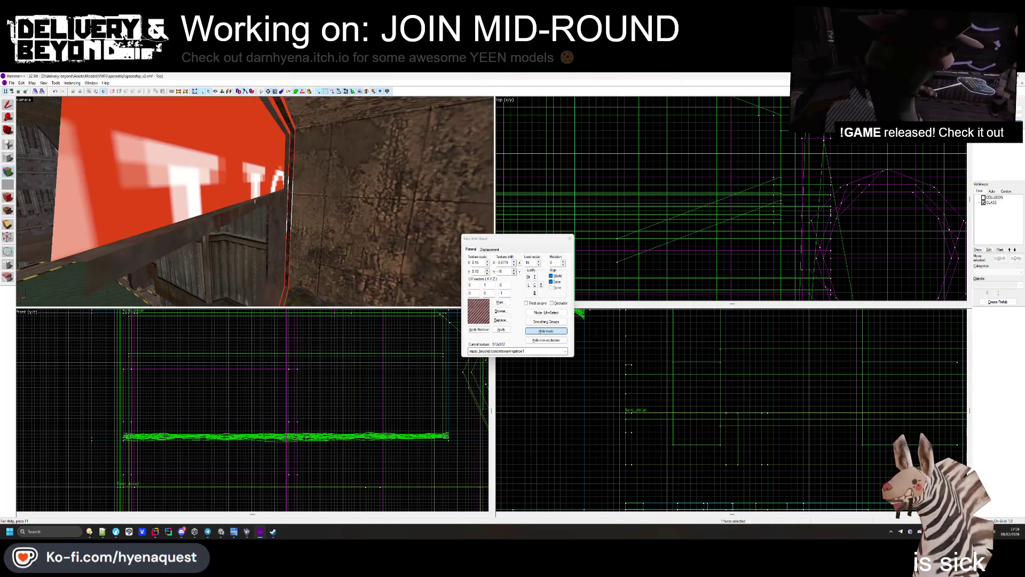
pyautogui.press('w')
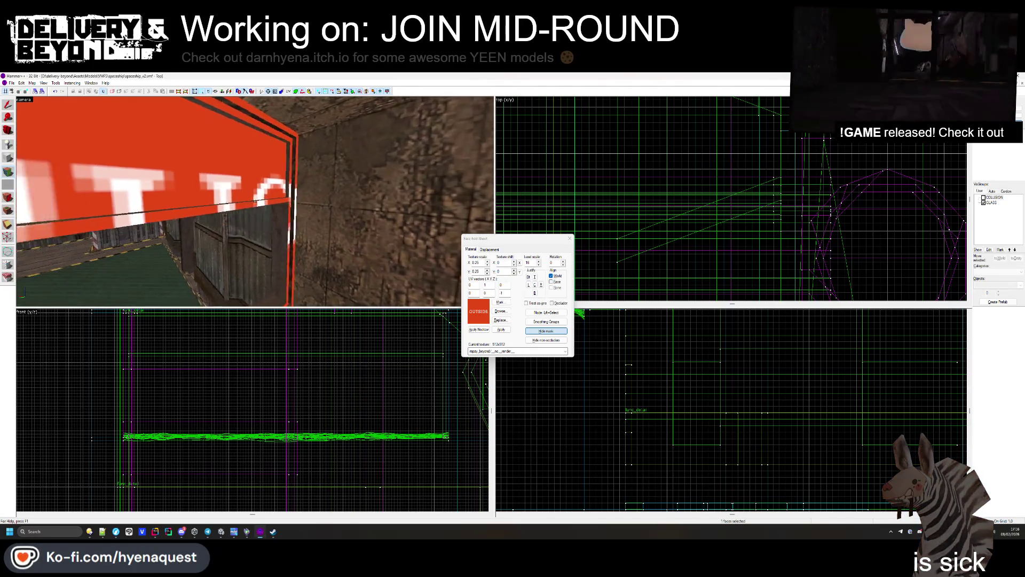
pyautogui.click(569, 239)
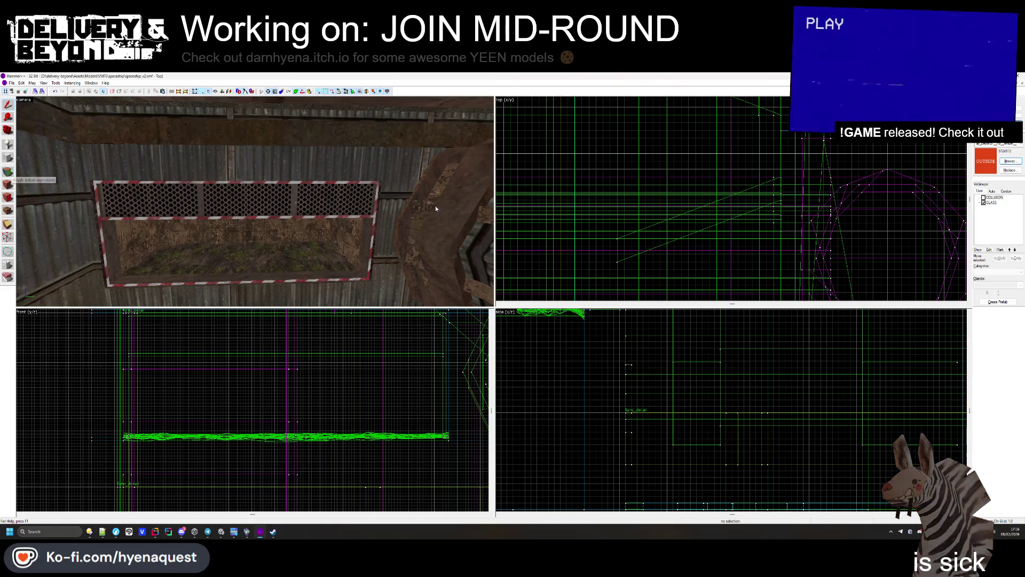
# Step: Unhide the COLLISION brushes and shorten the collision brush over the opening to a top band
pyautogui.click(984, 198)
pyautogui.click(286, 252)
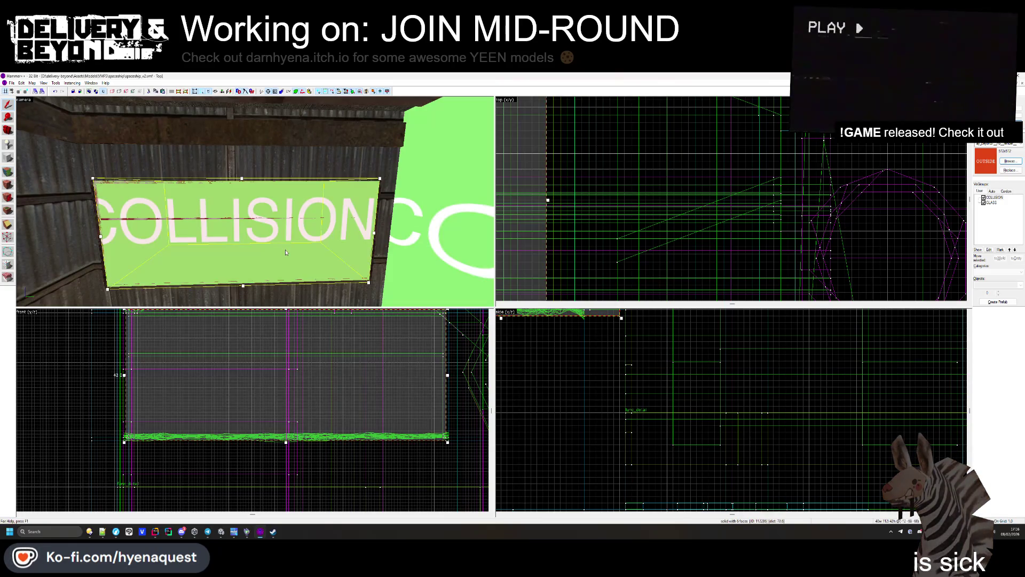
pyautogui.scroll(-1, 277, 388)
pyautogui.moveTo(285, 435); pyautogui.dragTo(290, 364)
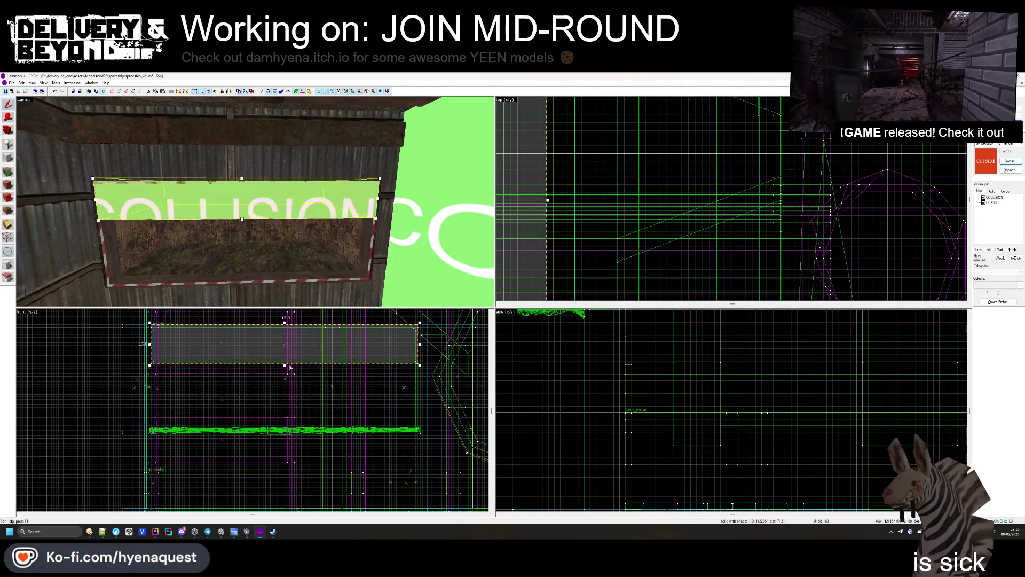
pyautogui.press('Escape')
pyautogui.press('z')
# Step: Select the brush beneath the collision band and fly through the corridor toward the doorway
pyautogui.click(255, 201)
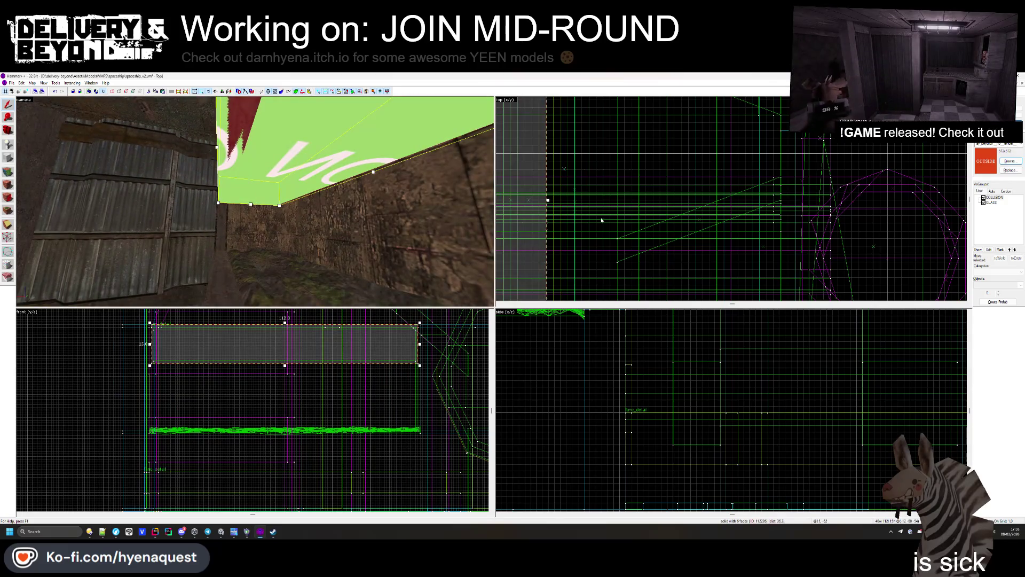
pyautogui.scroll(-3, 631, 196)
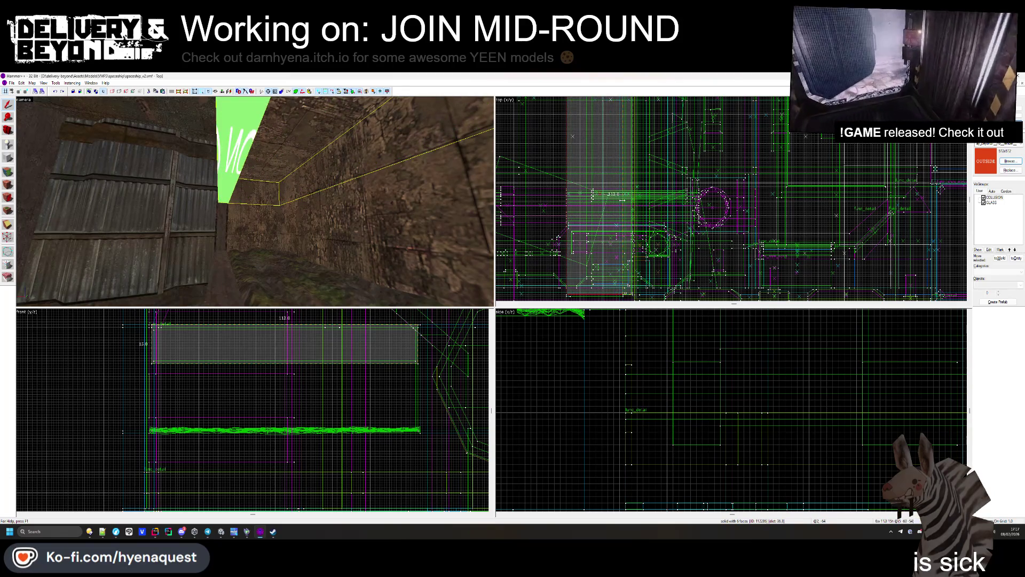
pyautogui.press('Escape')
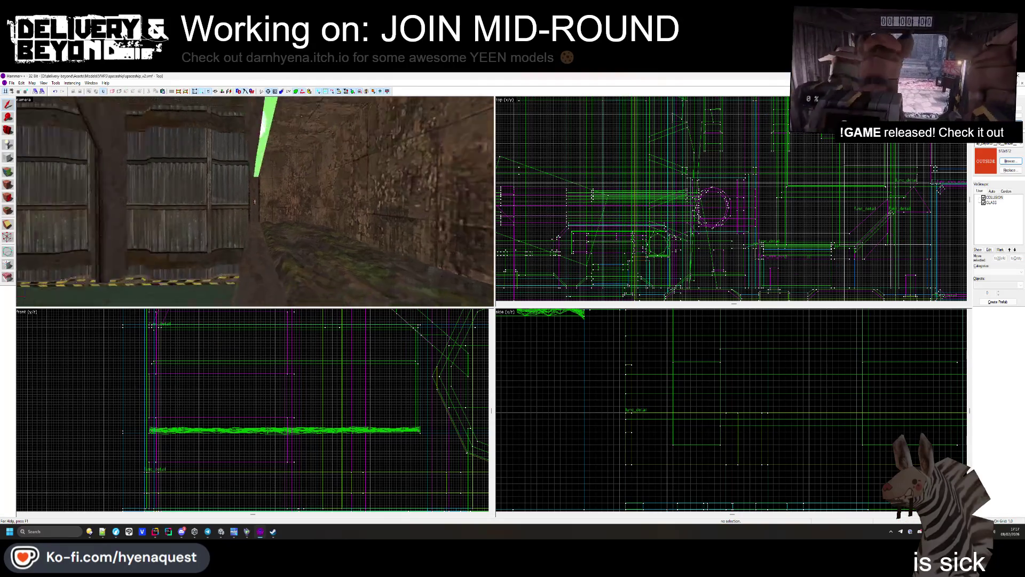
pyautogui.press('w')
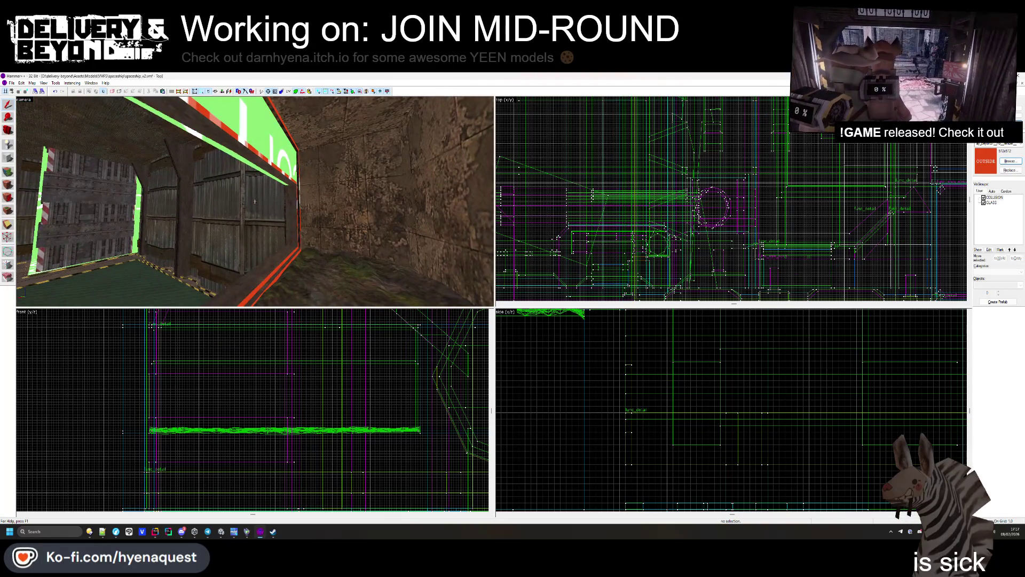
pyautogui.press('w')
pyautogui.press('z')
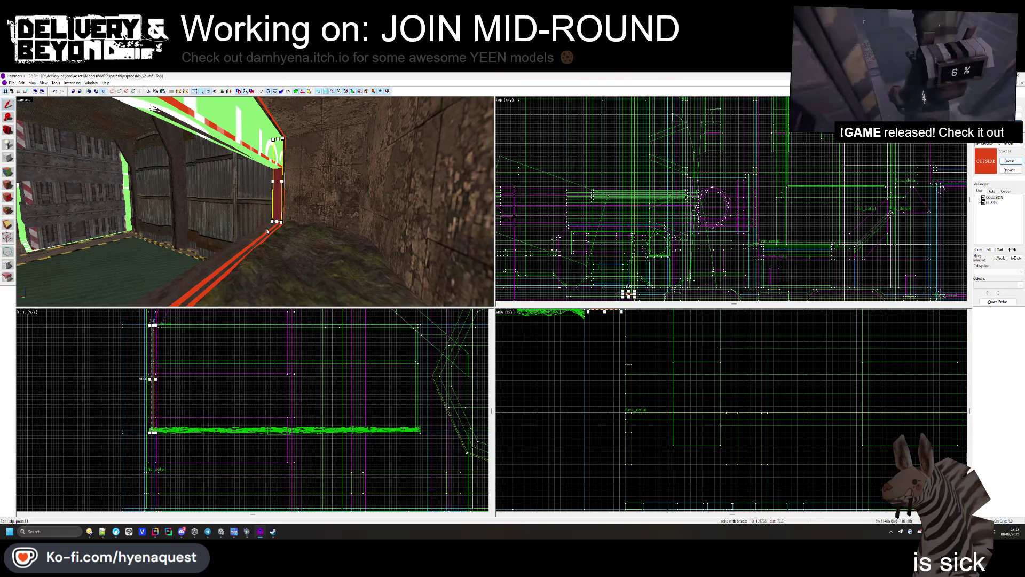
pyautogui.keyDown('ctrl'); pyautogui.click(267, 231); pyautogui.keyUp('ctrl')
pyautogui.press('z')
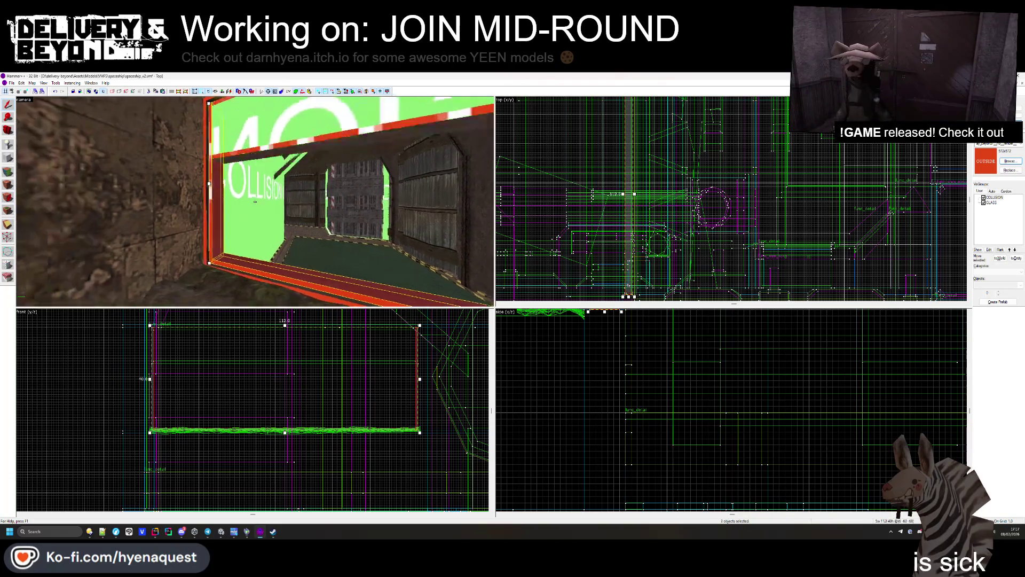
pyautogui.press('z')
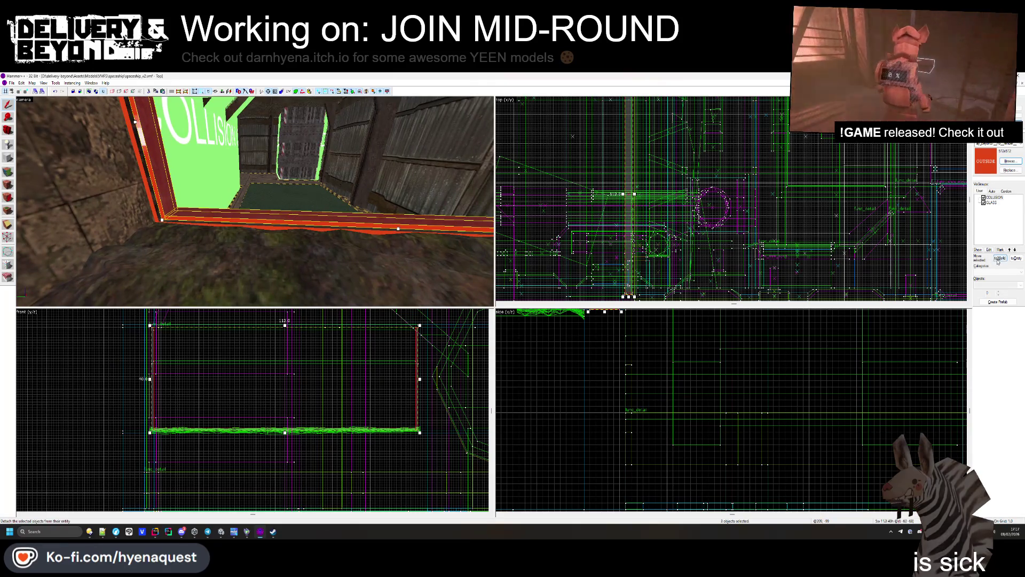
pyautogui.press('Escape')
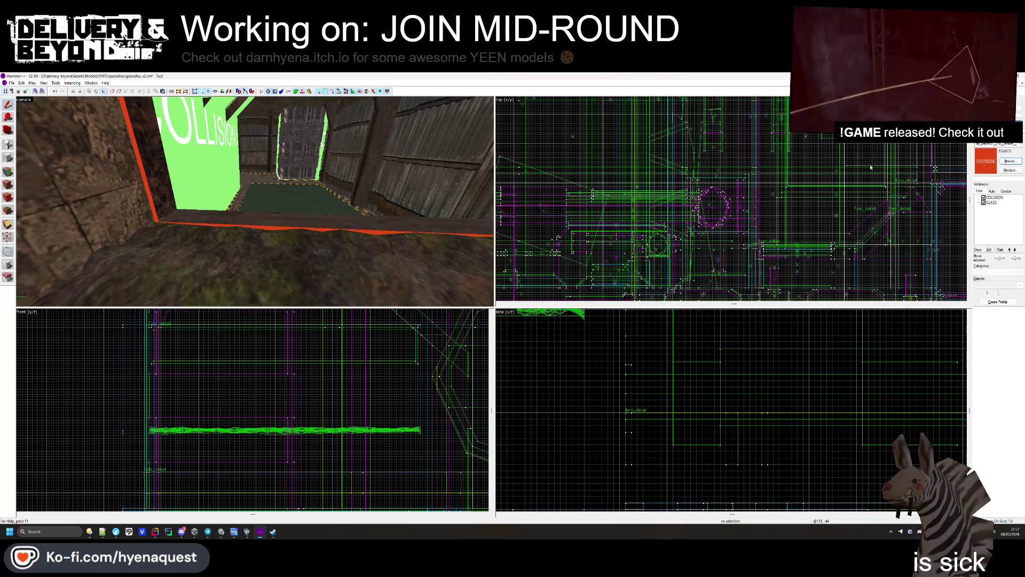
# Step: Fly the 3D view down over the grassy floor pit and exit free-look
pyautogui.click(386, 199)
pyautogui.hotkey('alt', 'Tab')
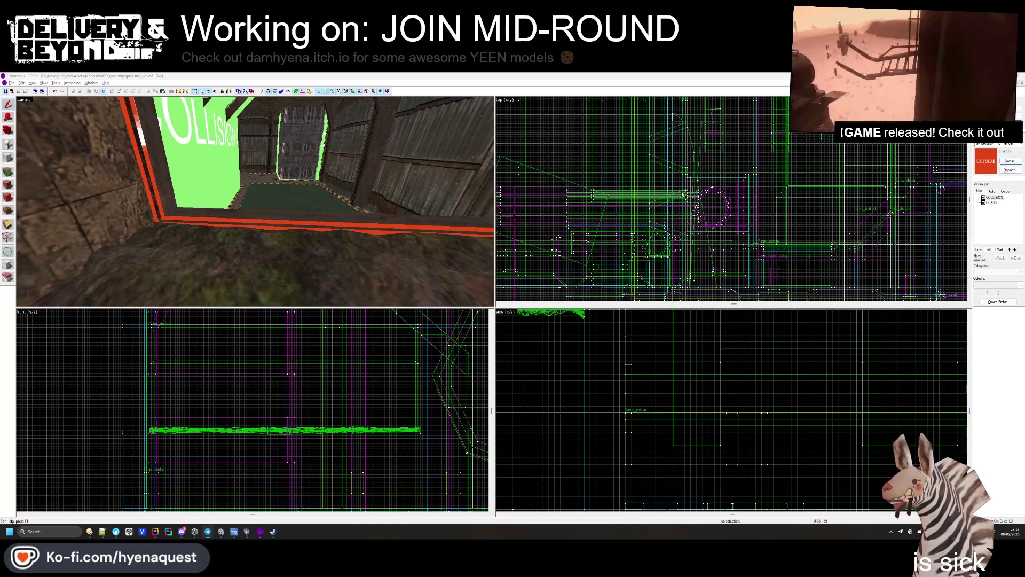
pyautogui.press('w')
pyautogui.press('z')
pyautogui.moveTo(245, 530)
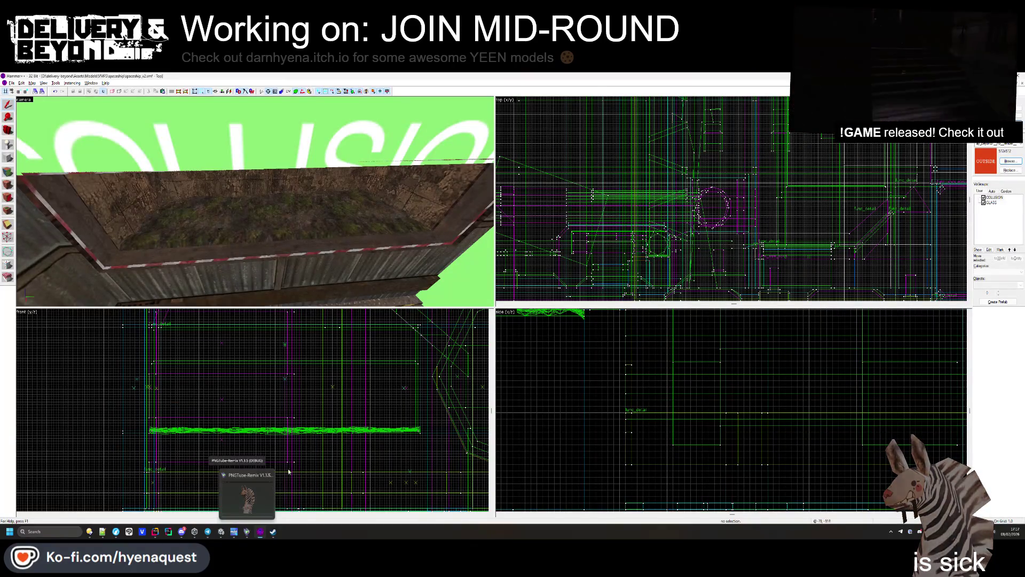
# Step: Launch Delivery & Beyond from the Steam library, then quit from its main menu
pyautogui.click(223, 530)
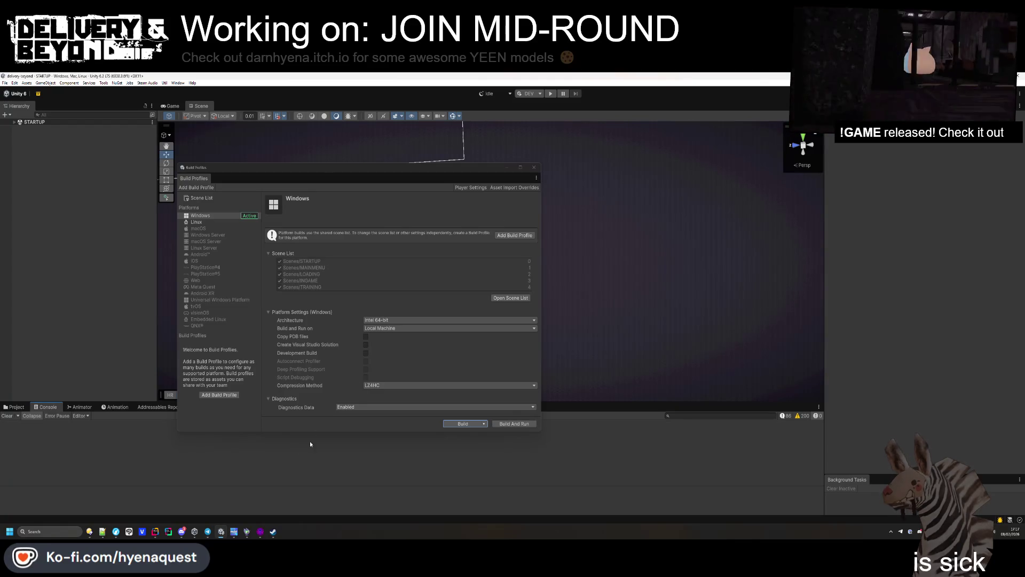
pyautogui.moveTo(273, 532)
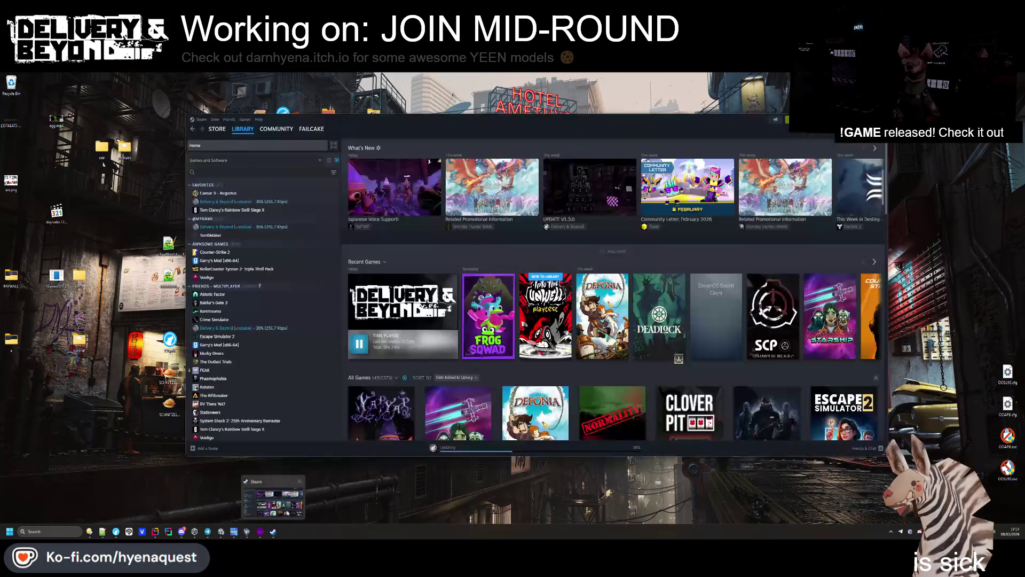
pyautogui.click(247, 497)
pyautogui.click(363, 345)
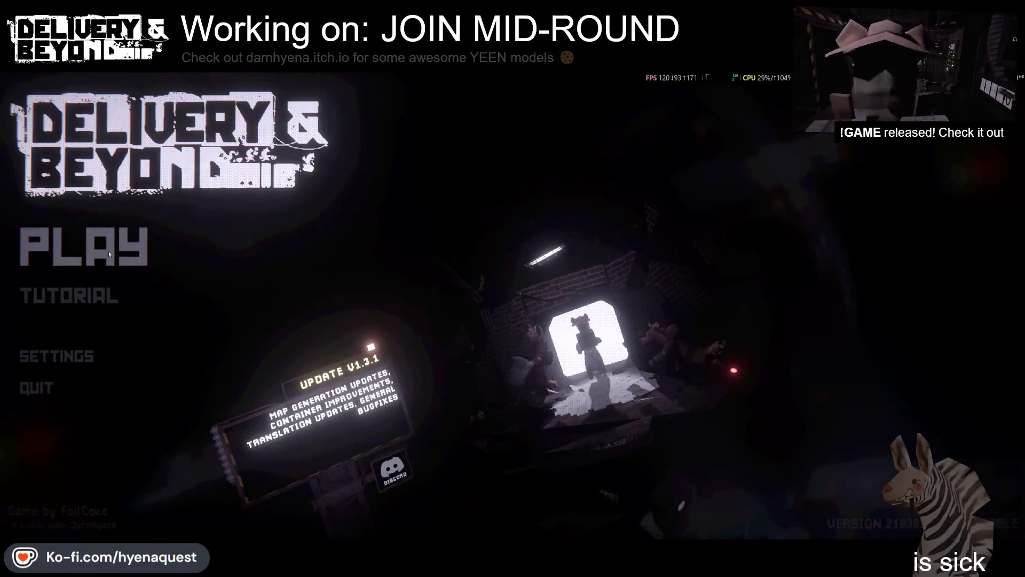
pyautogui.click(46, 391)
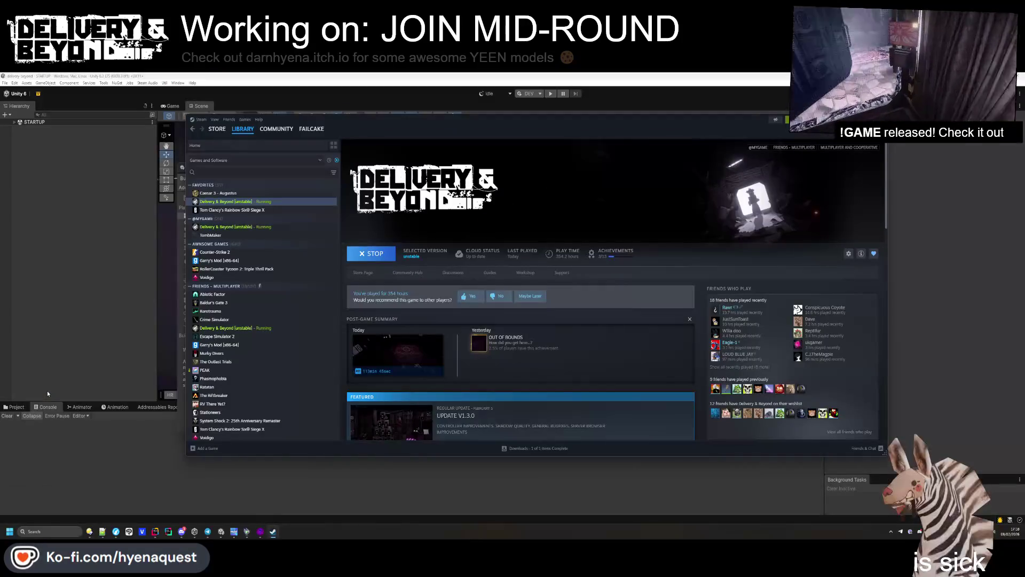
# Step: Check Delivery & Beyond's installed files in its Steam Properties
pyautogui.rightClick(233, 203)
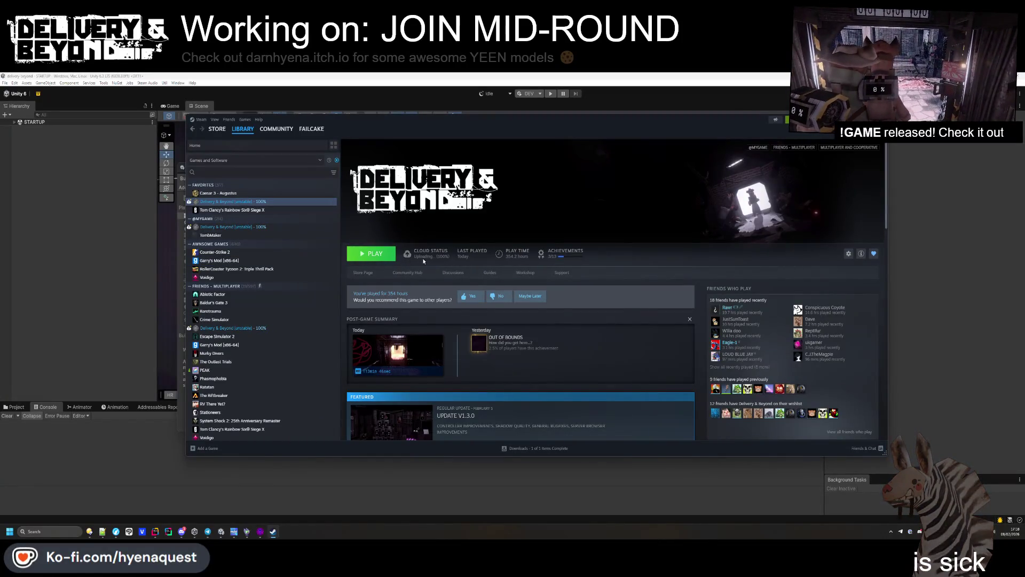
pyautogui.rightClick(283, 207)
pyautogui.click(270, 269)
pyautogui.click(437, 261)
pyautogui.click(431, 251)
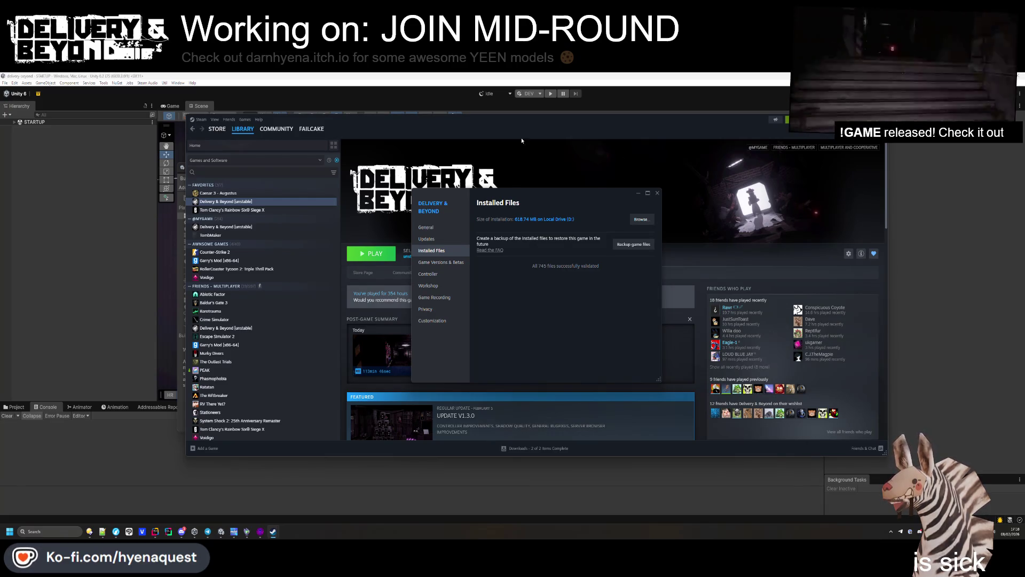
pyautogui.click(658, 194)
# Step: Read the V1.3.1 update comments from Notifications, return to the library page, and hide Steam
pyautogui.click(787, 121)
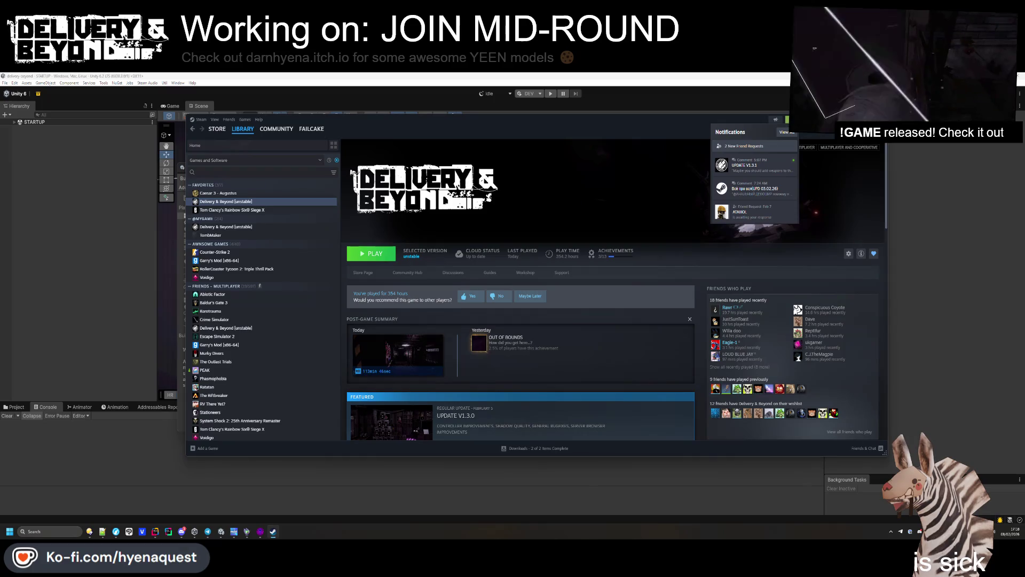
pyautogui.click(758, 172)
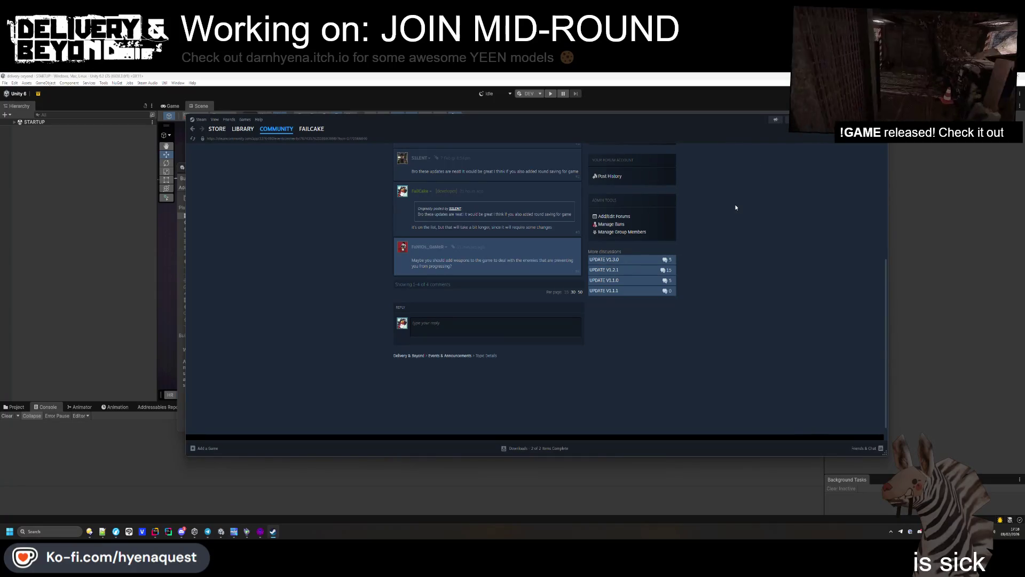
pyautogui.hotkey('alt', 'Left')
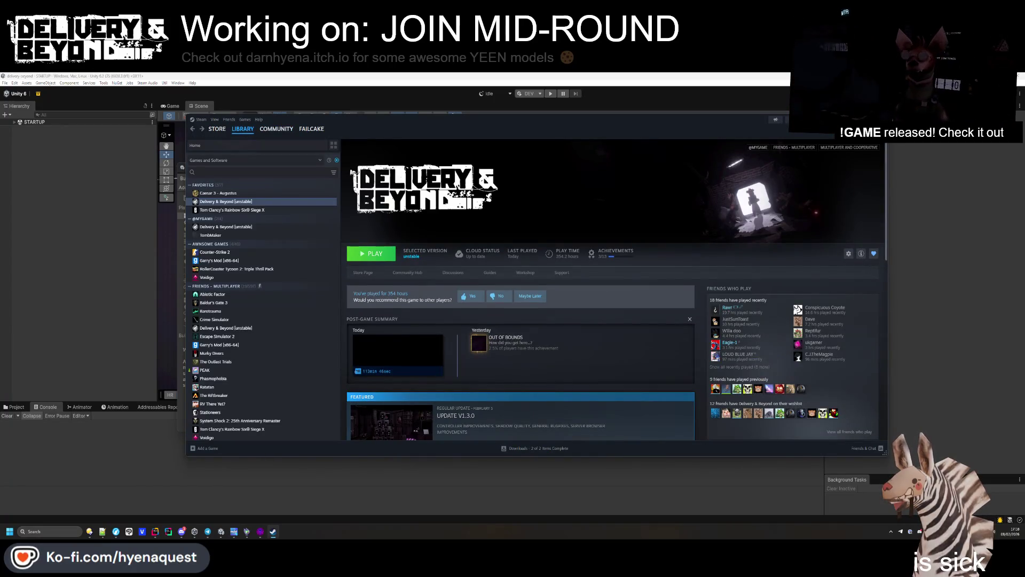
pyautogui.hotkey('alt', 'Tab')
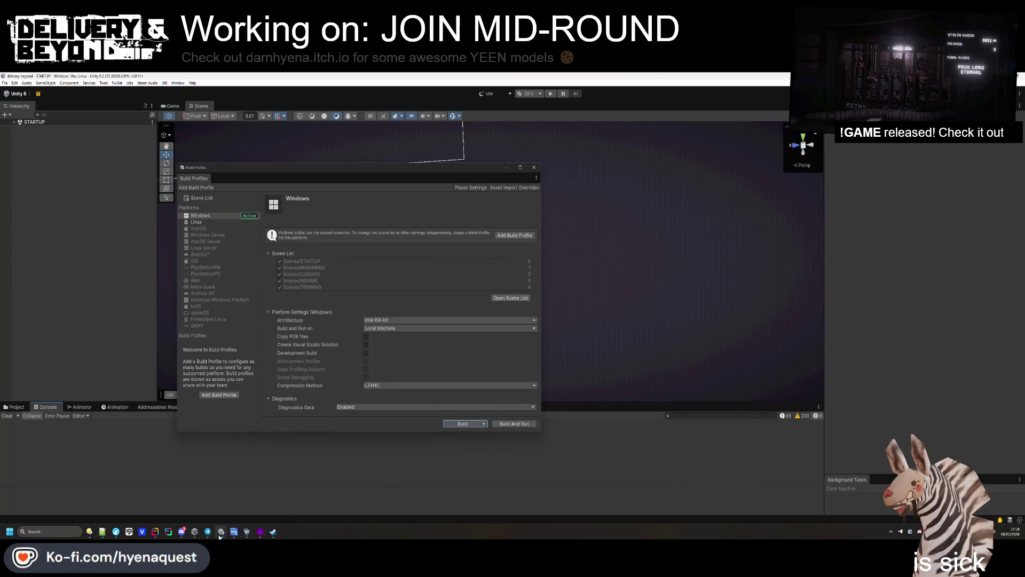
# Step: Relaunch Delivery & Beyond from Steam and open its PLAY menu
pyautogui.click(273, 531)
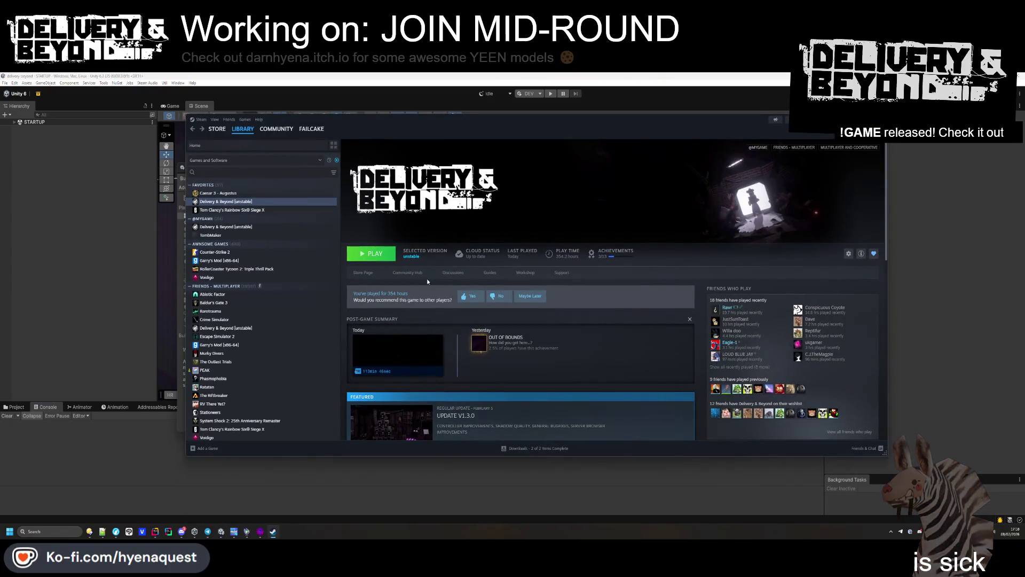
pyautogui.click(375, 254)
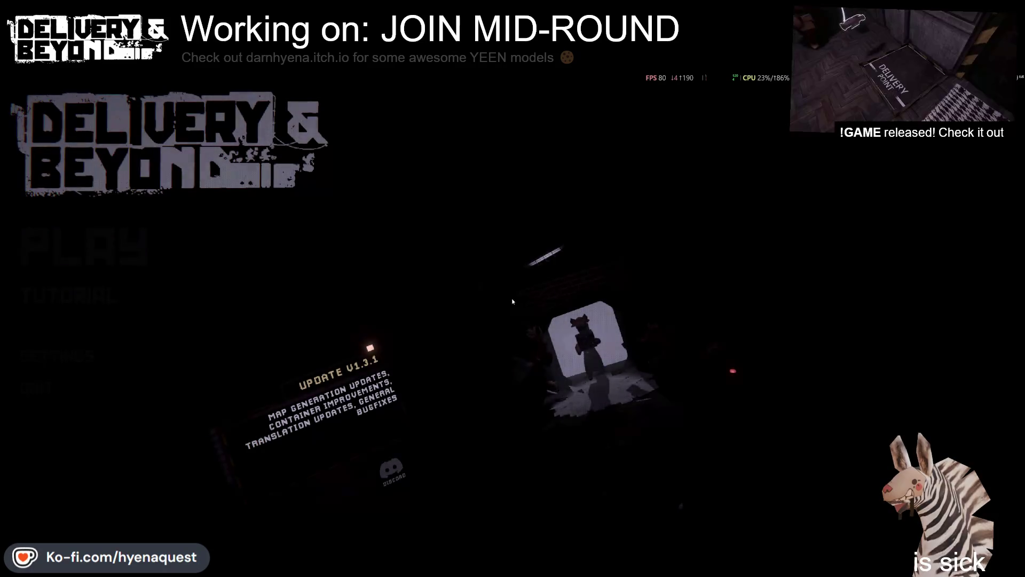
pyautogui.click(110, 244)
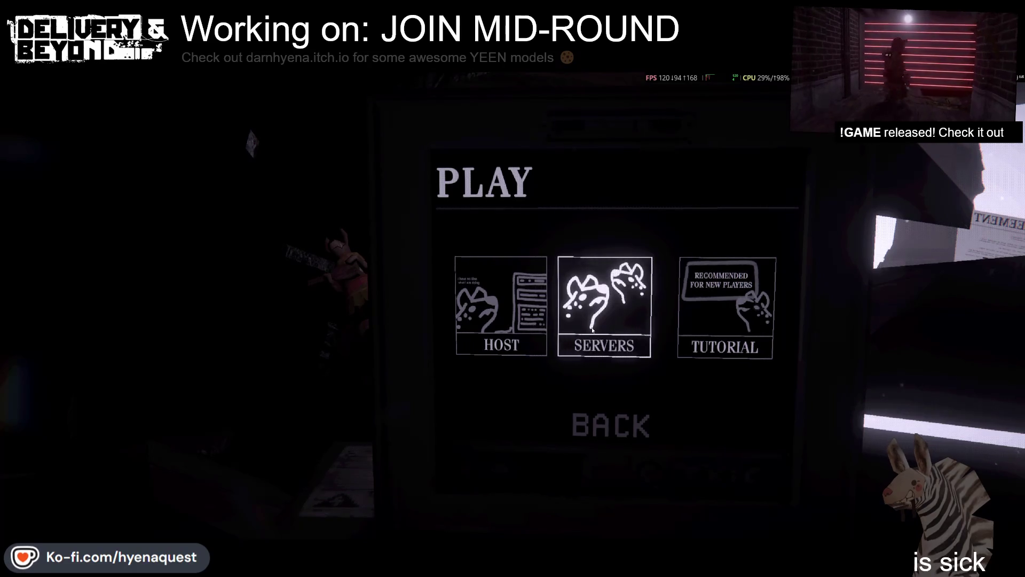
# Step: Host a PUBLIC game, walk through the base toward the elevator, then switch out
pyautogui.click(516, 316)
pyautogui.click(610, 336)
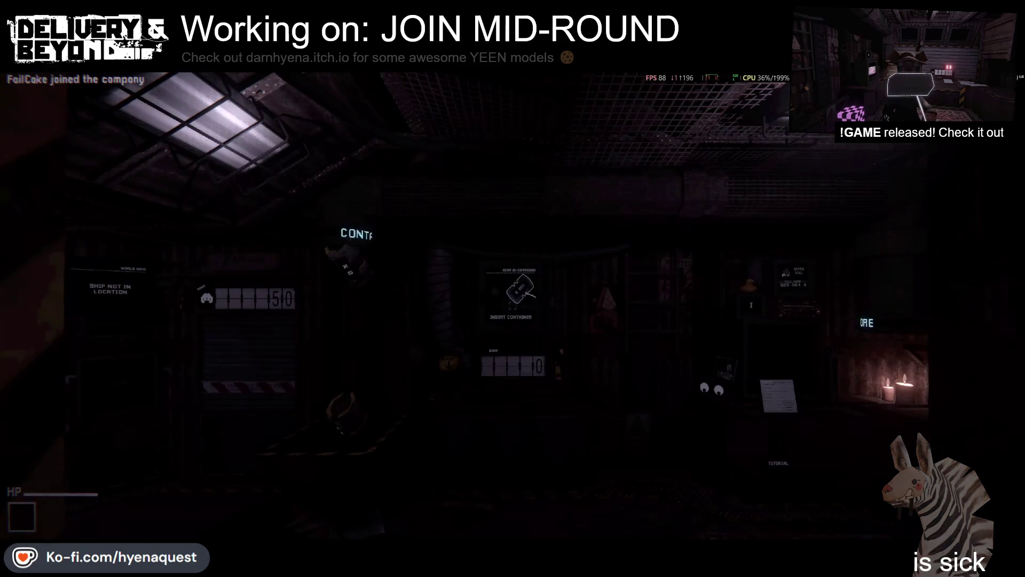
pyautogui.press('w')
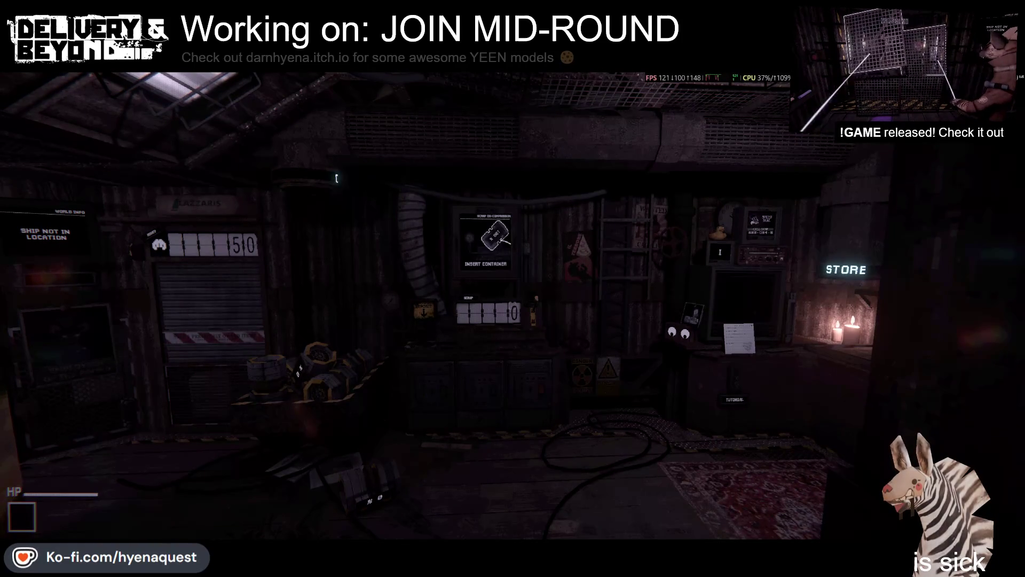
pyautogui.press('`')
pyautogui.write('clea')
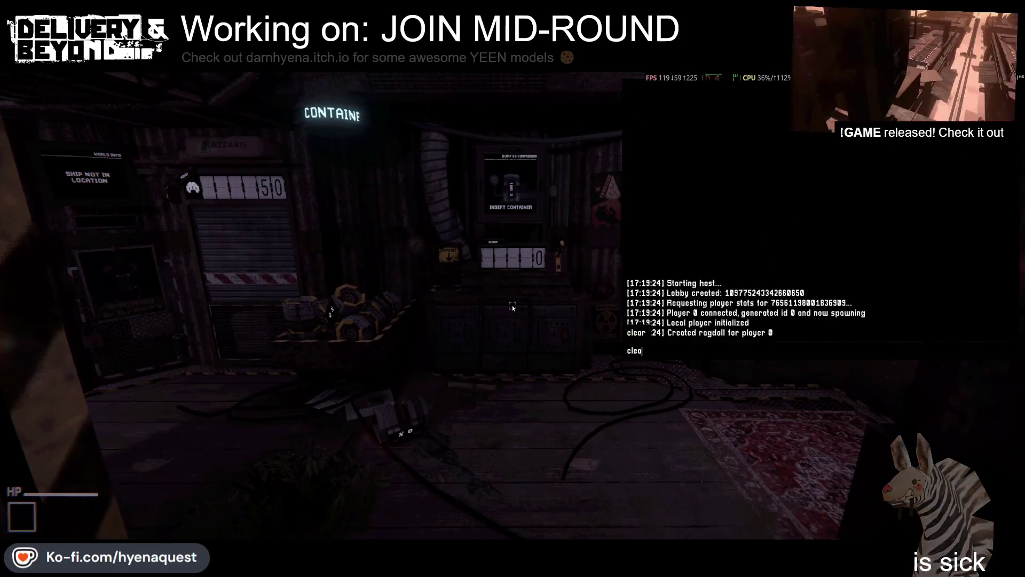
pyautogui.press('`')
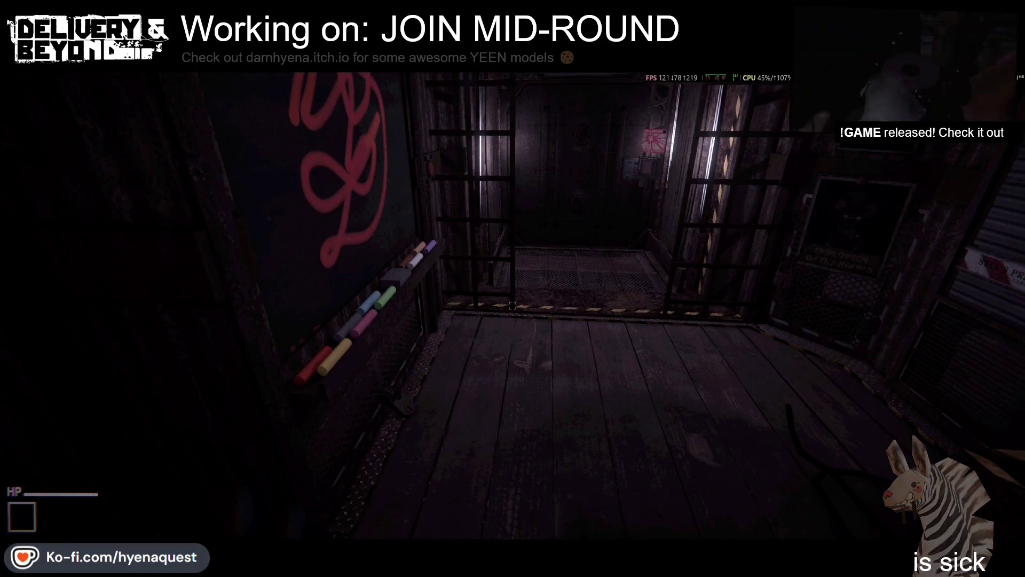
pyautogui.hotkey('alt', 'Tab')
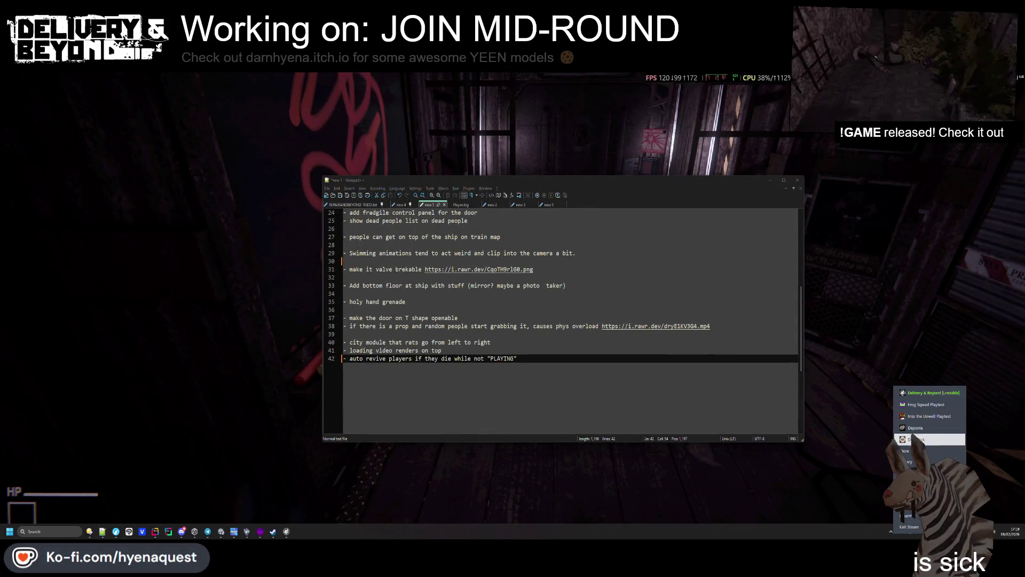
# Step: Search the Steam library for 'steamos' and launch the SteamOS Devkit Client
pyautogui.click(912, 462)
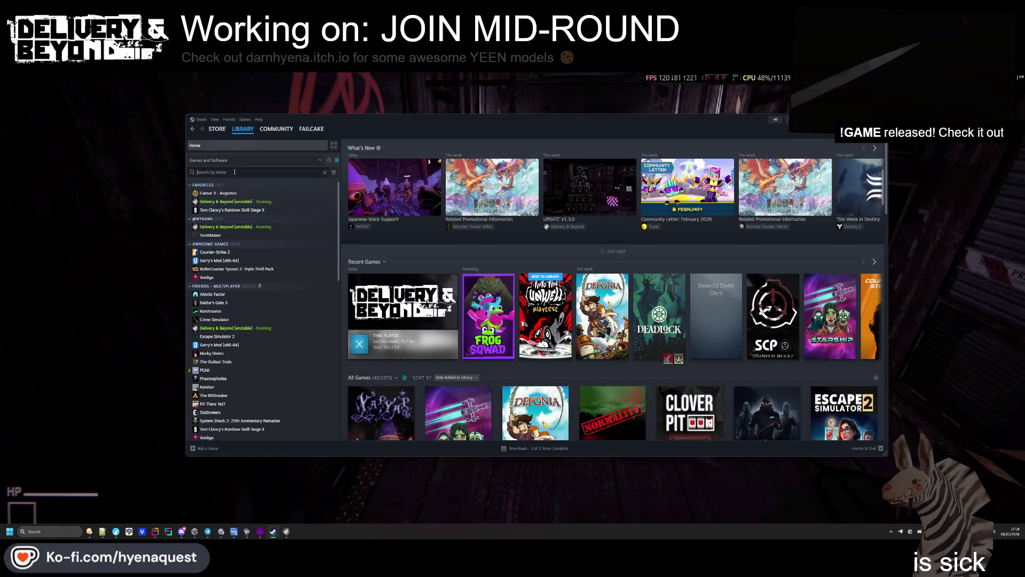
pyautogui.click(237, 175)
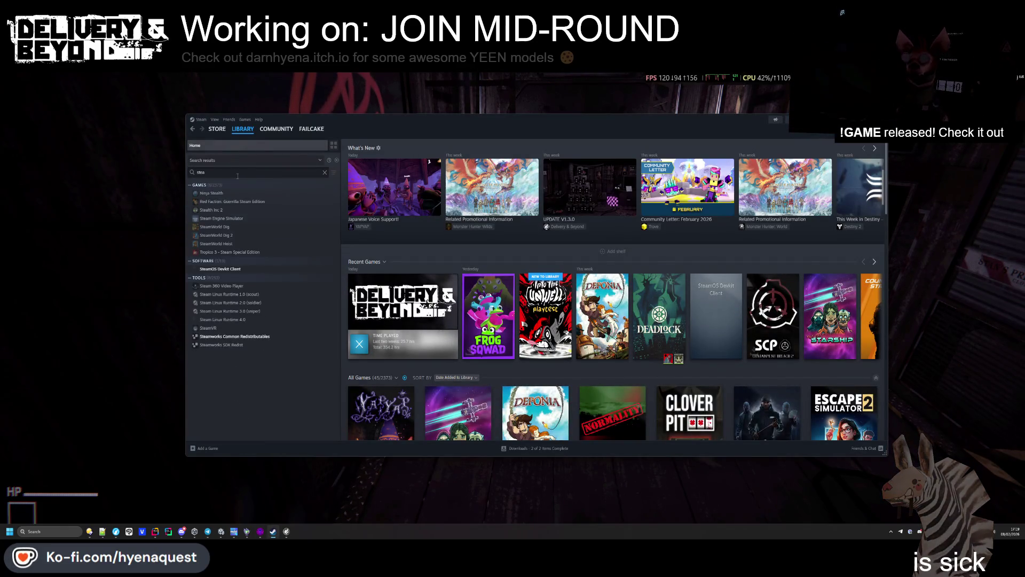
pyautogui.hotkey('alt', 'F4')
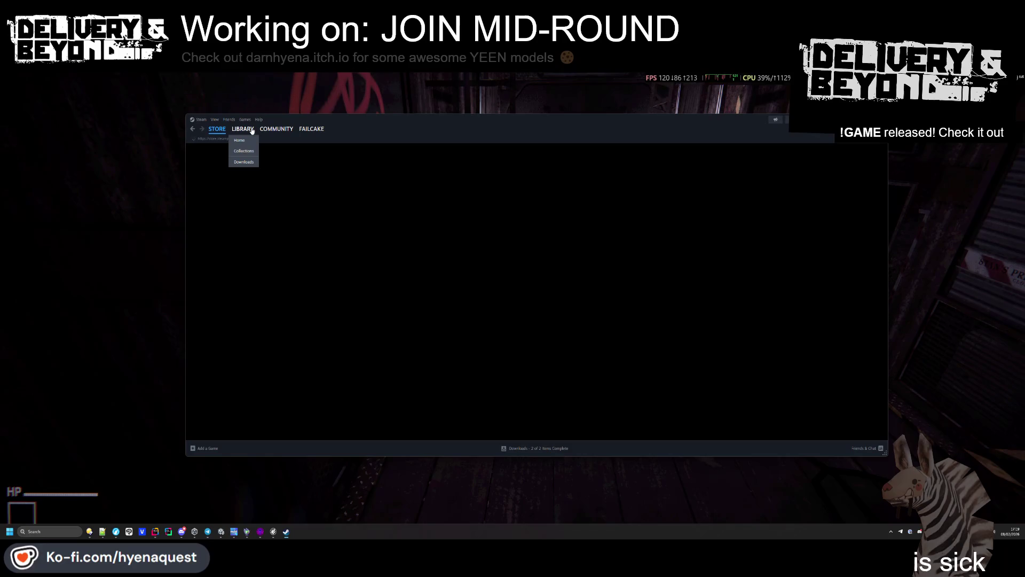
pyautogui.click(252, 130)
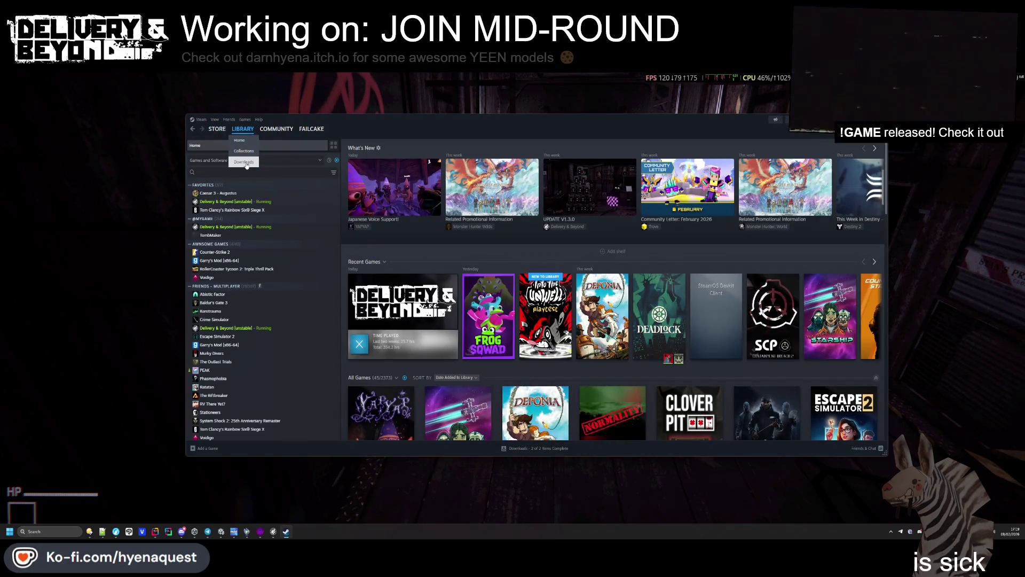
pyautogui.write('steamos')
pyautogui.click(220, 209)
pyautogui.click(372, 254)
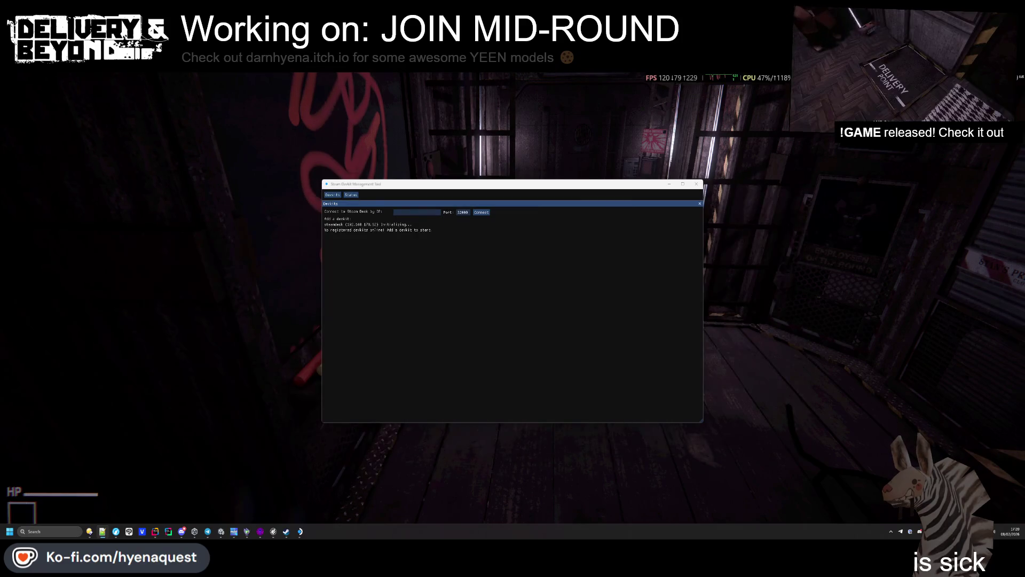
# Step: Let the Devkit Management Tool initialise, then return to the full-screen game
pyautogui.hotkey('alt', 'Tab')
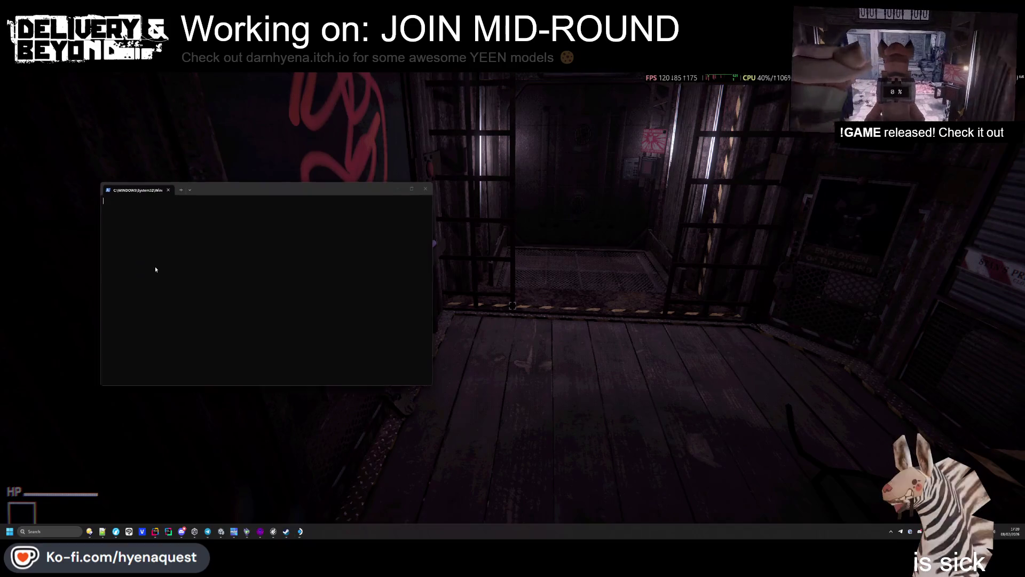
pyautogui.hotkey('alt', 'Tab')
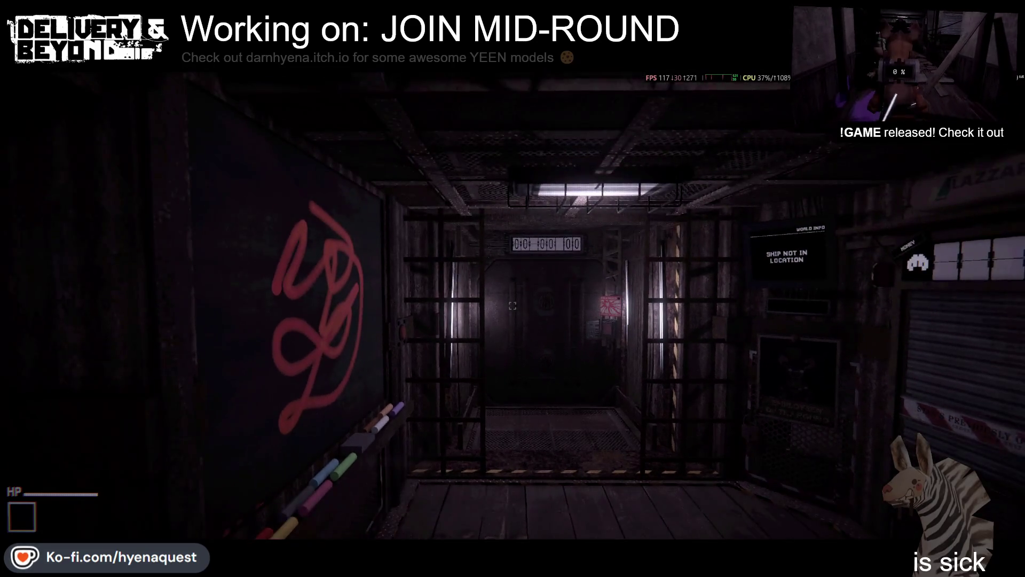
# Step: Invite a friend from the Choose Friend to Invite list, then close the Settings menu to resume
pyautogui.hotkey('shift', 'Tab')
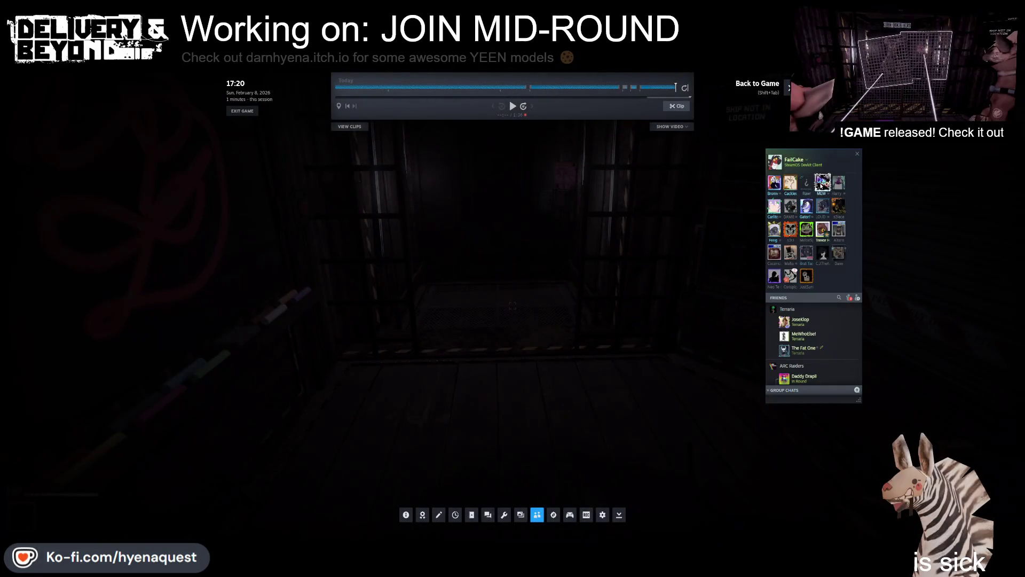
pyautogui.rightClick(820, 184)
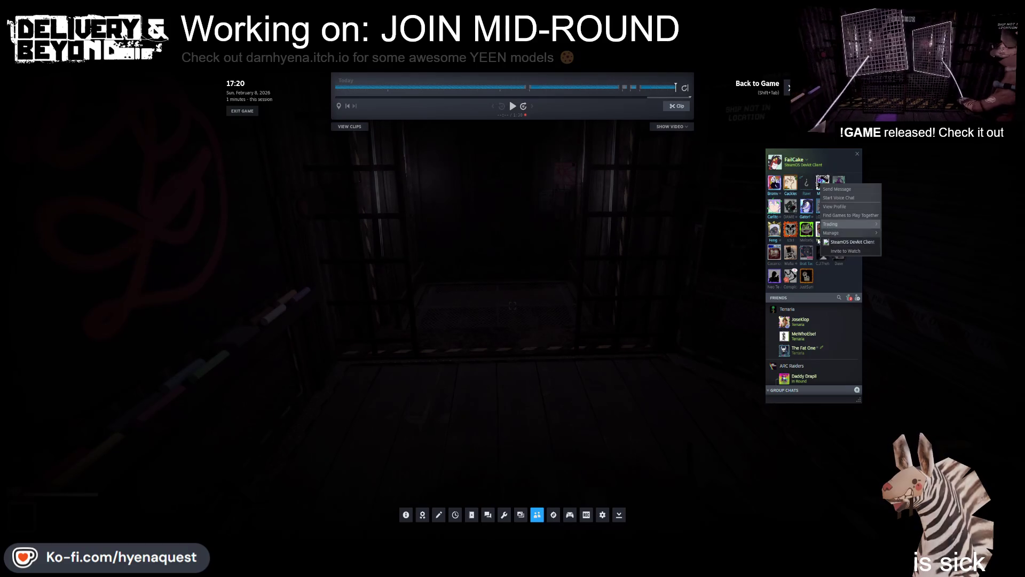
pyautogui.moveTo(828, 234)
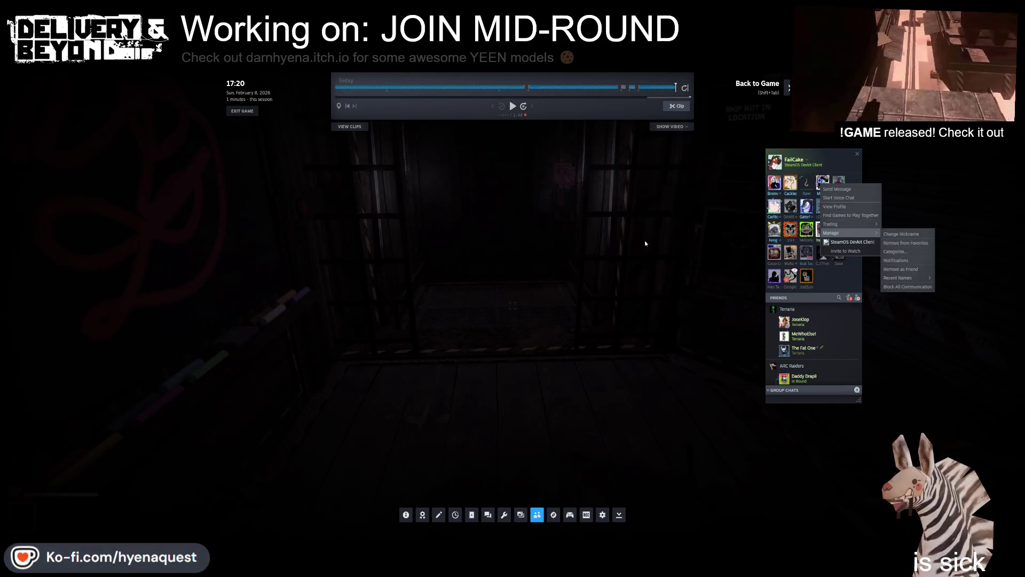
pyautogui.hotkey('shift', 'Tab')
pyautogui.press('Escape')
pyautogui.hotkey('shift', 'Tab')
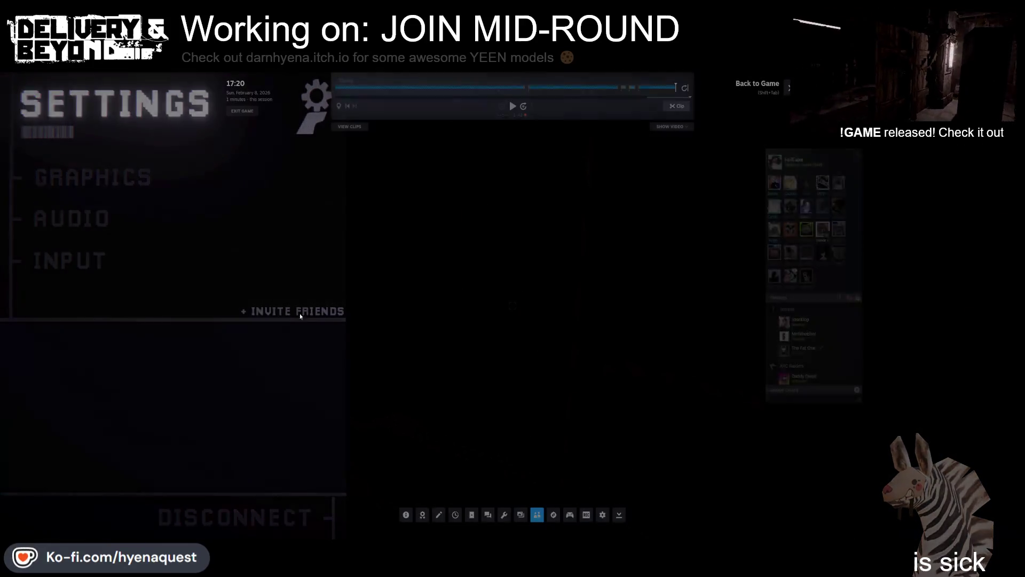
pyautogui.click(283, 316)
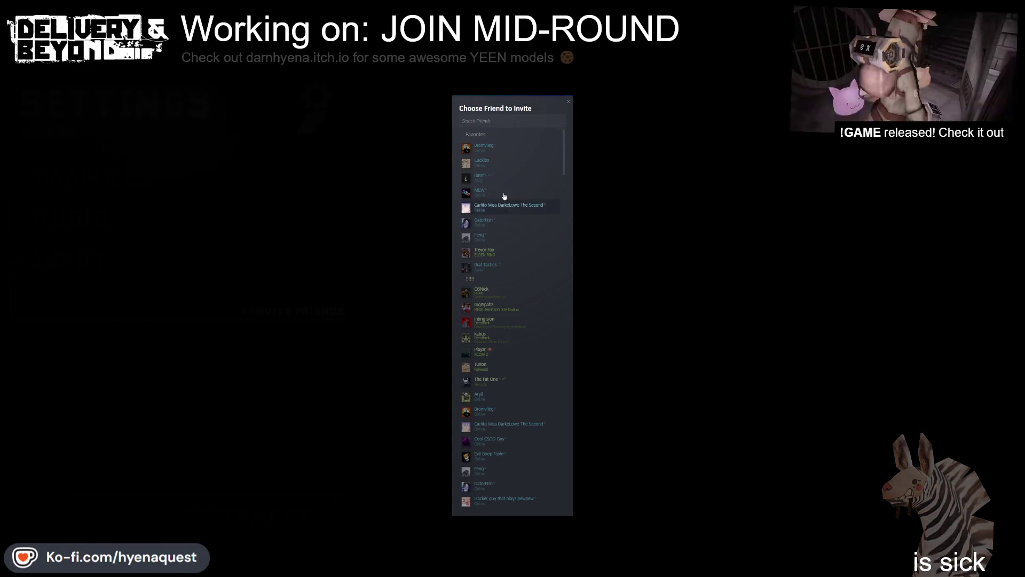
pyautogui.click(498, 206)
pyautogui.press('Escape')
# Step: Walk through the lit room into the elevator, then step back to face its door
pyautogui.press('w')
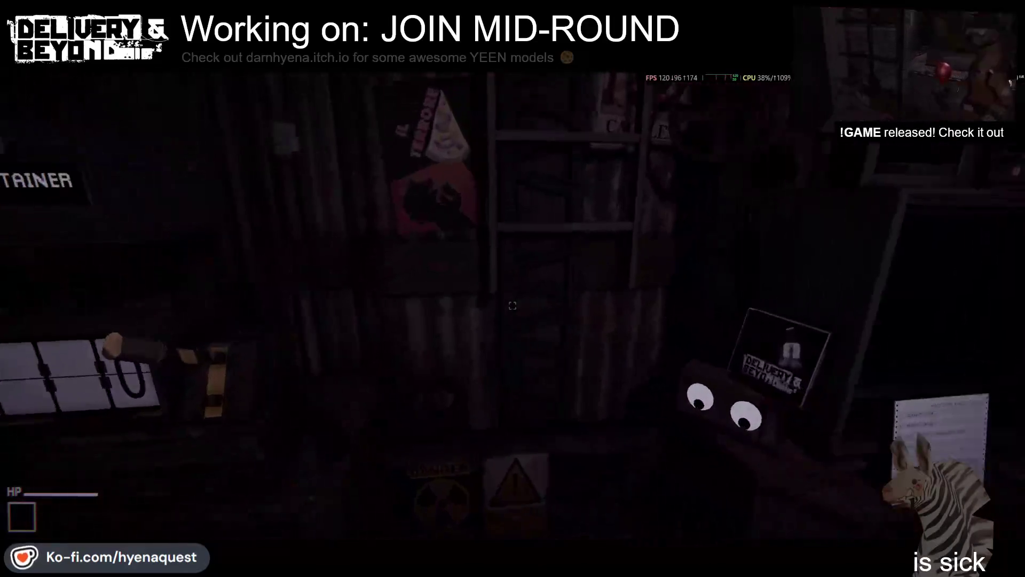
pyautogui.moveTo(513, 306)
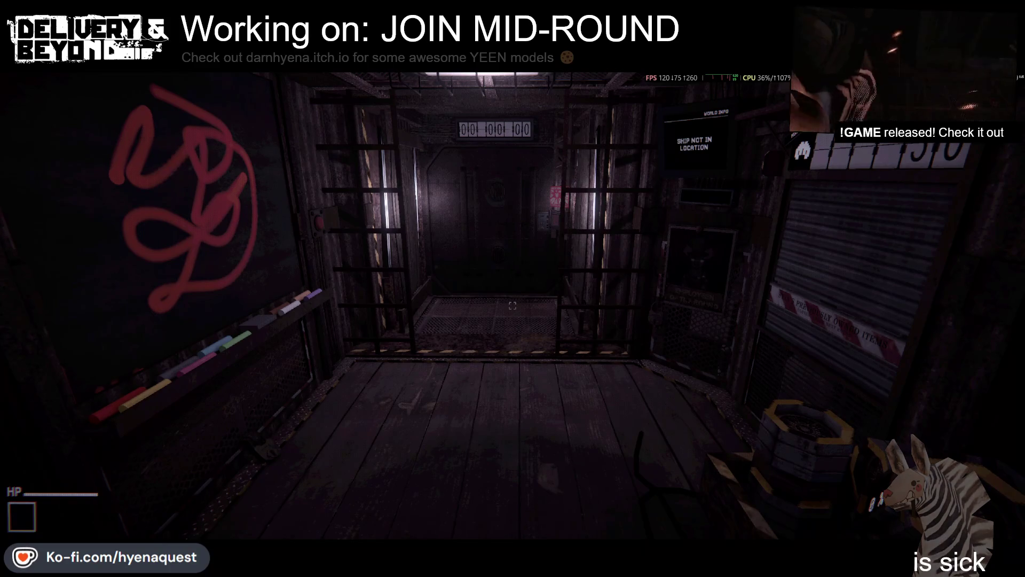
pyautogui.press('w')
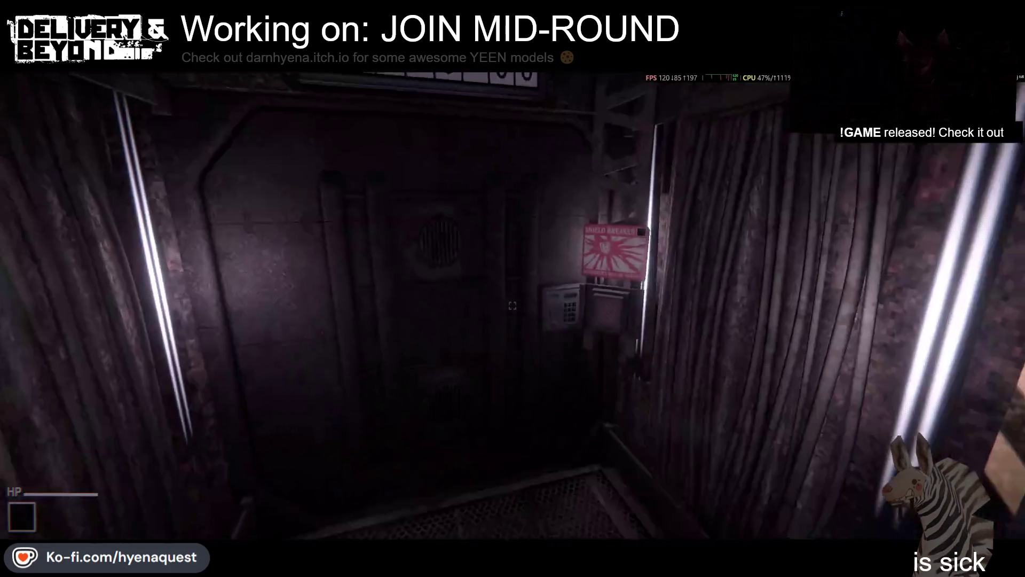
pyautogui.press('w')
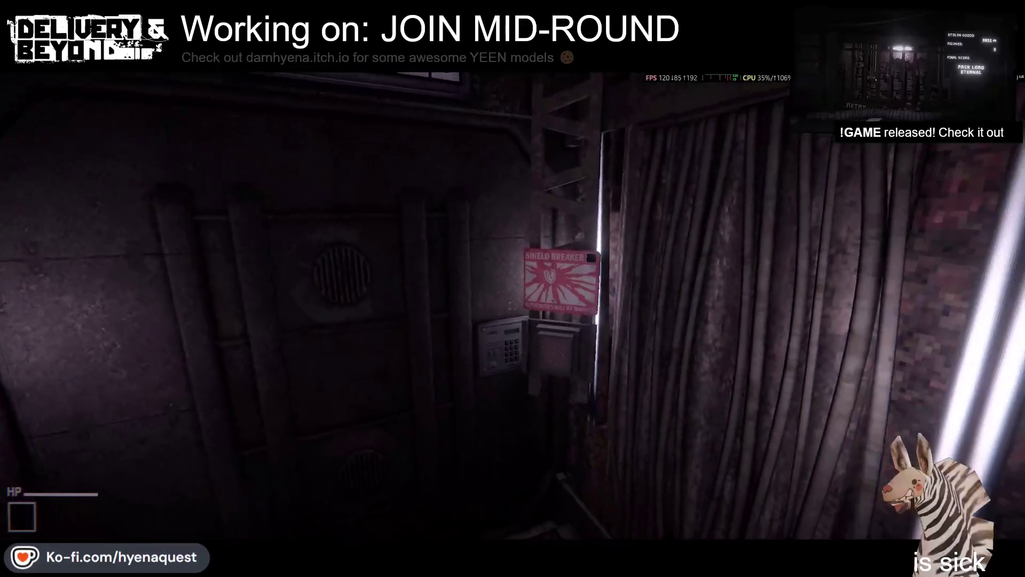
pyautogui.press('w')
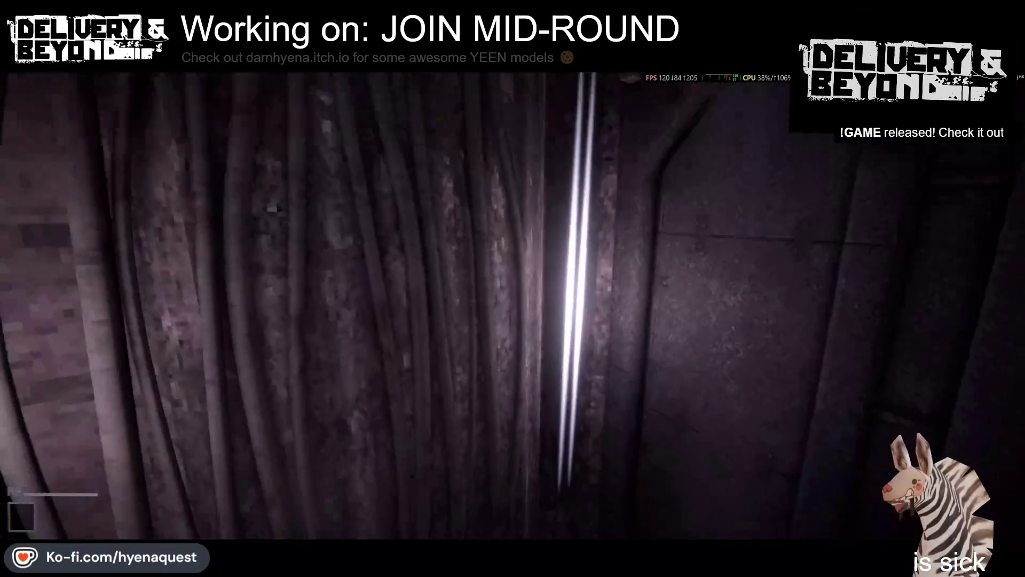
pyautogui.press('s')
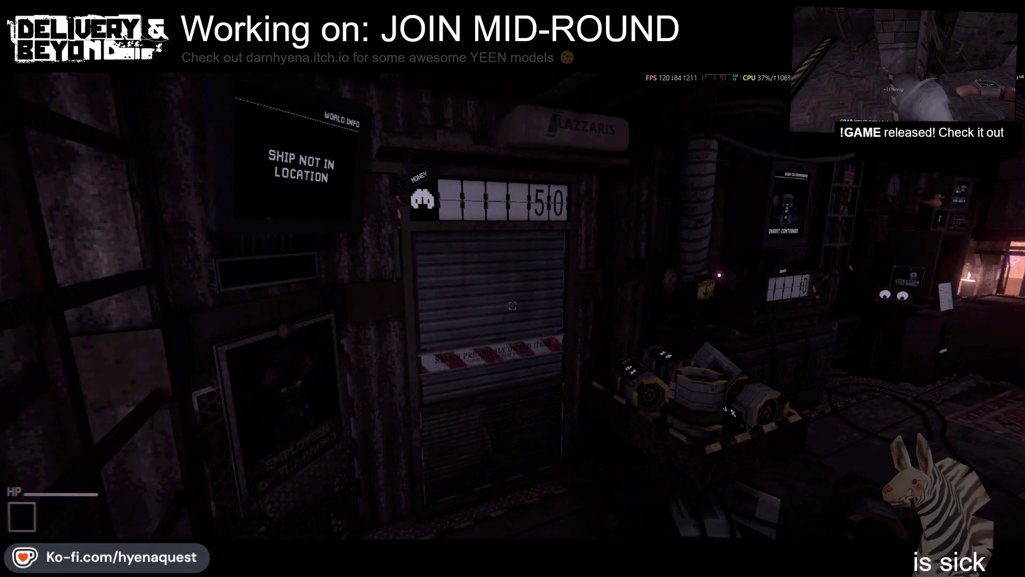
# Step: Cross the room to the chalkboard, then open a terminal and start nano on Player.log
pyautogui.press('w')
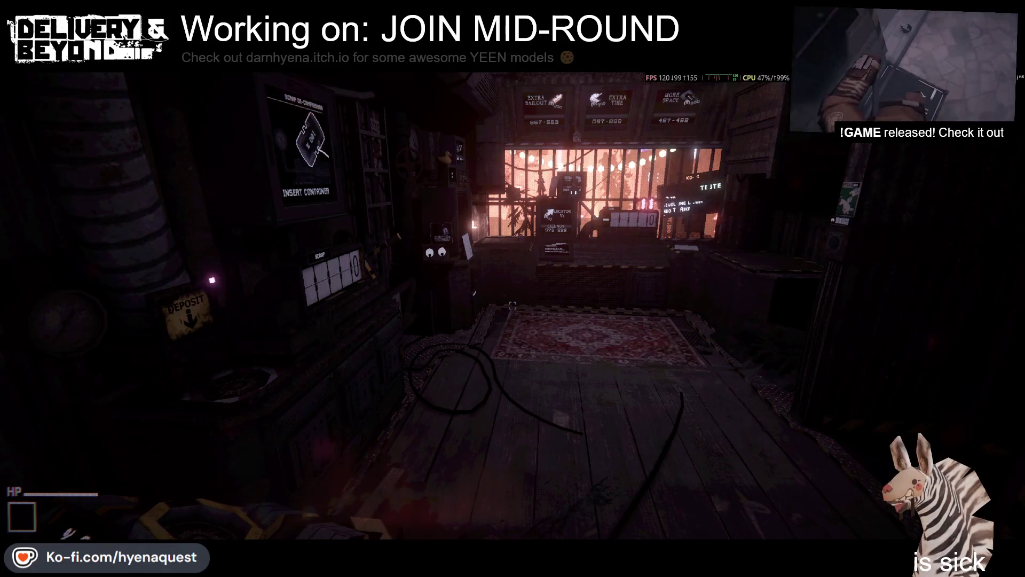
pyautogui.hotkey('ctrl', 'alt', 't')
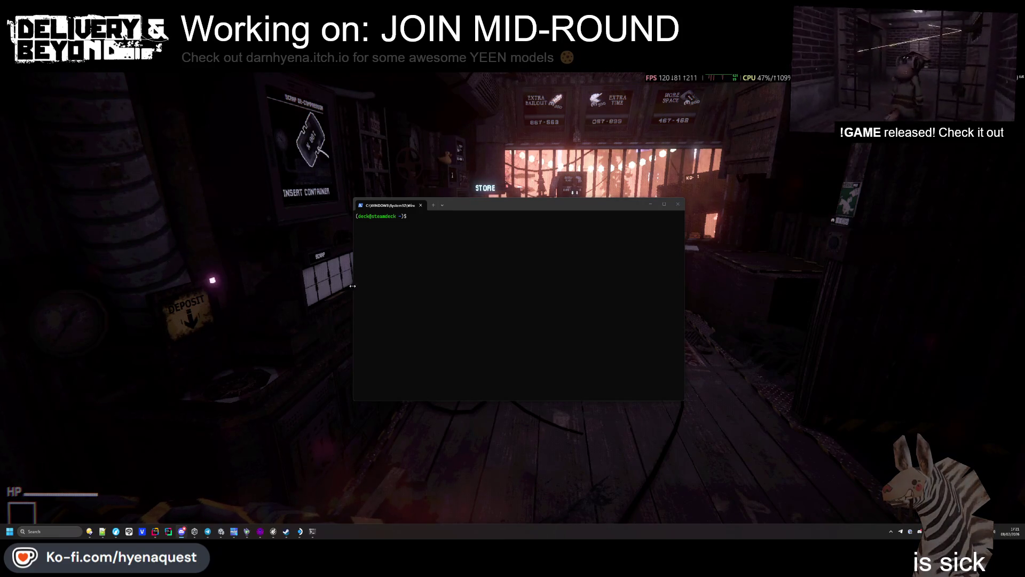
pyautogui.write('nano')
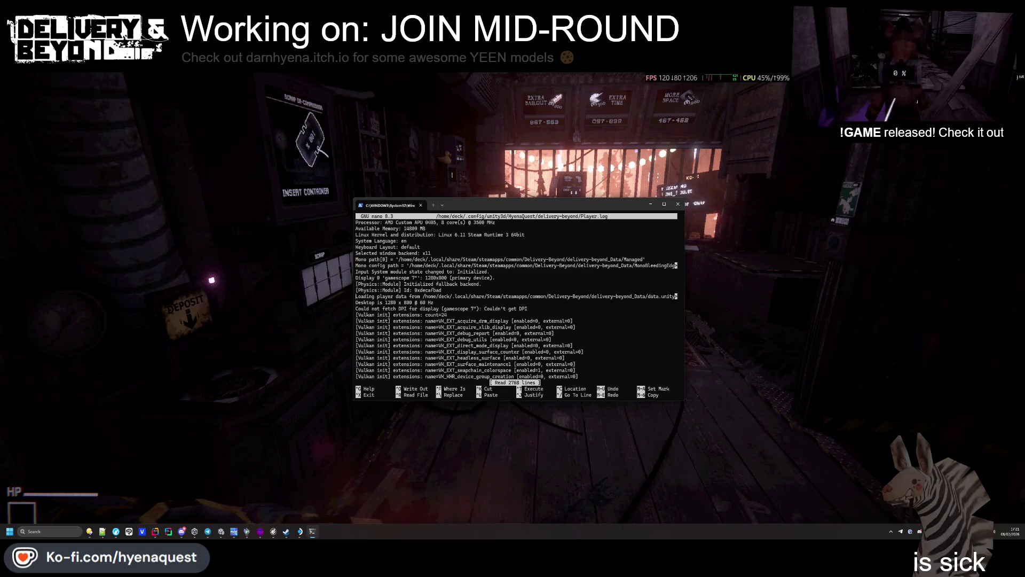
# Step: Scroll Player.log to the Joining host and room-spawn entries, then return to the game
pyautogui.scroll(-6, 517, 299)
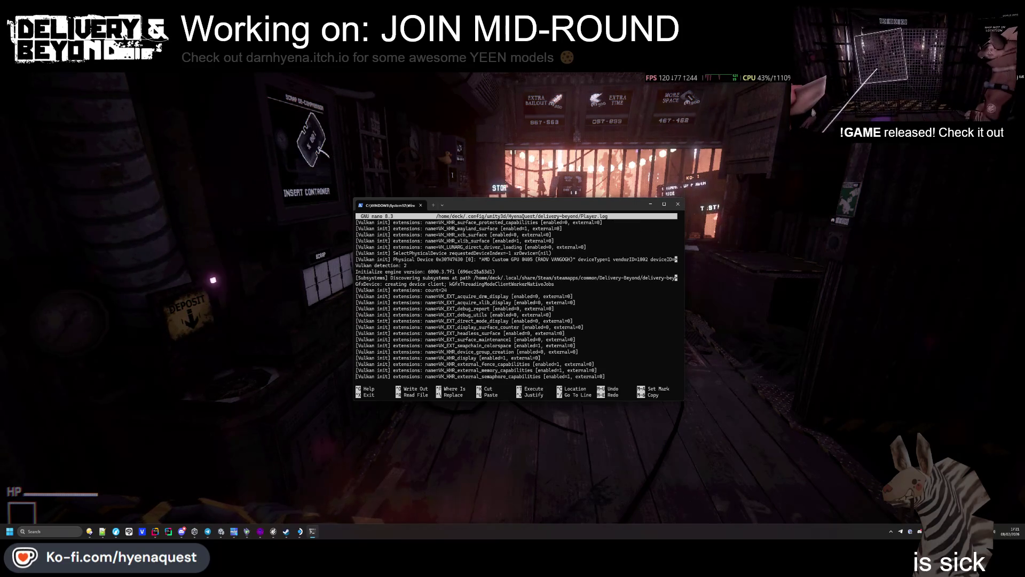
pyautogui.scroll(-15, 447, 281)
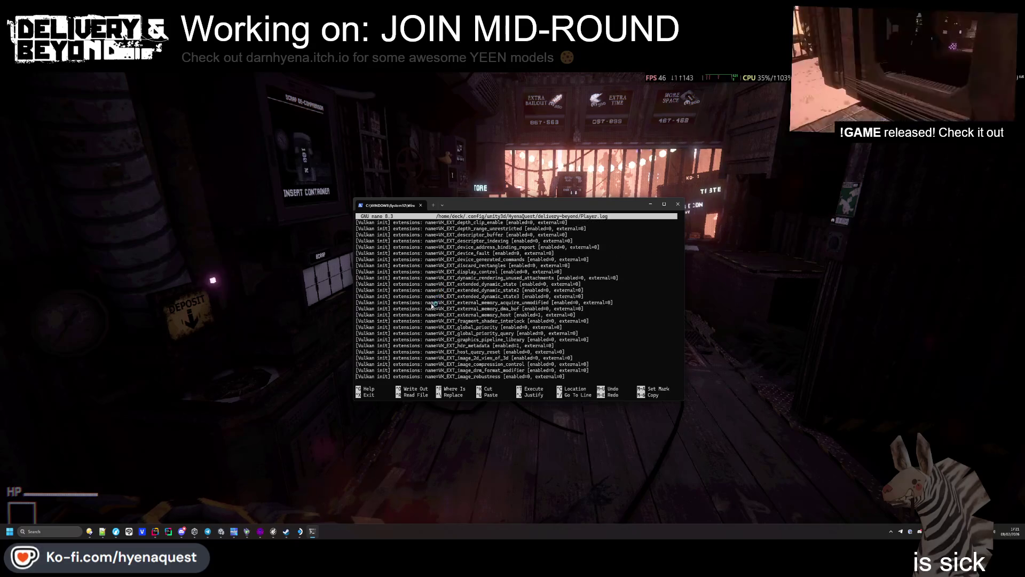
pyautogui.scroll(-15, 437, 299)
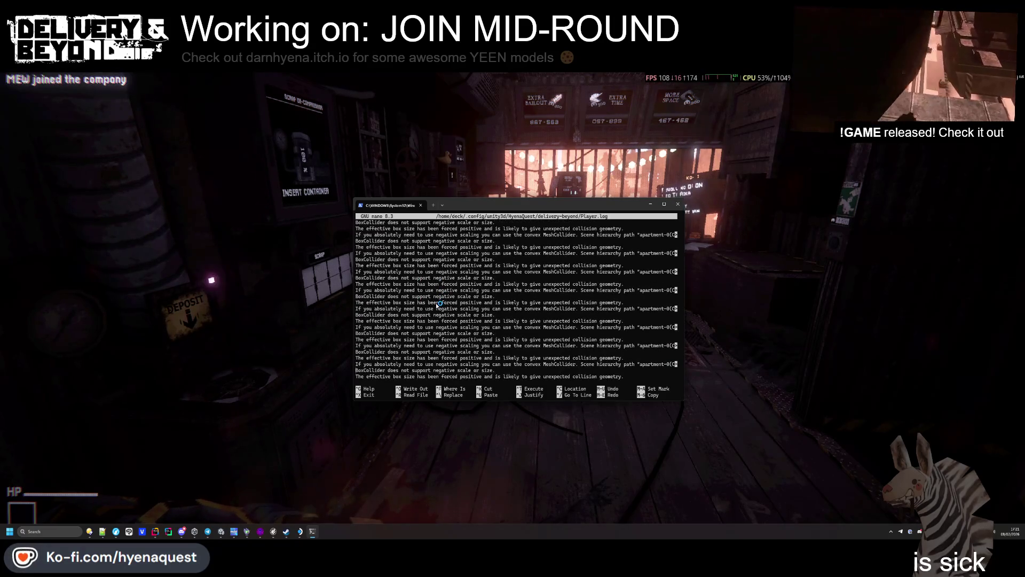
pyautogui.scroll(10, 439, 309)
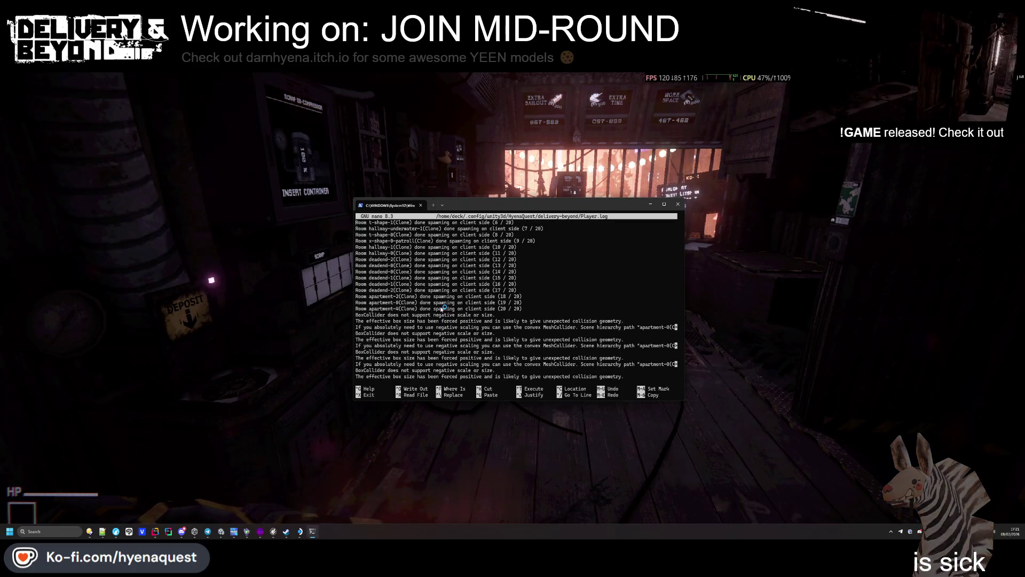
pyautogui.scroll(4, 441, 307)
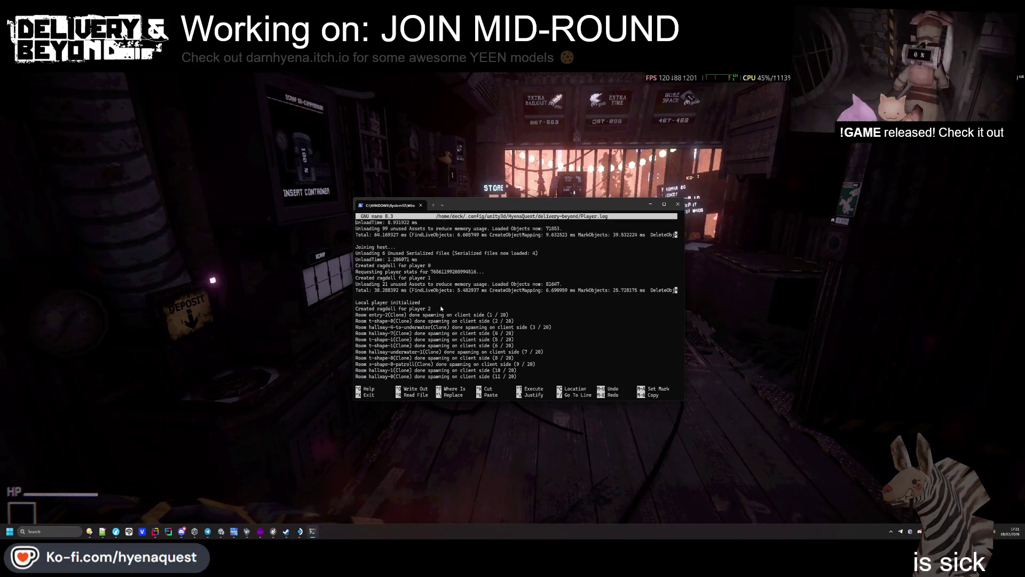
pyautogui.scroll(-10, 438, 312)
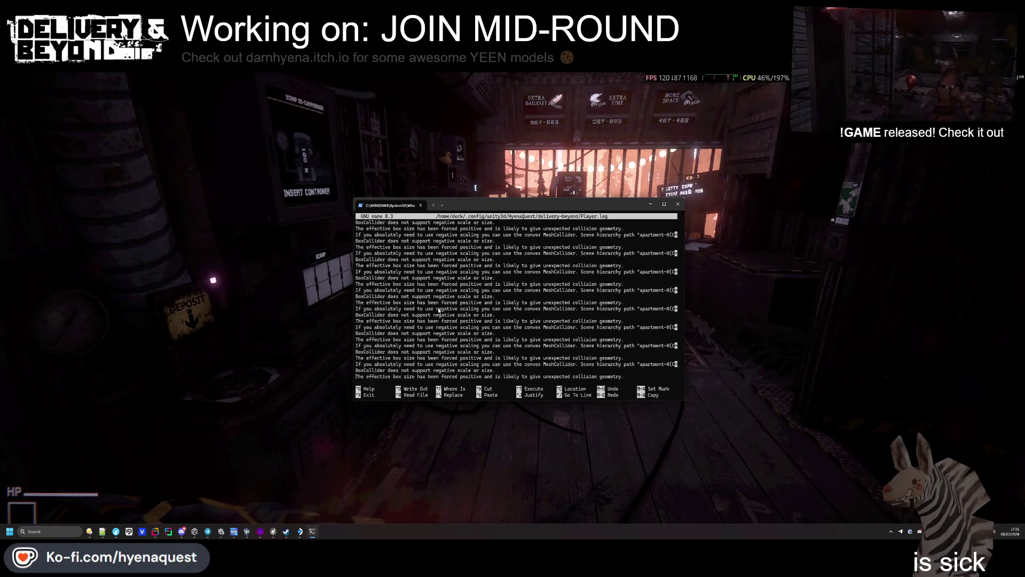
pyautogui.scroll(-10, 439, 309)
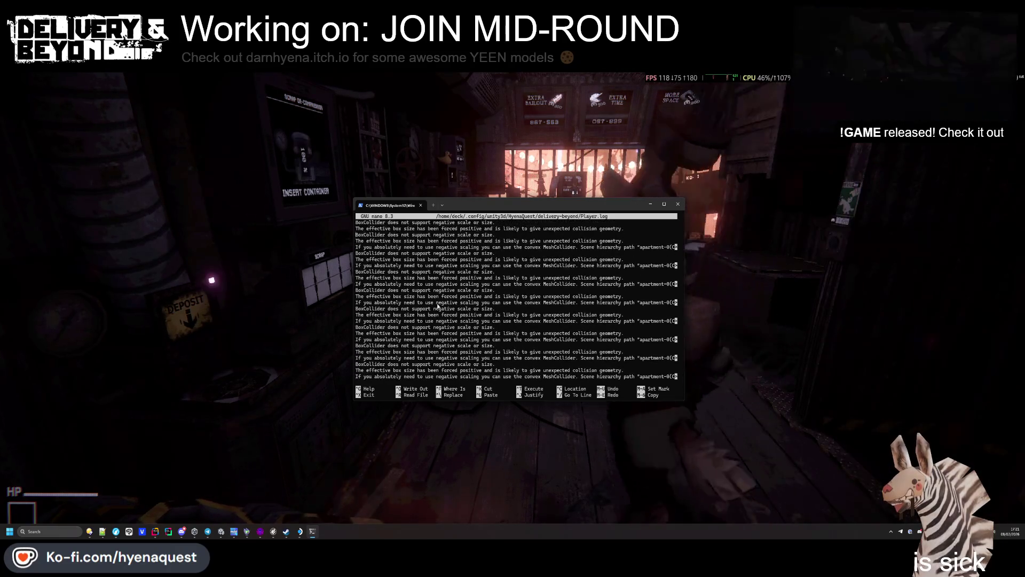
pyautogui.scroll(-10, 441, 304)
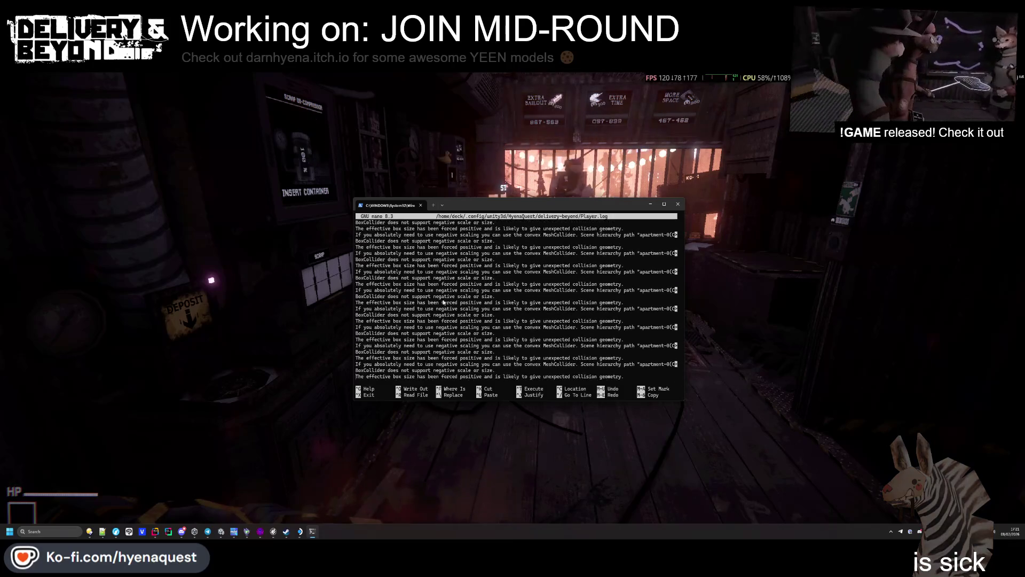
pyautogui.scroll(-3, 443, 304)
pyautogui.scroll(-3, 444, 303)
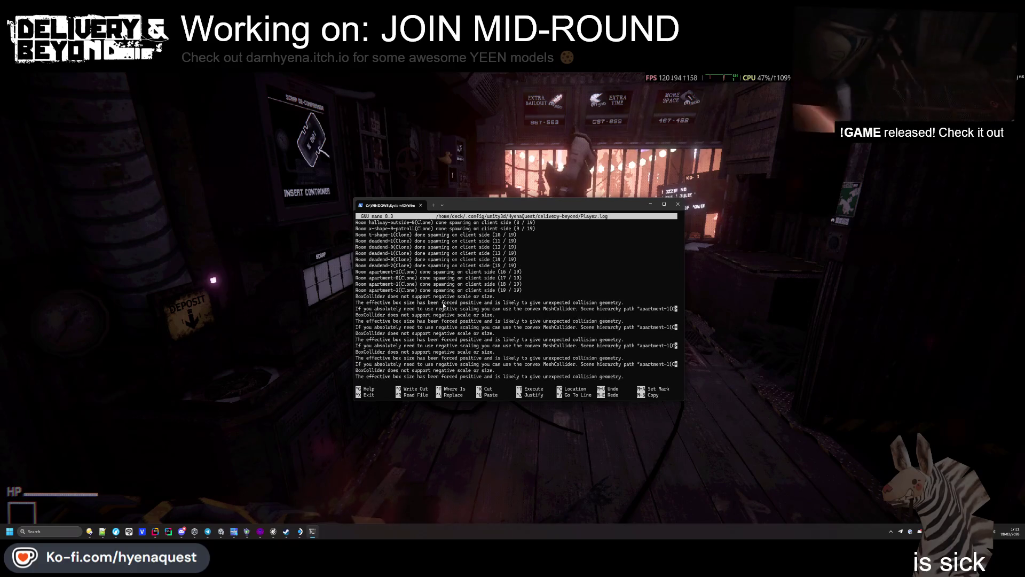
pyautogui.scroll(-10, 444, 304)
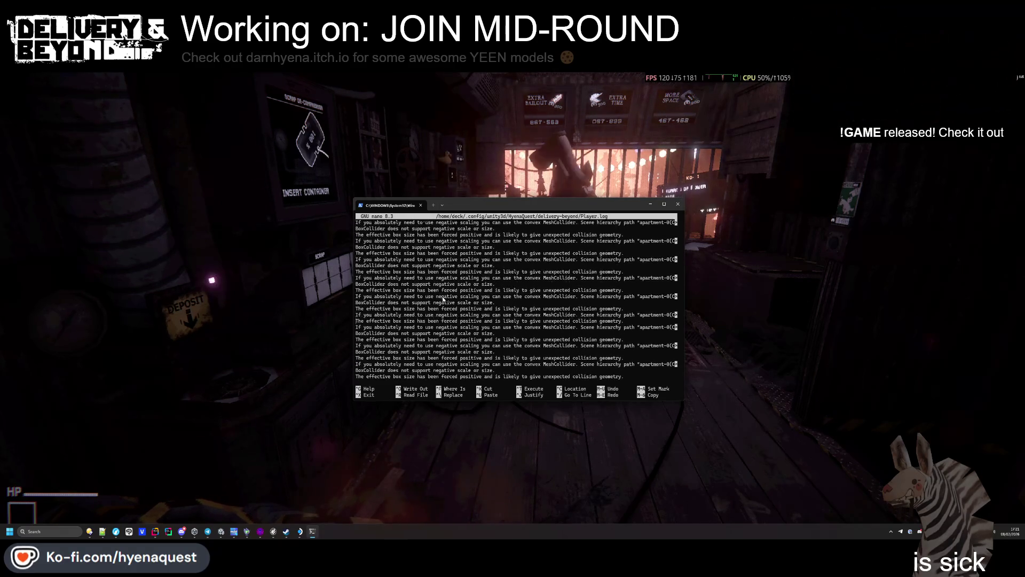
pyautogui.hotkey('alt', 'Tab')
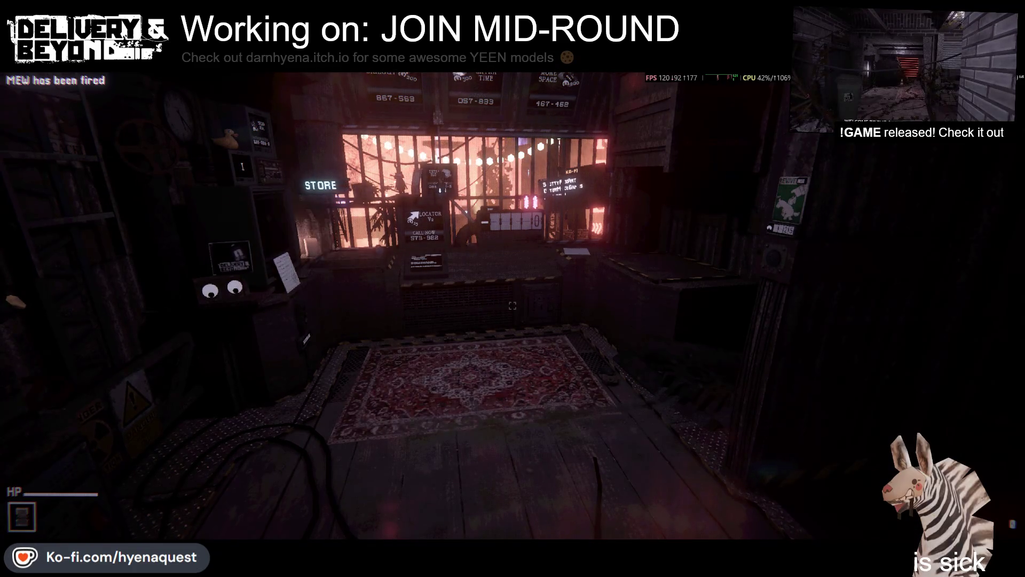
# Step: Walk toward the store counter and start a round with 'gamrt' in the developer console
pyautogui.press('w')
pyautogui.press('w')
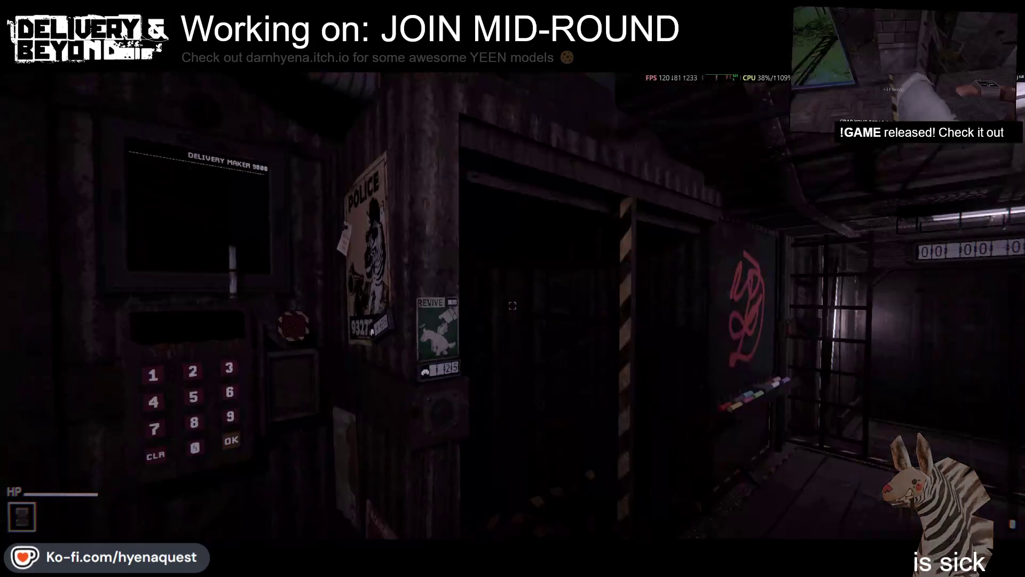
pyautogui.press('`')
pyautogui.write('gam')
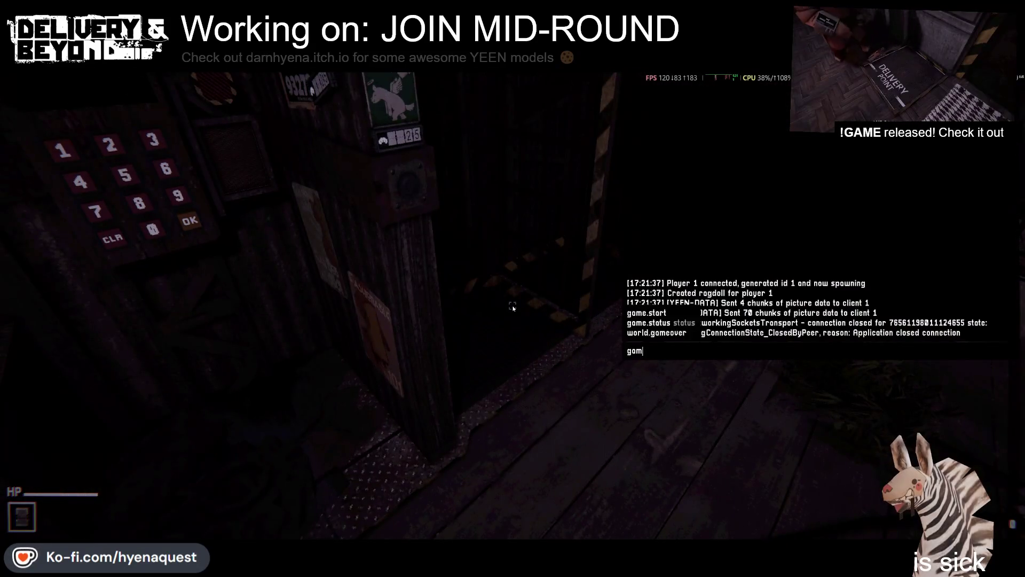
pyautogui.write('rt')
pyautogui.press('Return')
pyautogui.press('`')
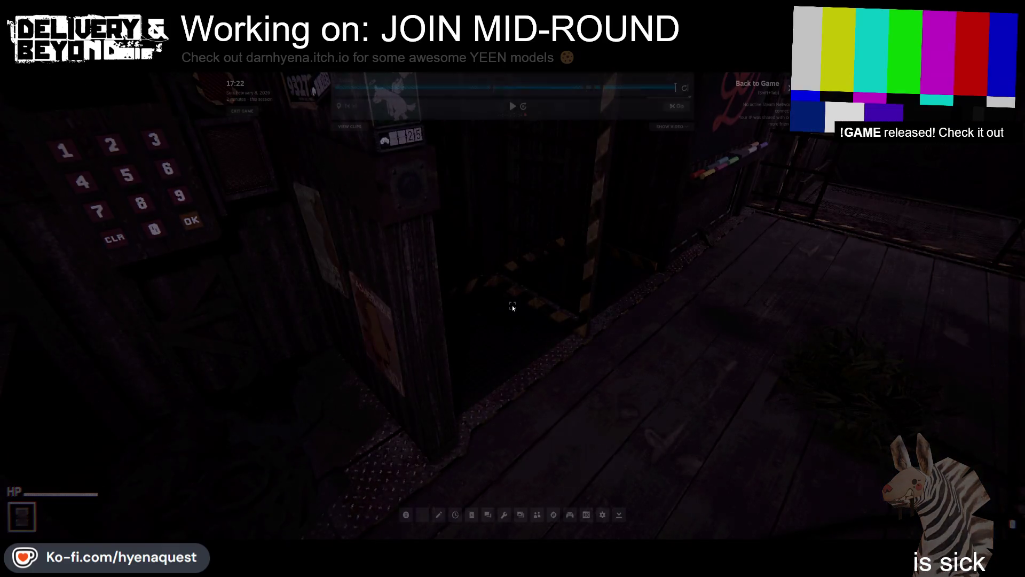
# Step: Invite a friend through + INVITE FRIENDS in the pause menu, then return to the log terminal
pyautogui.hotkey('shift', 'Tab')
pyautogui.press('Escape')
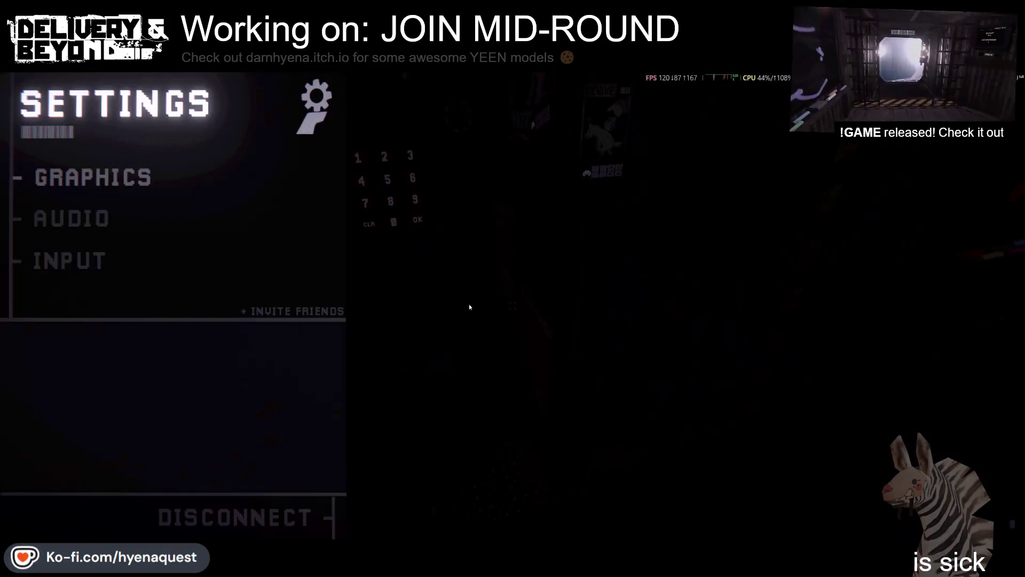
pyautogui.click(331, 311)
pyautogui.click(511, 154)
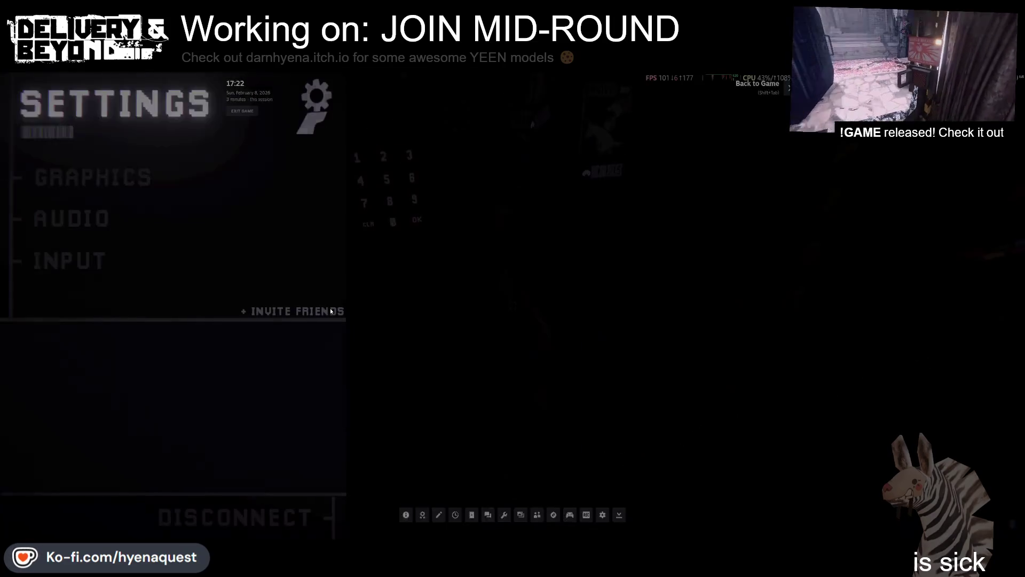
pyautogui.press('Escape')
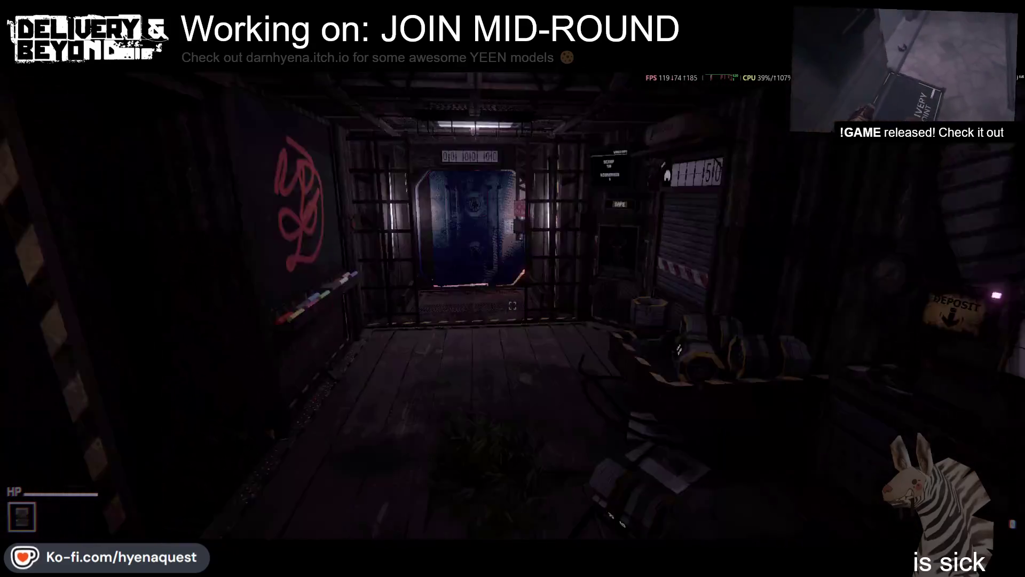
pyautogui.hotkey('alt', 'Tab')
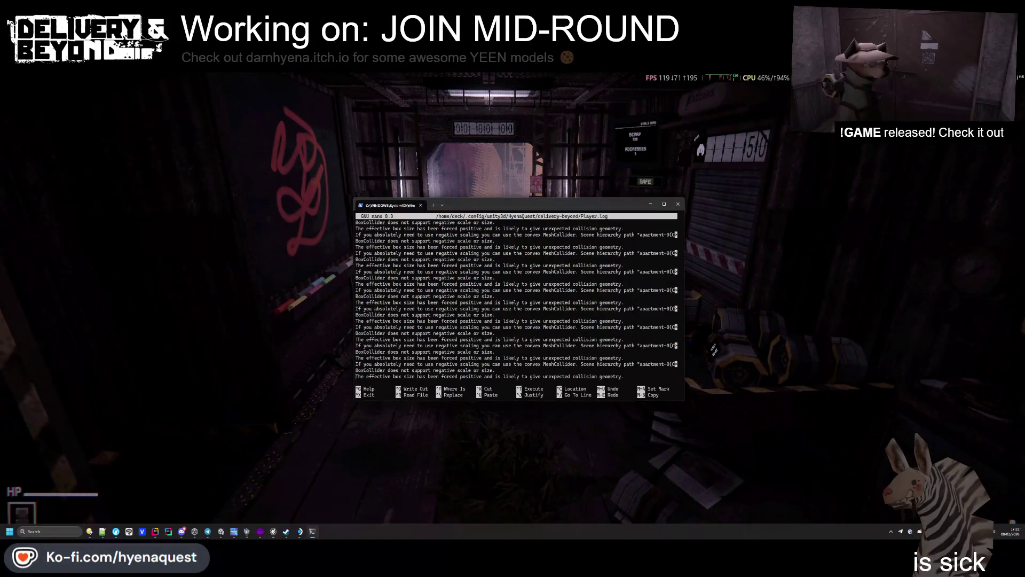
# Step: Scroll to the newest Player.log lines, then switch back to the running game
pyautogui.scroll(-2, 481, 330)
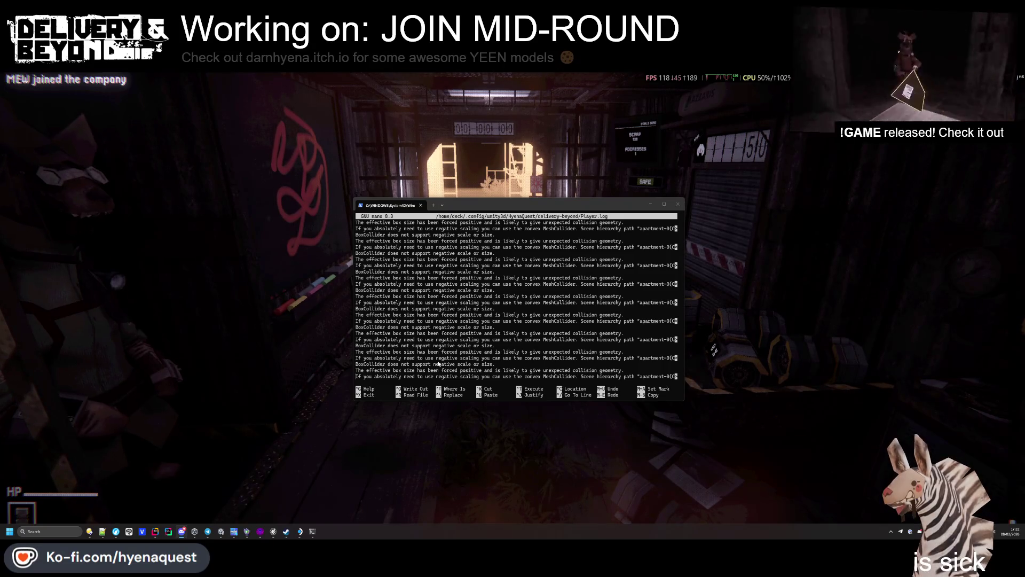
pyautogui.hotkey('alt', 'Tab')
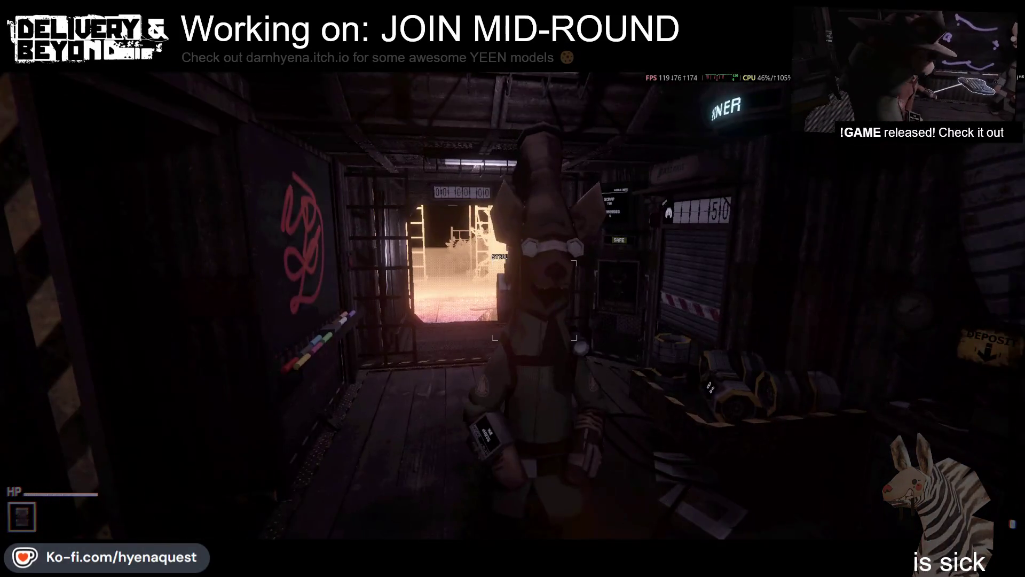
# Step: Walk to the catwalk, then grab the scrap bottle and carry it across
pyautogui.press('w')
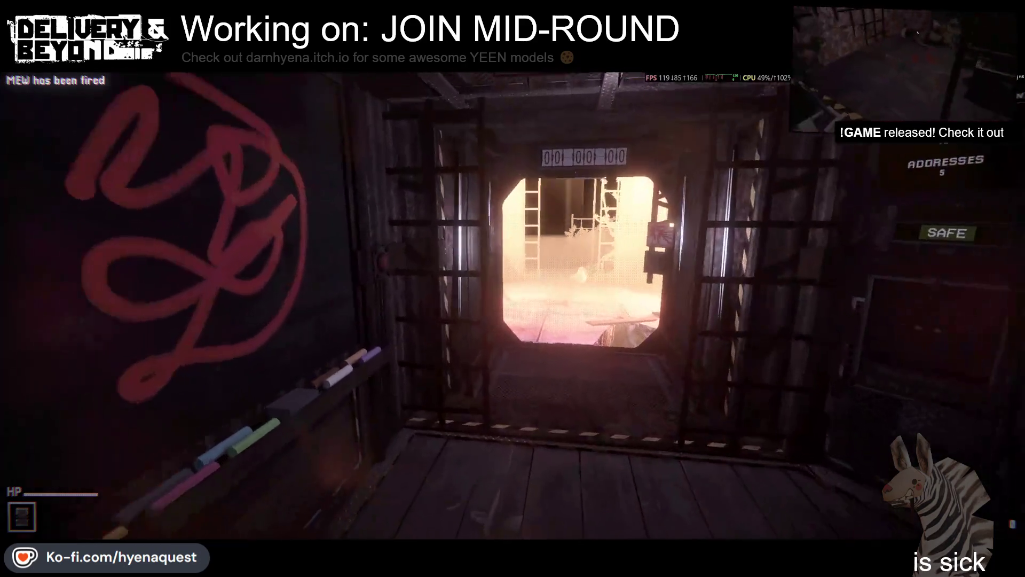
pyautogui.press('s')
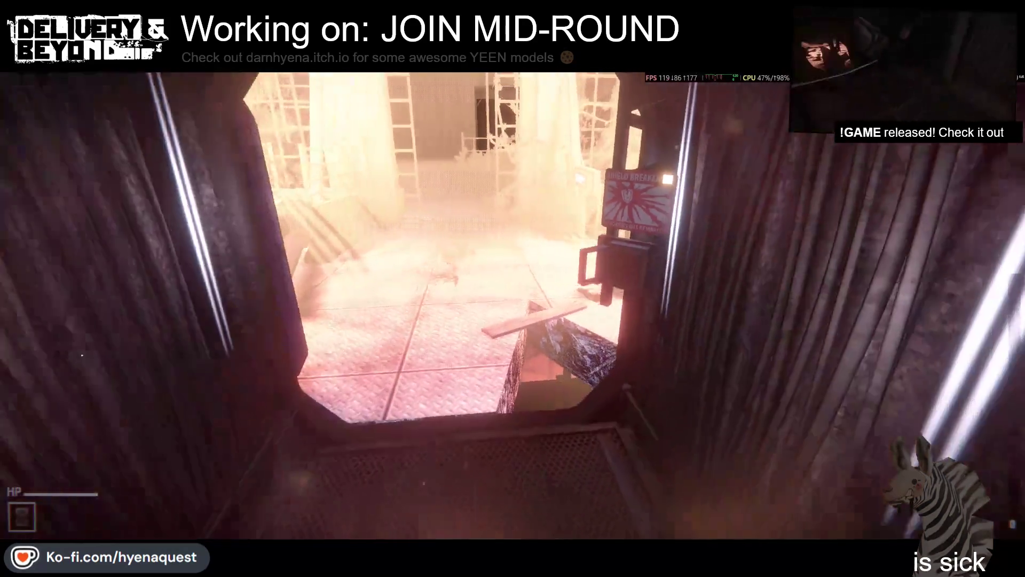
pyautogui.press('Escape')
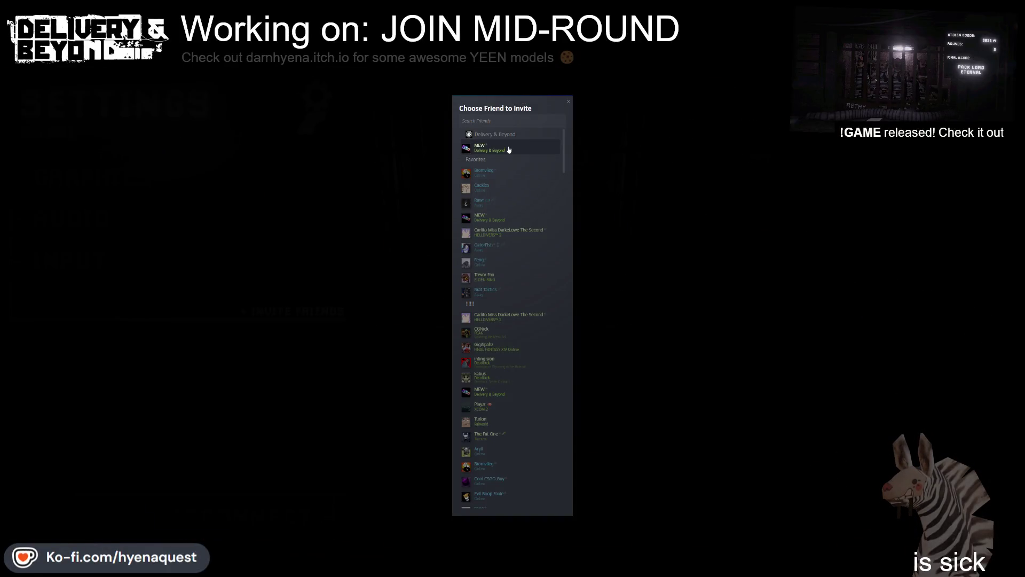
pyautogui.press('Escape')
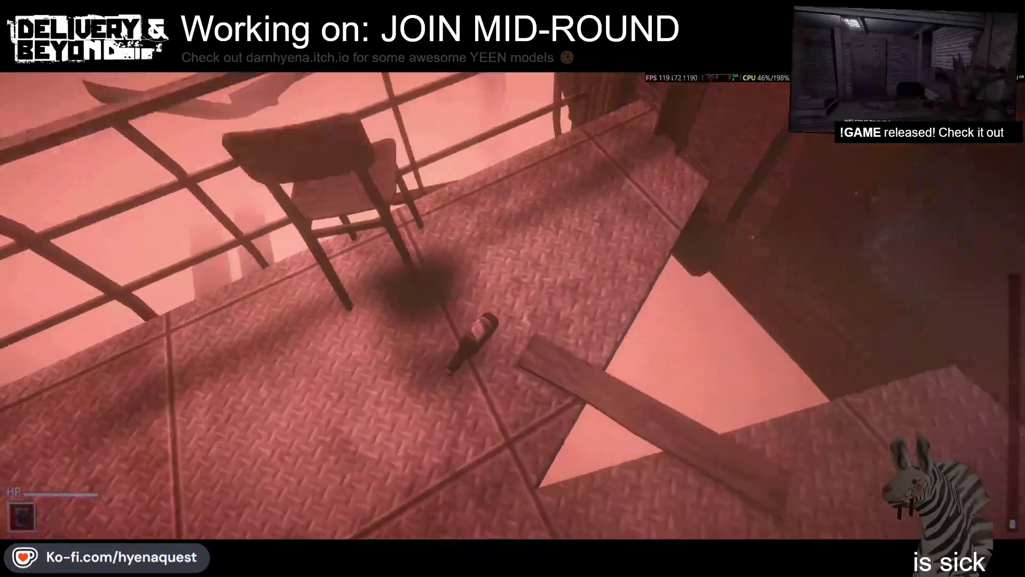
pyautogui.press('e')
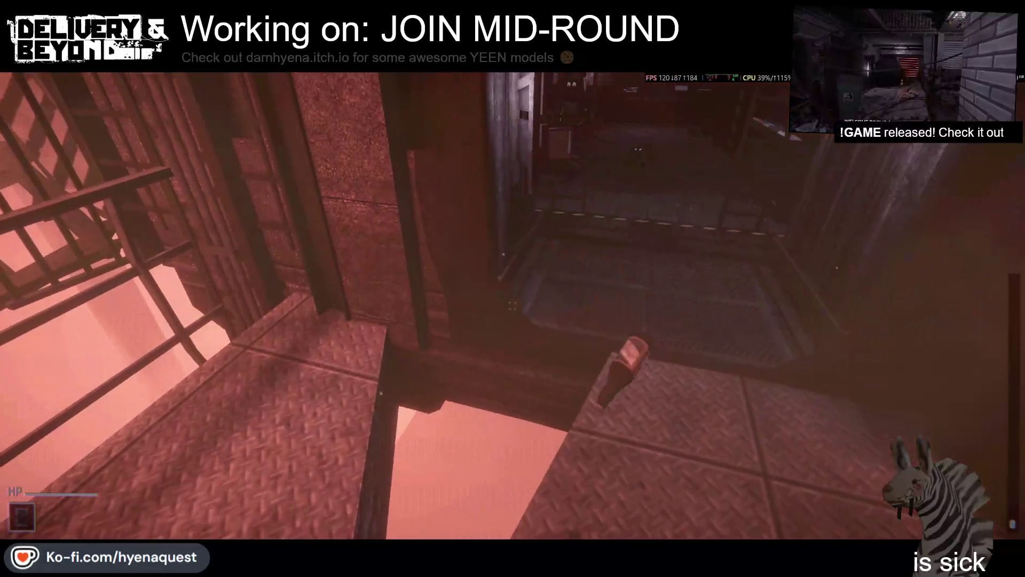
pyautogui.press('e')
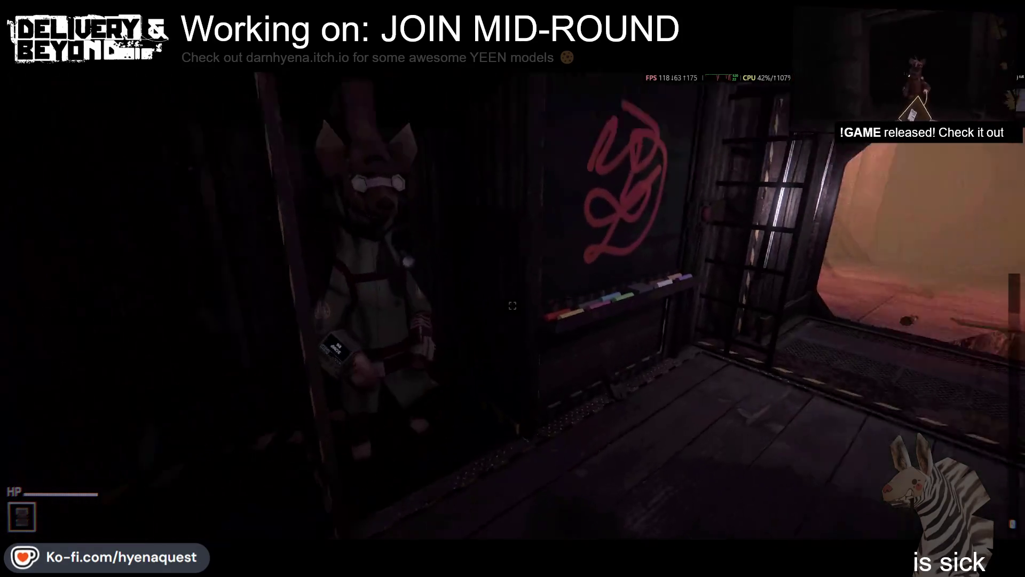
# Step: Explore the courtyard and dark brick corridor up to the other player, then open graphics settings
pyautogui.press('w')
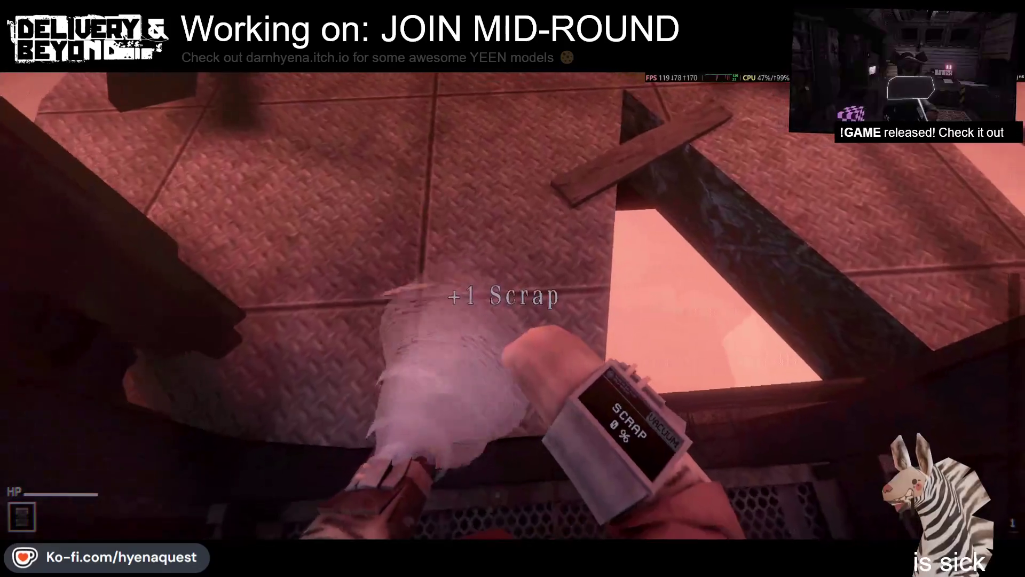
pyautogui.press('w')
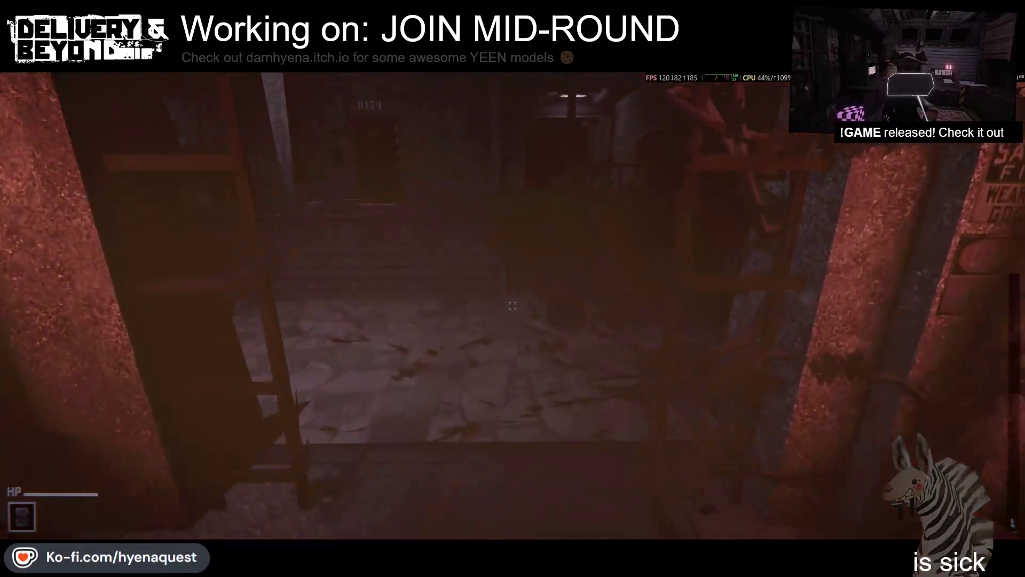
pyautogui.press('w')
pyautogui.press('w')
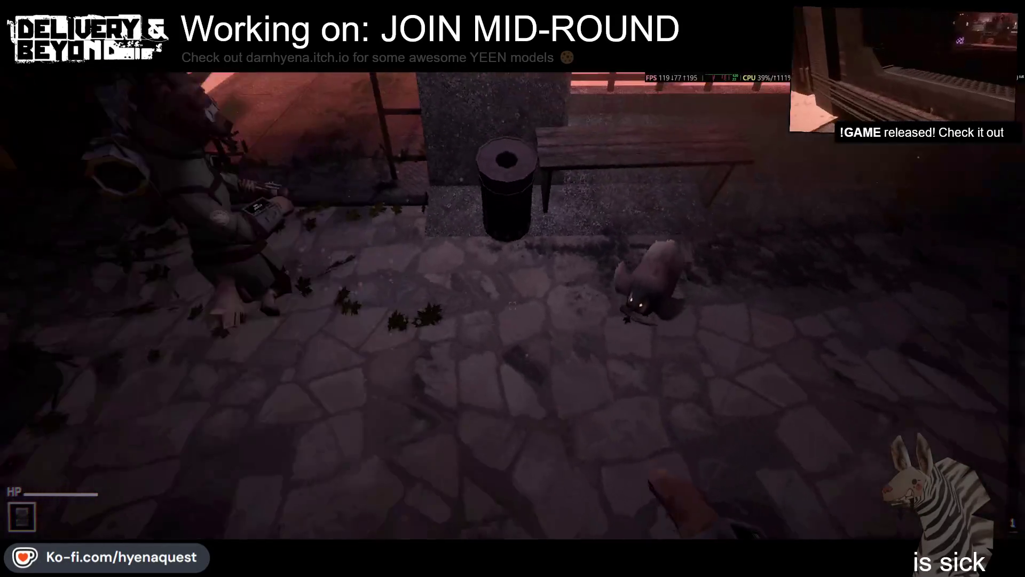
pyautogui.press('w')
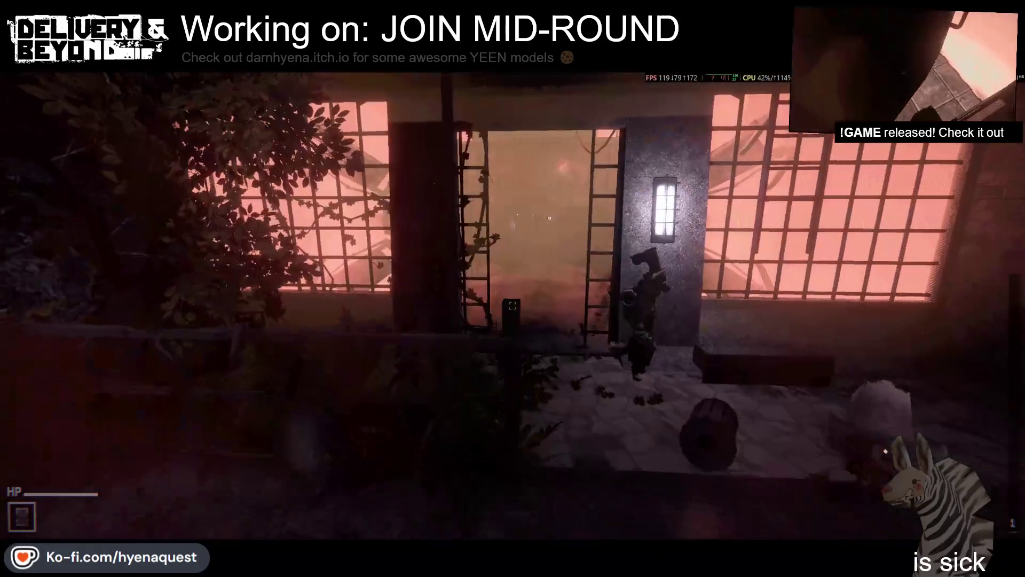
pyautogui.press('w')
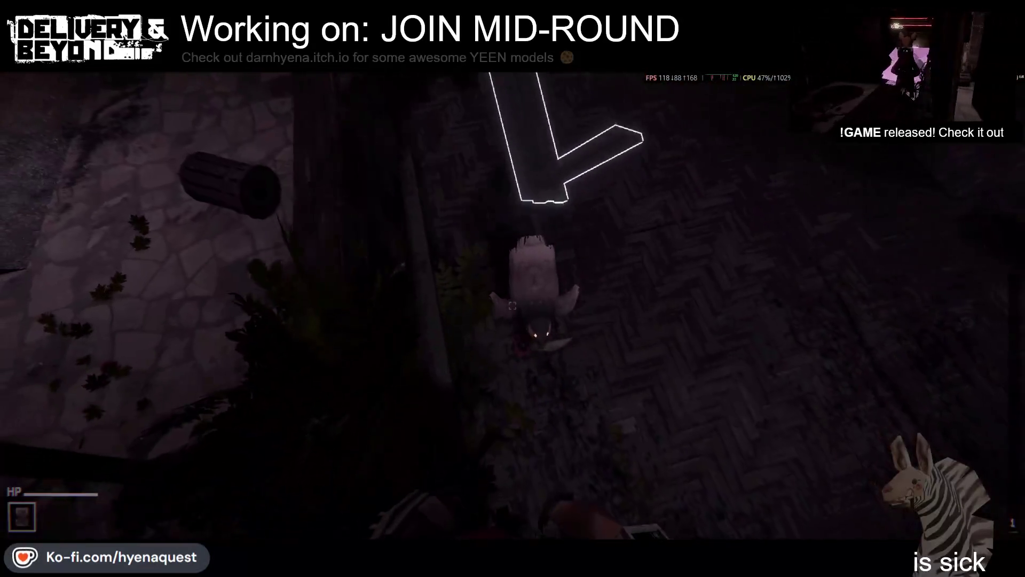
pyautogui.press('w')
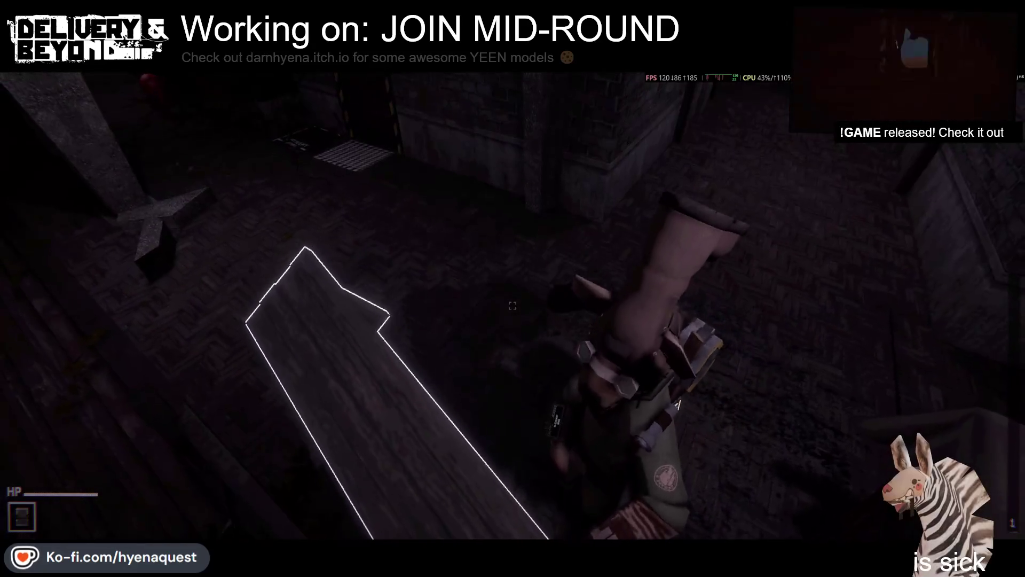
pyautogui.press('Escape')
pyautogui.click(110, 184)
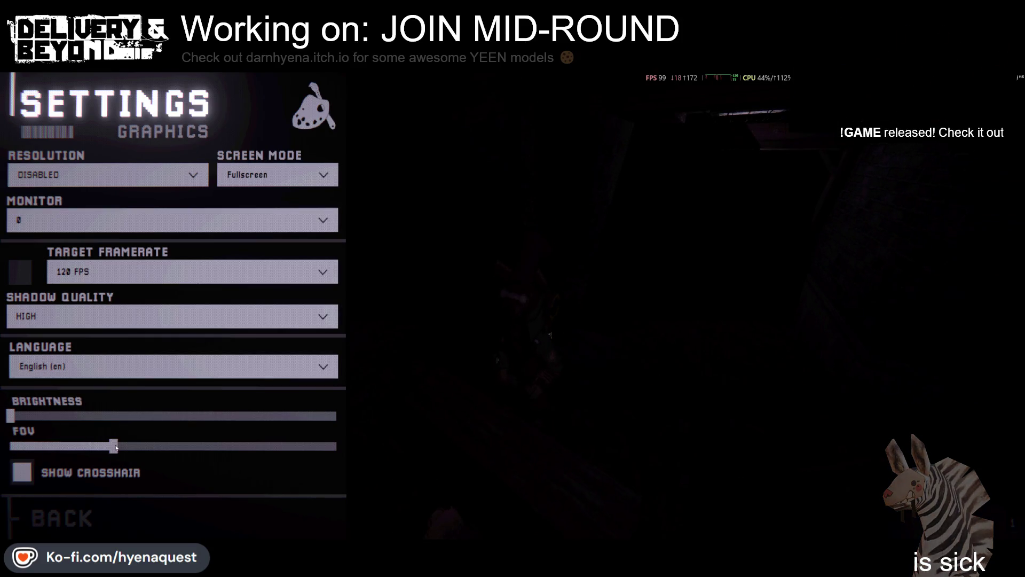
# Step: Resume briefly, then reopen Graphics settings, nudge the FOV slider and return to play
pyautogui.press('Escape')
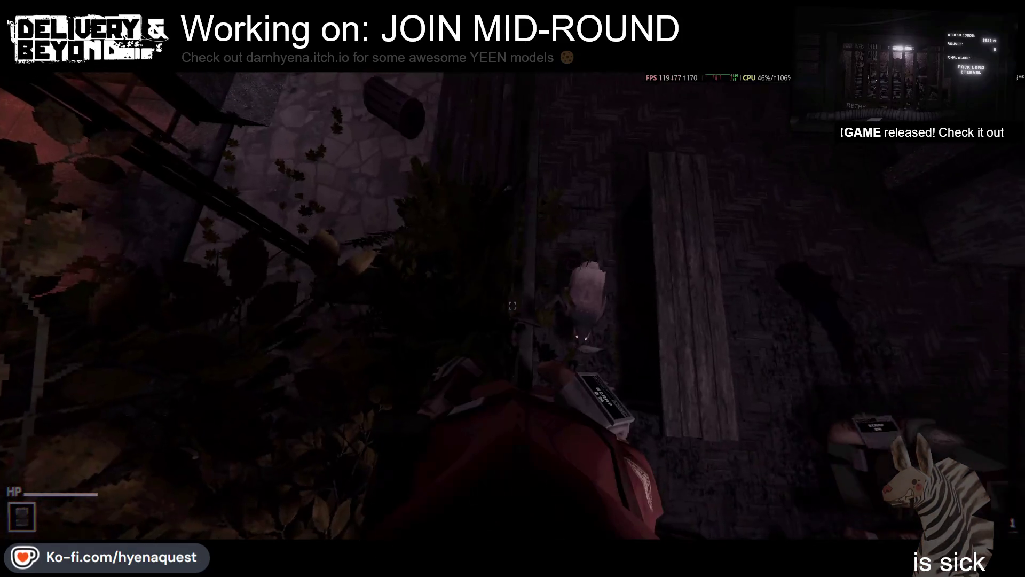
pyautogui.press('Escape')
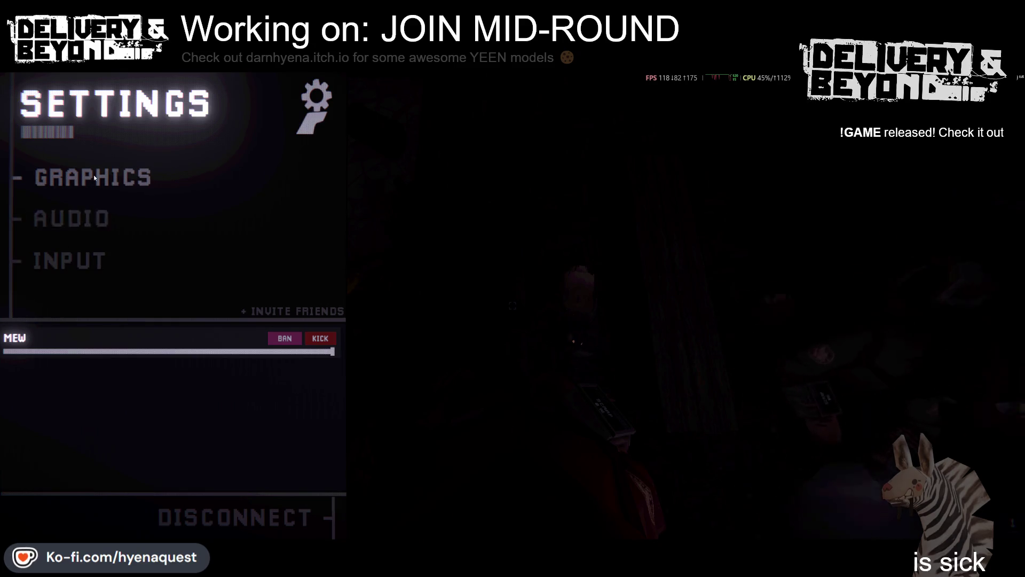
pyautogui.click(94, 175)
pyautogui.moveTo(10, 446)
pyautogui.mouseDown()
pyautogui.moveTo(339, 446)
pyautogui.moveTo(10, 446)
pyautogui.mouseUp()
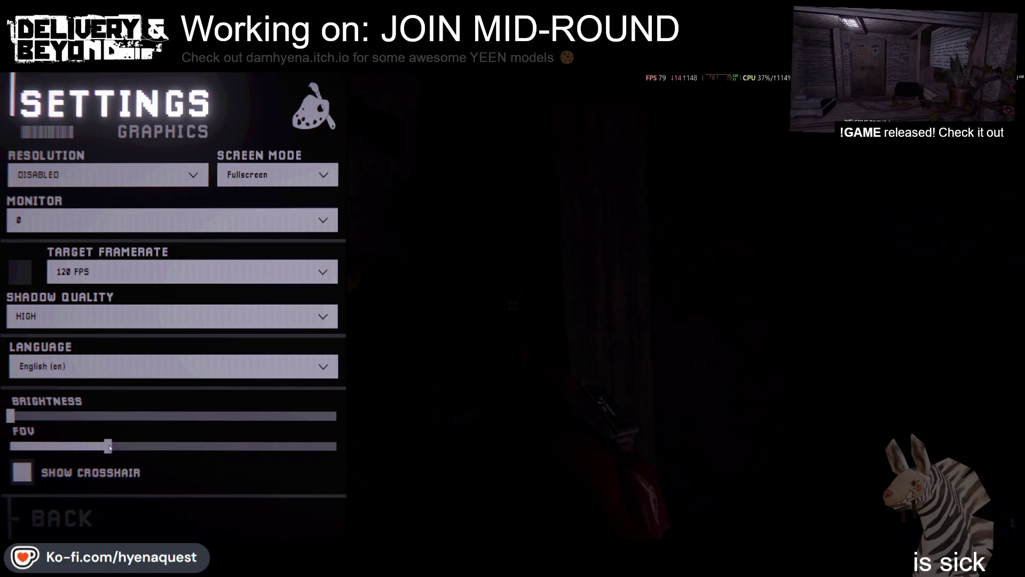
pyautogui.press('Escape')
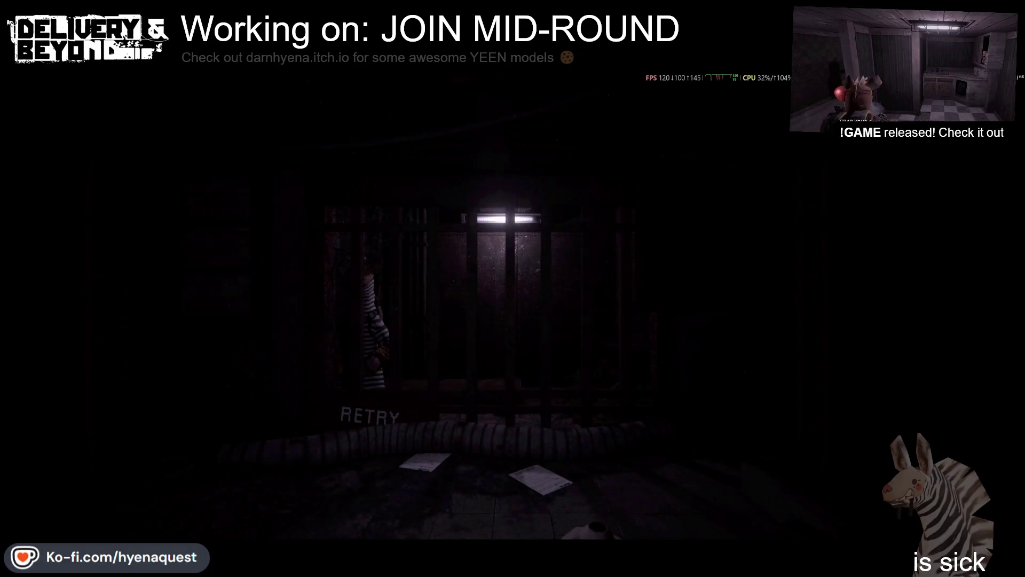
# Step: Check the invite-friends list, then bring Rider's IngameController.cs editor to the front
pyautogui.press('Escape')
pyautogui.click(319, 312)
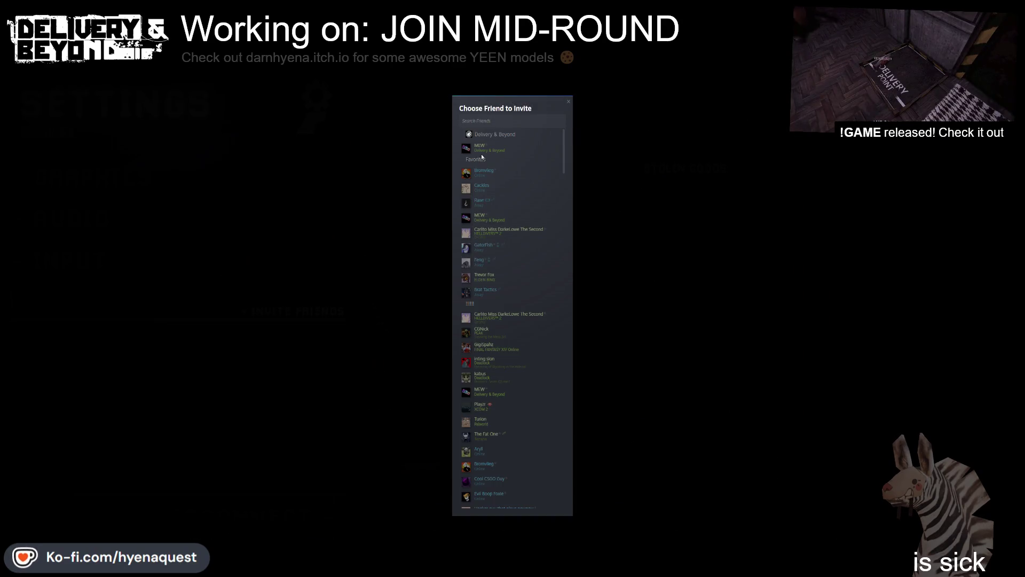
pyautogui.press('Escape')
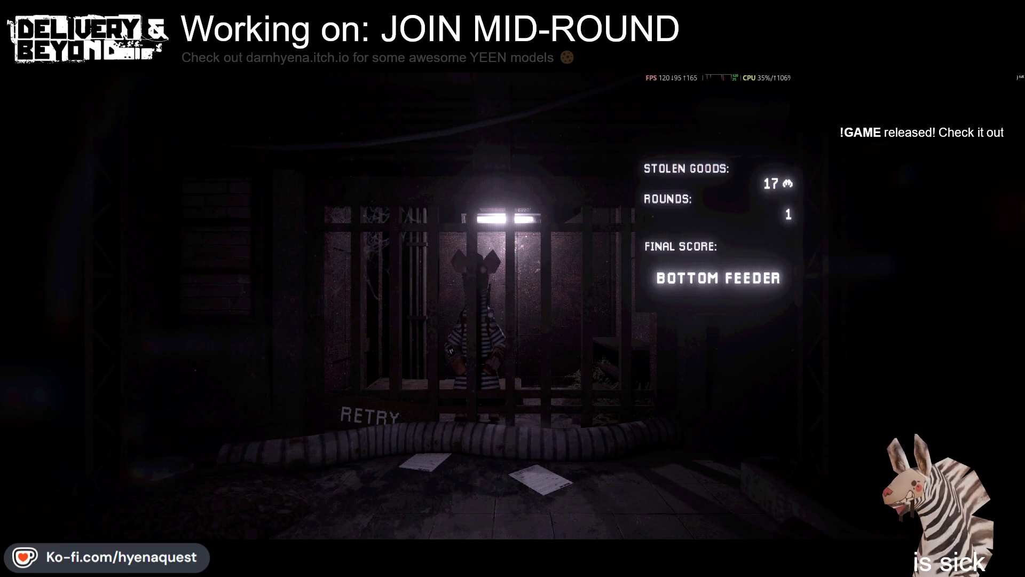
pyautogui.hotkey('alt', 'Tab')
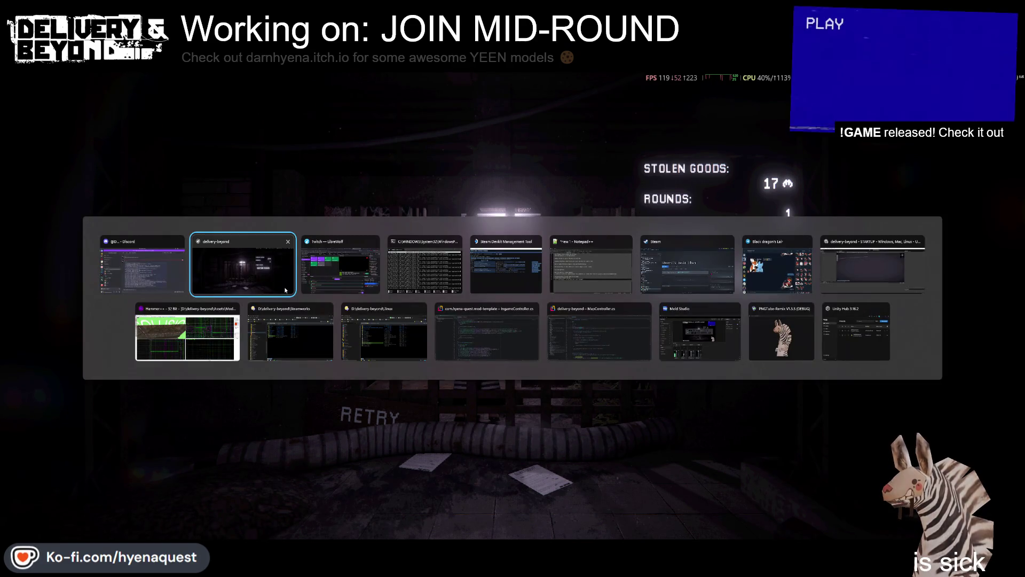
pyautogui.click(491, 317)
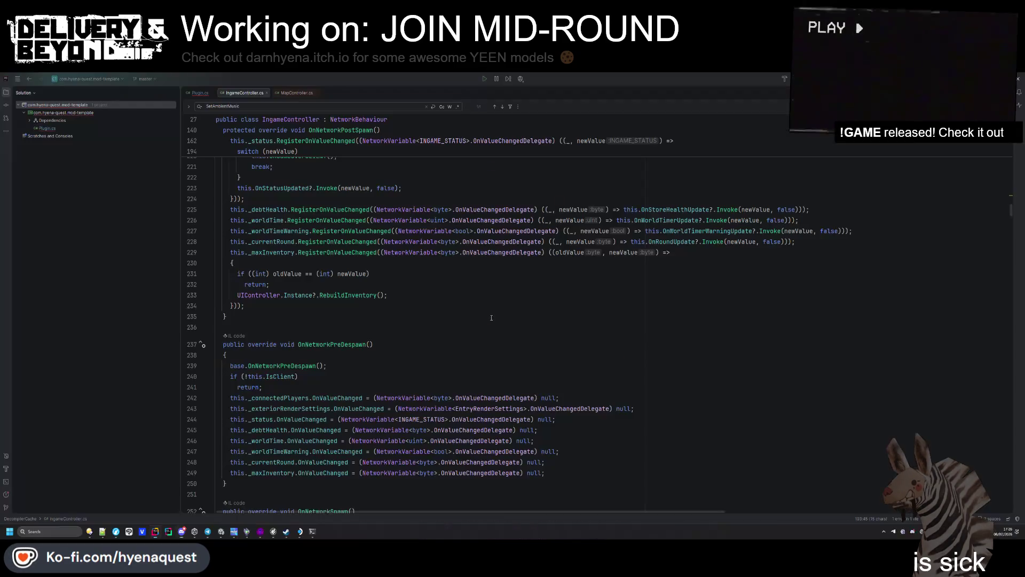
# Step: Find OnGameOverCLIENT in the delivery-beyond project's IngameController.cs
pyautogui.hotkey('alt', 'Tab')
pyautogui.press('Escape')
pyautogui.click(239, 105)
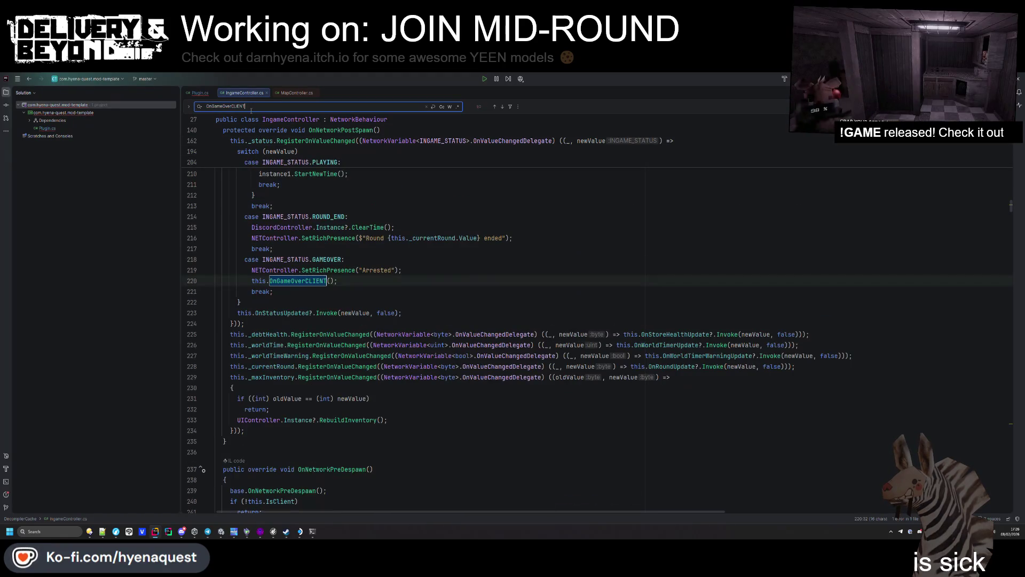
pyautogui.press('Return')
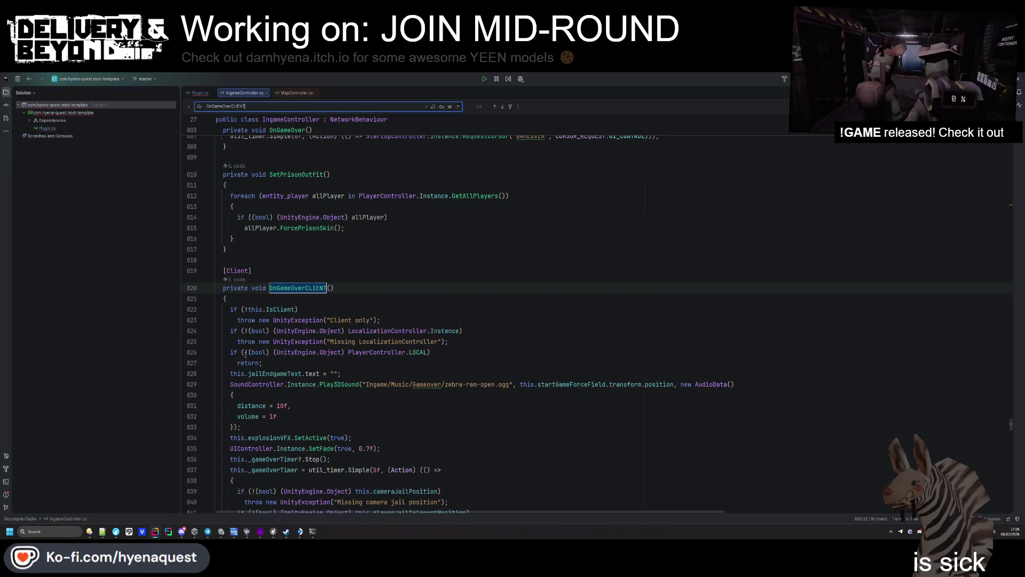
pyautogui.click(265, 373)
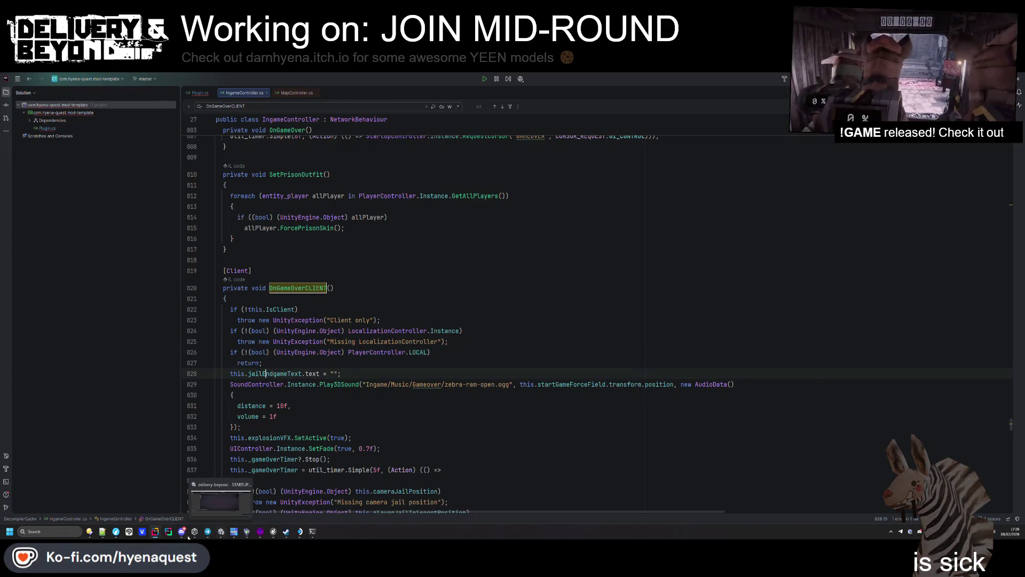
pyautogui.moveTo(219, 533)
pyautogui.click(122, 495)
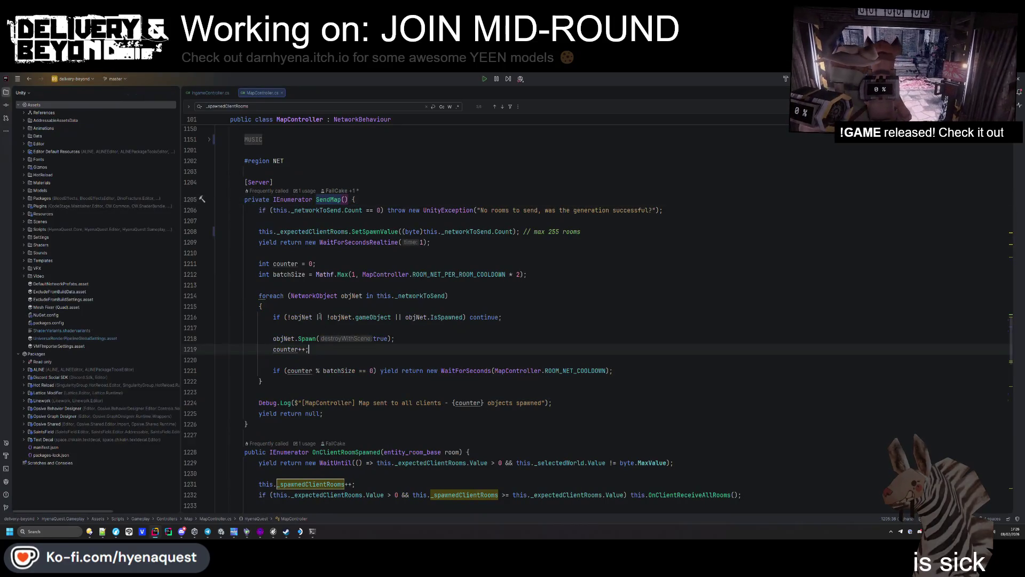
pyautogui.click(217, 94)
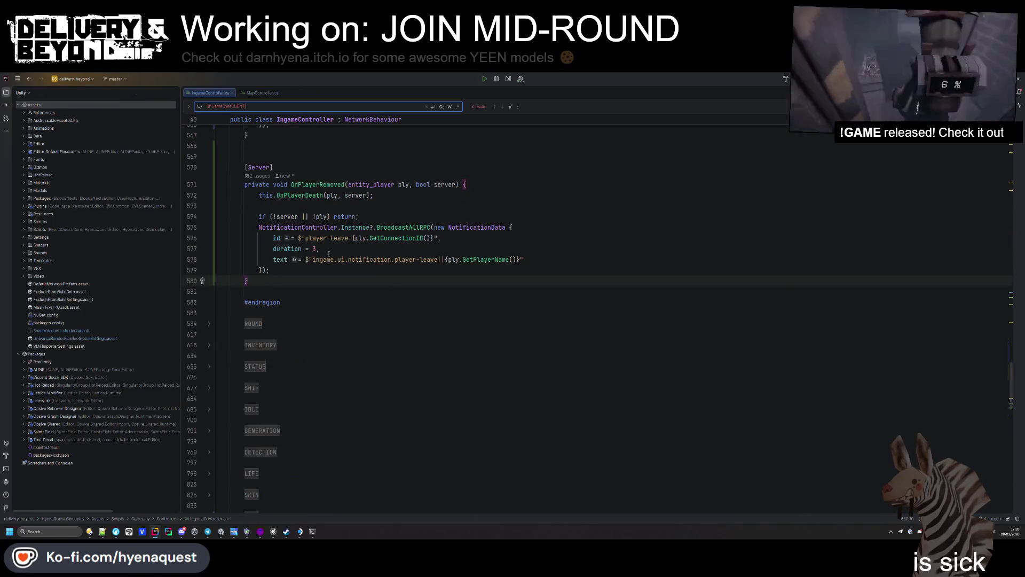
pyautogui.press('BackSpace')
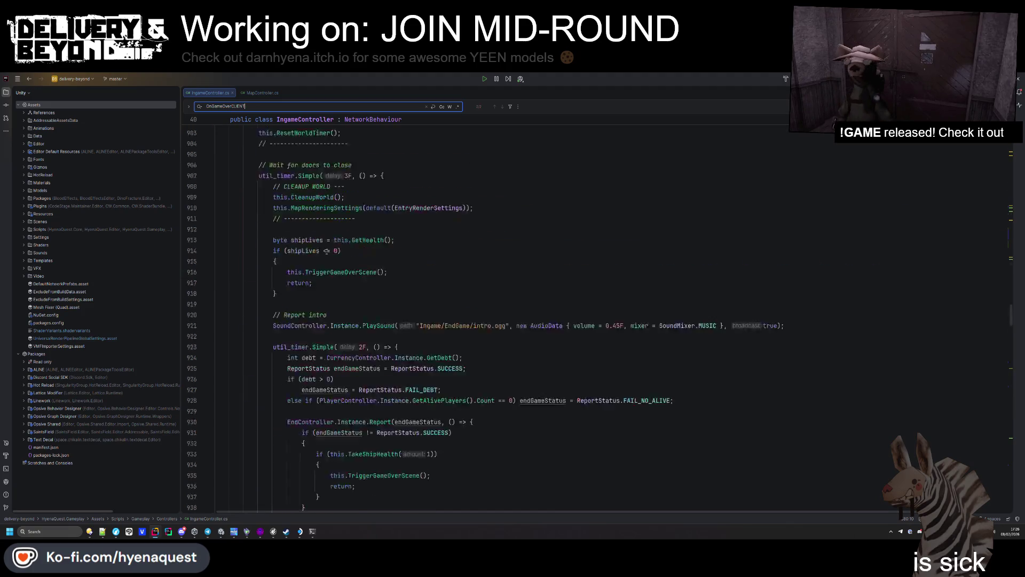
# Step: Replace the line-1007 throw with 'return; // Late joiner' and run Code Cleanup
pyautogui.moveTo(363, 291); pyautogui.dragTo(543, 292)
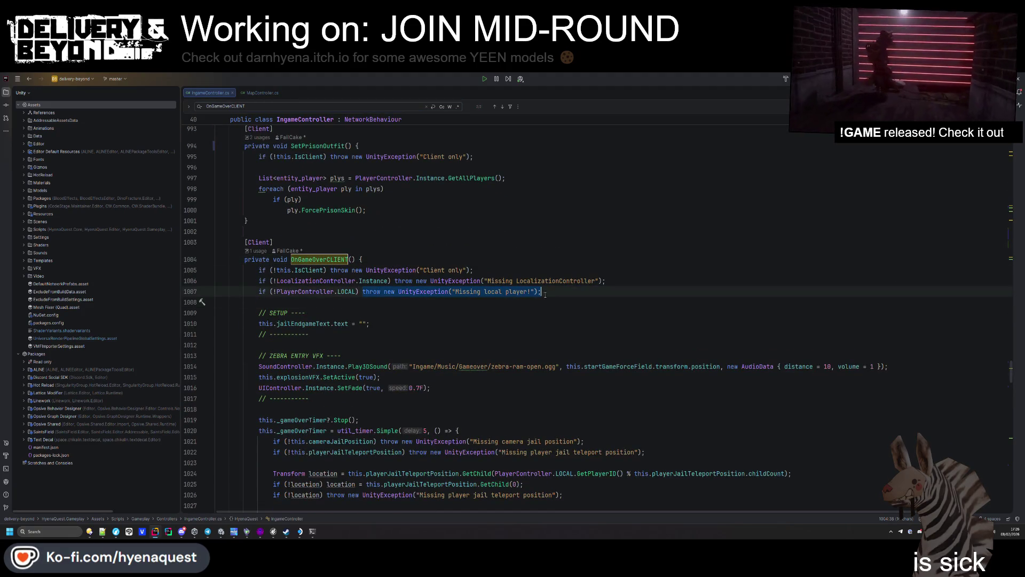
pyautogui.write('return; ')
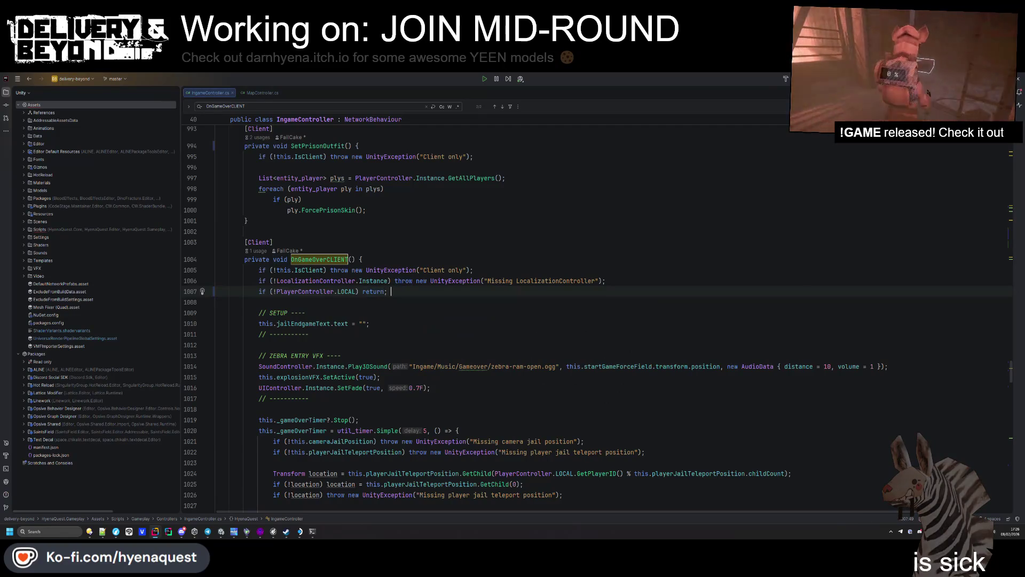
pyautogui.write('// Late joiner')
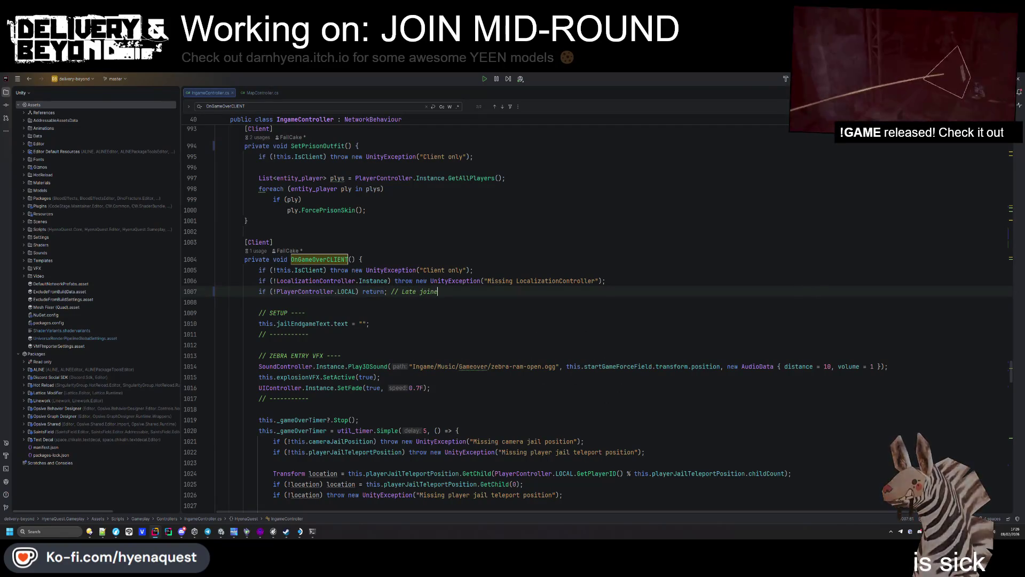
pyautogui.hotkey('ctrl', 'alt', 'l')
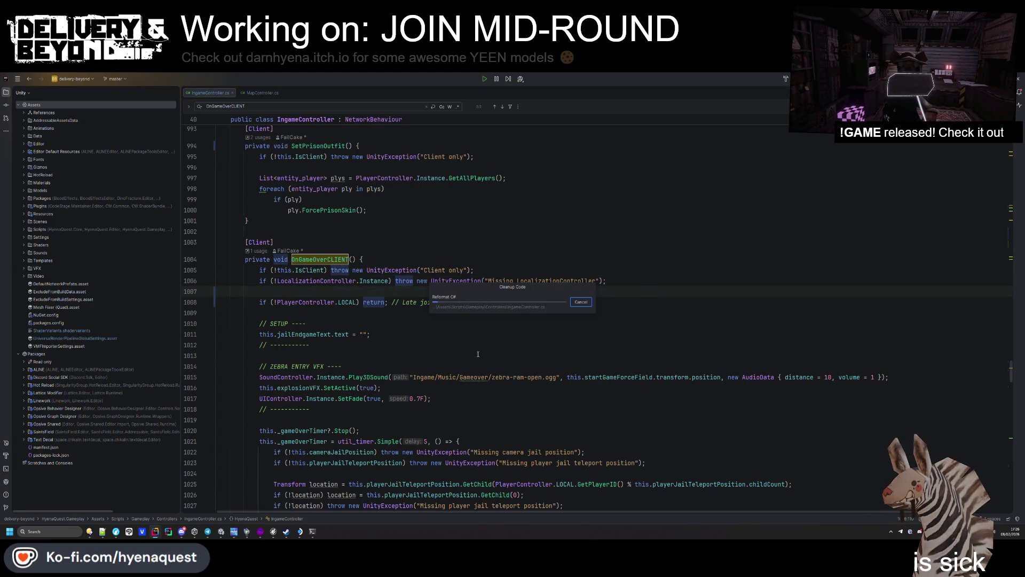
pyautogui.click(490, 377)
pyautogui.hotkey('alt', 'Tab')
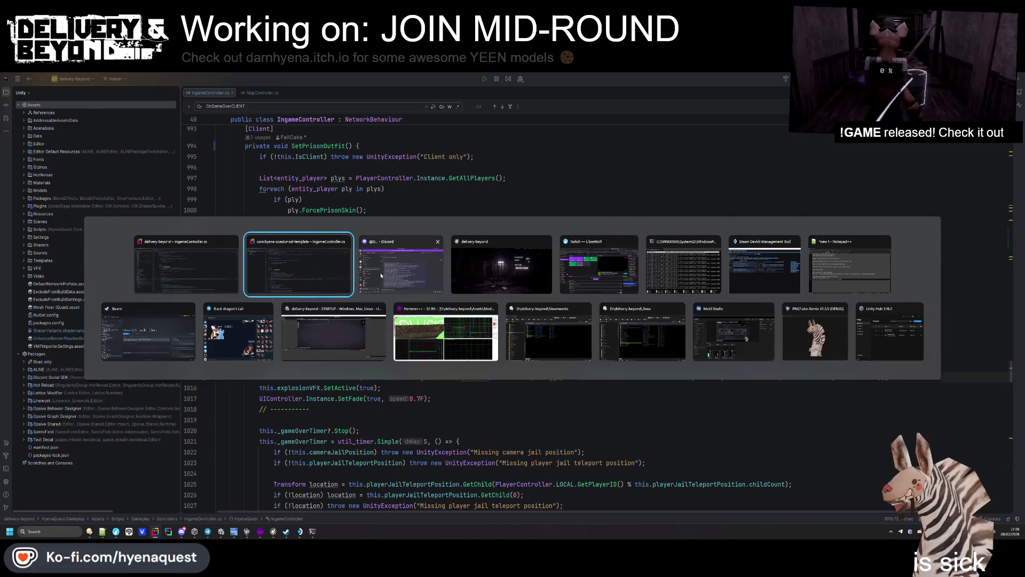
# Step: Back in Rider, select OnGameOverCLIENT on line 820 and search the file for it
pyautogui.hotkey('alt', 'Tab')
pyautogui.hotkey('alt', 'Tab')
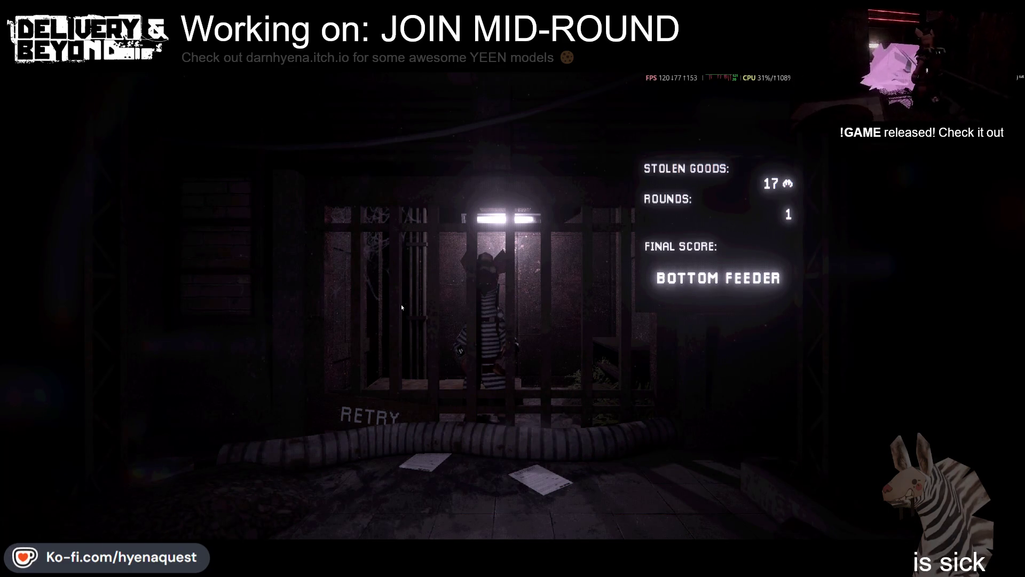
pyautogui.hotkey('alt', 'Tab')
pyautogui.press('Up')
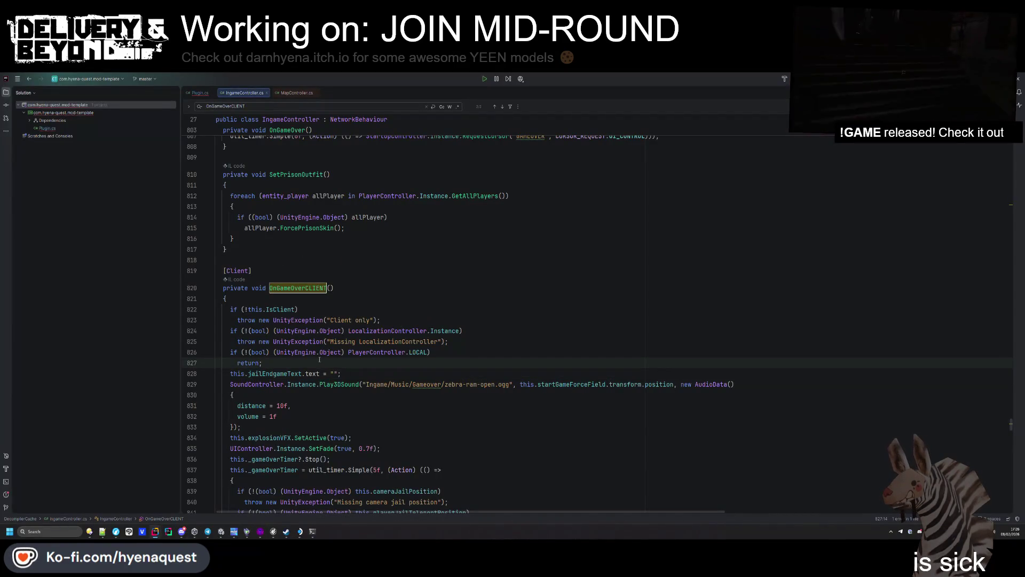
pyautogui.doubleClick(307, 293)
pyautogui.hotkey('ctrl', 'f')
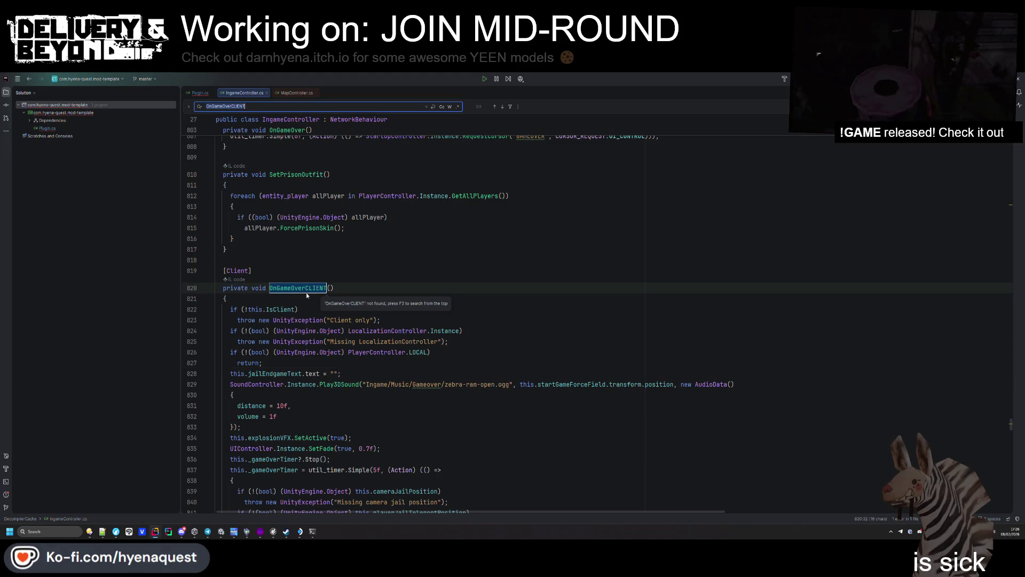
# Step: Search for ForcePrisonSkin within SetPrisonOutfit, then switch to the delivery-beyond IngameController.cs window
pyautogui.keyDown('ctrl'); pyautogui.click(315, 228); pyautogui.keyUp('ctrl')
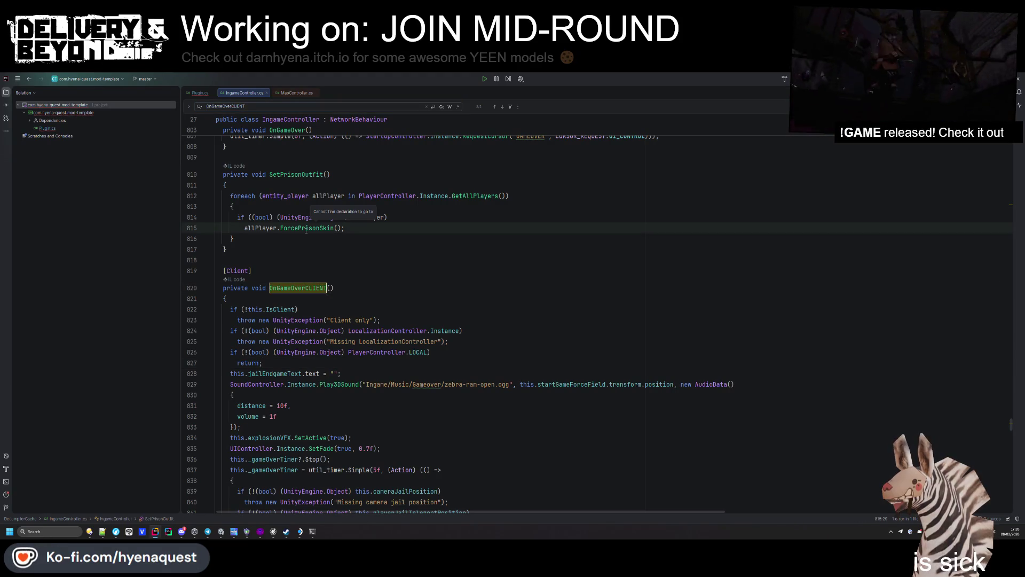
pyautogui.doubleClick(306, 229)
pyautogui.scroll(1, 306, 230)
pyautogui.hotkey('ctrl', 'f')
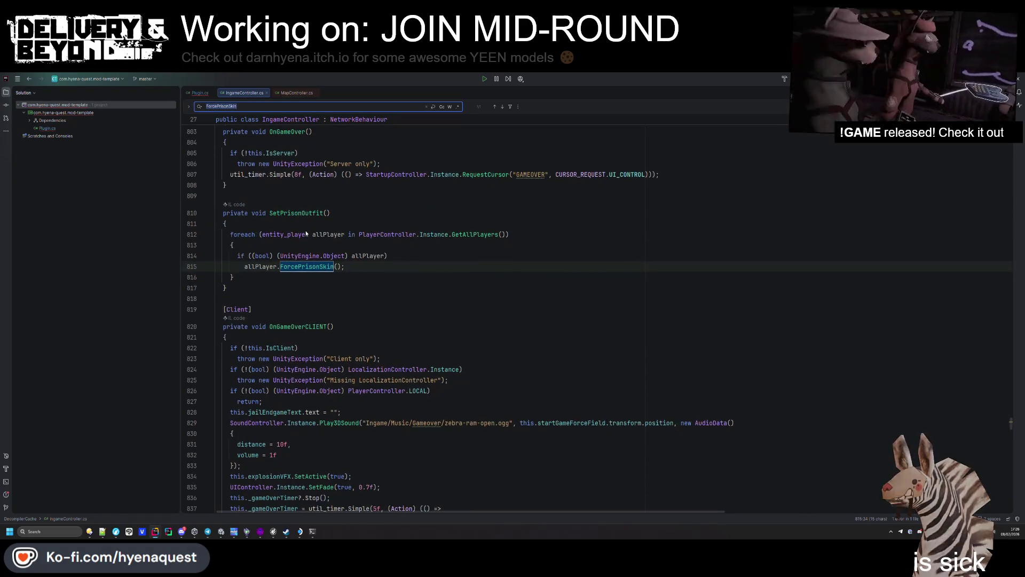
pyautogui.click(306, 229)
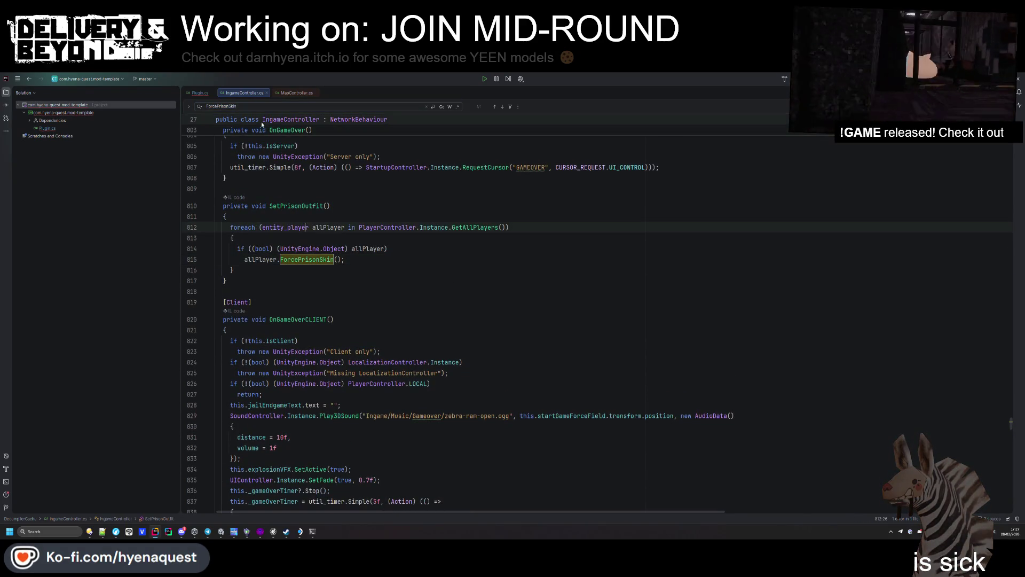
pyautogui.scroll(5, 303, 203)
pyautogui.scroll(5, 302, 194)
pyautogui.hotkey('alt', 'Tab')
pyautogui.hotkey('alt', 'Tab')
pyautogui.press('Tab')
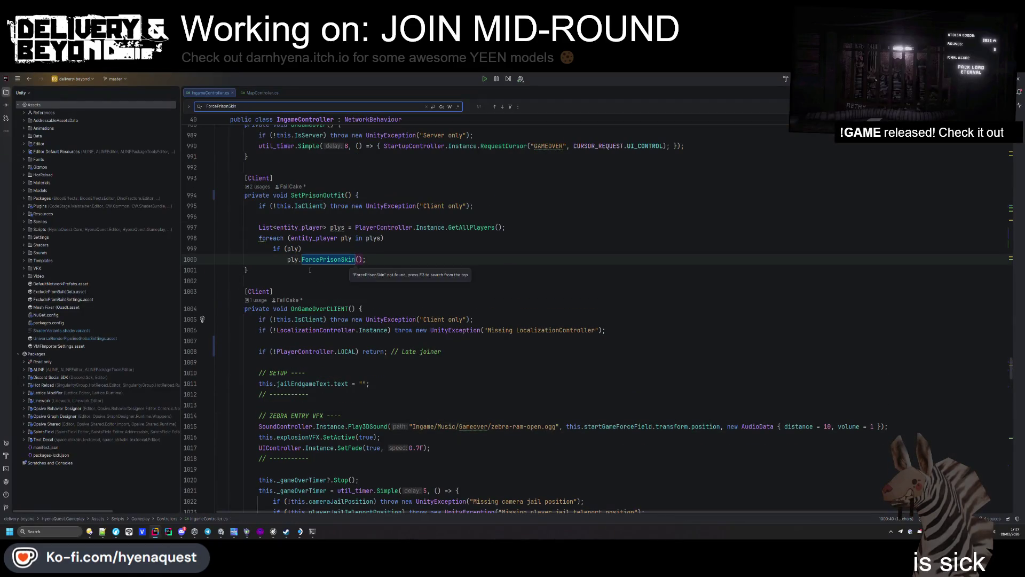
# Step: Jump to the SetPrisonOutfit call on line 560, add a blank line after it, then return to its declaration
pyautogui.click(310, 193)
pyautogui.hotkey('ctrl', 'f')
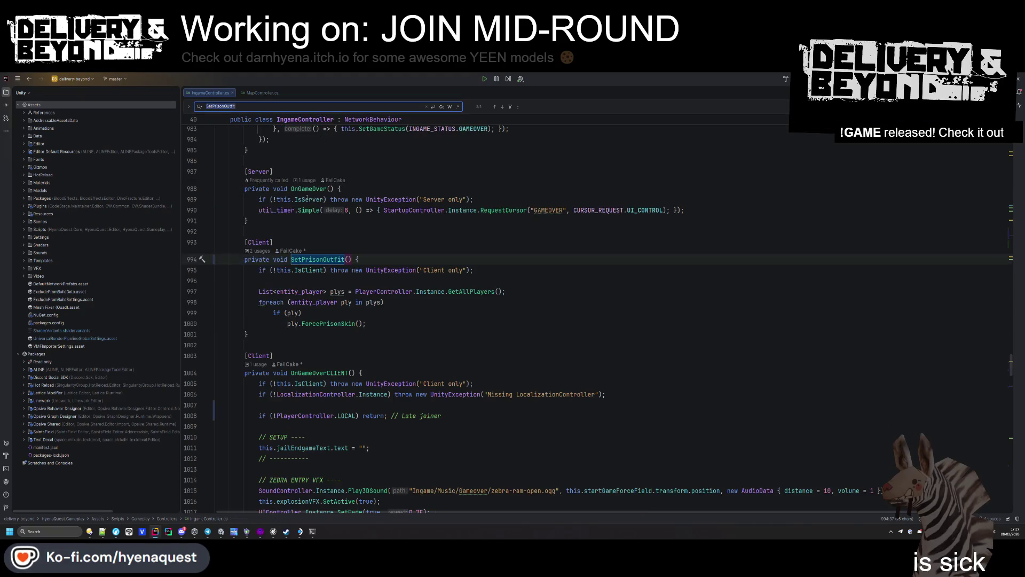
pyautogui.hotkey('shift', 'Return')
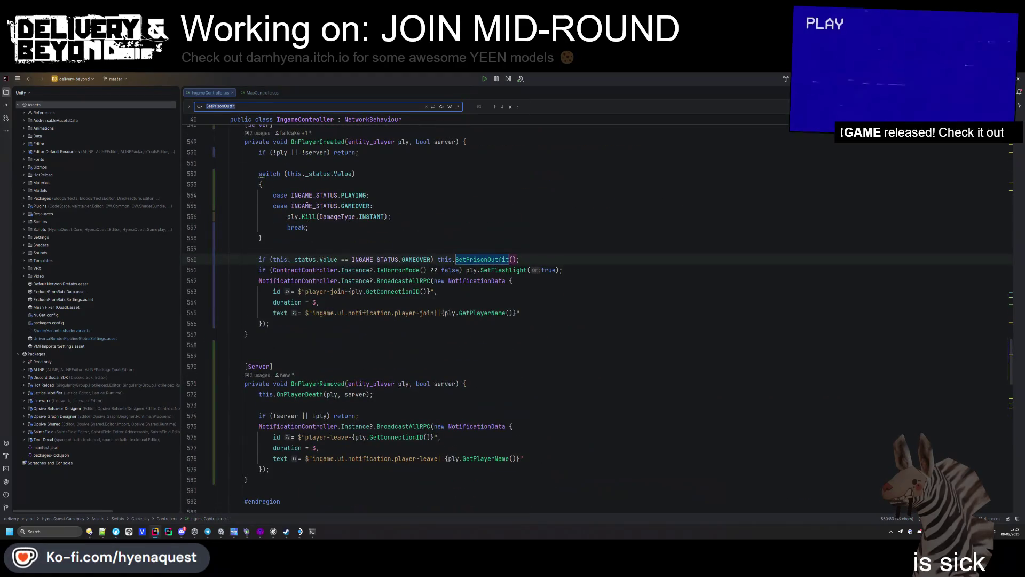
pyautogui.scroll(3, 307, 201)
pyautogui.click(516, 355)
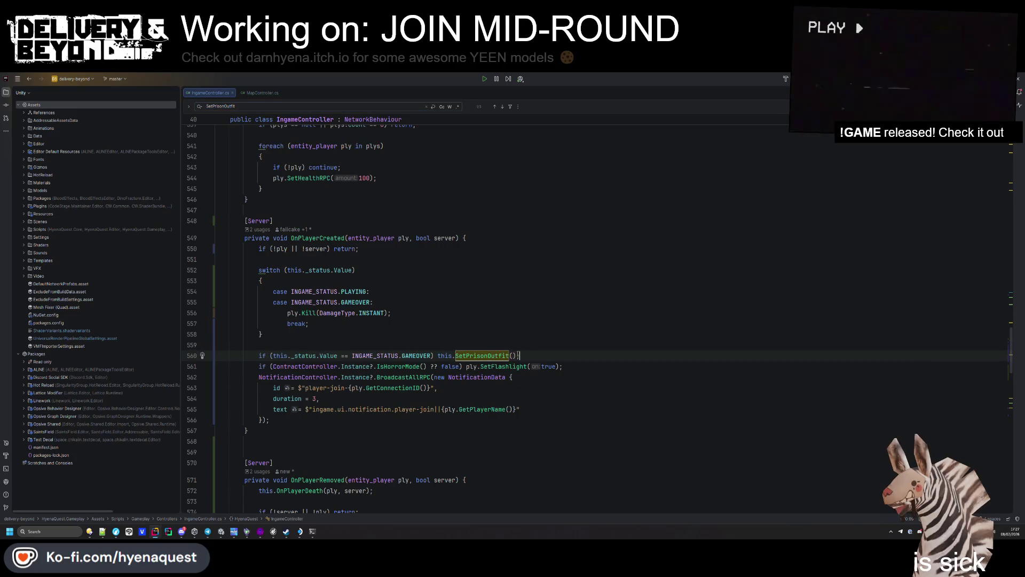
pyautogui.press('Return')
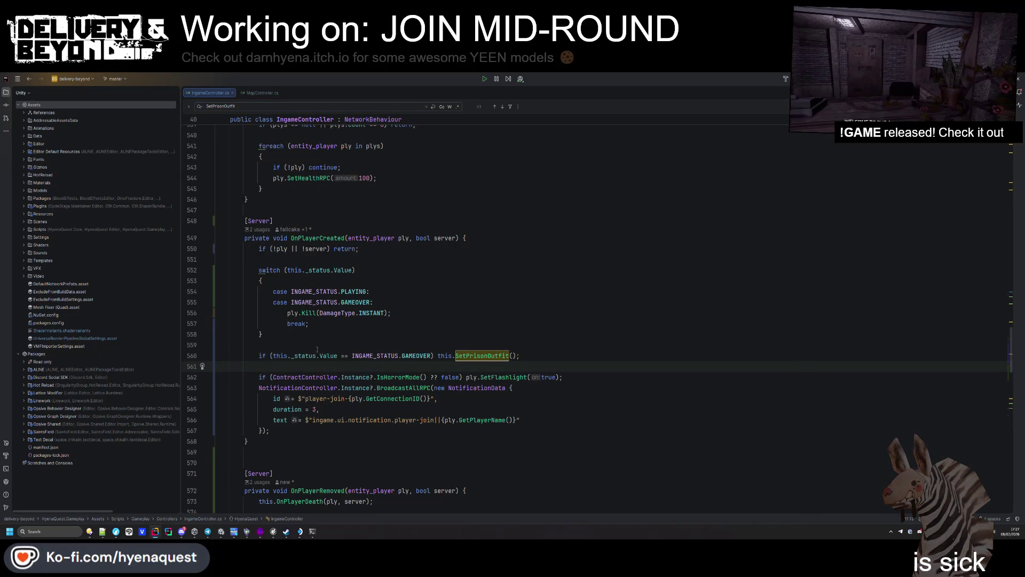
pyautogui.keyDown('ctrl'); pyautogui.click(458, 356); pyautogui.keyUp('ctrl')
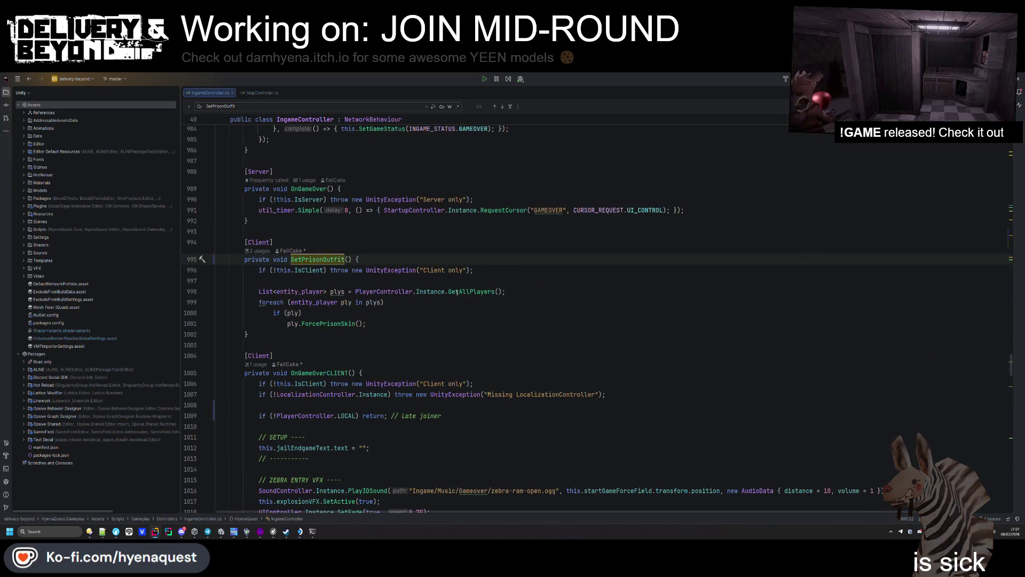
# Step: Follow ForcePrisonSkin to SetSuit in entity_player.cs, navigate back, then retry a new round in-game
pyautogui.keyDown('ctrl'); pyautogui.click(326, 324); pyautogui.keyUp('ctrl')
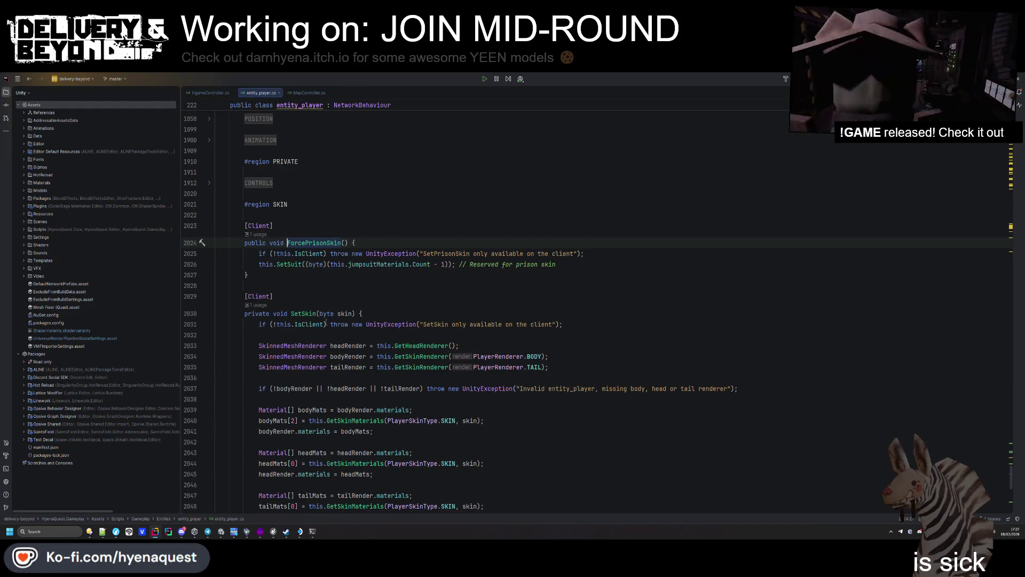
pyautogui.keyDown('ctrl'); pyautogui.click(288, 265); pyautogui.keyUp('ctrl')
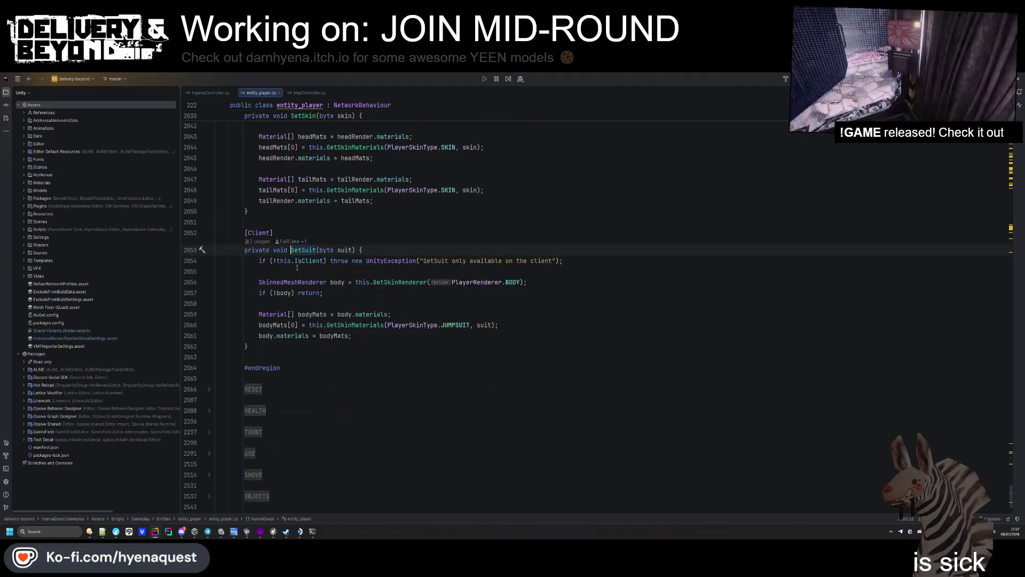
pyautogui.hotkey('ctrl', 'alt', 'Left')
pyautogui.hotkey('ctrl', 'alt', 'Left')
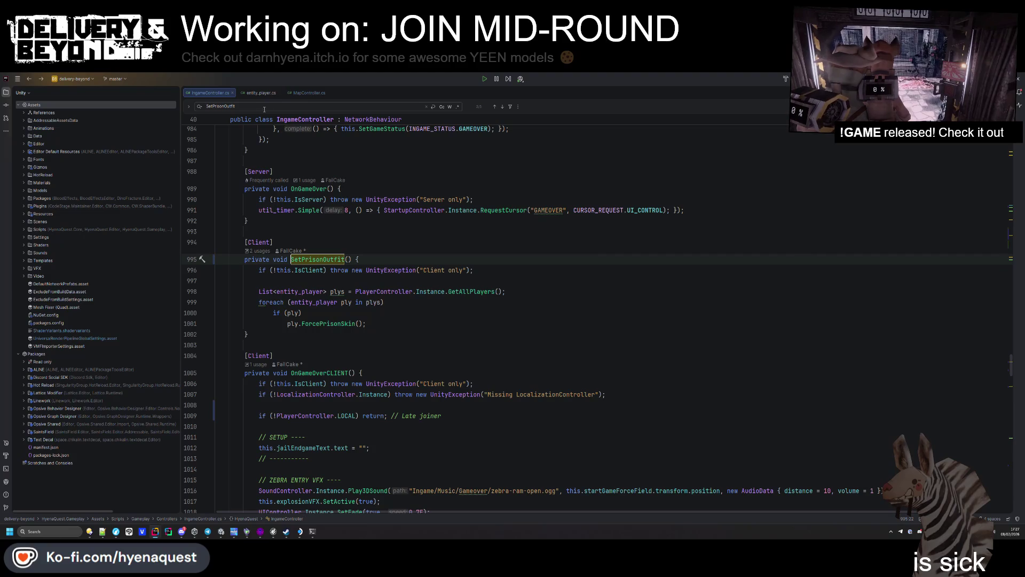
pyautogui.hotkey('alt', 'Tab')
pyautogui.click(356, 417)
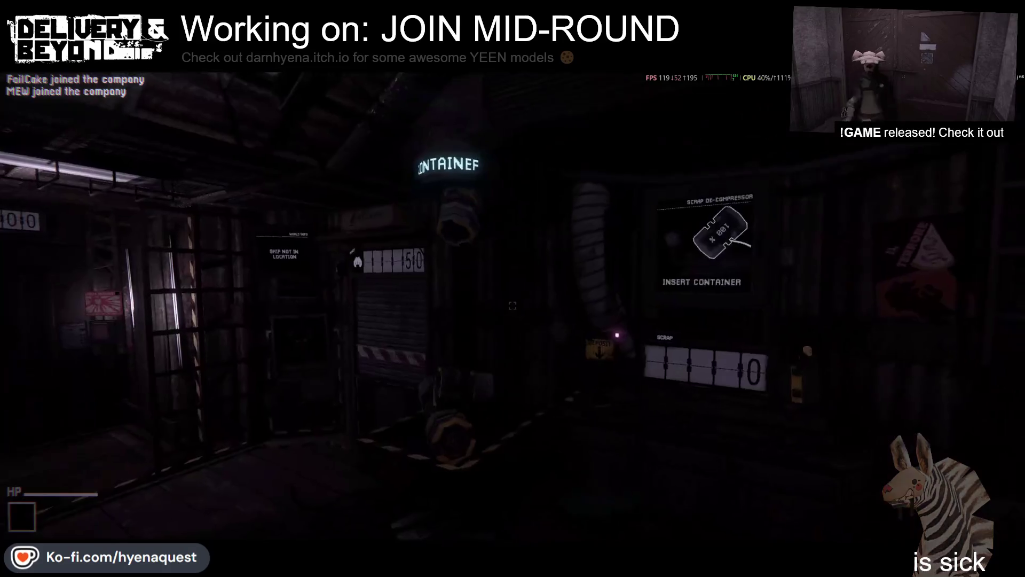
# Step: Disconnect from the in-game test and switch back to IngameController.cs in Rider
pyautogui.press('Escape')
pyautogui.click(235, 512)
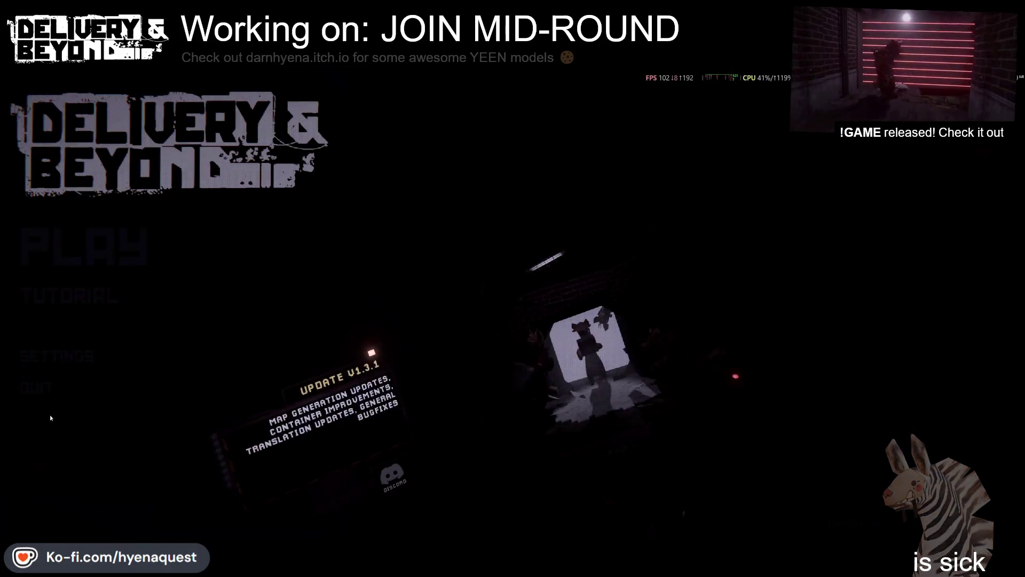
pyautogui.click(44, 396)
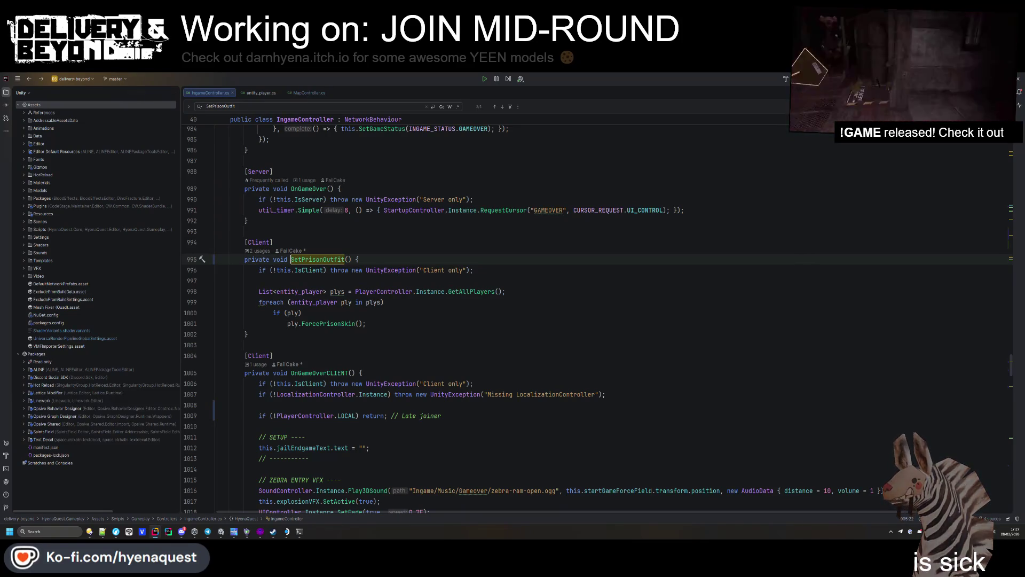
pyautogui.click(607, 301)
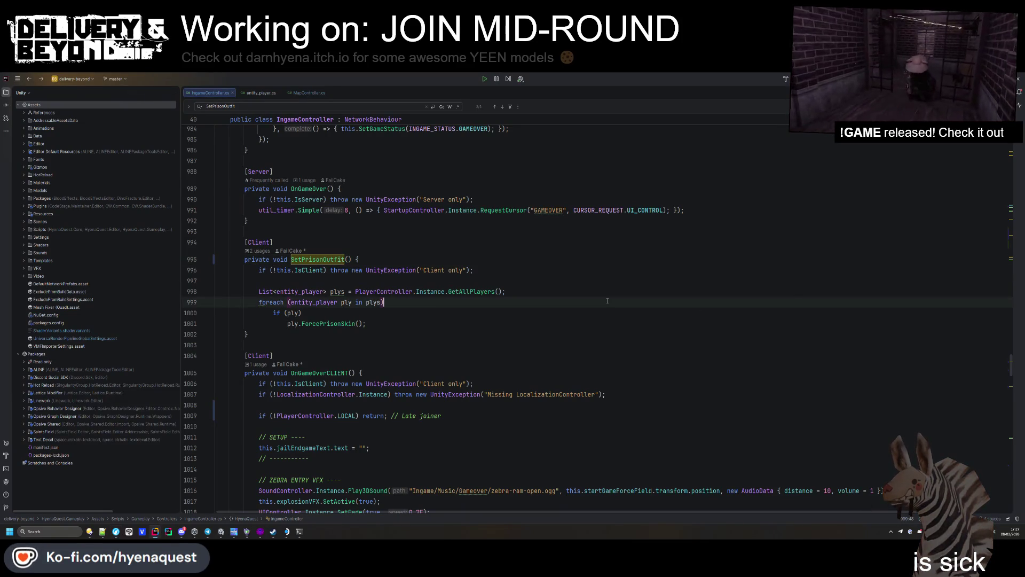
# Step: Review the warnings in the Player.log nano terminal, then dismiss it and the SetPrisonOutfit search
pyautogui.moveTo(298, 530)
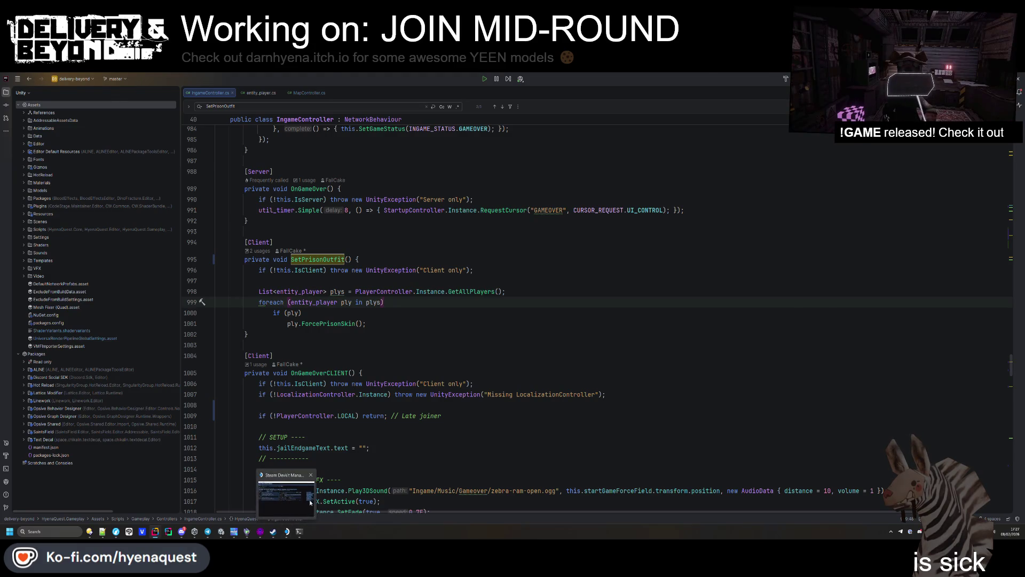
pyautogui.click(286, 500)
pyautogui.scroll(-15, 450, 308)
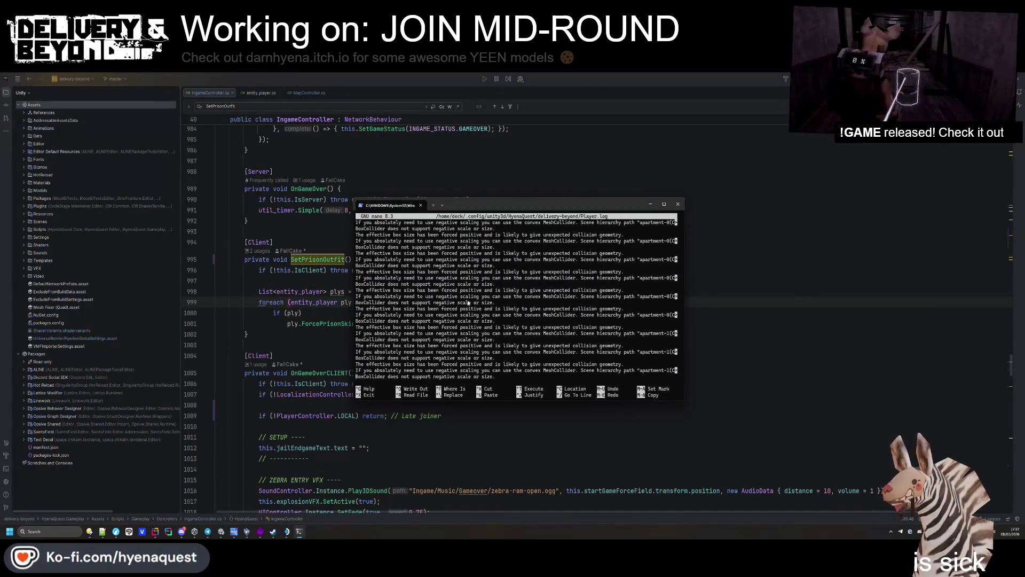
pyautogui.scroll(-15, 471, 308)
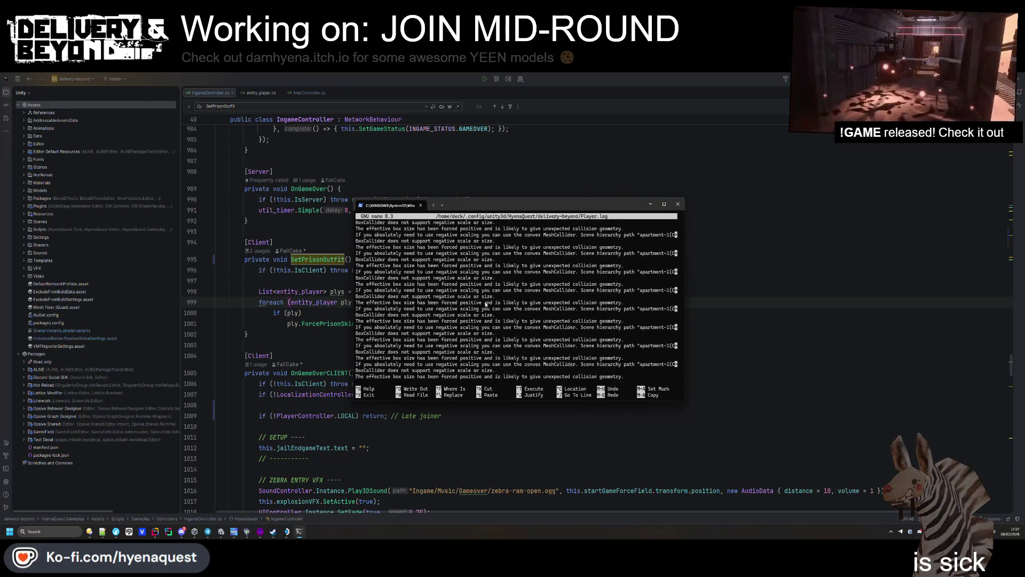
pyautogui.scroll(-10, 473, 332)
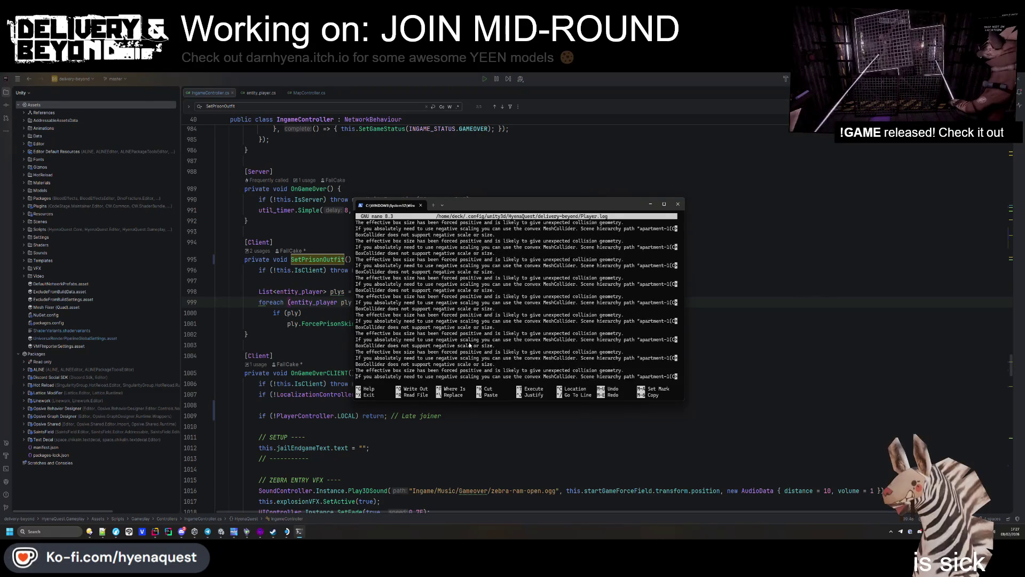
pyautogui.click(291, 337)
pyautogui.click(374, 343)
pyautogui.press('Escape')
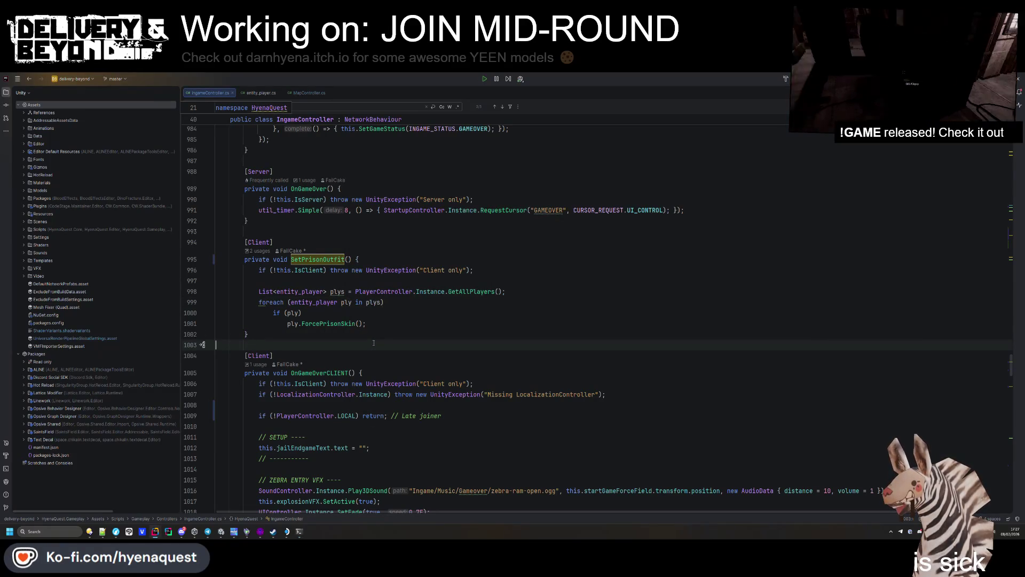
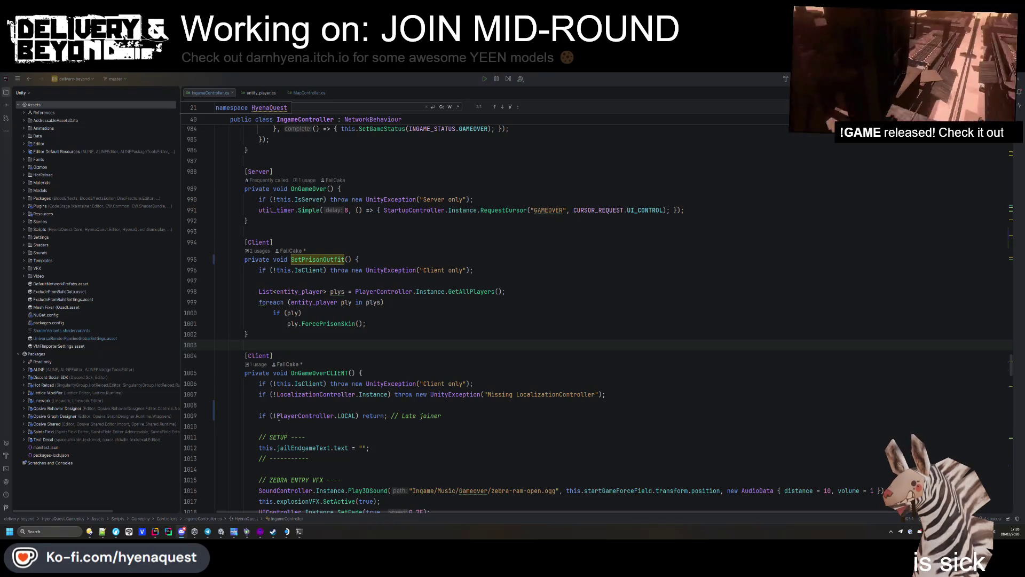
# Step: Review the late-joiner return in OnGameOverCLIENT around line 1007, then switch to Hammer++
pyautogui.click(306, 395)
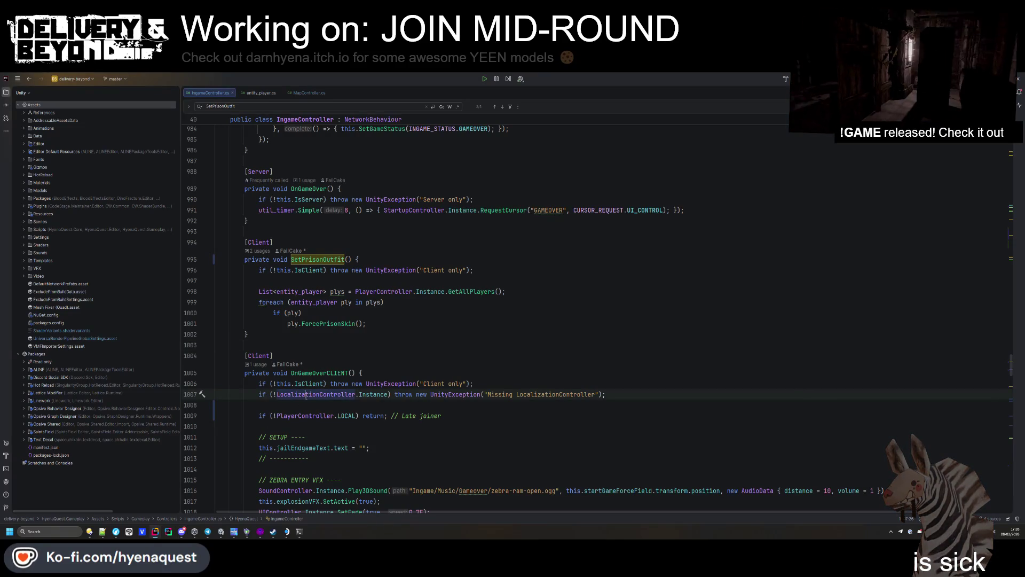
pyautogui.scroll(-5, 306, 395)
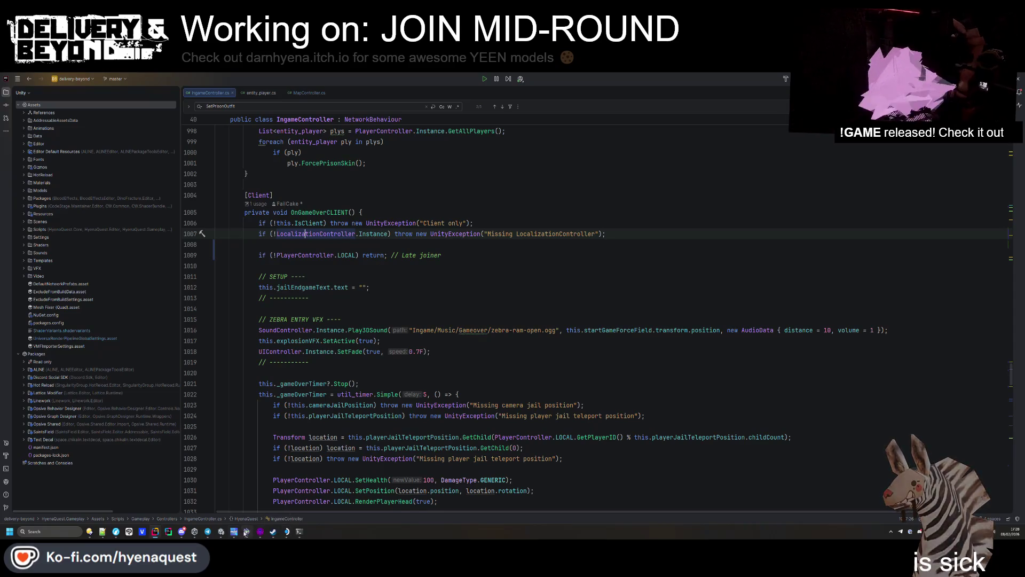
pyautogui.click(246, 532)
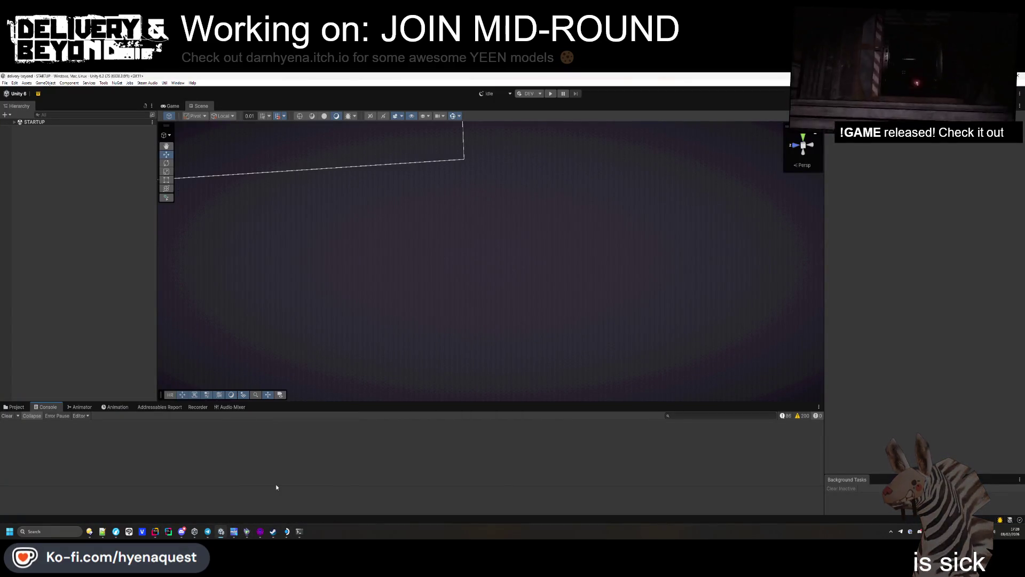
pyautogui.hotkey('alt', 'Tab')
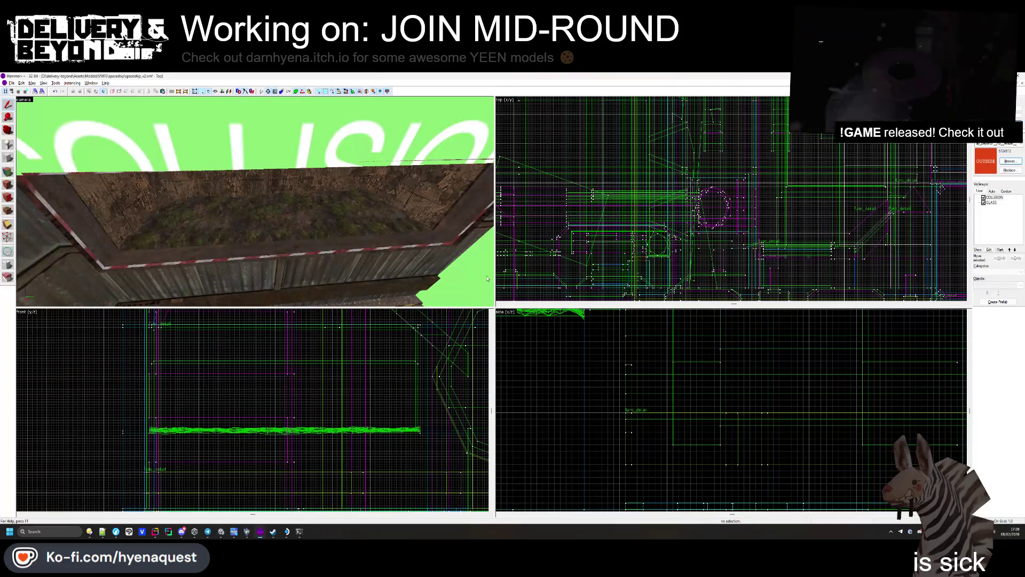
# Step: Inspect the green COLLISION brush and the red brush near the planter in the 3D view
pyautogui.press('z')
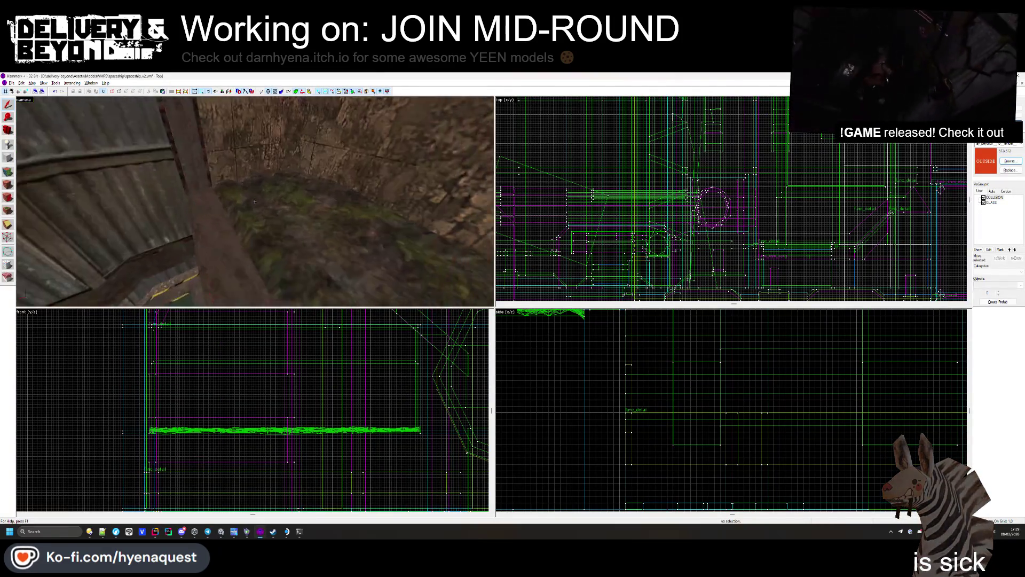
pyautogui.press('s')
pyautogui.press('s')
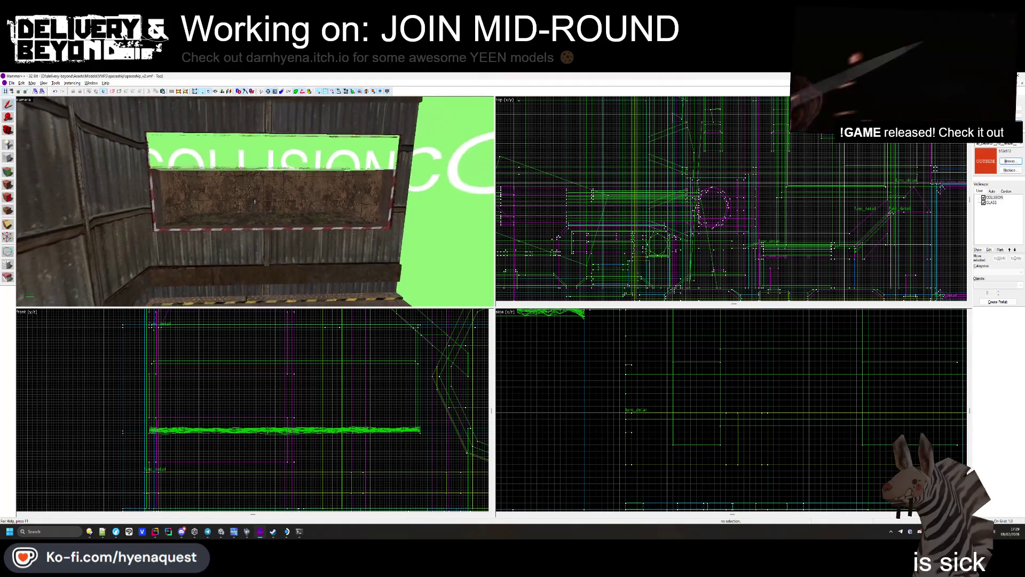
pyautogui.click(285, 368)
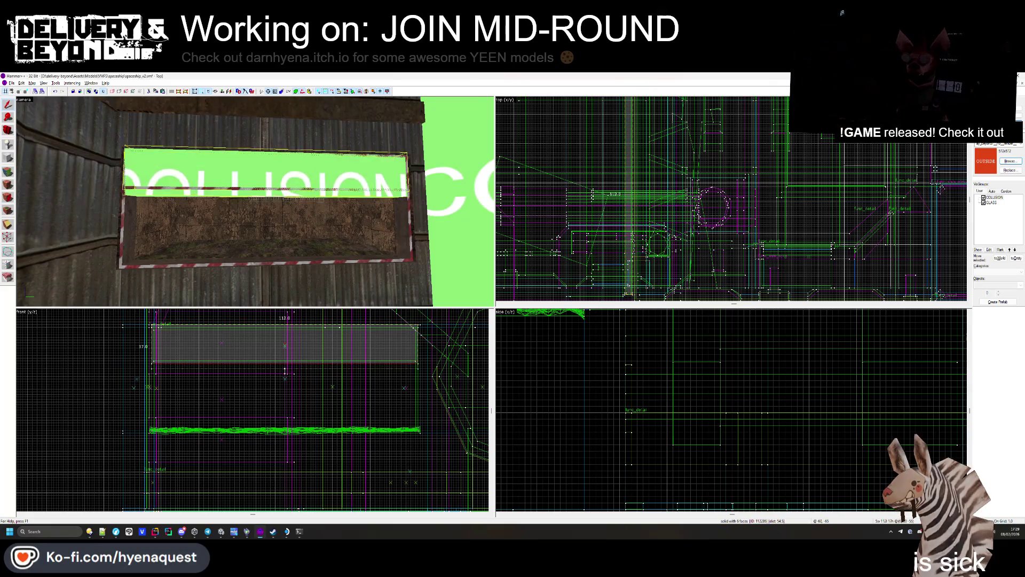
pyautogui.press('Escape')
pyautogui.press('z')
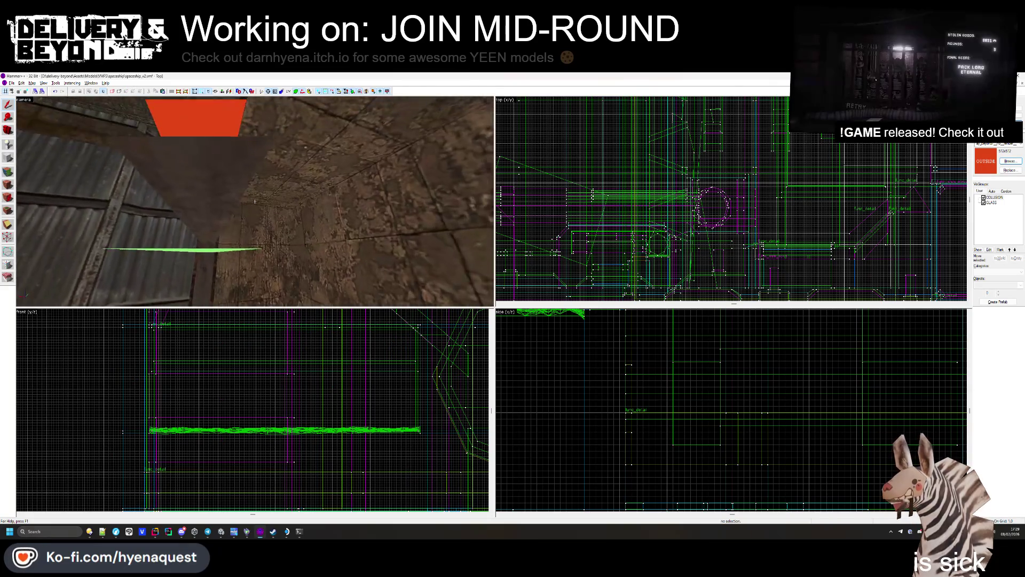
pyautogui.press('z')
pyautogui.click(235, 188)
pyautogui.scroll(5, 276, 358)
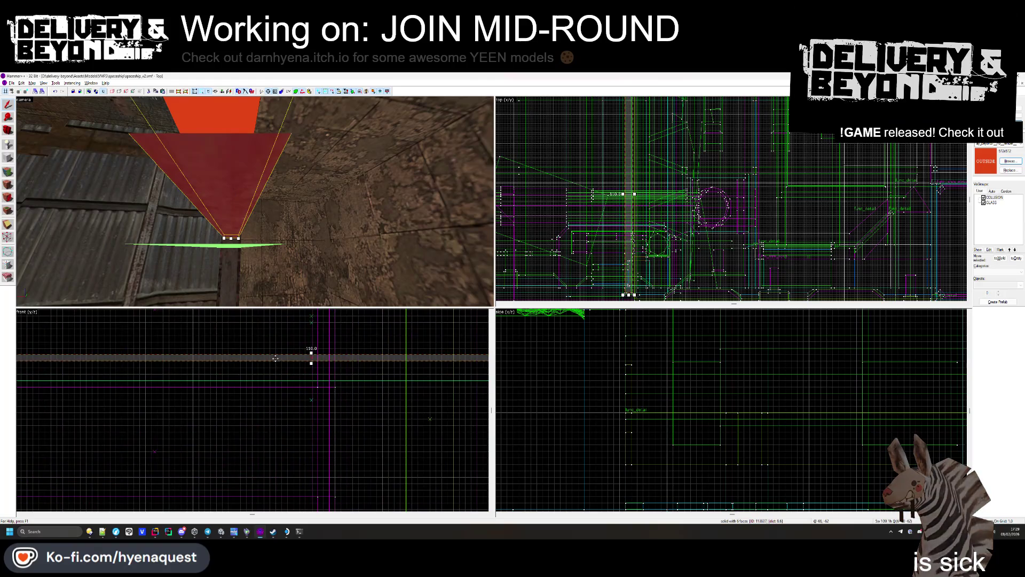
pyautogui.press('Escape')
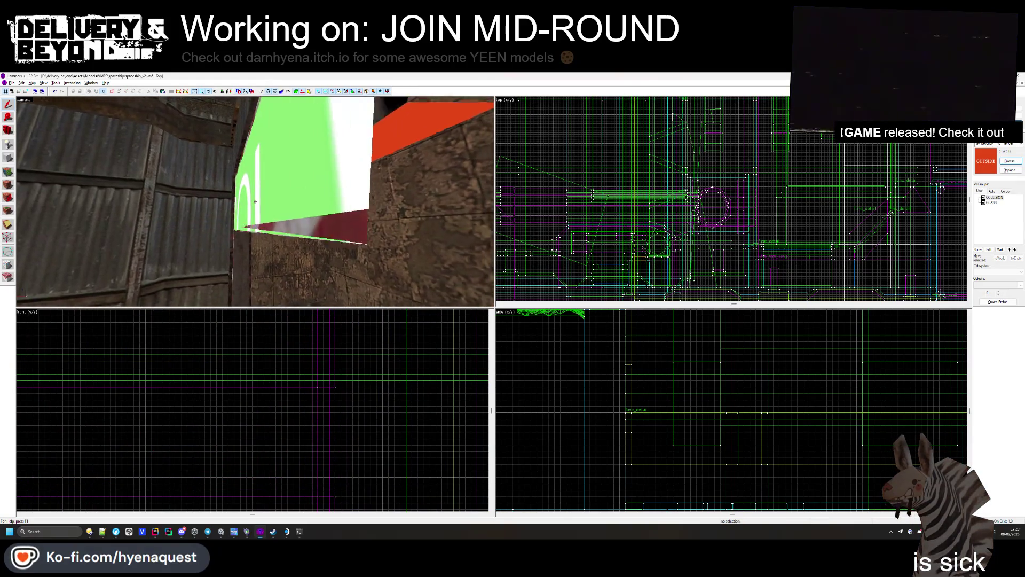
# Step: Inspect the thin green and red brush, then pull back to show the room
pyautogui.press('z')
pyautogui.click(238, 214)
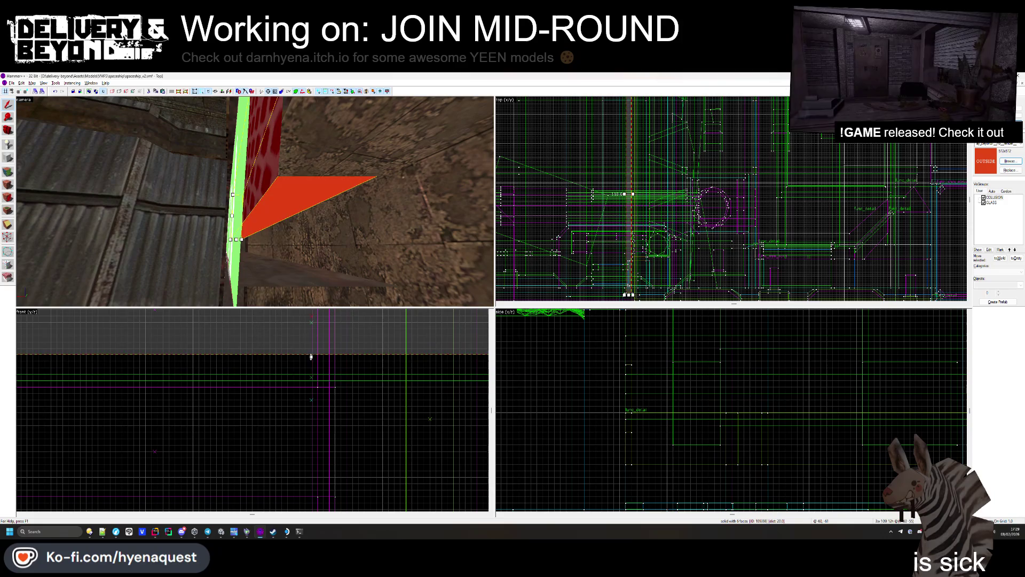
pyautogui.press('Escape')
pyautogui.press('s')
# Step: Select the COLLISION brush and hide the COLLISION visgroup to reveal the grated window
pyautogui.press('z')
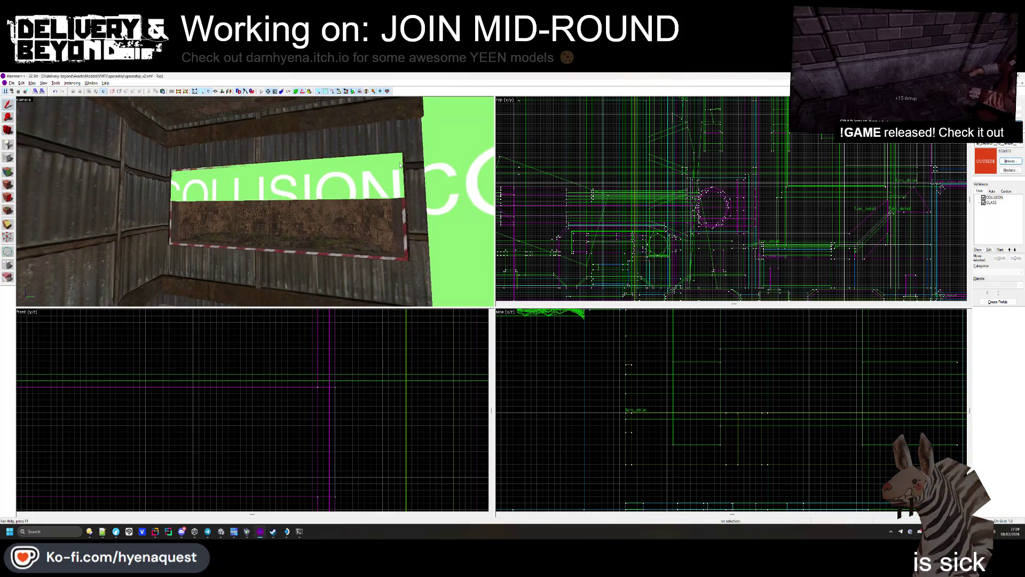
pyautogui.doubleClick(405, 166)
pyautogui.click(606, 229)
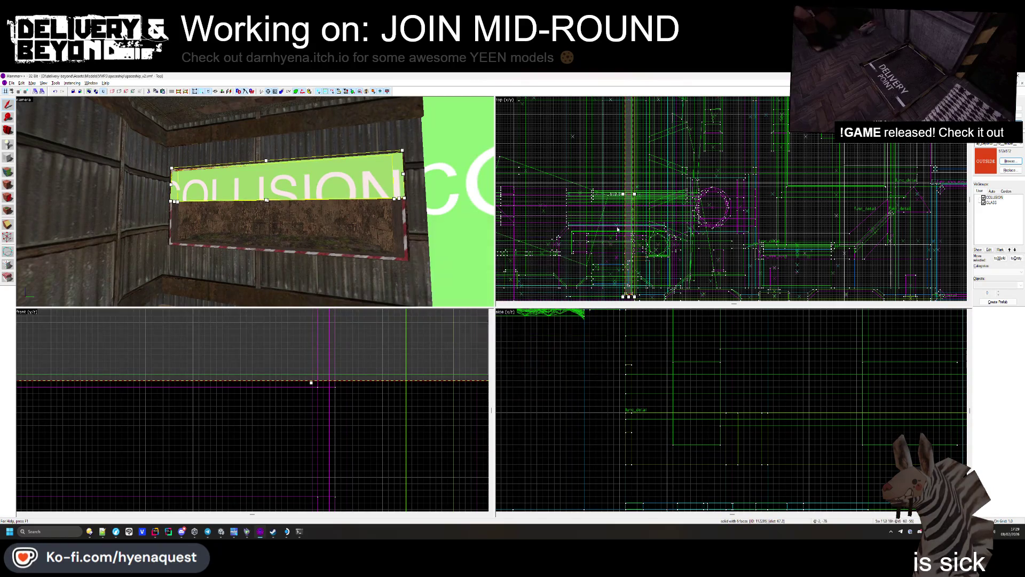
pyautogui.click(984, 197)
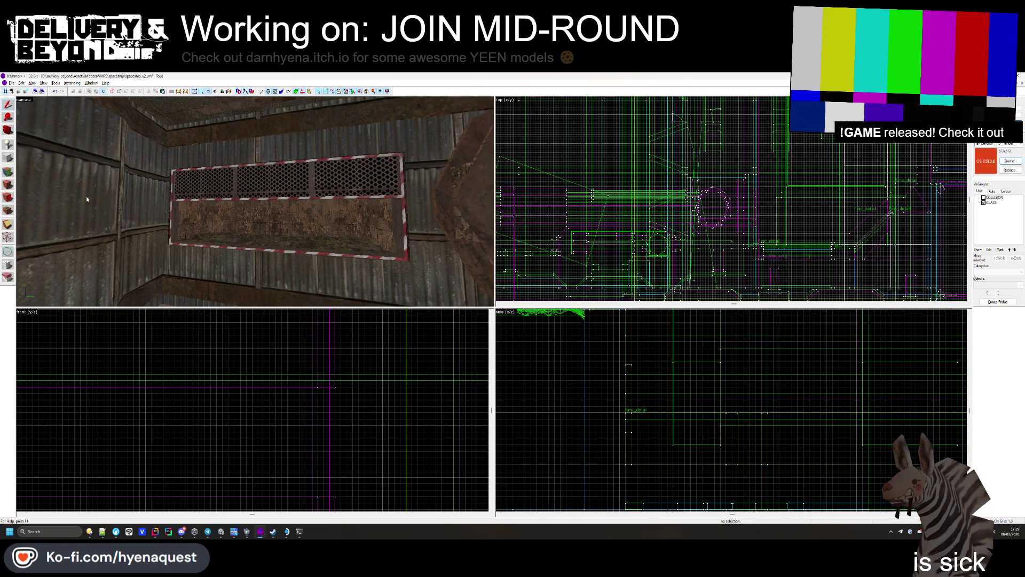
pyautogui.click(534, 285)
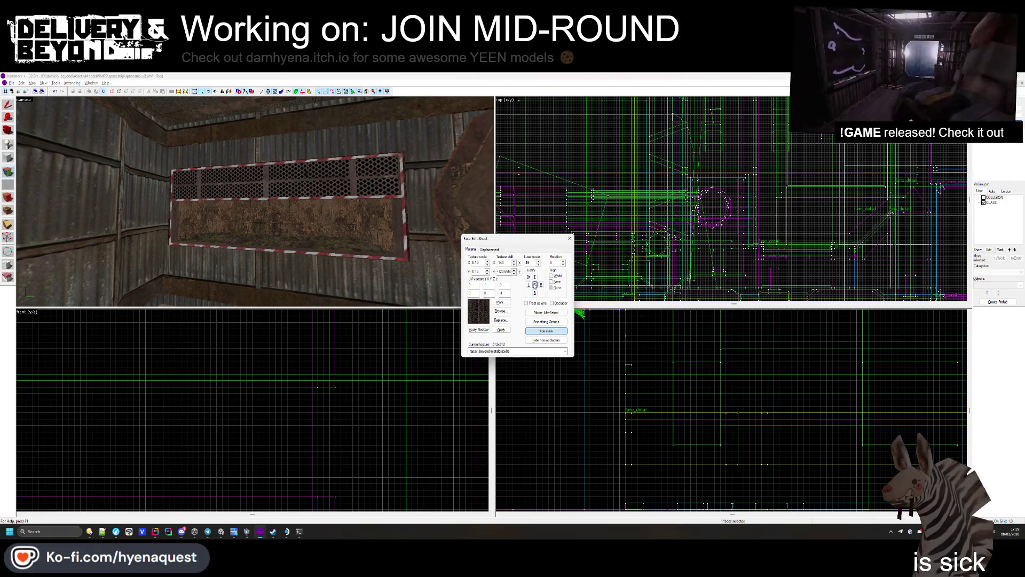
# Step: Try bottom, top, left and right justification on the grate texture
pyautogui.click(535, 293)
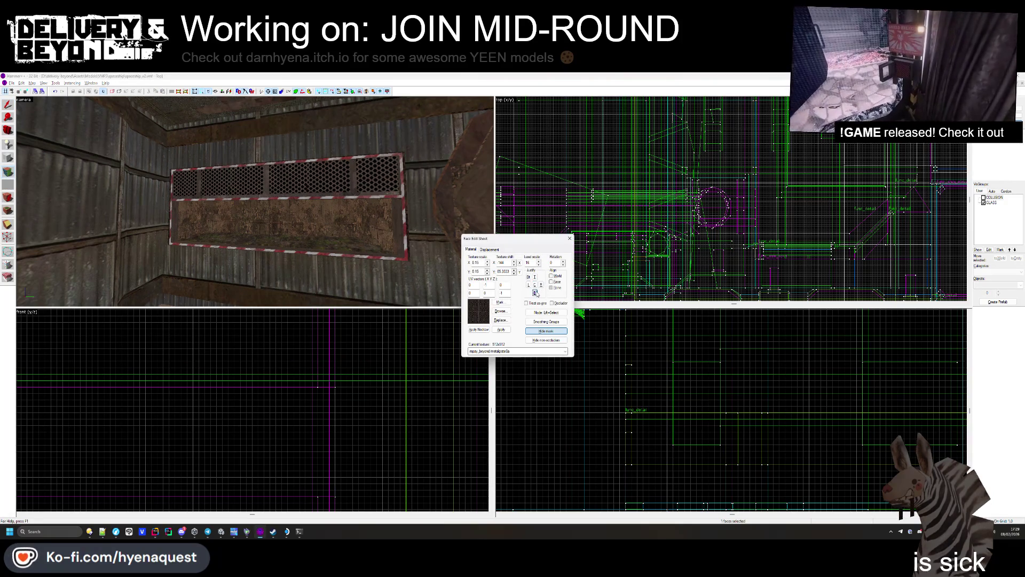
pyautogui.click(535, 277)
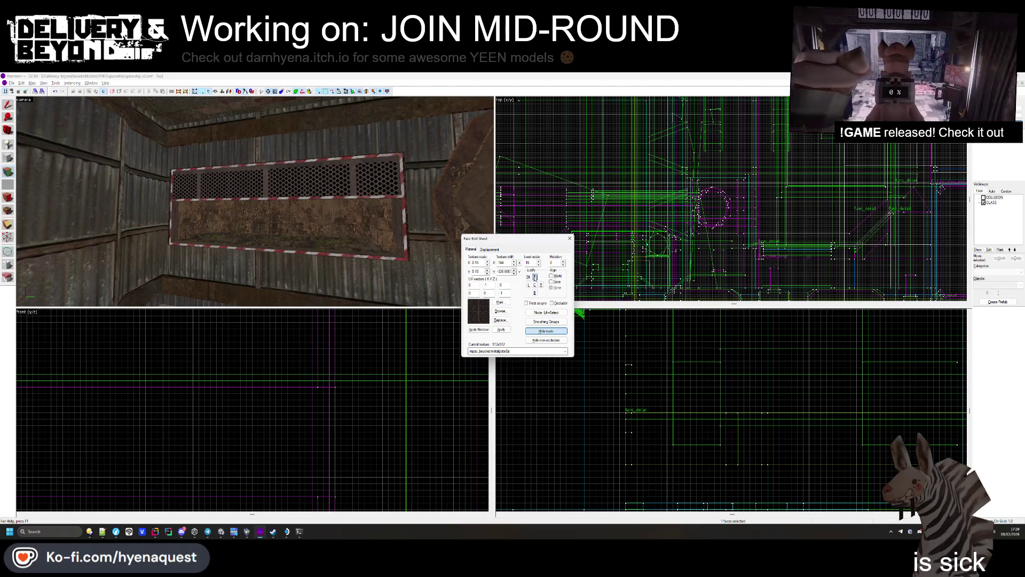
pyautogui.click(529, 285)
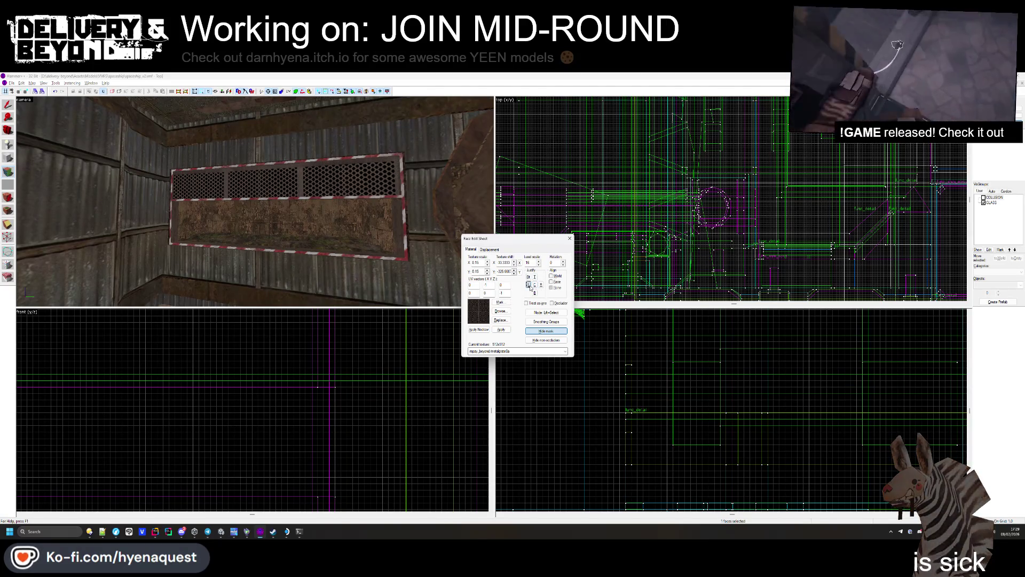
pyautogui.click(541, 286)
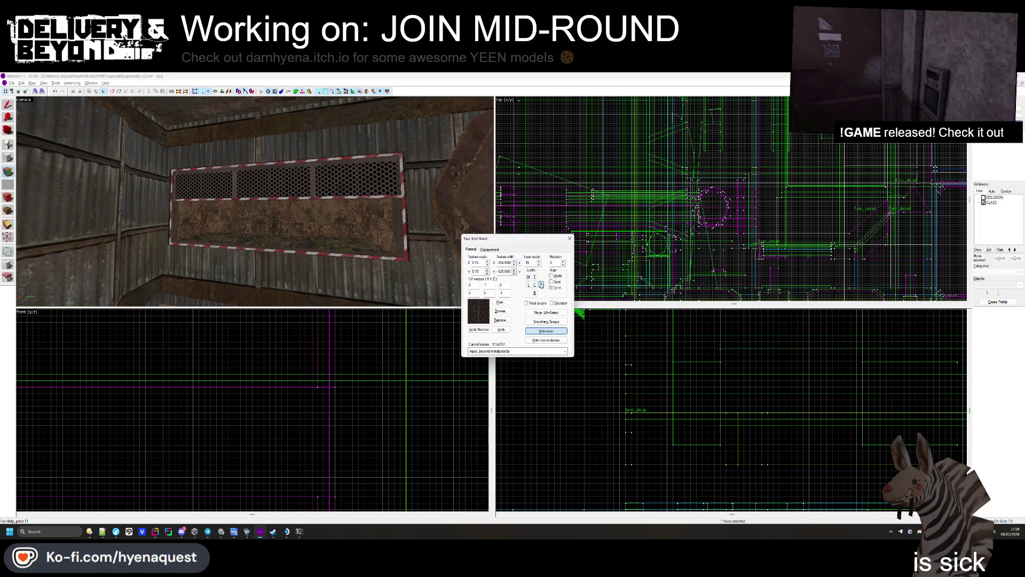
# Step: Shift the grate texture to about 269 horizontally and 317 vertically, then close the Face Edit Sheet
pyautogui.click(513, 263)
pyautogui.click(513, 264)
pyautogui.click(513, 264)
pyautogui.click(514, 263)
pyautogui.click(514, 271)
pyautogui.click(514, 271)
pyautogui.click(514, 270)
pyautogui.click(514, 270)
pyautogui.click(515, 271)
pyautogui.click(514, 271)
pyautogui.press('Escape')
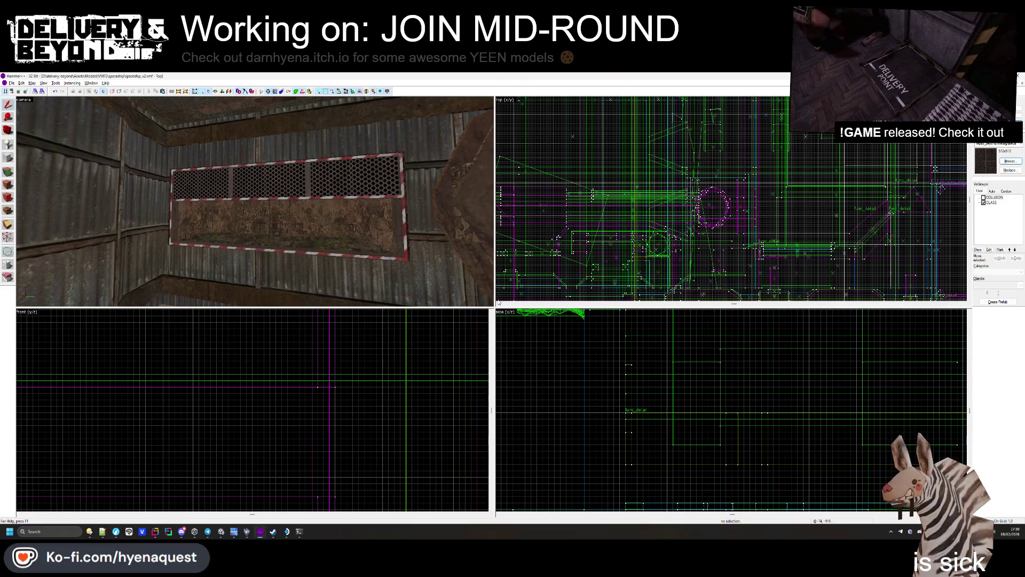
pyautogui.moveTo(255, 204)
pyautogui.mouseDown()
pyautogui.moveTo(251, 213)
pyautogui.moveTo(255, 204)
pyautogui.mouseUp()
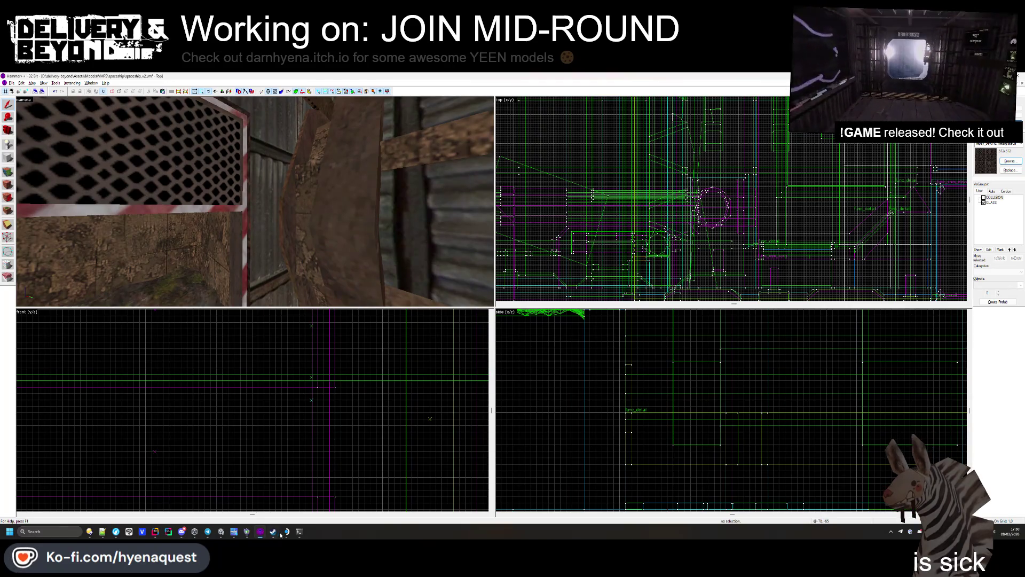
# Step: Switch to the Unity editor and rotate its scene view
pyautogui.click(222, 532)
pyautogui.moveTo(428, 249)
pyautogui.mouseDown()
pyautogui.moveTo(289, 215)
pyautogui.moveTo(298, 284)
pyautogui.moveTo(298, 251)
pyautogui.mouseUp()
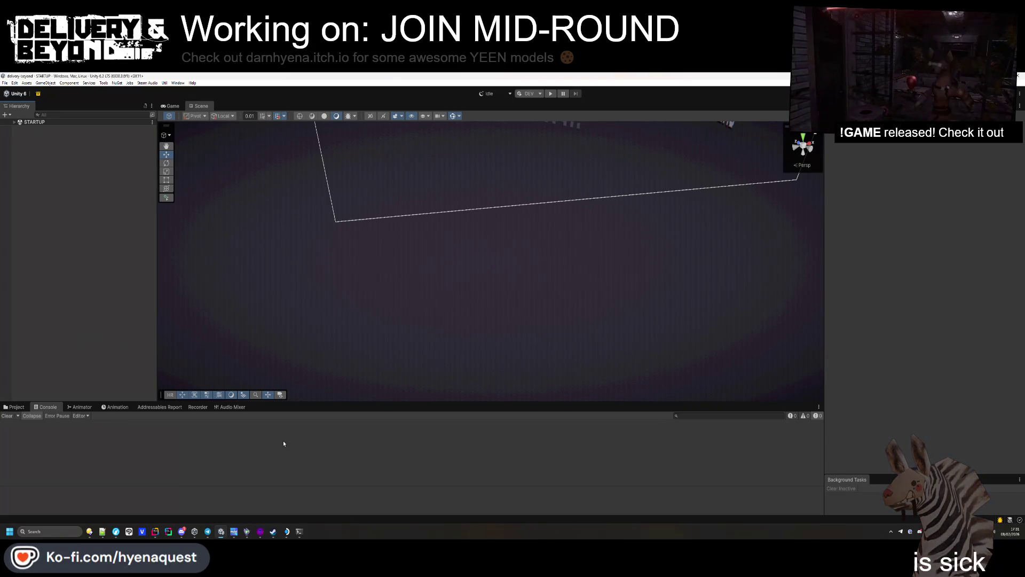
# Step: Bring the Linux build folder forward and open run_bepinex.sh in a text editor
pyautogui.moveTo(89, 531)
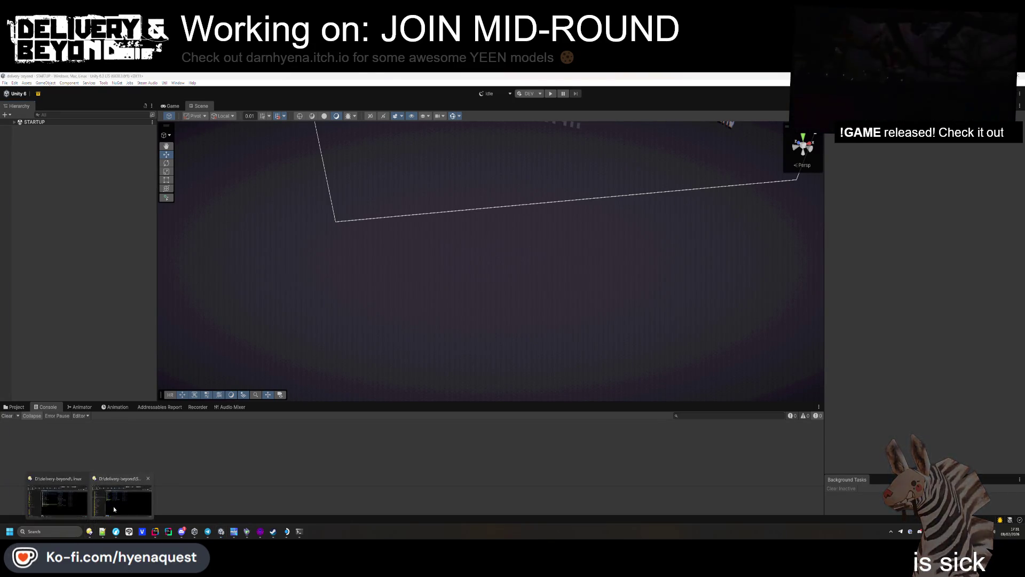
pyautogui.moveTo(113, 509)
pyautogui.click(58, 497)
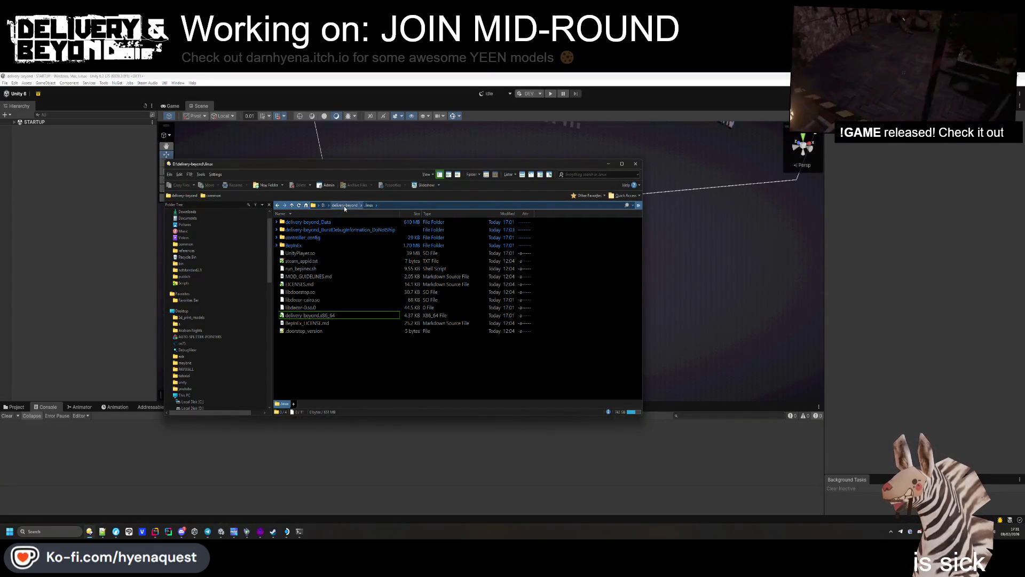
pyautogui.rightClick(305, 271)
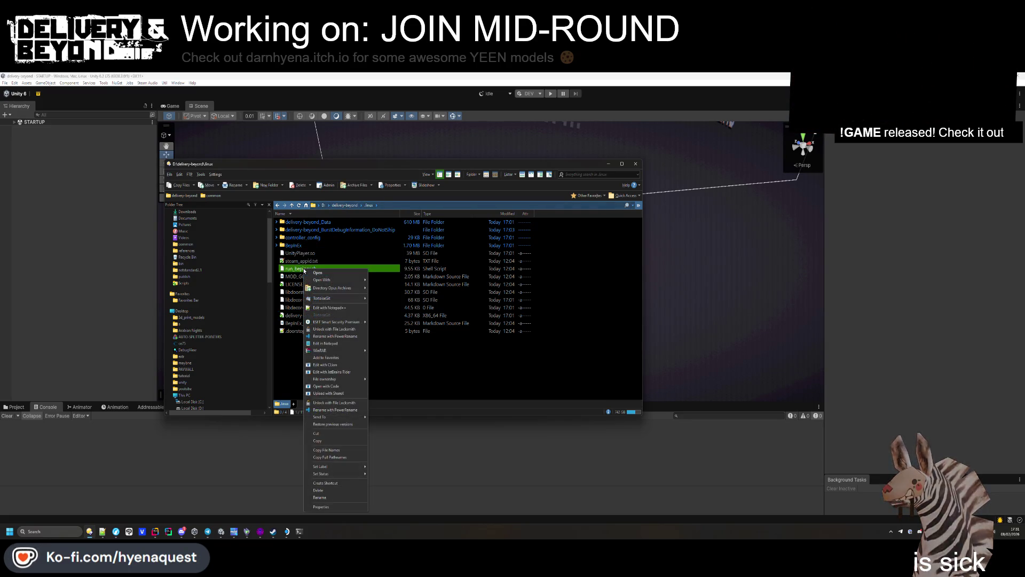
pyautogui.click(320, 310)
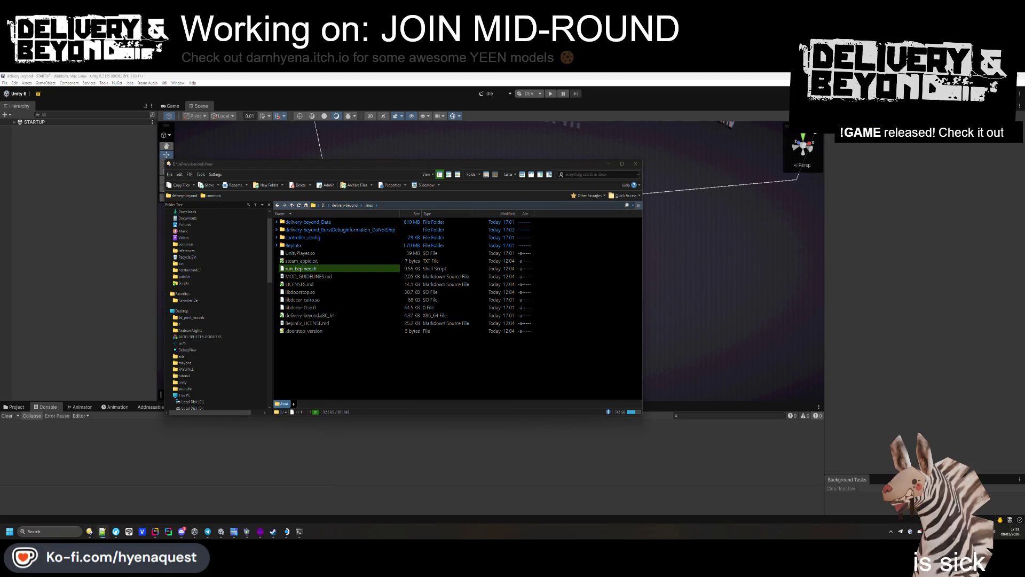
# Step: Open the delivery-beyond project folder on D: and start a TortoiseGit commit
pyautogui.click(323, 206)
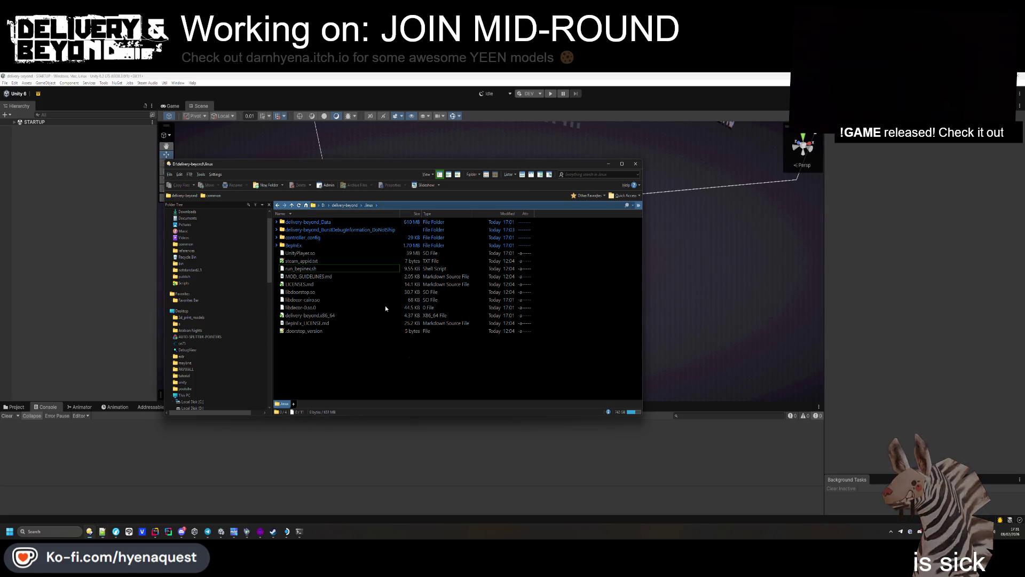
pyautogui.doubleClick(323, 253)
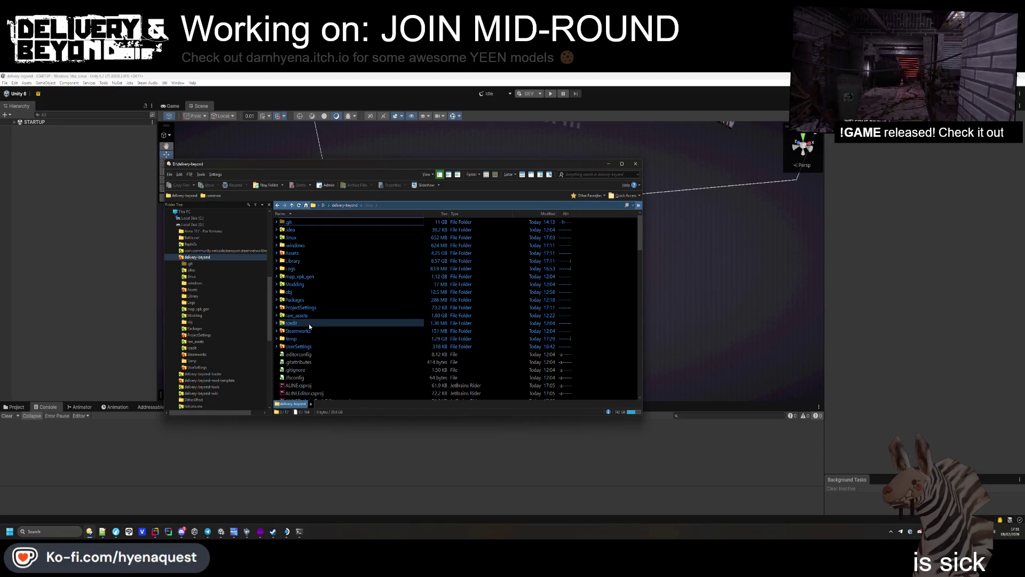
pyautogui.moveTo(320, 308)
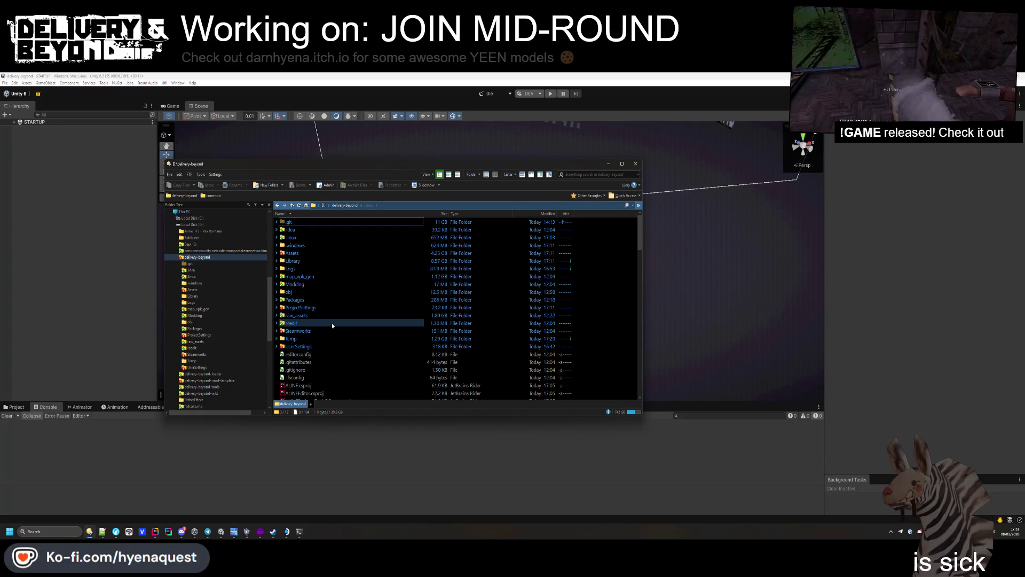
pyautogui.moveTo(333, 326)
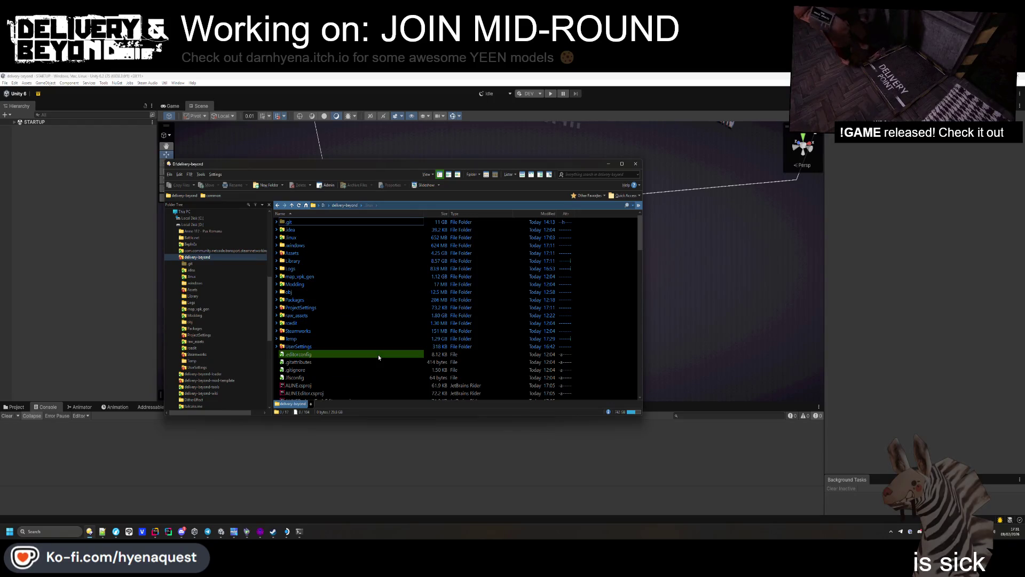
pyautogui.moveTo(378, 357)
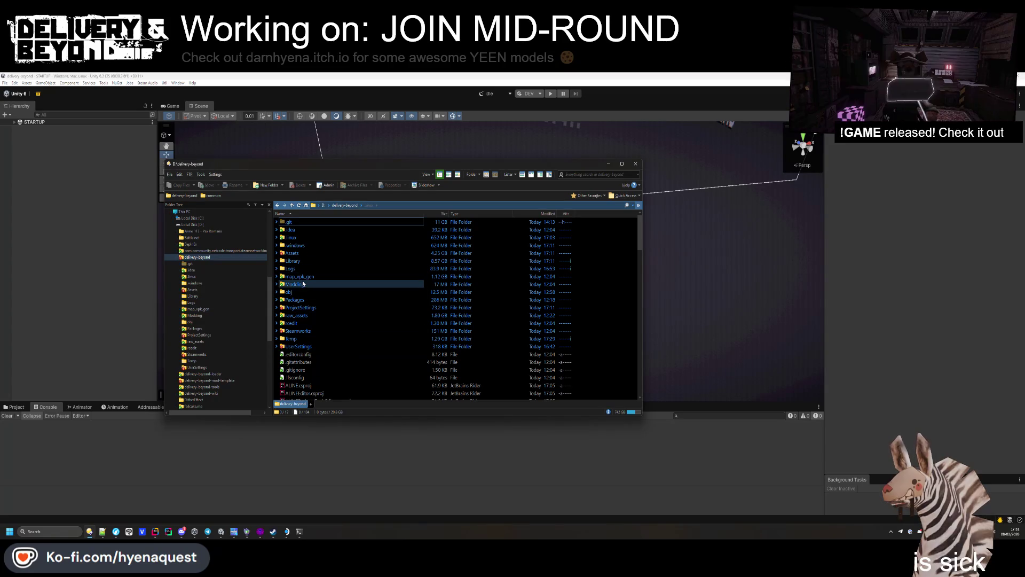
pyautogui.moveTo(302, 283)
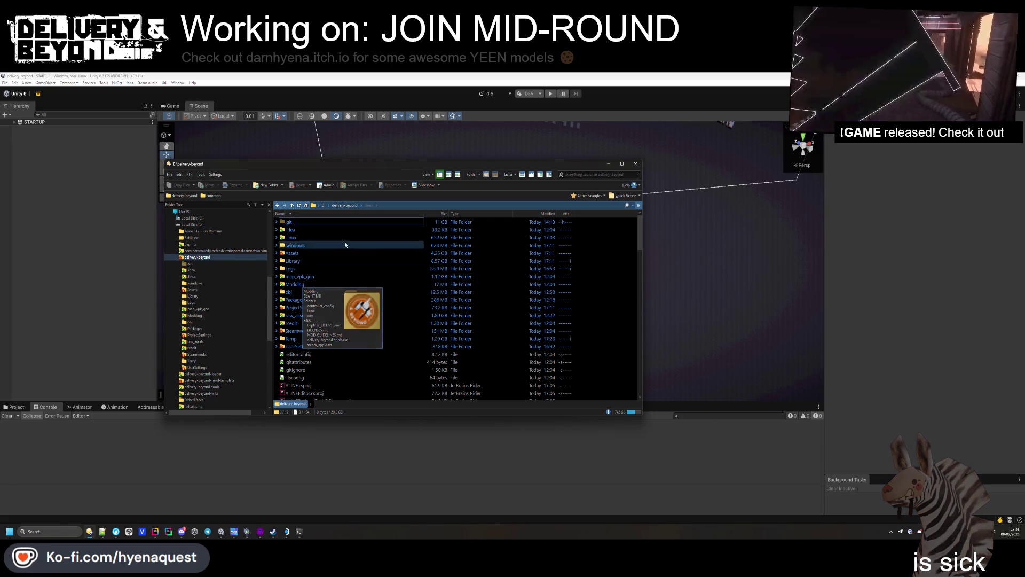
pyautogui.rightClick(605, 292)
pyautogui.click(636, 436)
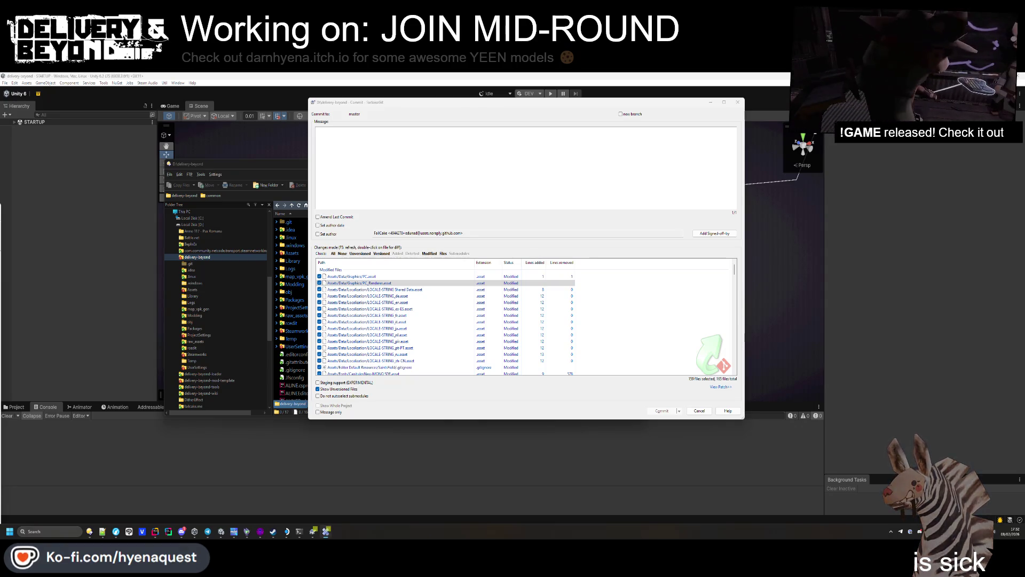
# Step: Revert the PC.asset and PC_Renderer changes
pyautogui.rightClick(384, 279)
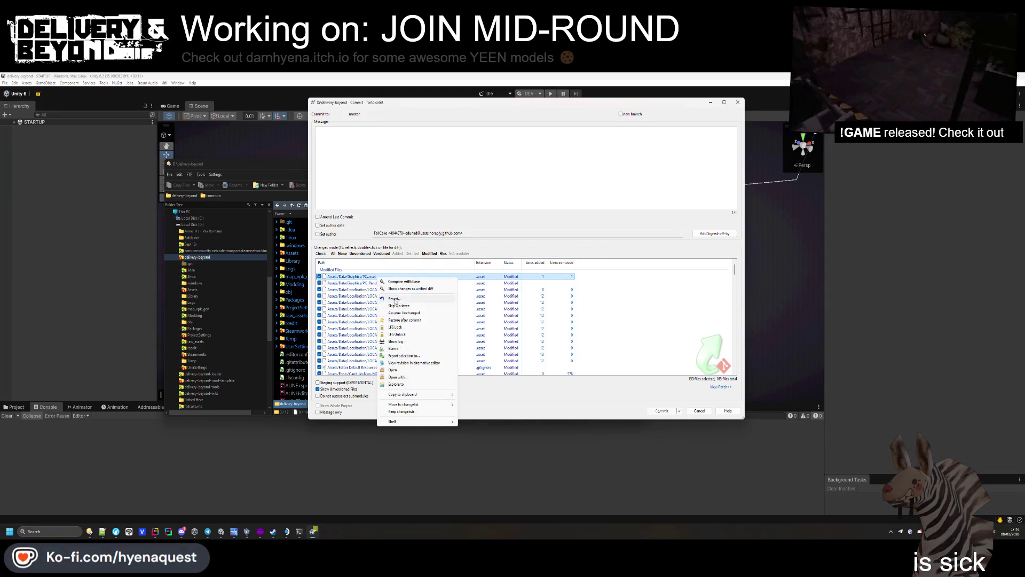
pyautogui.click(396, 305)
pyautogui.press('Return')
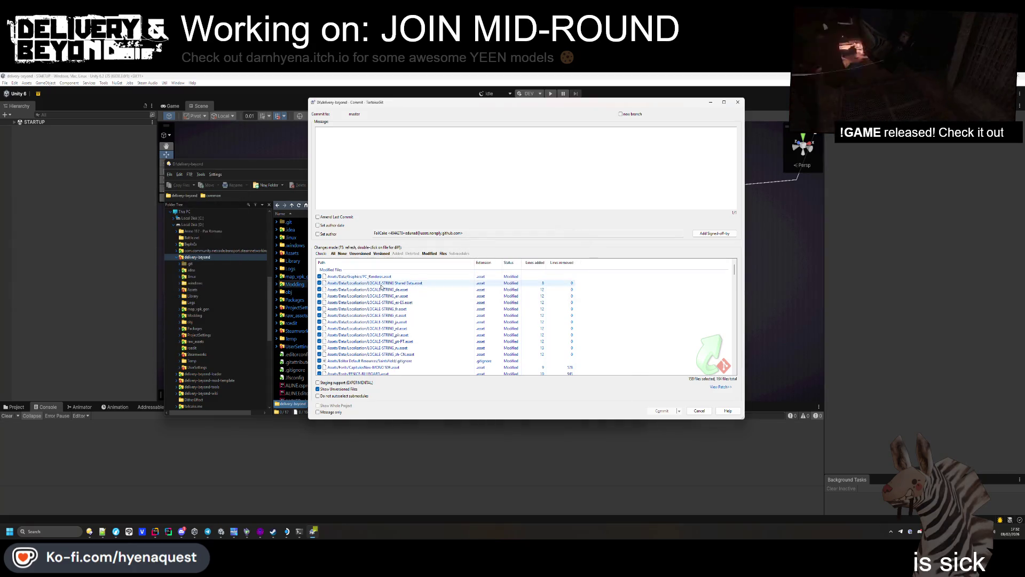
pyautogui.rightClick(369, 277)
pyautogui.click(444, 300)
pyautogui.press('Return')
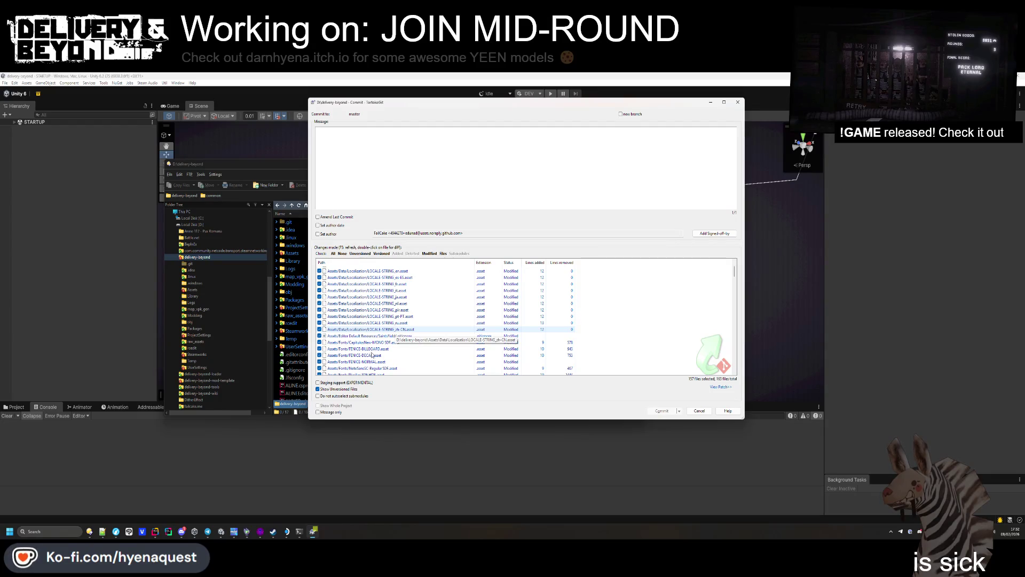
# Step: Review the diffs for LOADING.renderTexture, ShaderVariants.shadervariants and train-1.prefab
pyautogui.scroll(-8, 372, 354)
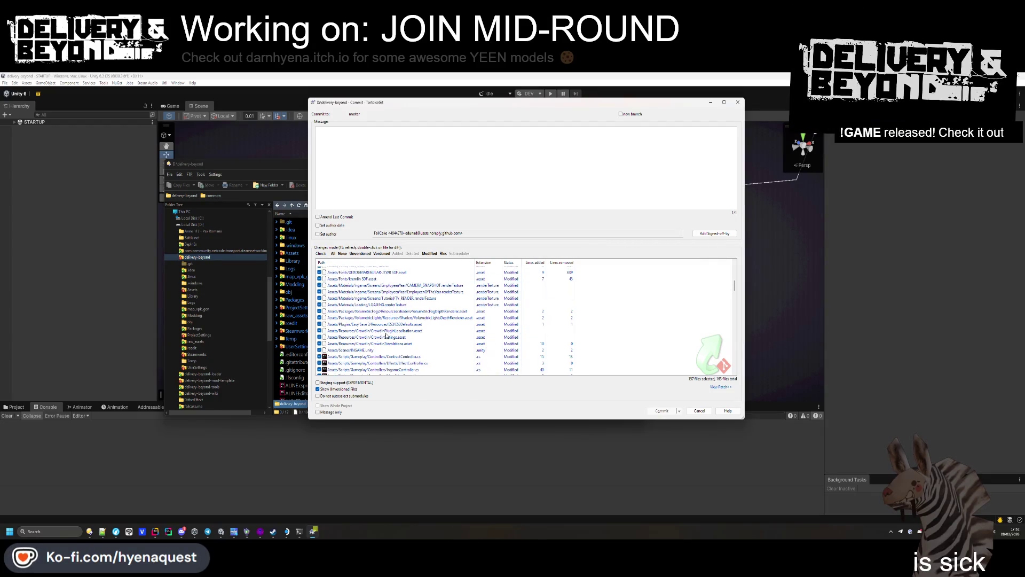
pyautogui.doubleClick(404, 306)
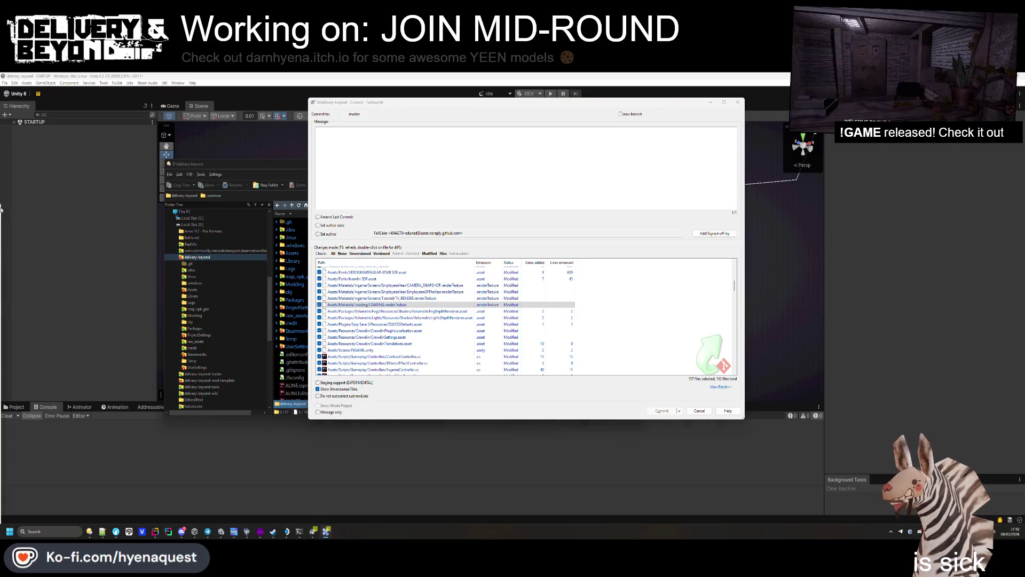
pyautogui.scroll(-3, 382, 301)
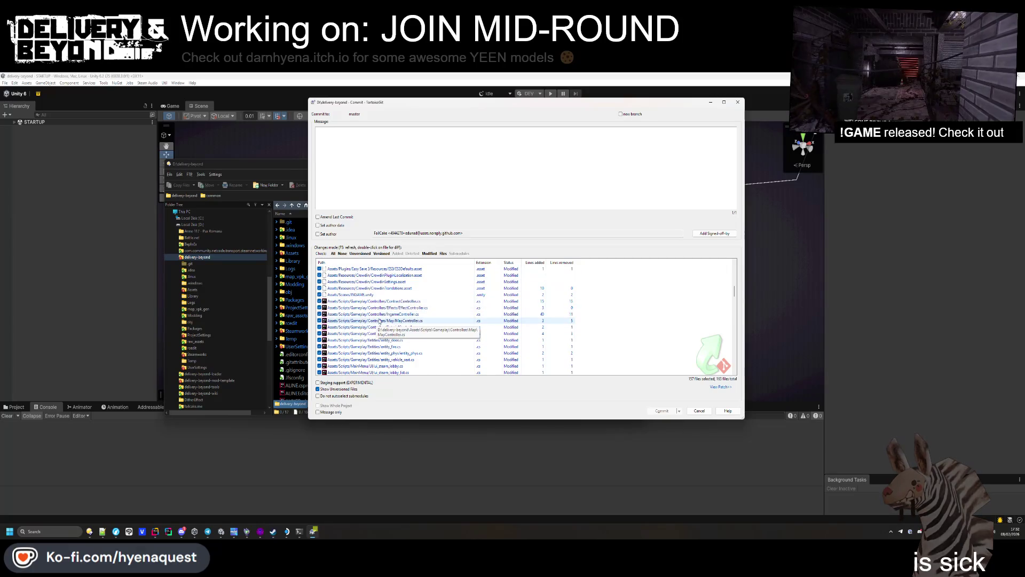
pyautogui.scroll(-5, 405, 325)
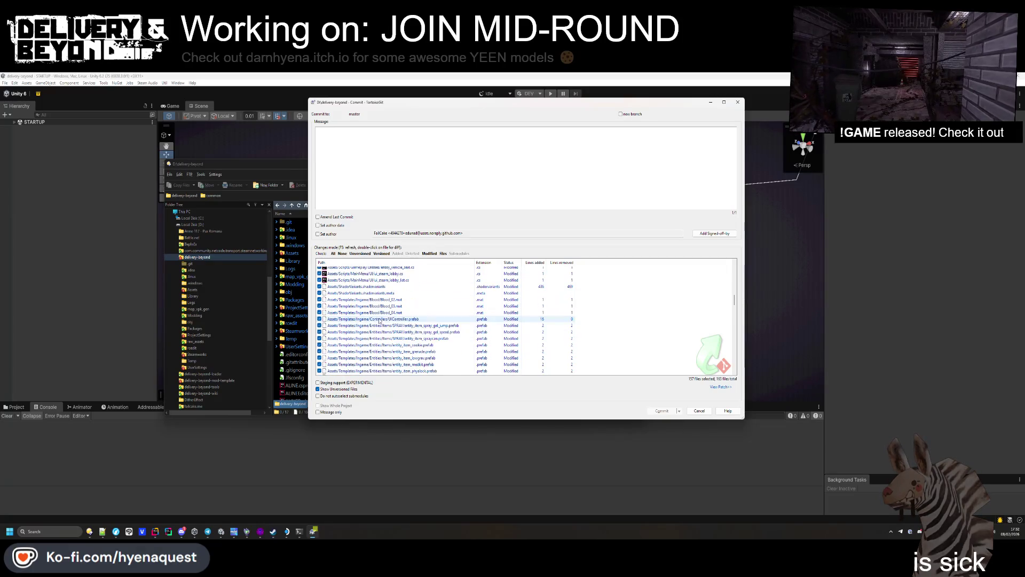
pyautogui.doubleClick(386, 287)
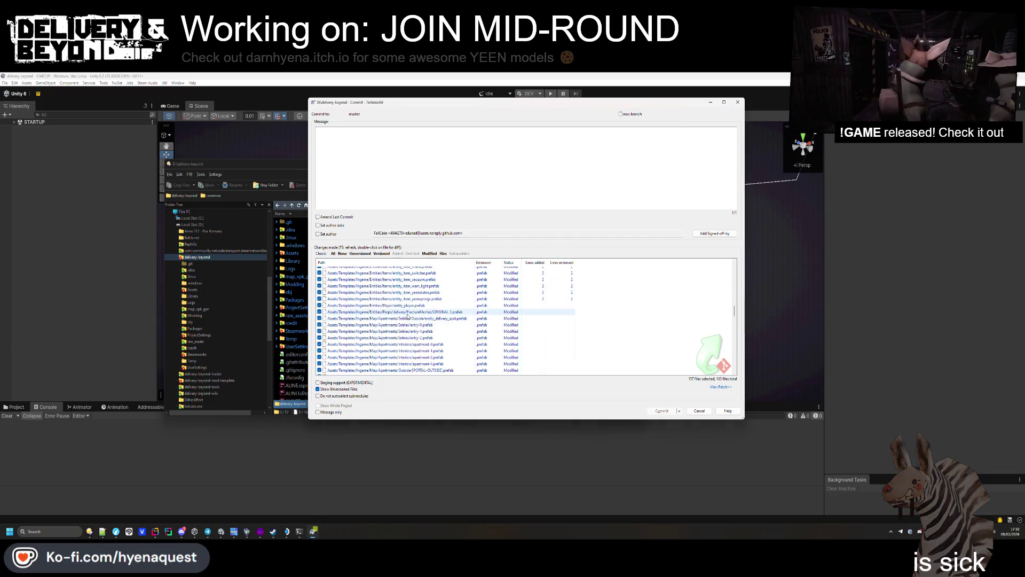
pyautogui.scroll(-10, 409, 315)
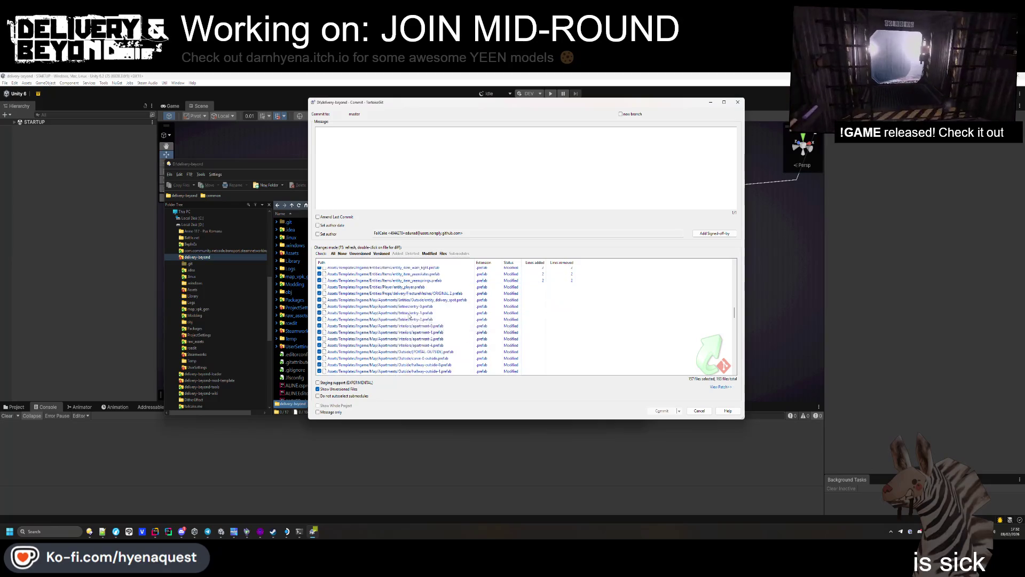
pyautogui.scroll(-10, 409, 315)
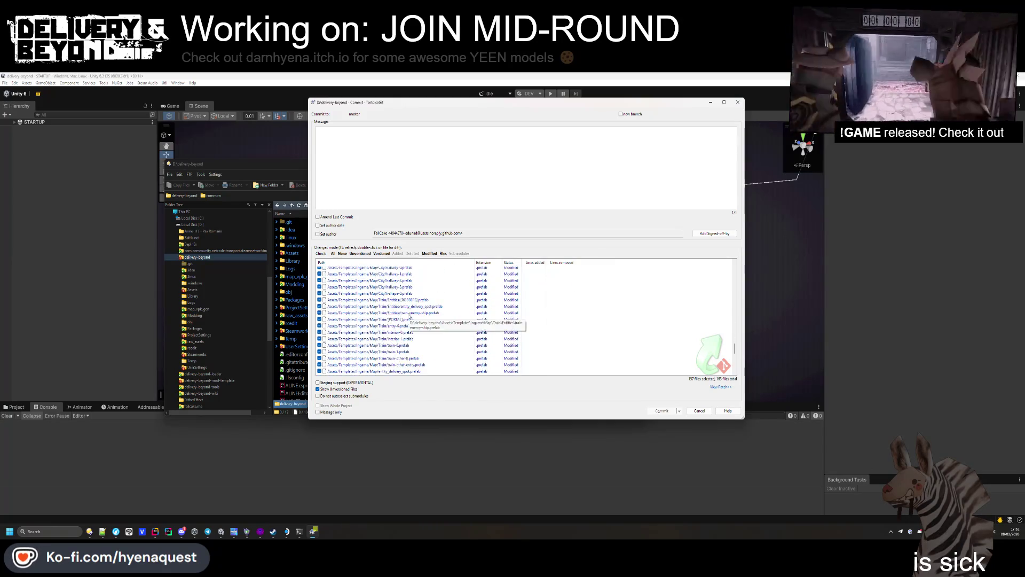
pyautogui.scroll(2, 409, 316)
pyautogui.doubleClick(409, 314)
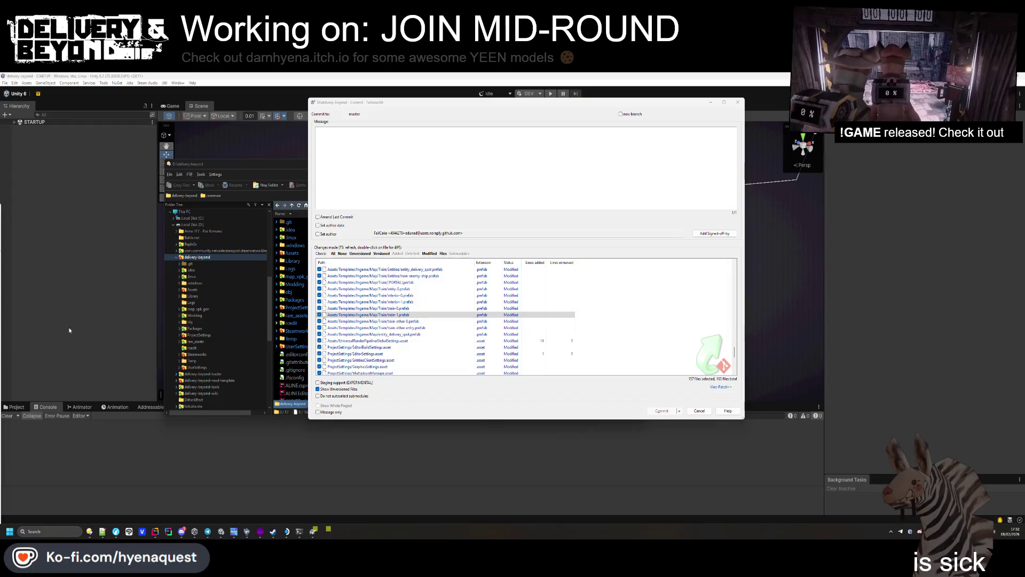
pyautogui.scroll(-3, 380, 334)
# Step: Compare UniversalRenderPipelineGlobalSettings.asset and EditorSettings.asset with their last versions
pyautogui.click(380, 286)
pyautogui.doubleClick(380, 288)
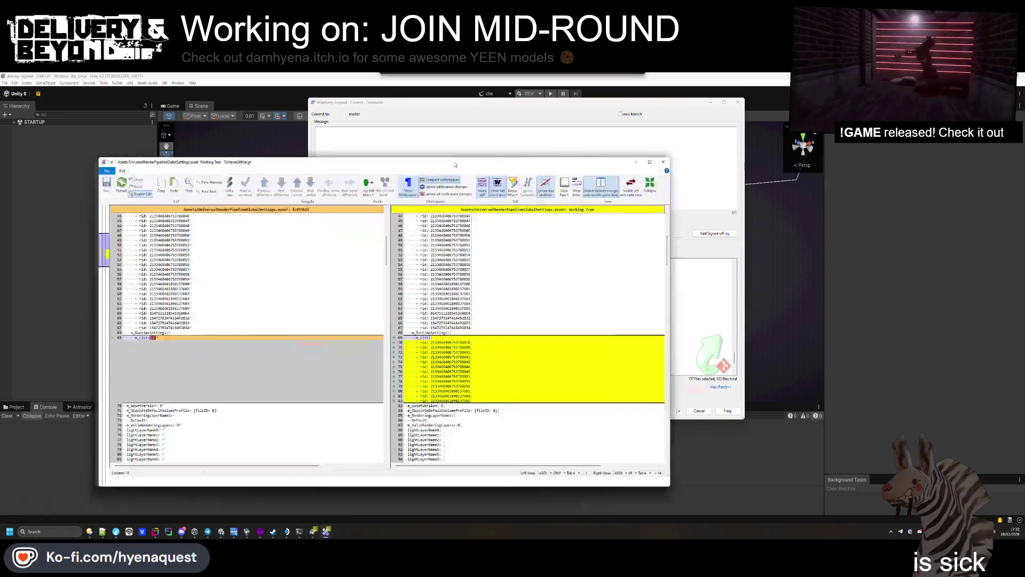
pyautogui.scroll(-1, 489, 292)
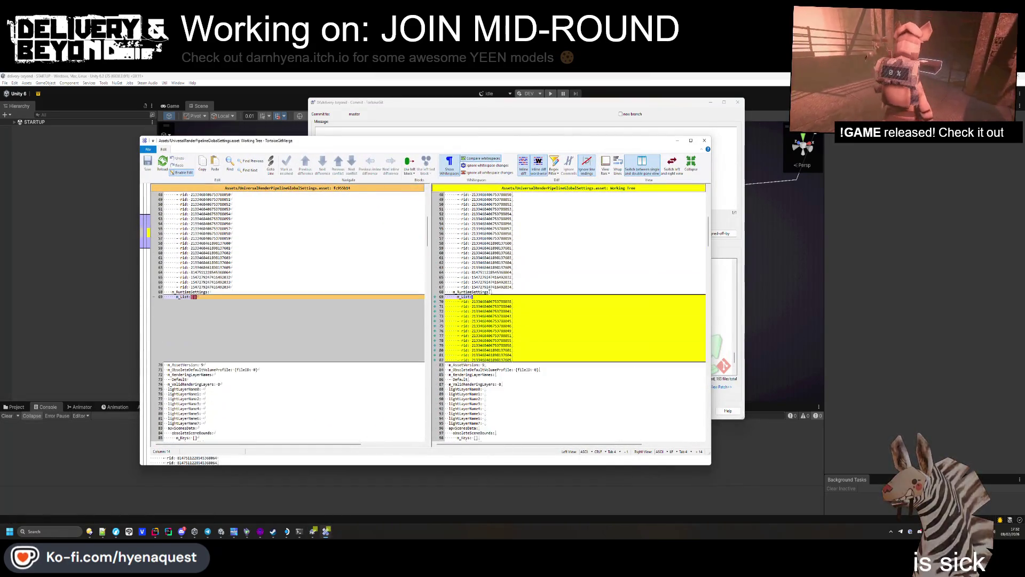
pyautogui.click(705, 141)
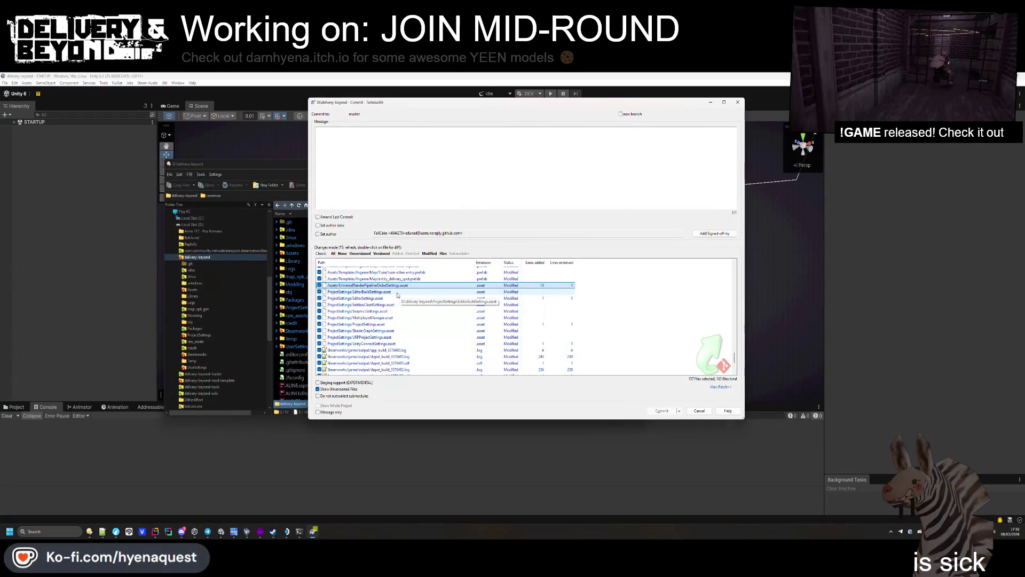
pyautogui.doubleClick(396, 298)
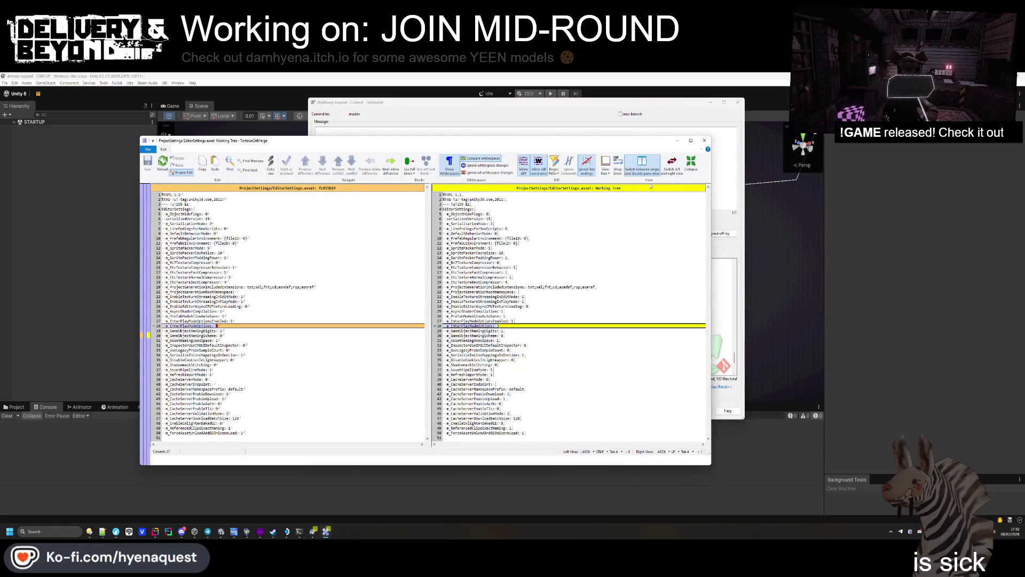
pyautogui.click(705, 141)
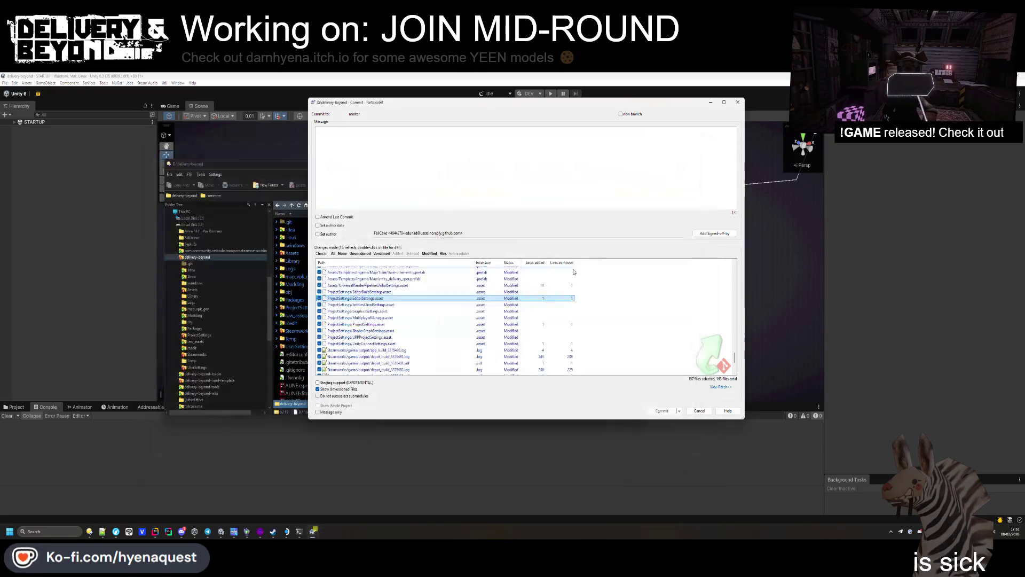
# Step: Inspect the ProjectSettings.asset xboxEnableHeadOrientation change and revert ProjectSettings.asset
pyautogui.doubleClick(500, 323)
pyautogui.click(500, 325)
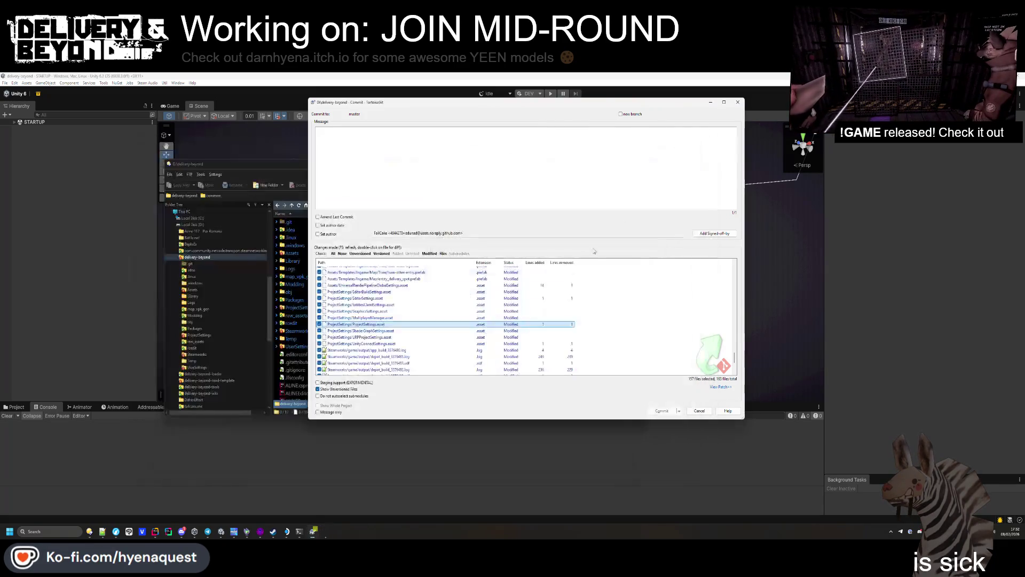
pyautogui.click(705, 141)
pyautogui.rightClick(492, 326)
pyautogui.click(508, 345)
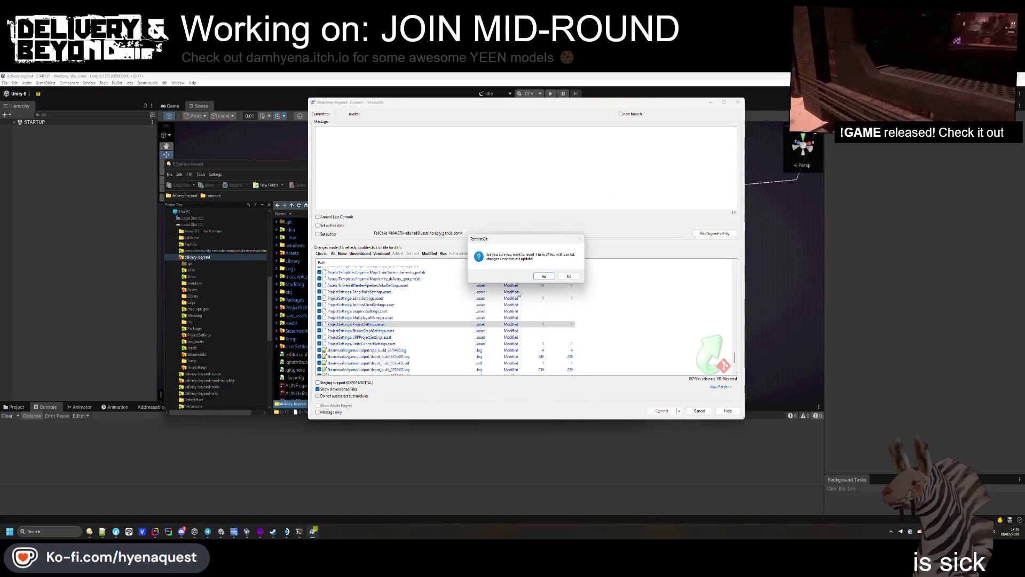
pyautogui.click(549, 276)
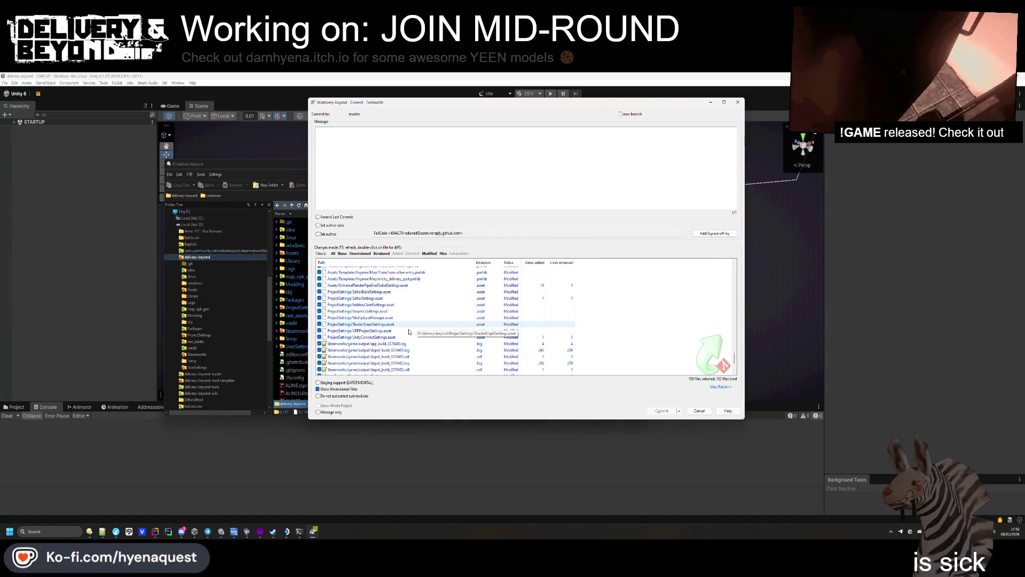
# Step: Select the UnityConnectSettings.asset change and scroll through the remaining file list
pyautogui.click(404, 338)
pyautogui.scroll(-3, 398, 339)
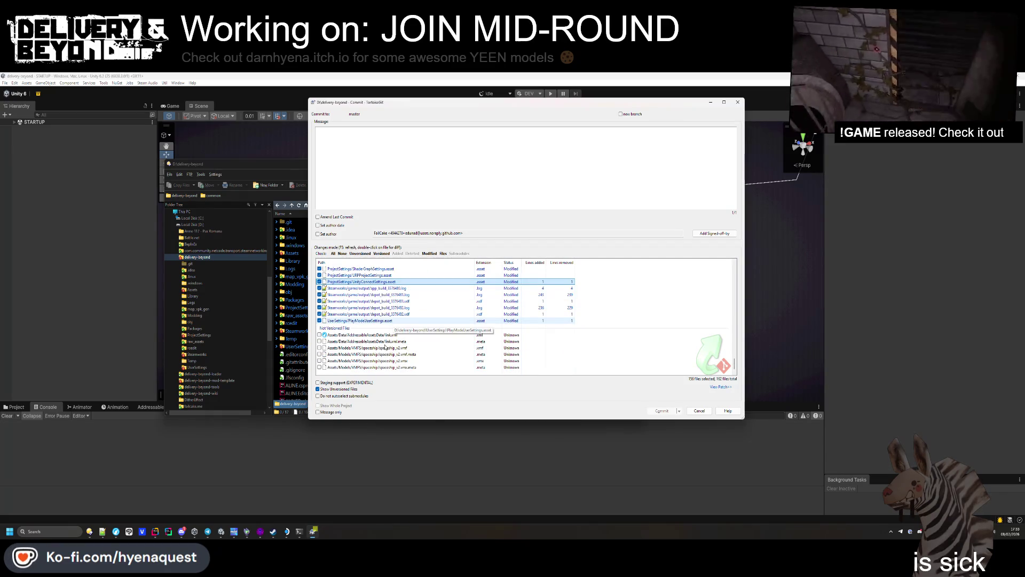
pyautogui.scroll(-1, 385, 347)
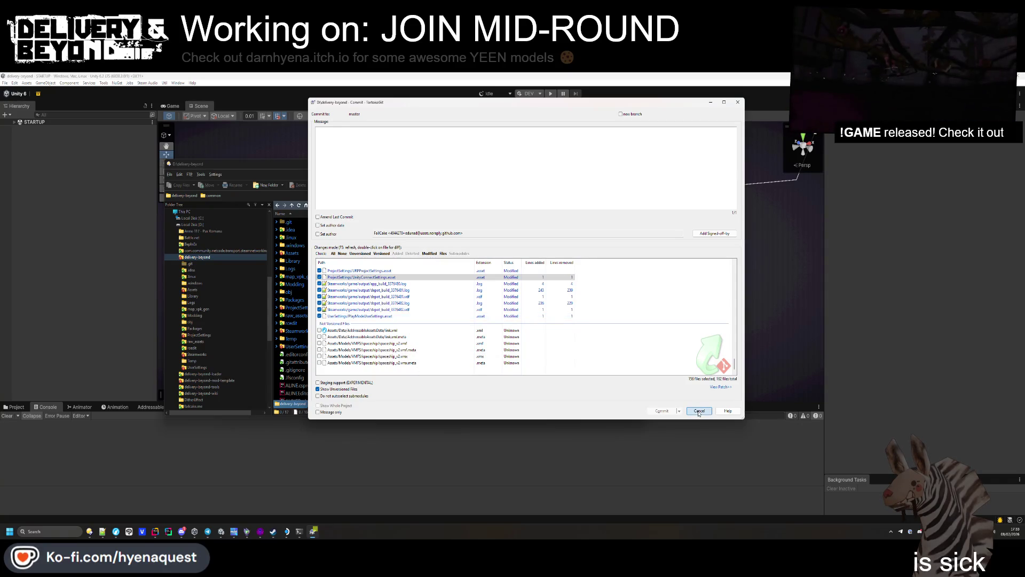
pyautogui.scroll(10, 475, 342)
pyautogui.scroll(5, 476, 342)
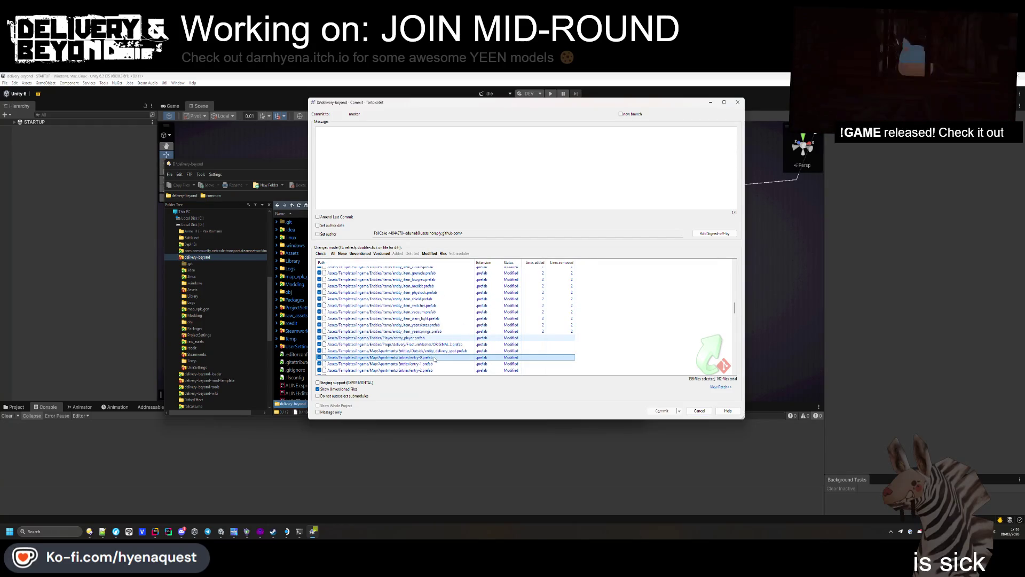
# Step: Fly the camera along the corridor, briefly selecting a wall brush there
pyautogui.press('z')
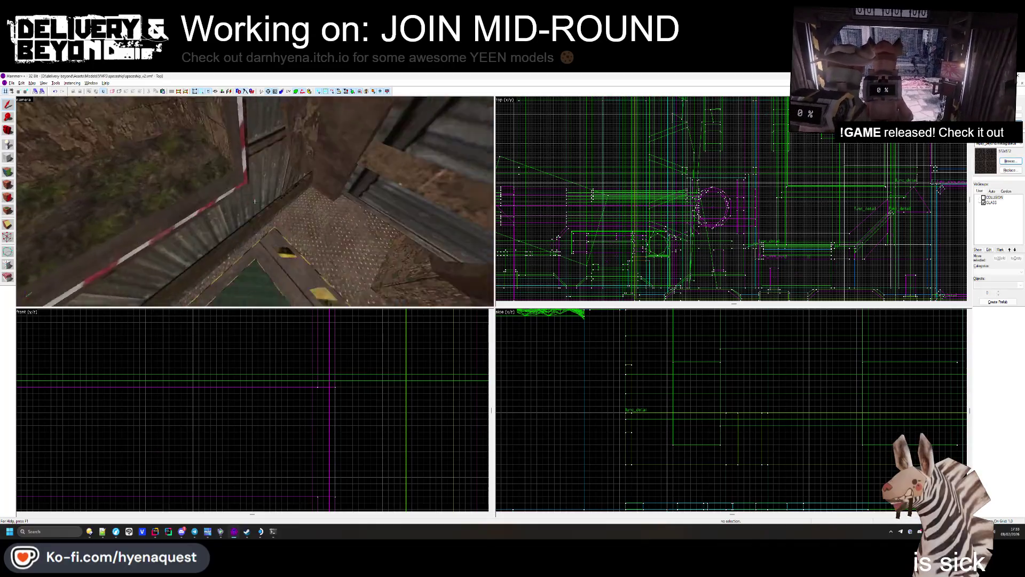
pyautogui.press('z')
pyautogui.click(254, 202)
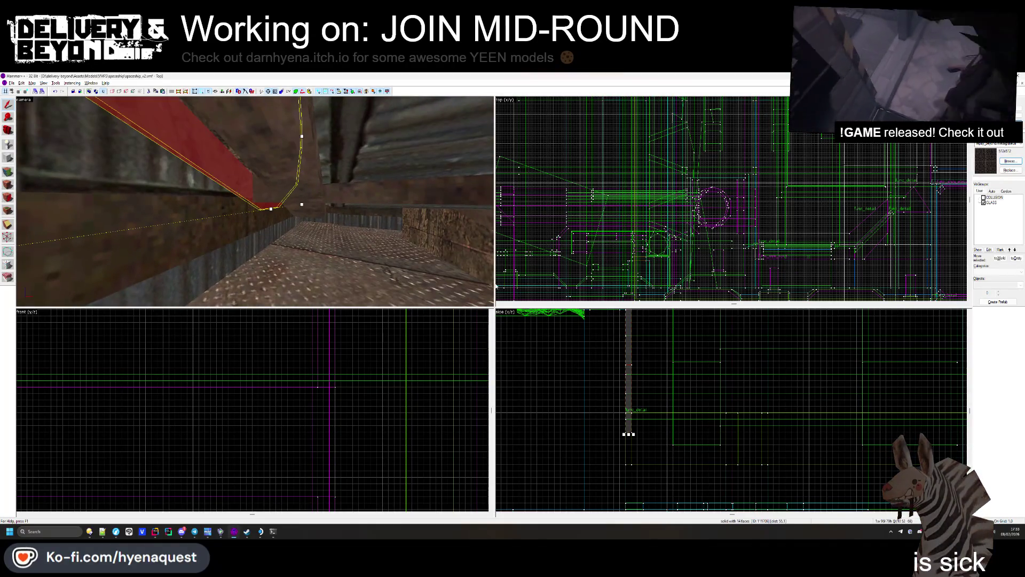
pyautogui.scroll(2, 624, 434)
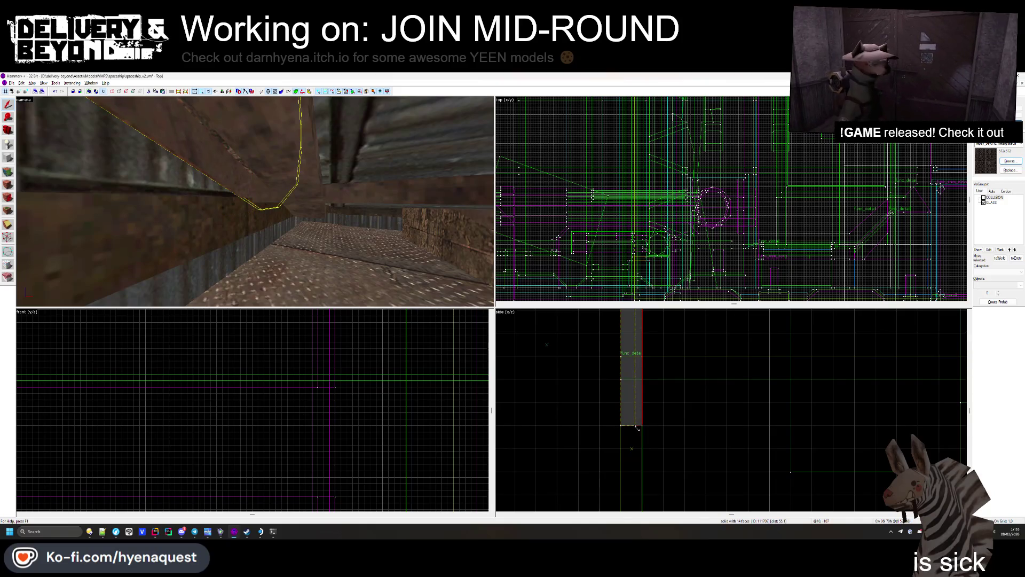
pyautogui.press('Escape')
pyautogui.press('z')
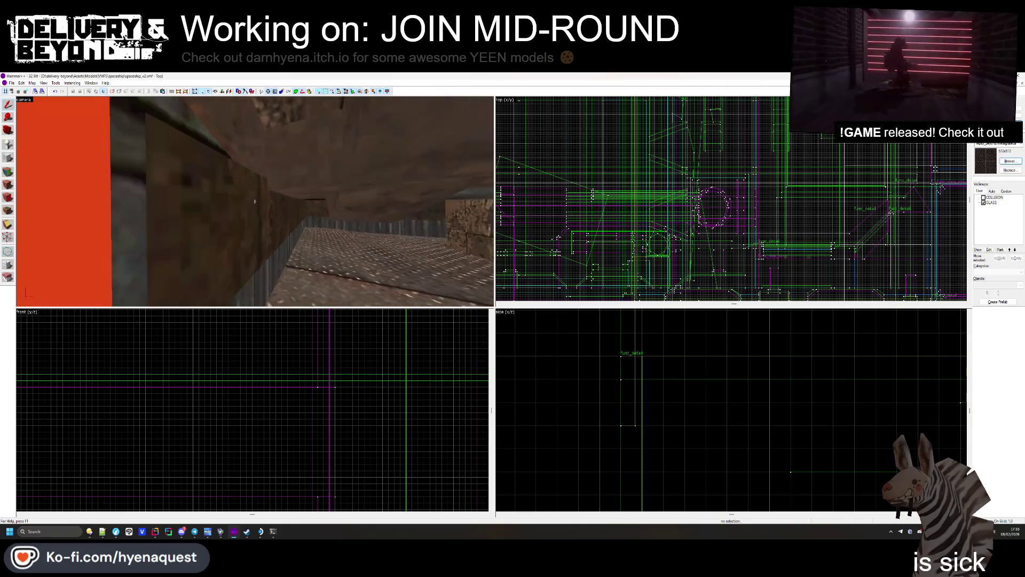
# Step: Fly through the yellow-walled room past the collision brushes and select the wooden ceiling brush
pyautogui.press('w')
pyautogui.press('w')
pyautogui.press('w')
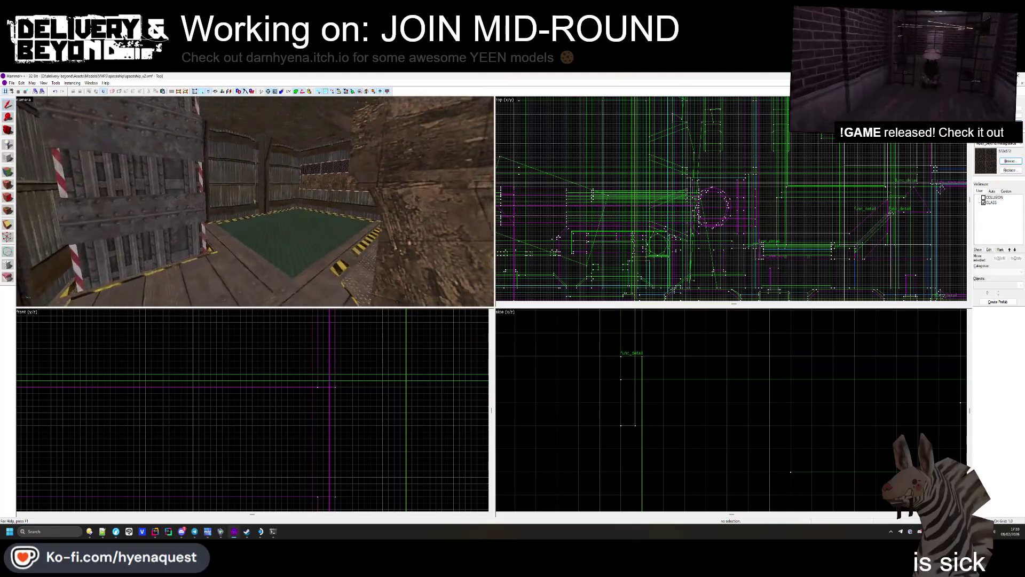
pyautogui.press('w')
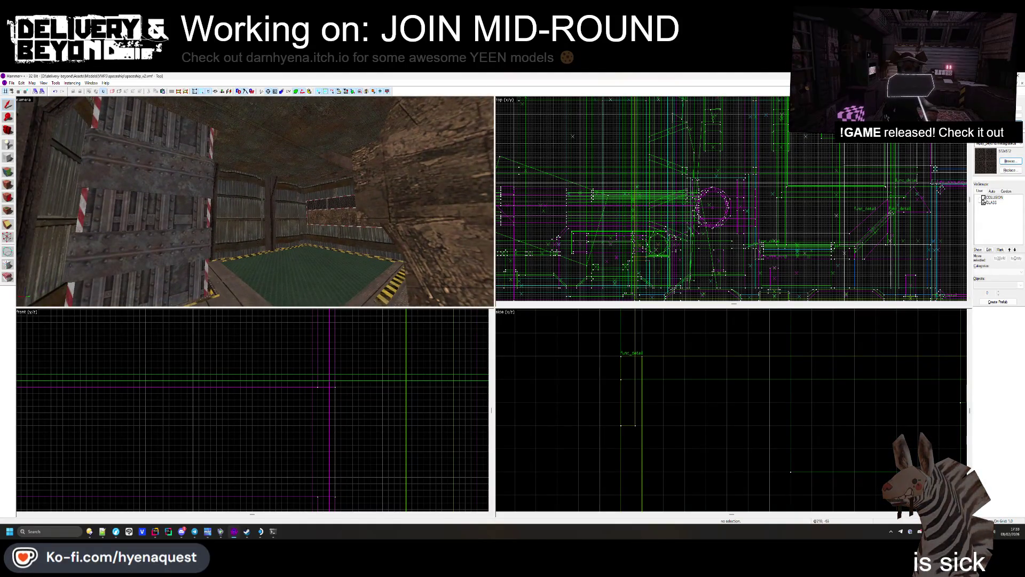
pyautogui.press('w')
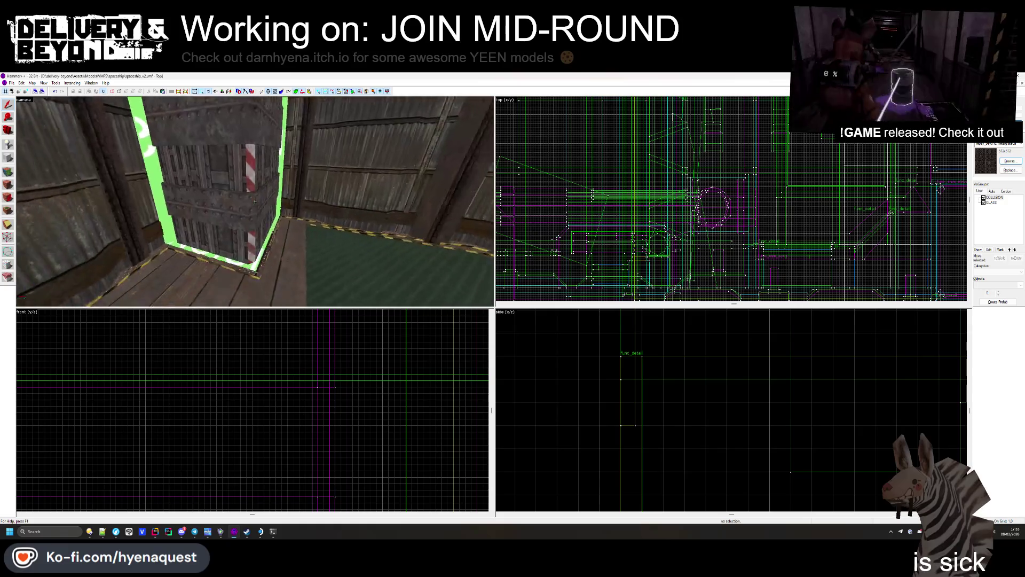
pyautogui.press('w')
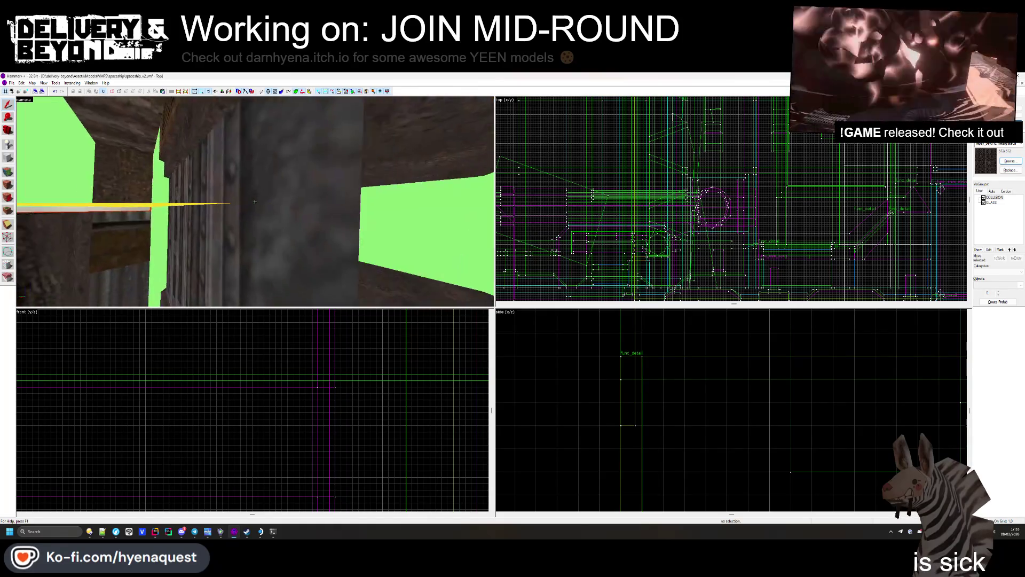
pyautogui.press('w')
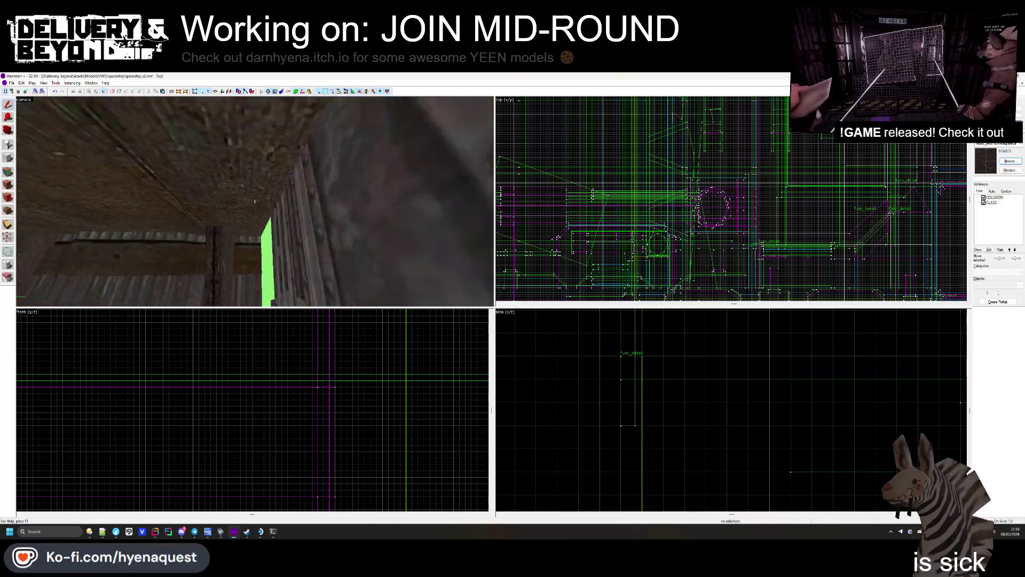
pyautogui.click(122, 208)
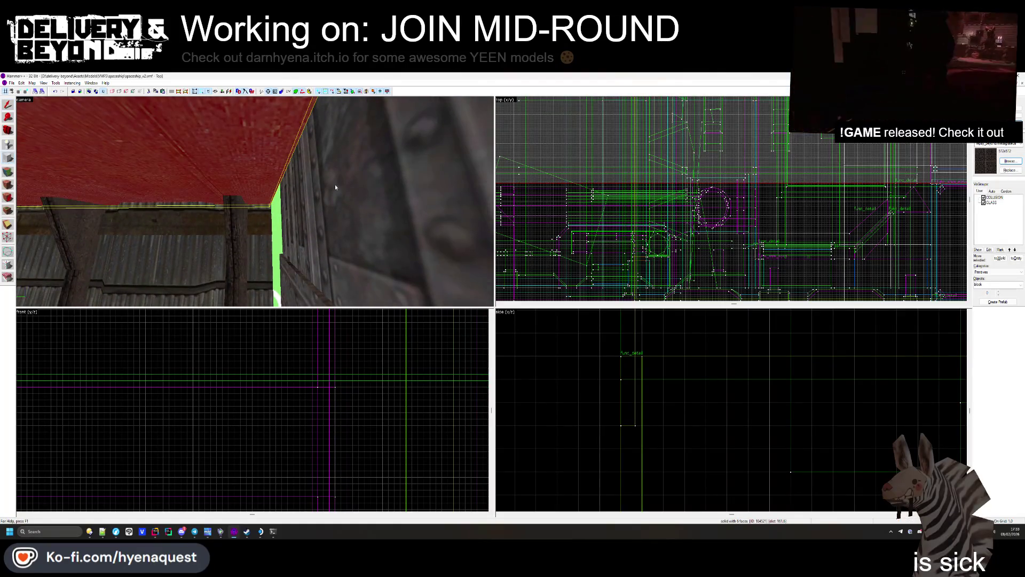
# Step: Make COLLISION the current texture from the texture browser
pyautogui.scroll(-5, 732, 198)
pyautogui.click(1010, 162)
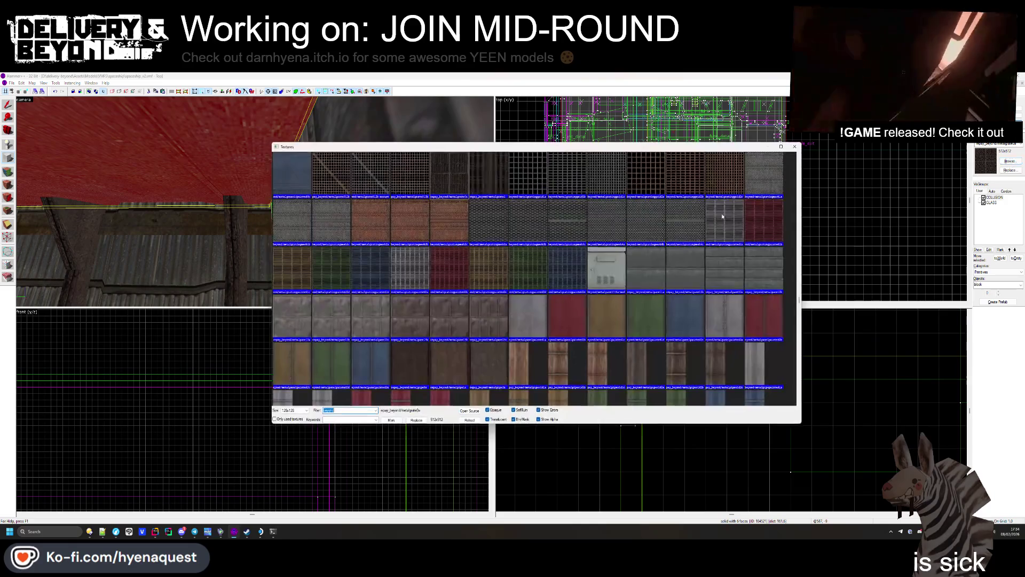
pyautogui.scroll(-15, 523, 234)
pyautogui.scroll(15, 681, 260)
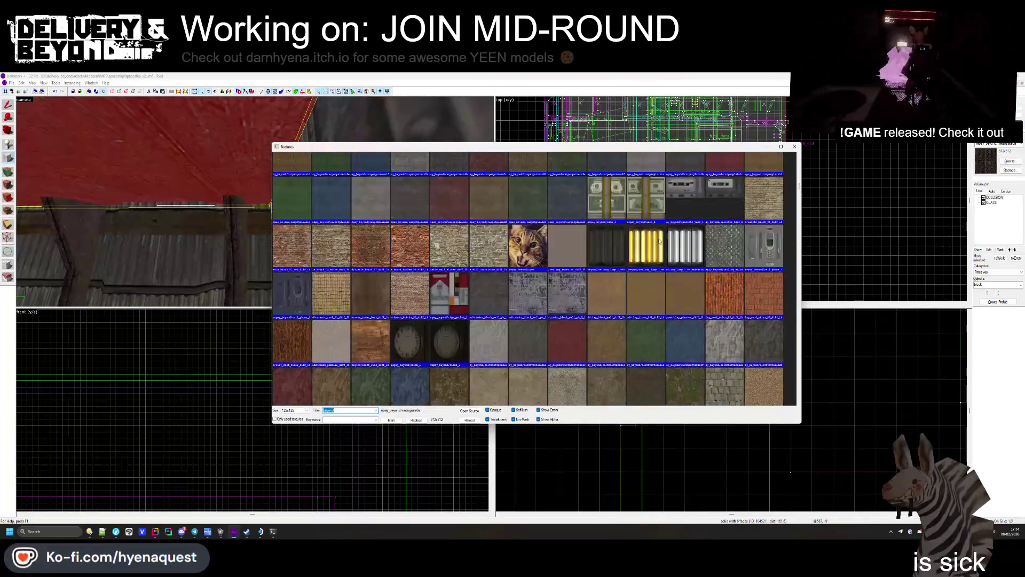
pyautogui.doubleClick(308, 181)
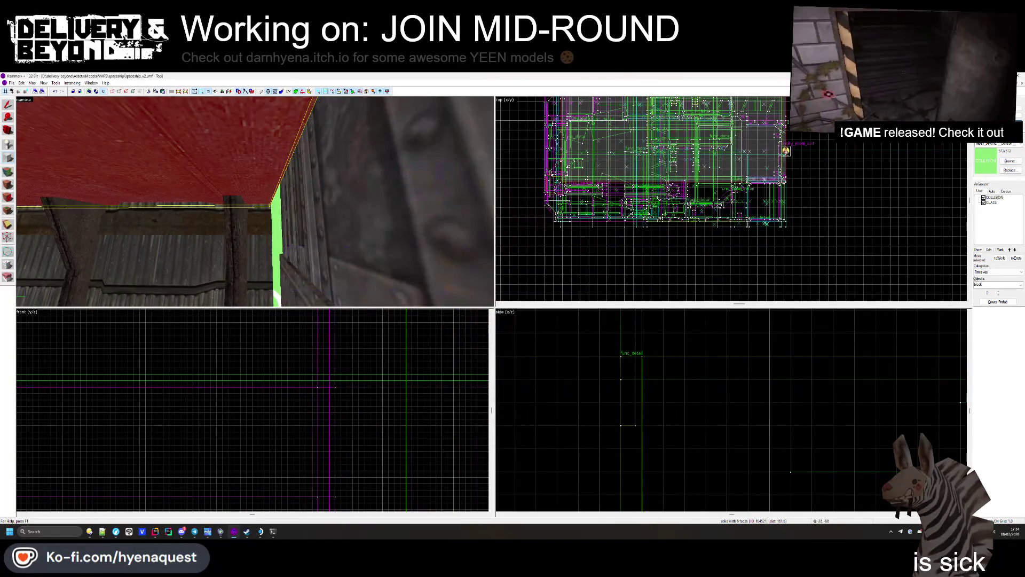
pyautogui.scroll(2, 748, 195)
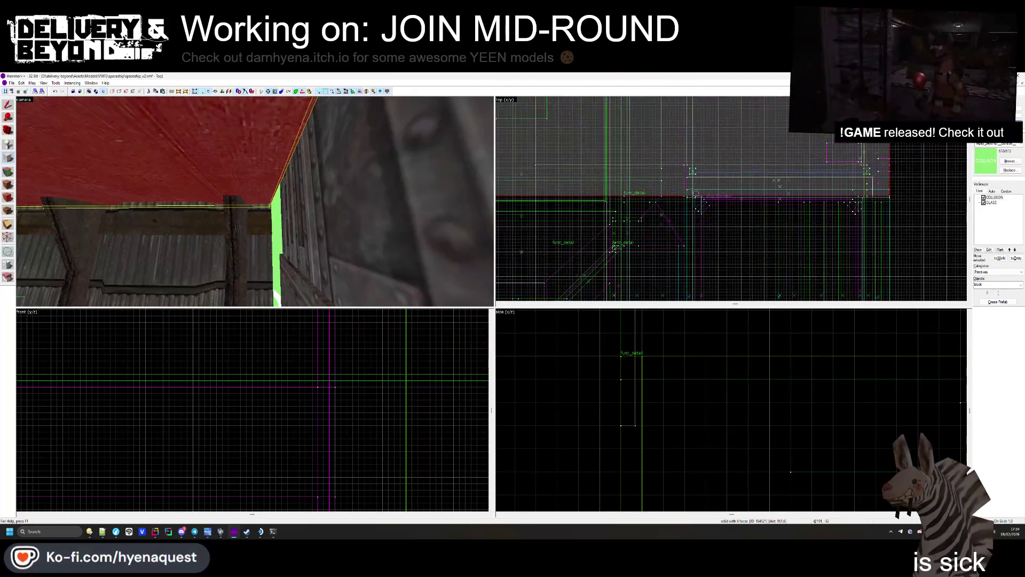
# Step: Create a 64 by 8 block, 8 units tall and 4 wide, along the ceiling edge
pyautogui.moveTo(687, 187); pyautogui.dragTo(867, 204)
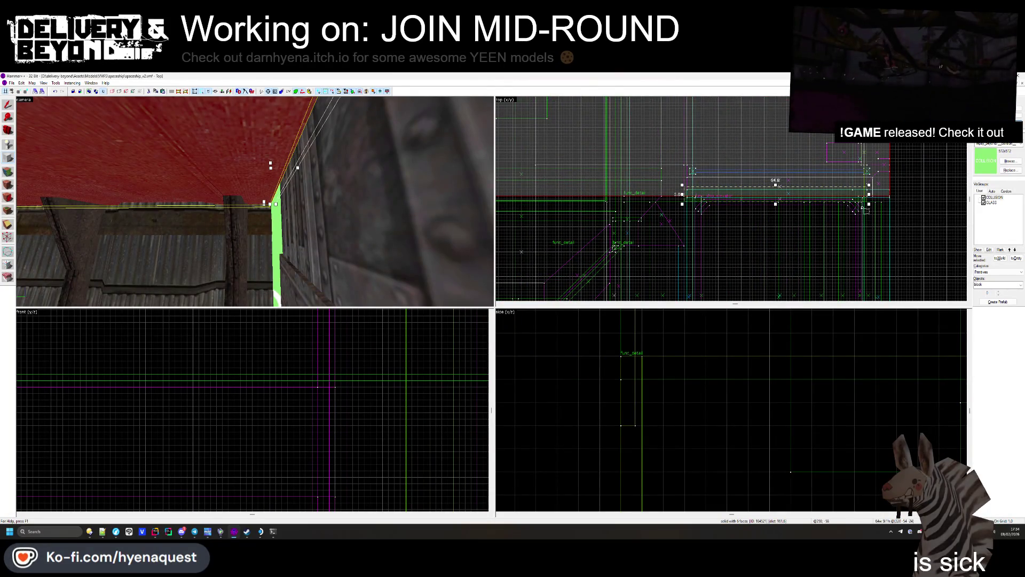
pyautogui.moveTo(776, 203); pyautogui.dragTo(777, 205)
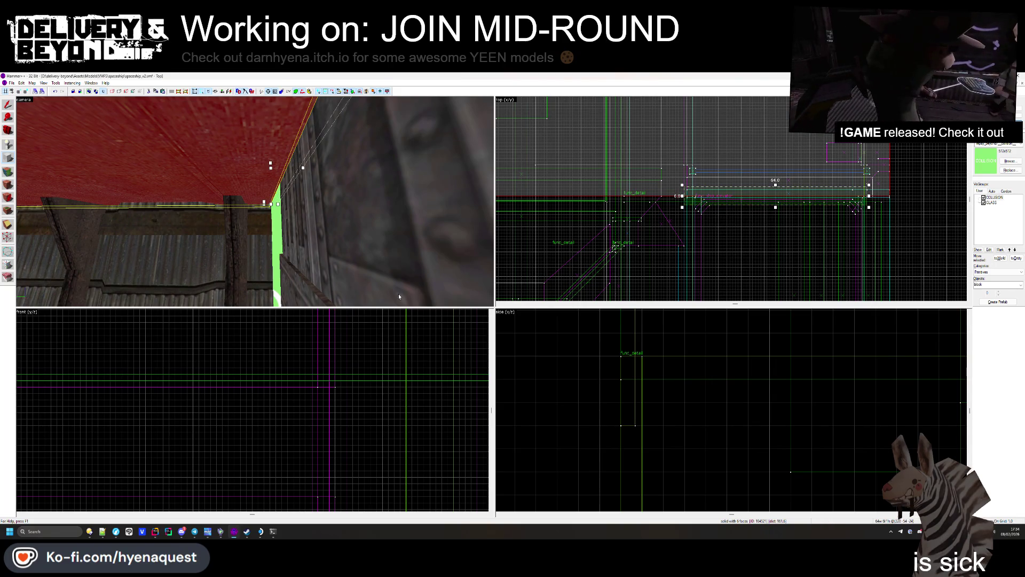
pyautogui.scroll(3, 301, 327)
pyautogui.moveTo(300, 326)
pyautogui.mouseDown()
pyautogui.moveTo(301, 341)
pyautogui.moveTo(301, 309)
pyautogui.mouseUp()
pyautogui.scroll(1, 294, 373)
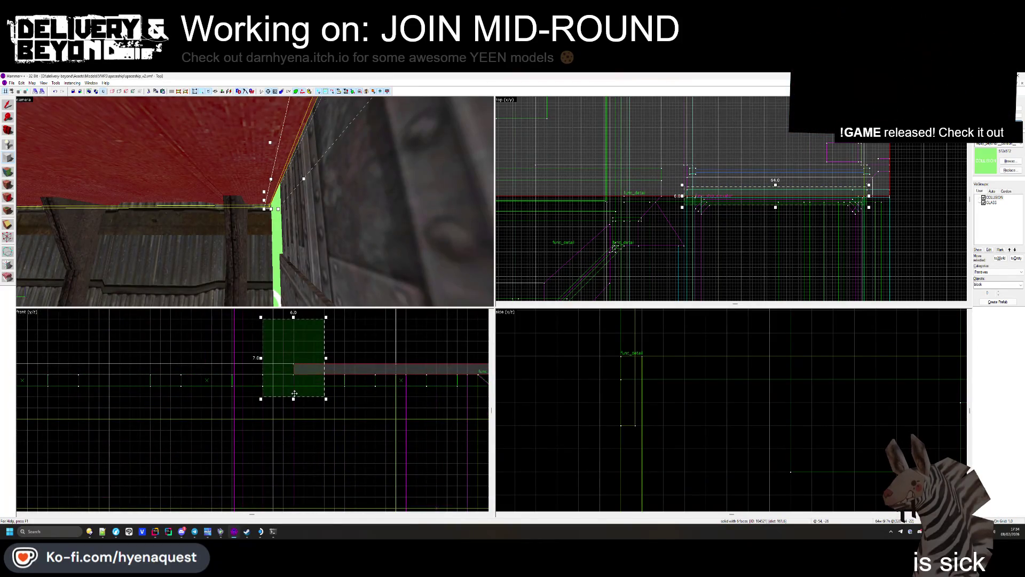
pyautogui.moveTo(295, 398); pyautogui.dragTo(294, 408)
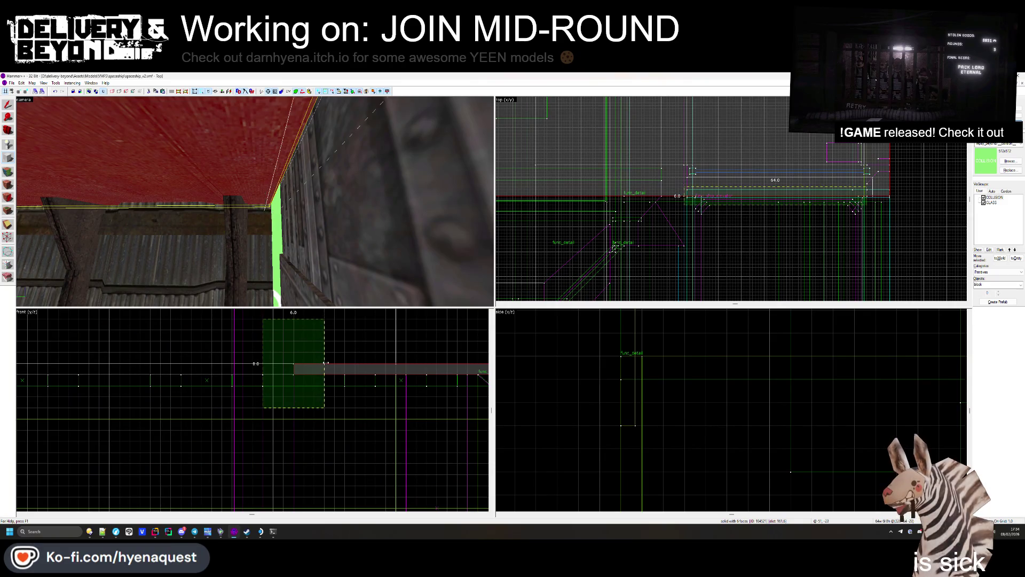
pyautogui.moveTo(325, 358); pyautogui.dragTo(305, 364)
pyautogui.press('Return')
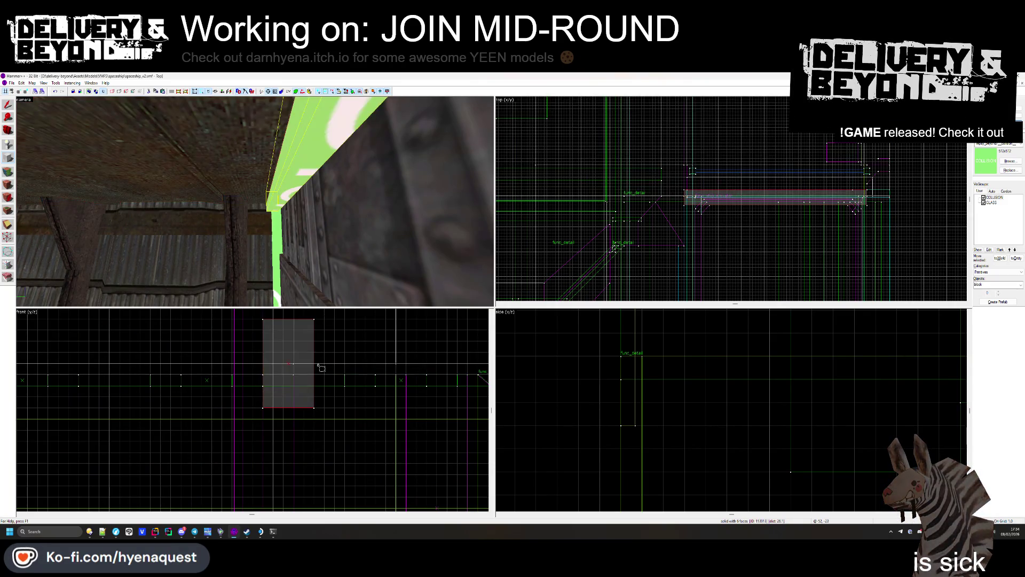
# Step: Clip off the block's lower corner along a diagonal line
pyautogui.click(8, 109)
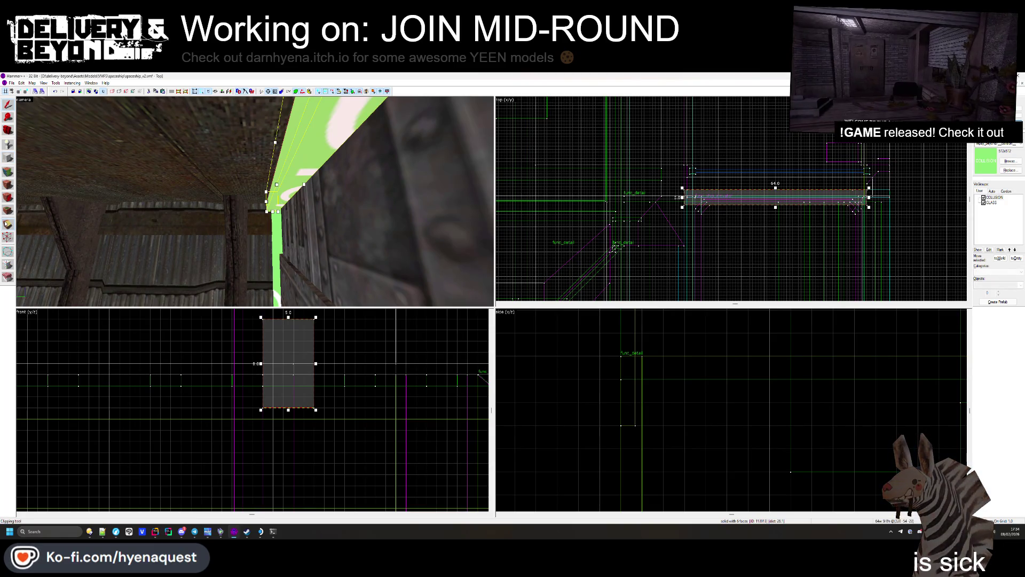
pyautogui.scroll(2, 266, 388)
pyautogui.moveTo(267, 388)
pyautogui.mouseDown()
pyautogui.moveTo(274, 412)
pyautogui.moveTo(292, 416)
pyautogui.moveTo(337, 368)
pyautogui.mouseUp()
pyautogui.press('Return')
# Step: Move the block's vertices so its underside tapers to a point
pyautogui.moveTo(337, 368); pyautogui.dragTo(336, 319)
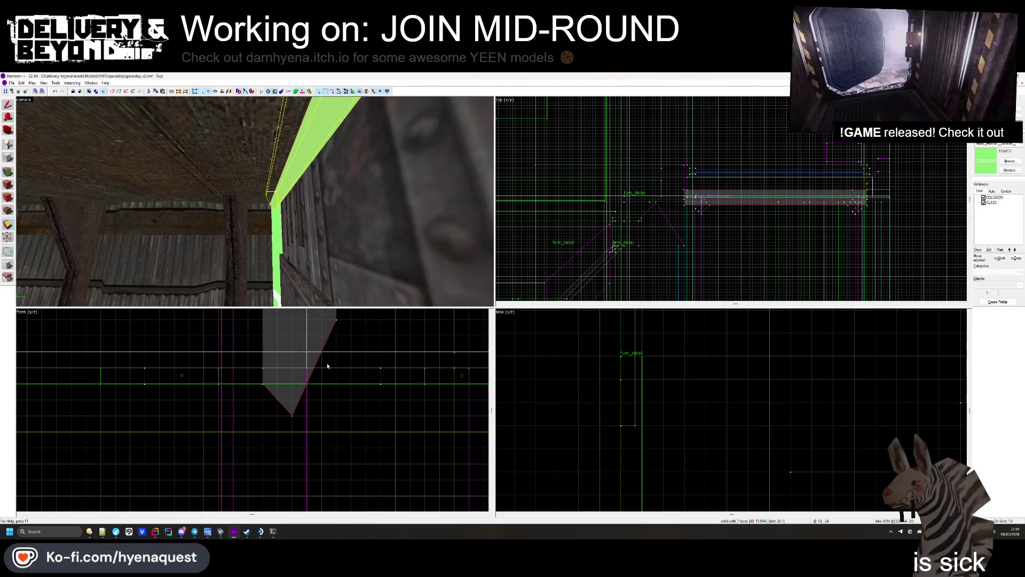
pyautogui.scroll(-1, 328, 366)
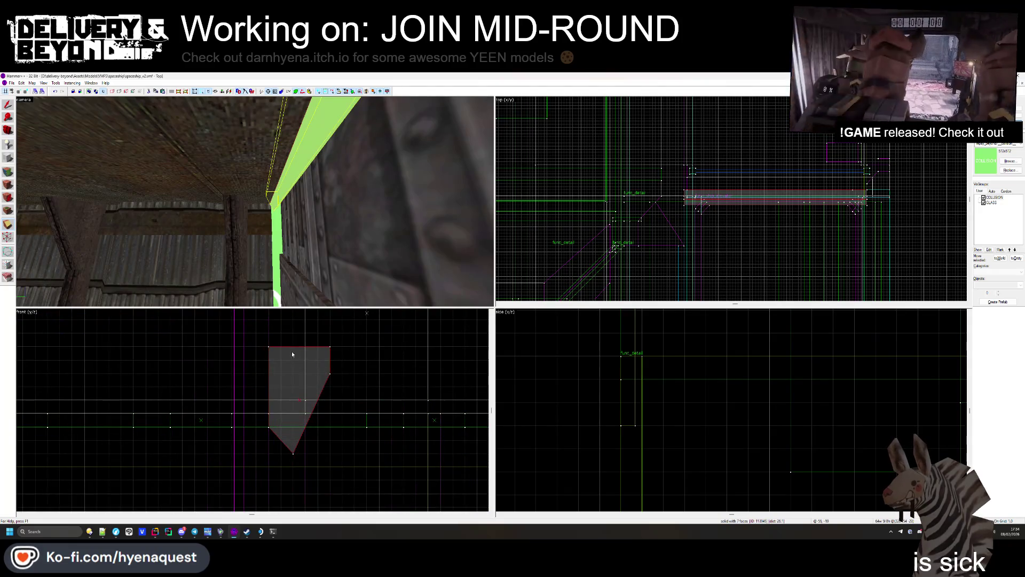
pyautogui.moveTo(305, 351)
pyautogui.mouseDown()
pyautogui.moveTo(332, 336)
pyautogui.moveTo(318, 441)
pyautogui.moveTo(327, 426)
pyautogui.moveTo(308, 438)
pyautogui.mouseUp()
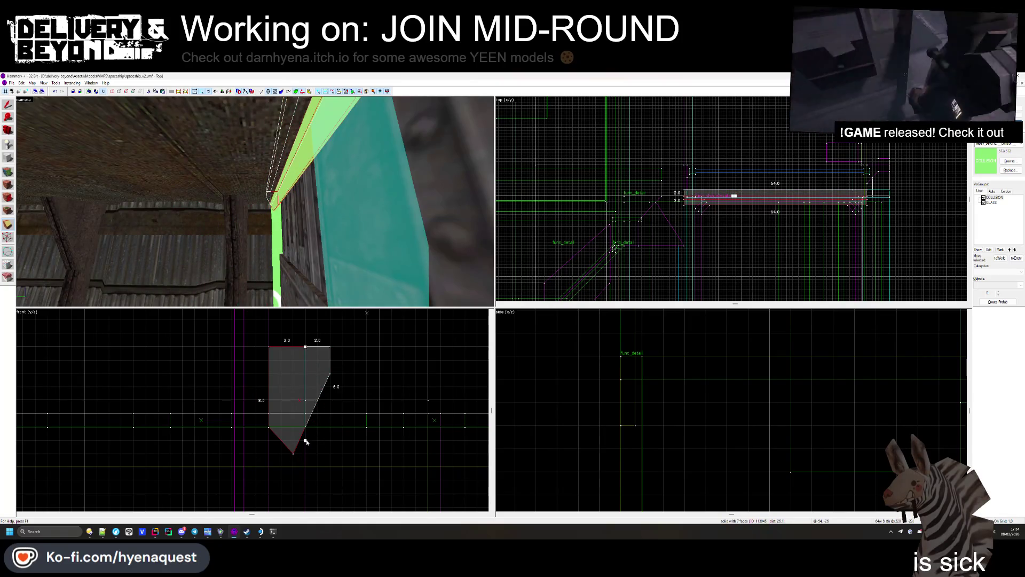
pyautogui.press('Escape')
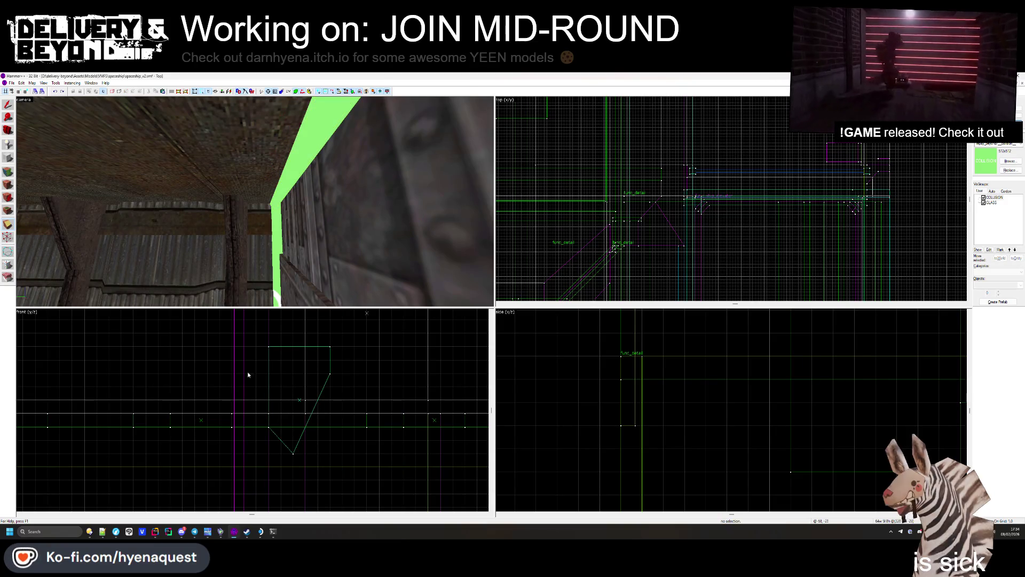
# Step: Select the reshaped collision brush and look around it in the 3D view
pyautogui.click(278, 190)
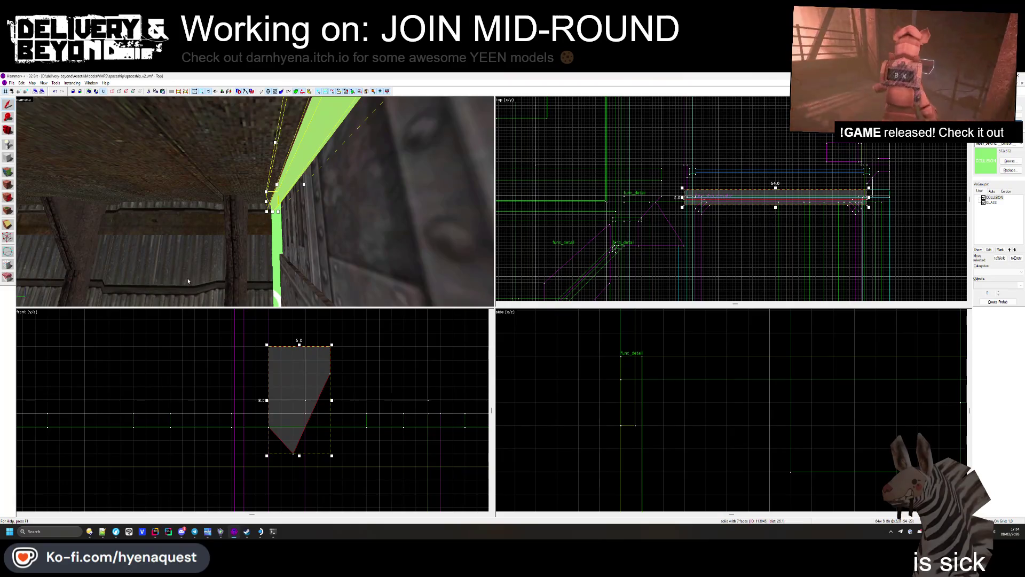
pyautogui.moveTo(300, 200); pyautogui.dragTo(255, 202)
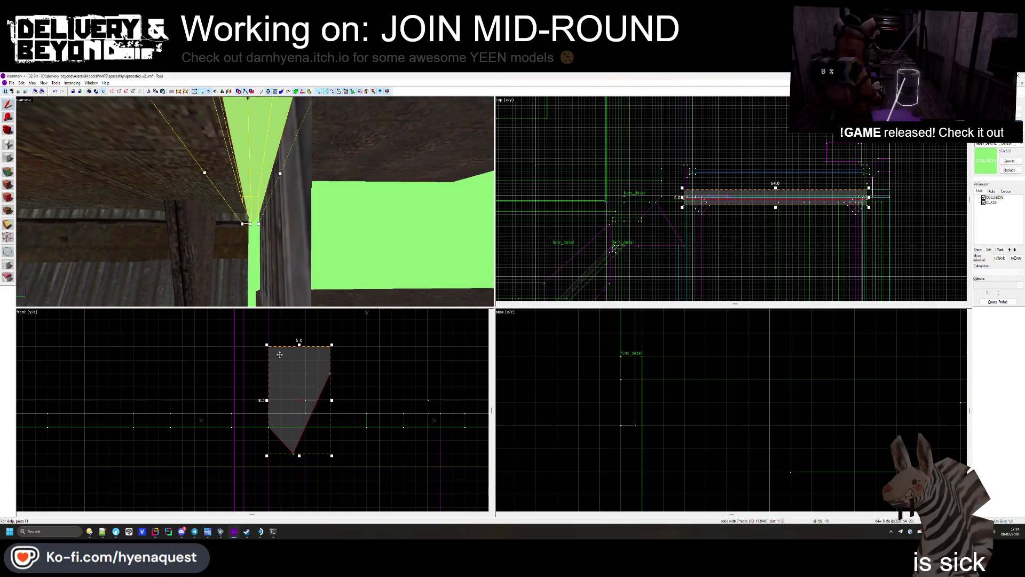
pyautogui.click(255, 201)
pyautogui.click(254, 202)
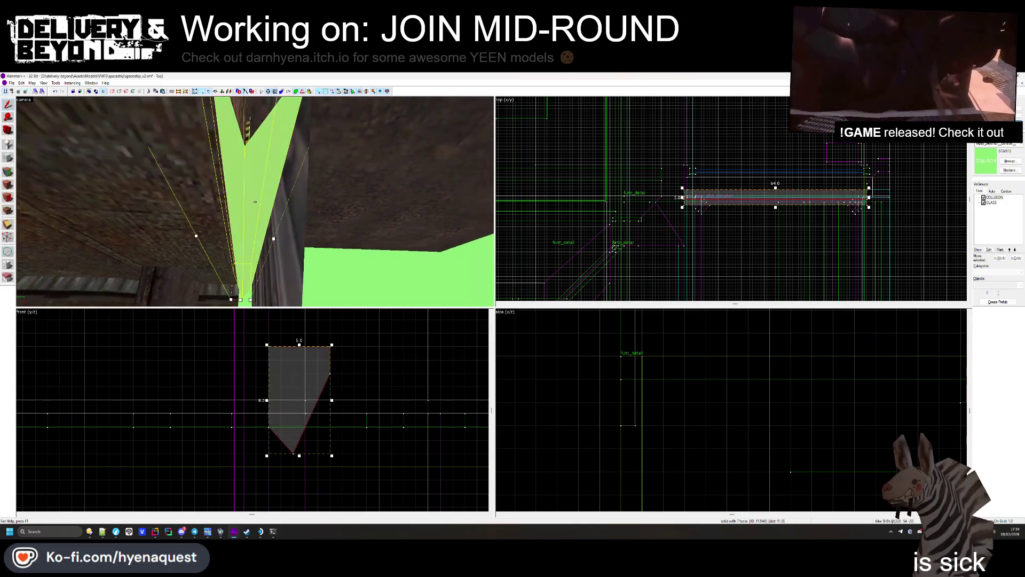
pyautogui.moveTo(255, 201); pyautogui.dragTo(255, 201)
pyautogui.press('z')
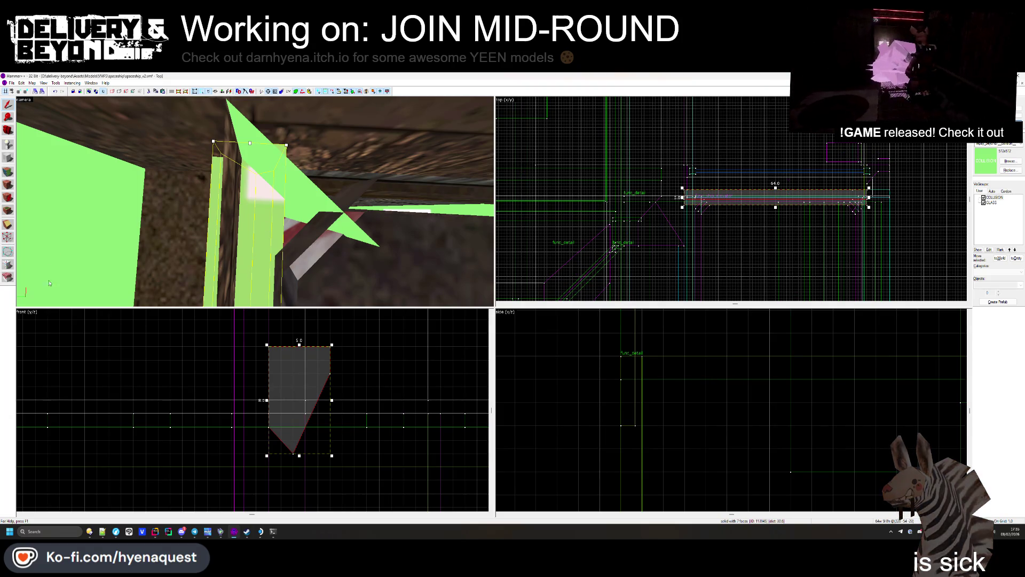
# Step: Shrink the brush width from 5 to 2 units and move it right against the wall
pyautogui.moveTo(269, 399); pyautogui.dragTo(304, 399)
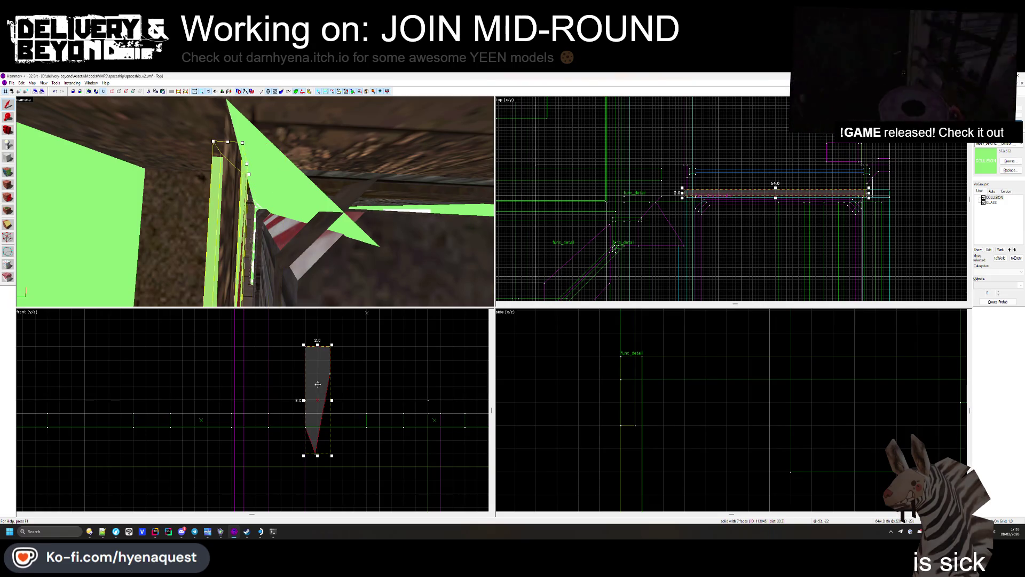
pyautogui.scroll(4, 334, 407)
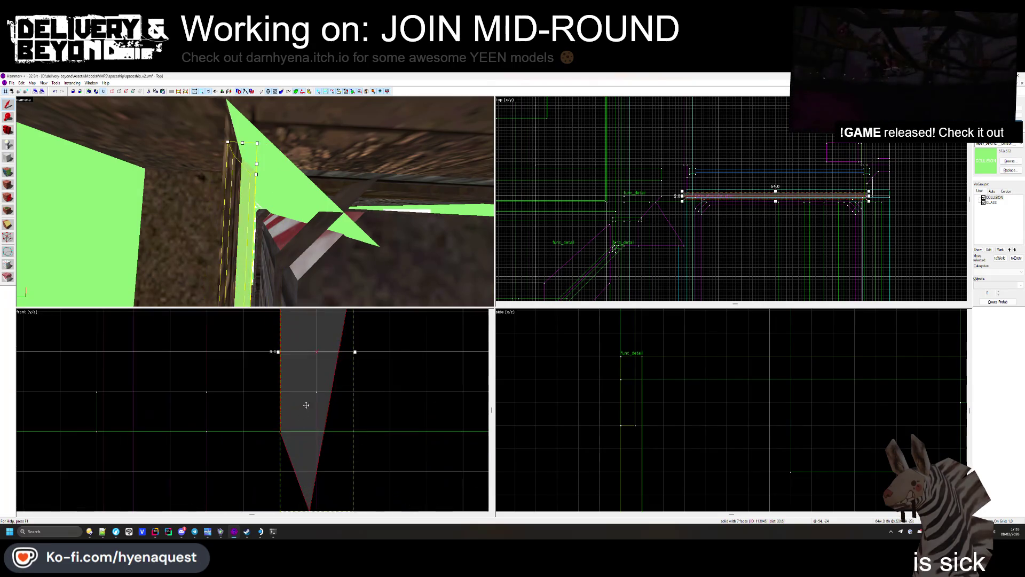
pyautogui.click(334, 407)
pyautogui.moveTo(314, 401); pyautogui.dragTo(345, 402)
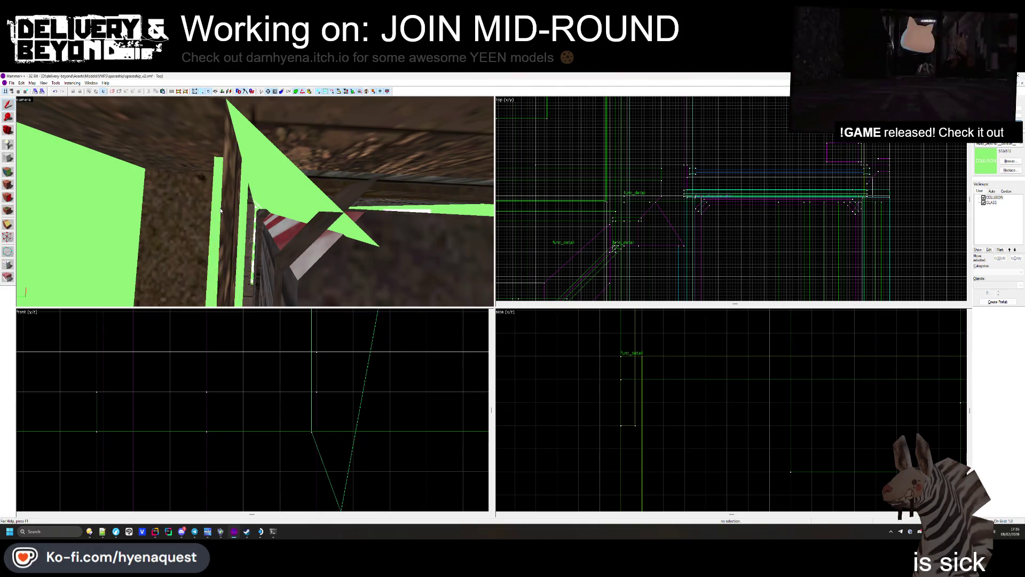
pyautogui.press('z')
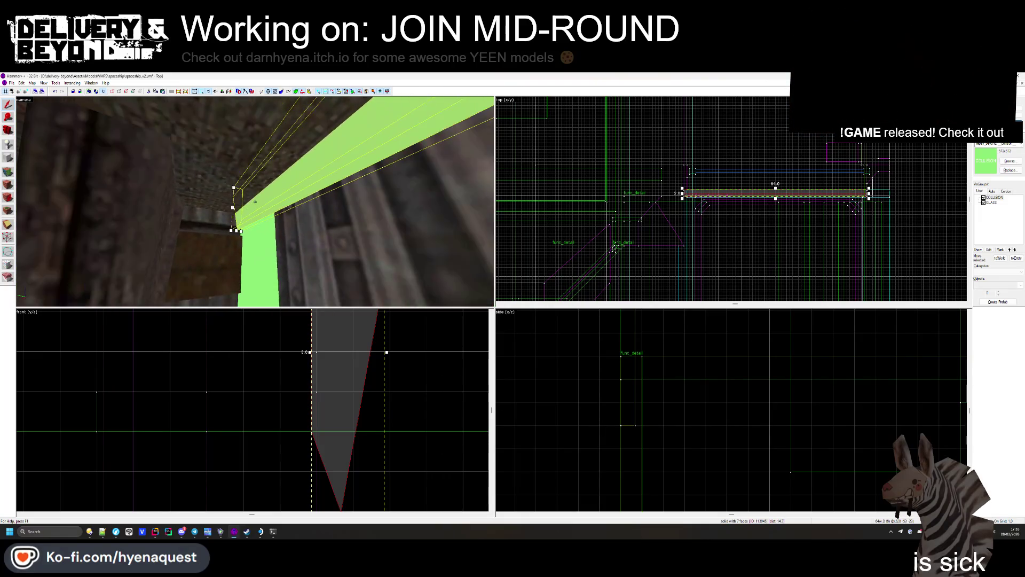
# Step: Widen the collision brush and clip its bottom along a slanted line
pyautogui.press('z')
pyautogui.scroll(-3, 346, 468)
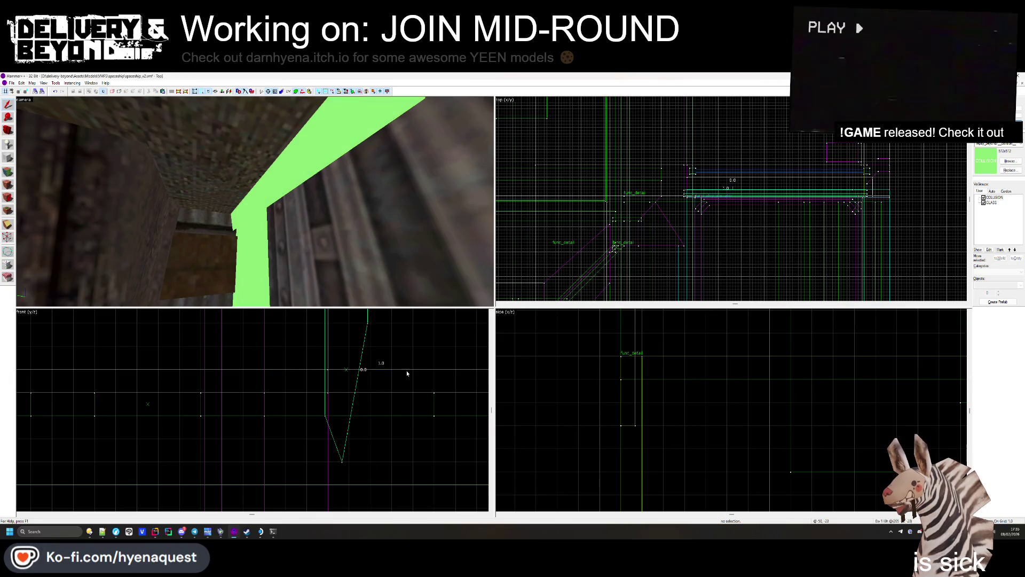
pyautogui.moveTo(369, 369); pyautogui.dragTo(458, 370)
pyautogui.moveTo(254, 201); pyautogui.dragTo(90, 224)
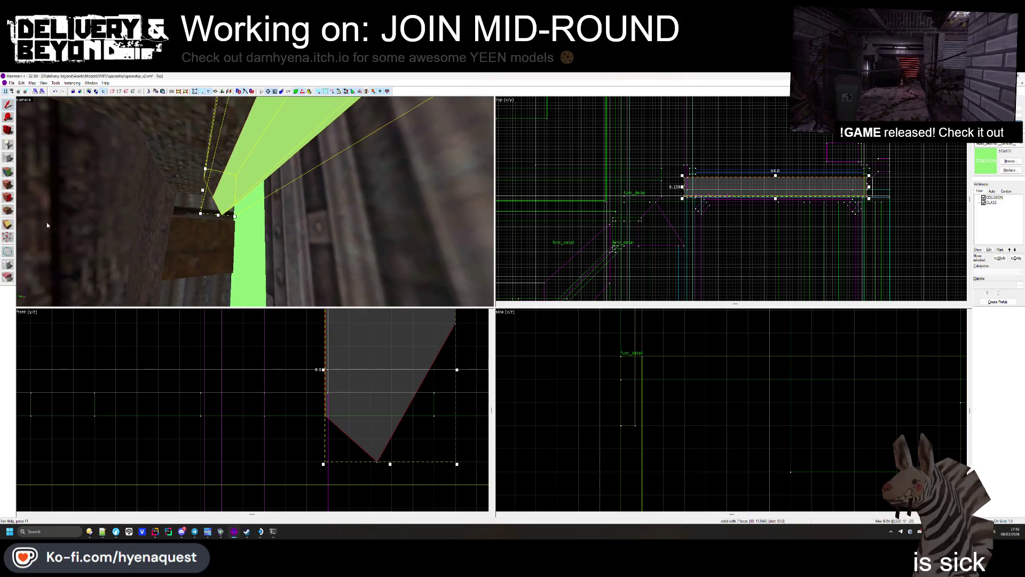
pyautogui.moveTo(328, 416); pyautogui.dragTo(392, 415)
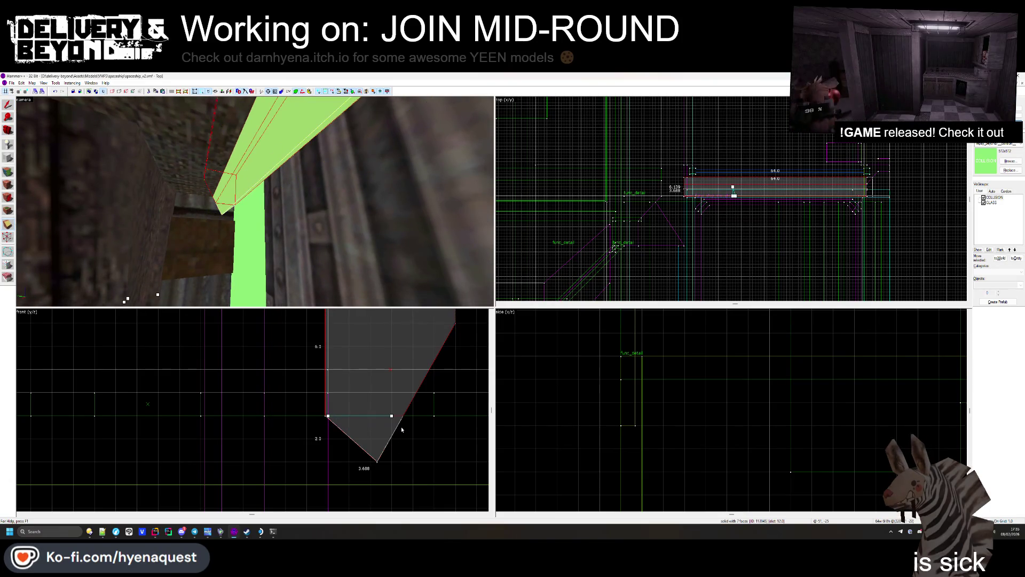
pyautogui.moveTo(322, 417); pyautogui.dragTo(324, 431)
pyautogui.moveTo(394, 419); pyautogui.dragTo(414, 417)
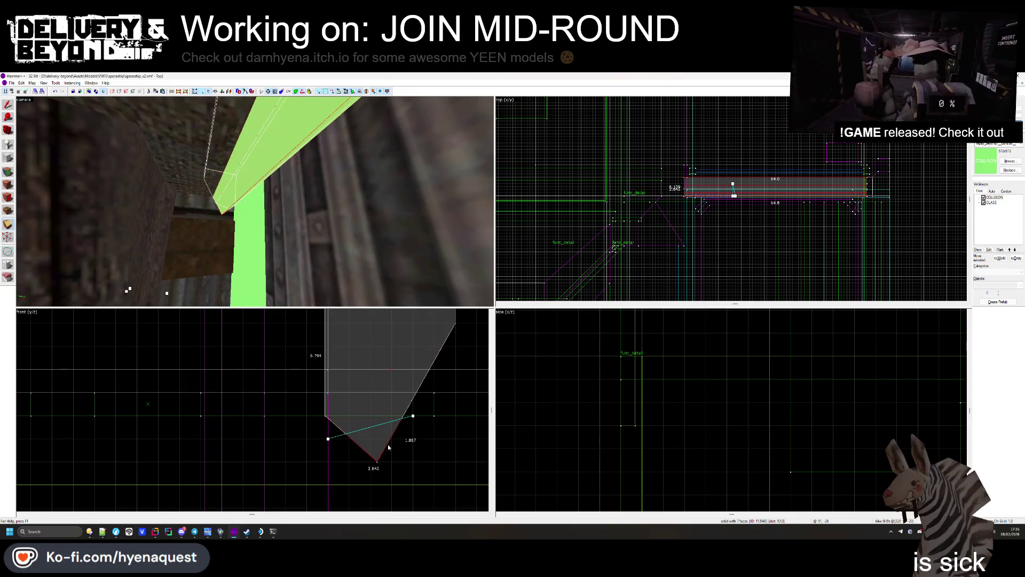
pyautogui.press('Return')
pyautogui.press('Escape')
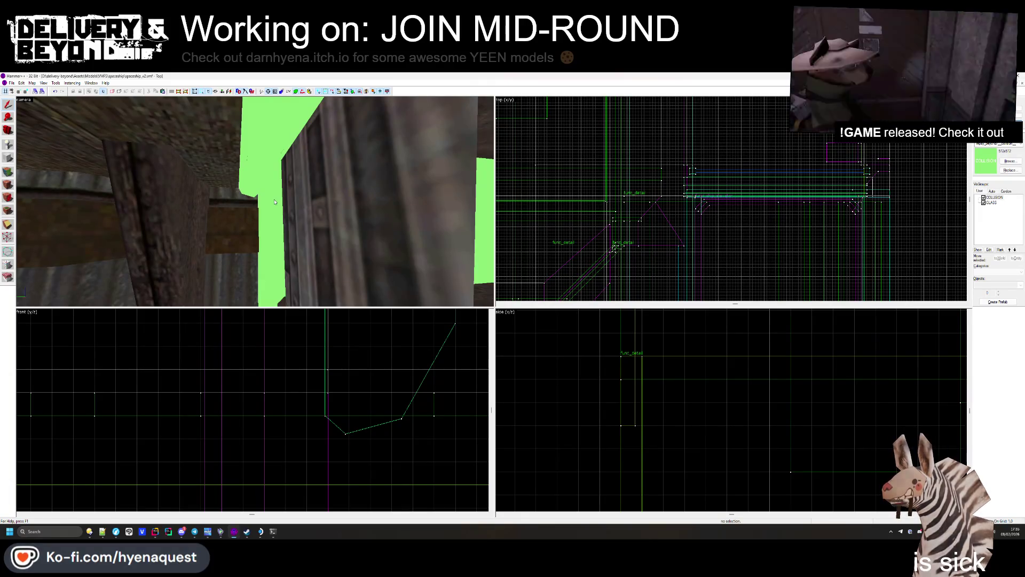
# Step: Turn a second collision brush upright and extend it down along the vertical post
pyautogui.click(275, 202)
pyautogui.moveTo(255, 202); pyautogui.dragTo(255, 203)
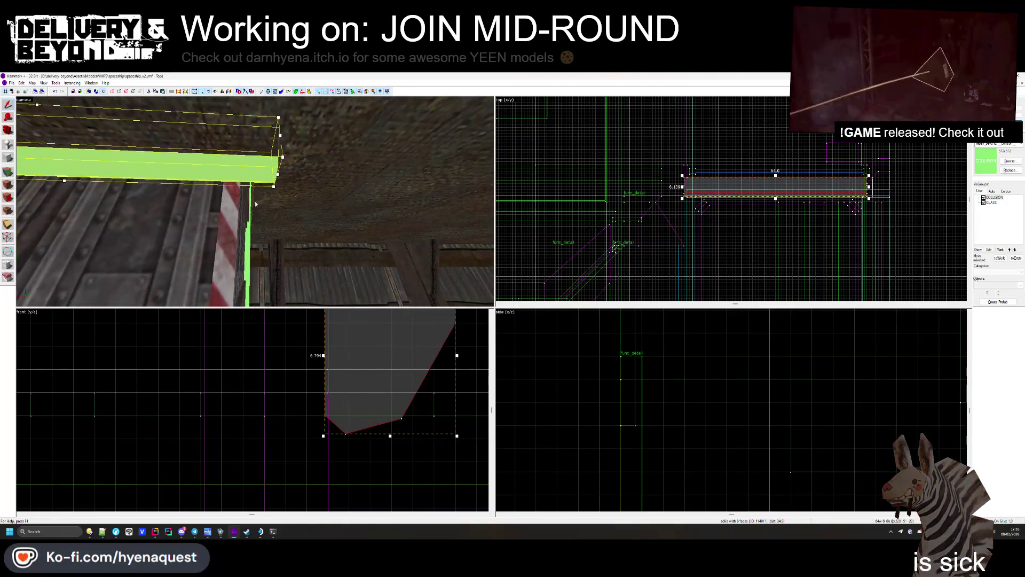
pyautogui.scroll(-1, 694, 184)
pyautogui.click(778, 208)
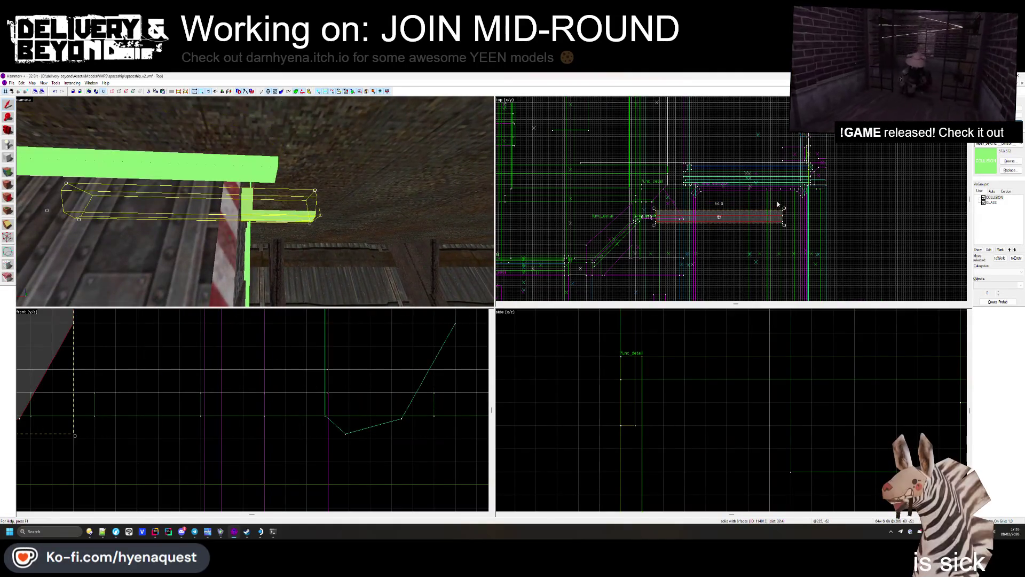
pyautogui.moveTo(784, 207)
pyautogui.mouseDown()
pyautogui.moveTo(758, 171)
pyautogui.moveTo(721, 155)
pyautogui.moveTo(688, 184)
pyautogui.mouseUp()
pyautogui.scroll(2, 688, 184)
pyautogui.moveTo(693, 219); pyautogui.dragTo(693, 213)
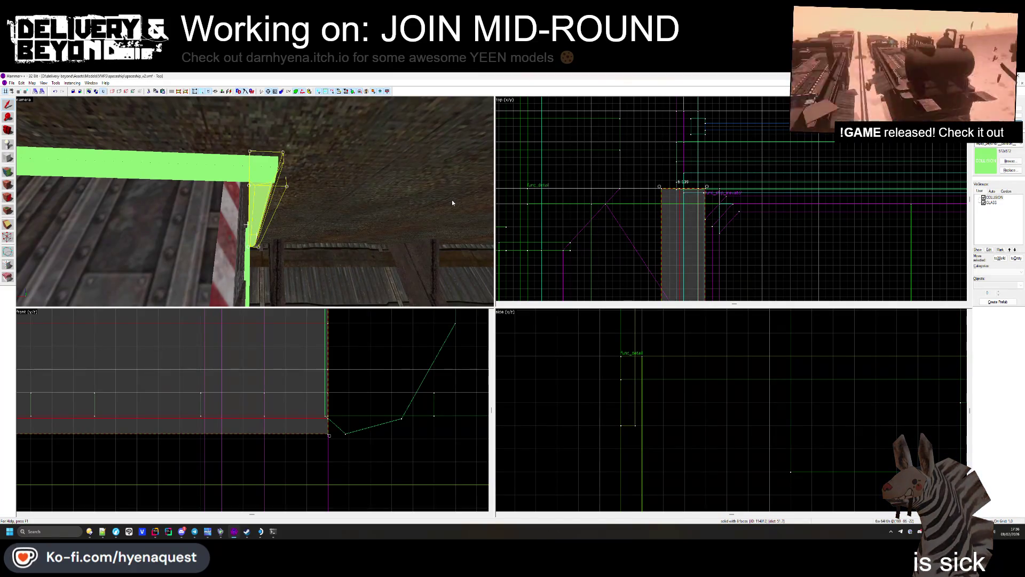
pyautogui.press('Escape')
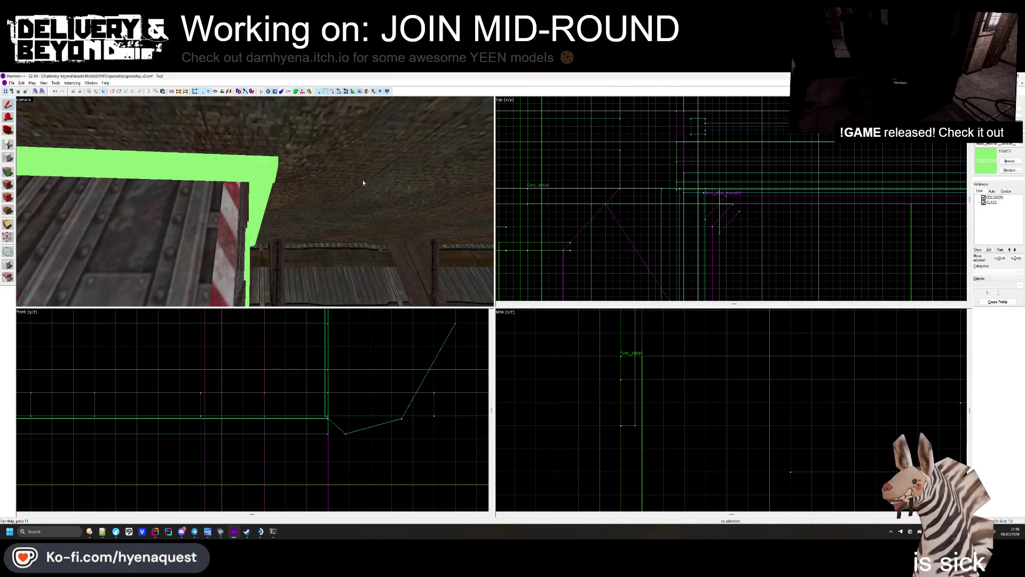
pyautogui.click(357, 191)
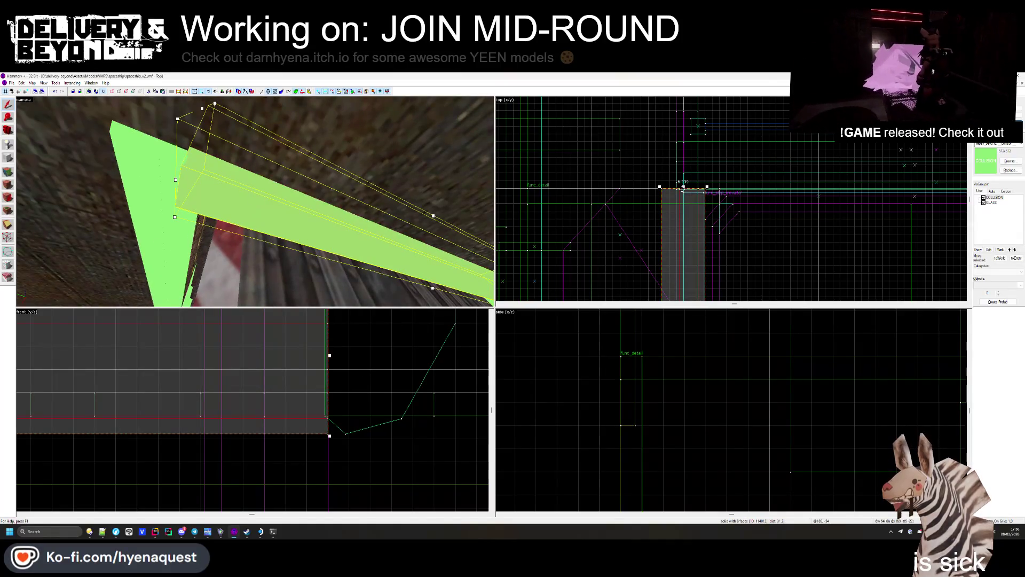
pyautogui.press('Escape')
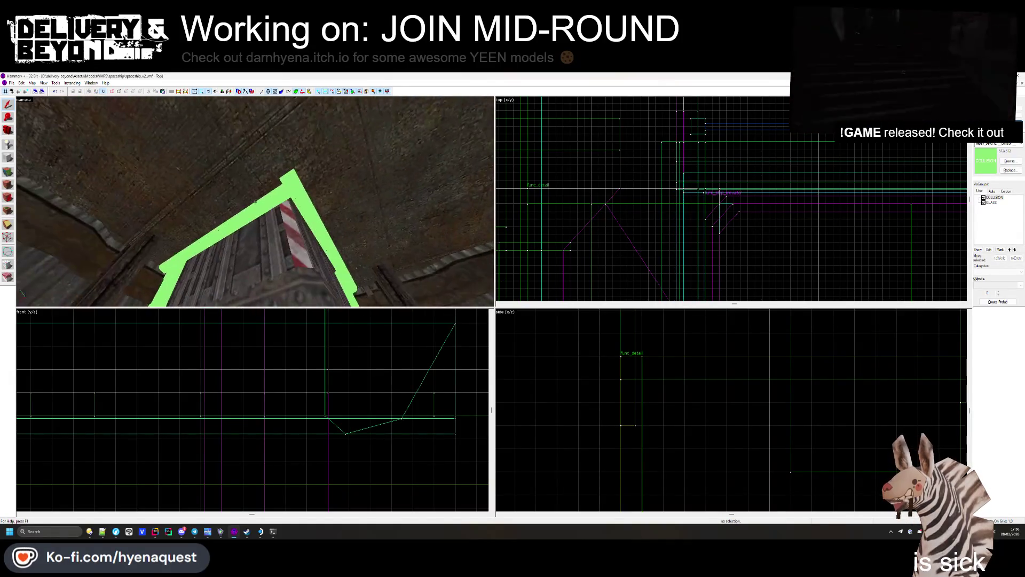
pyautogui.click(270, 187)
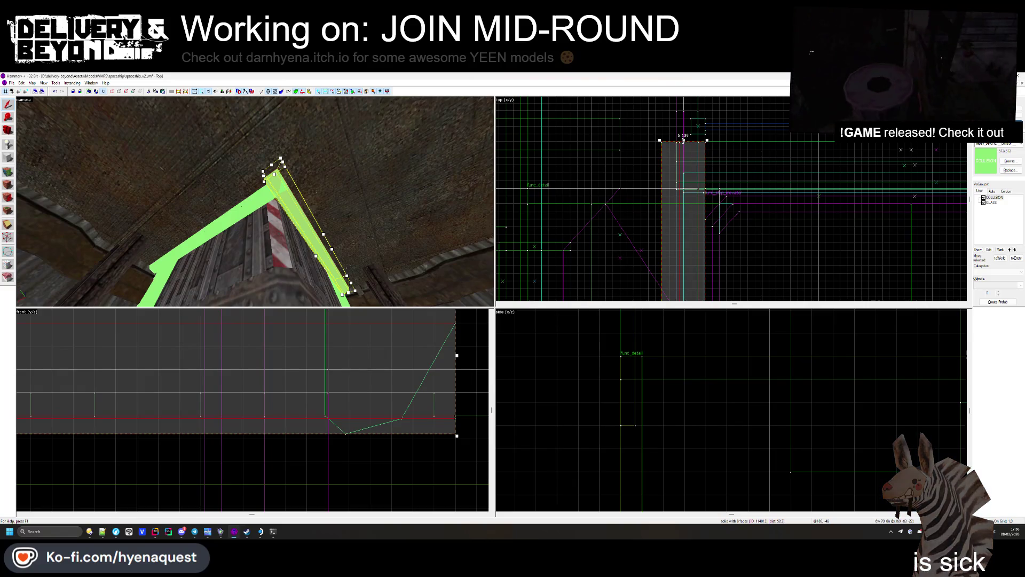
pyautogui.press('Escape')
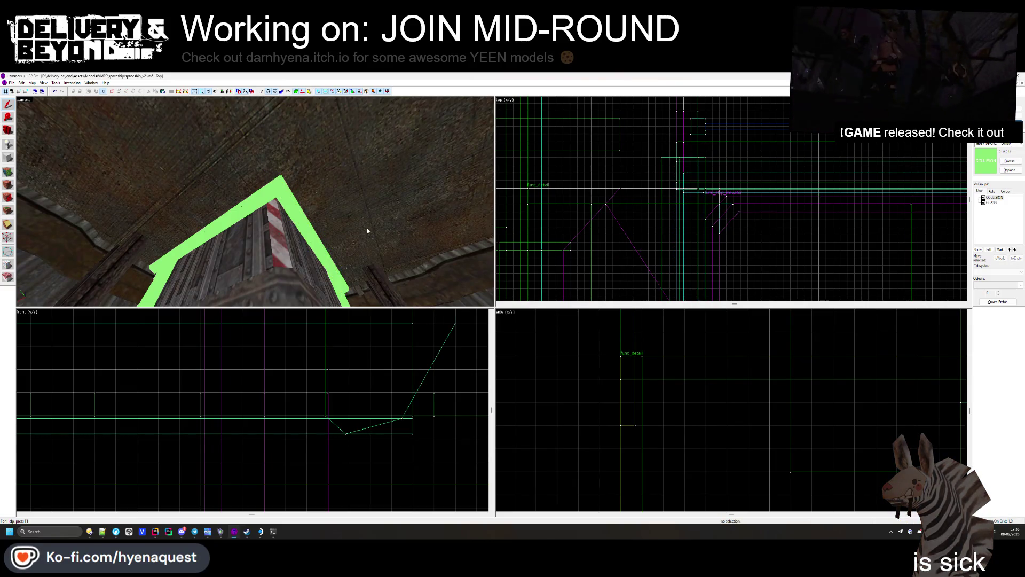
pyautogui.press('z')
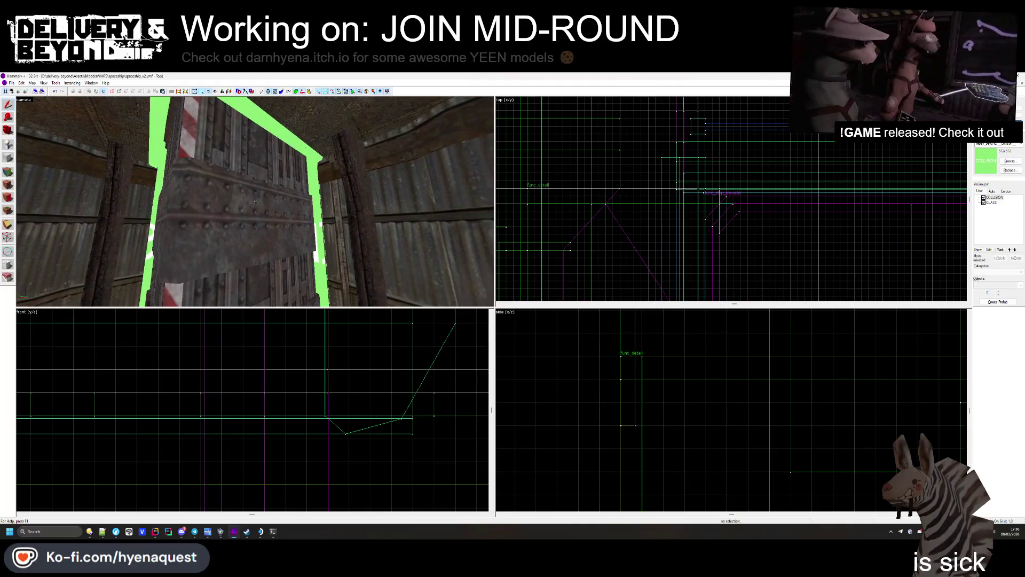
pyautogui.press('s')
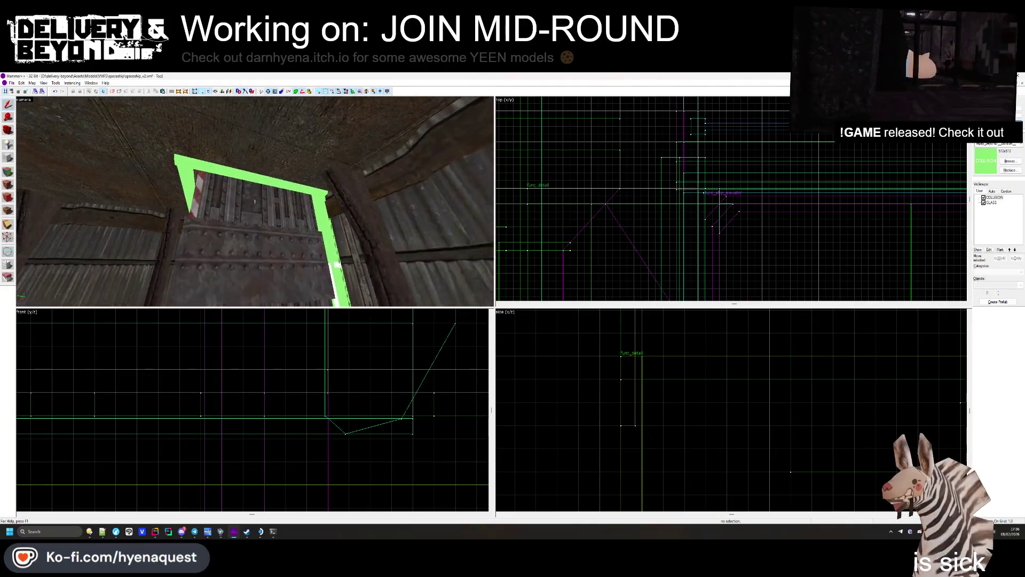
pyautogui.click(255, 201)
pyautogui.press('z')
pyautogui.scroll(-3, 738, 146)
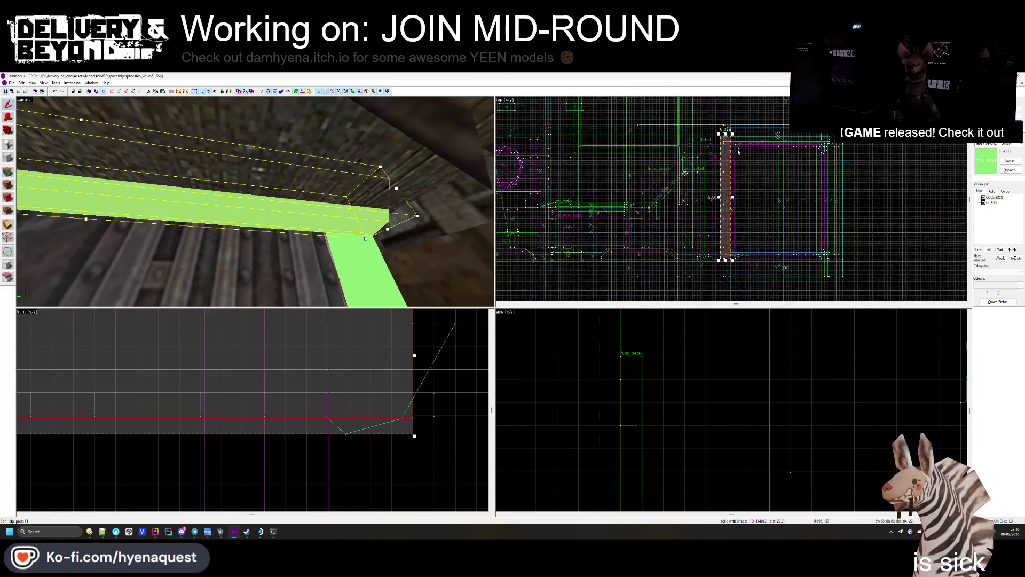
pyautogui.scroll(4, 732, 235)
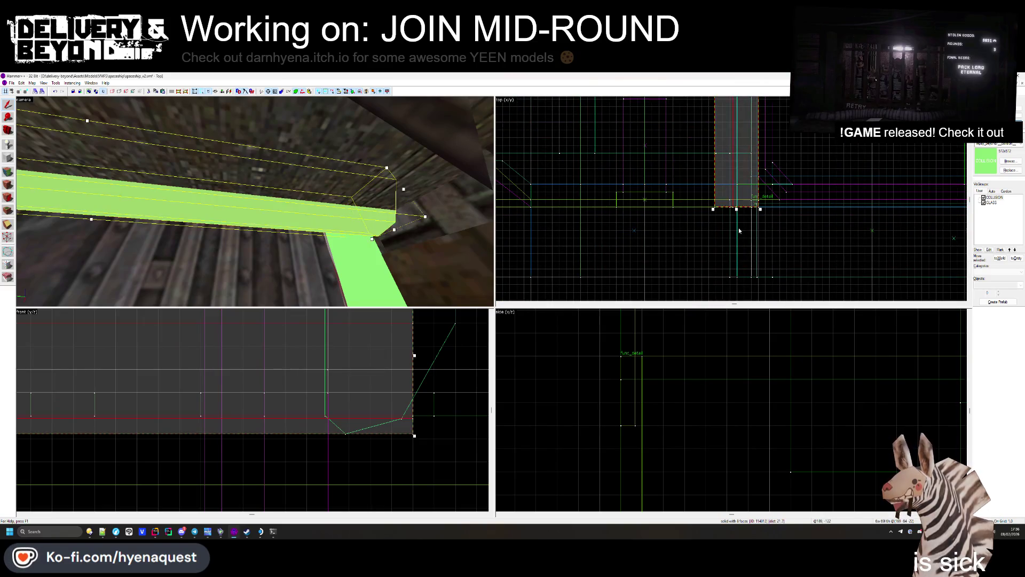
pyautogui.press('Escape')
pyautogui.press('z')
pyautogui.click(255, 201)
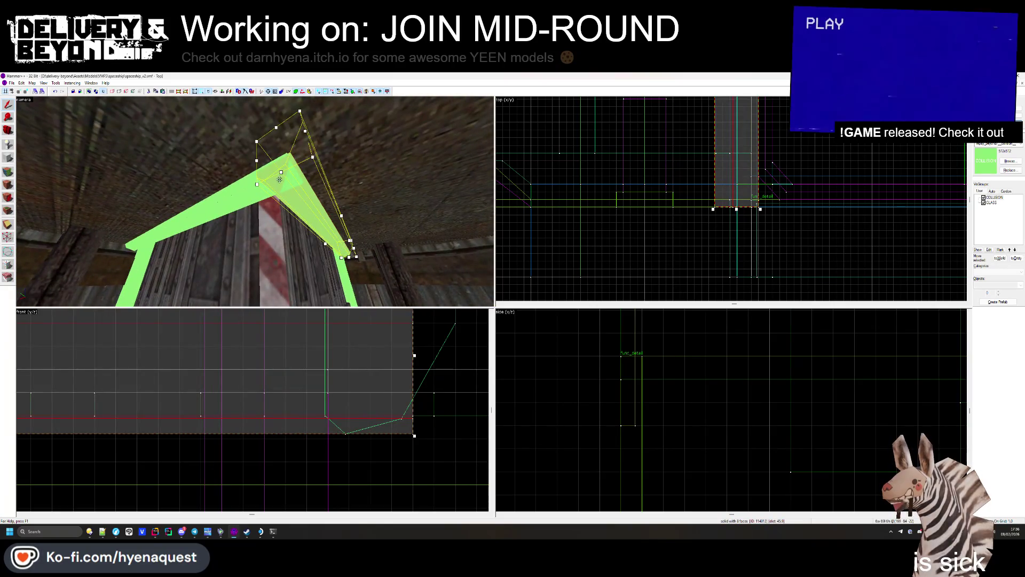
pyautogui.click(255, 201)
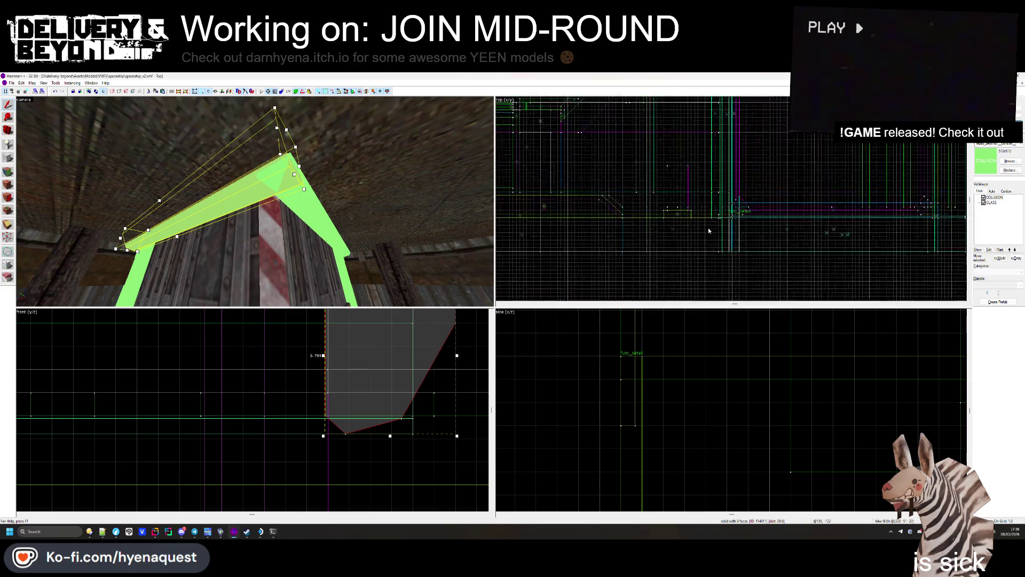
pyautogui.scroll(3, 698, 236)
pyautogui.click(296, 189)
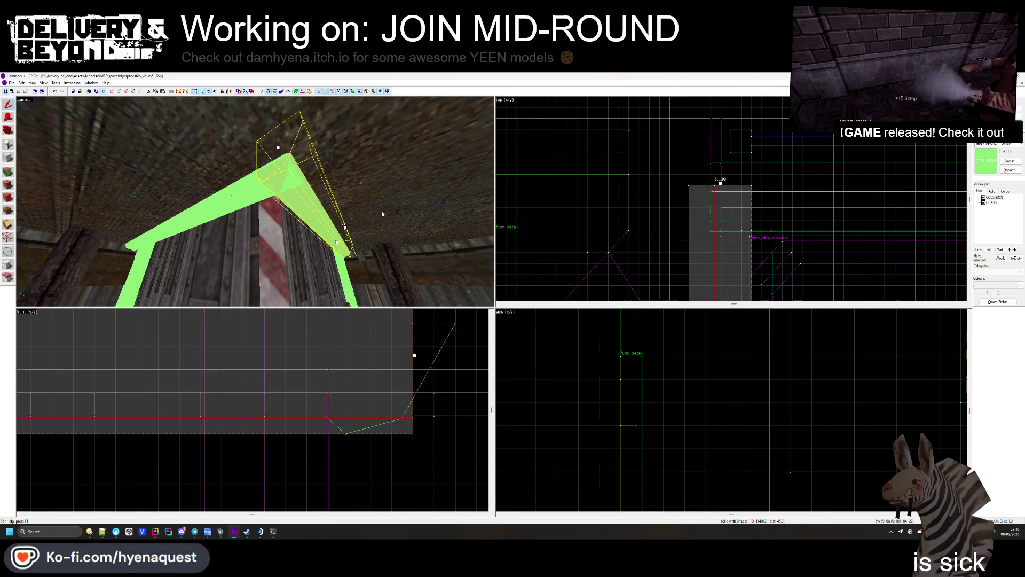
pyautogui.keyDown('ctrl'); pyautogui.click(255, 202); pyautogui.keyUp('ctrl')
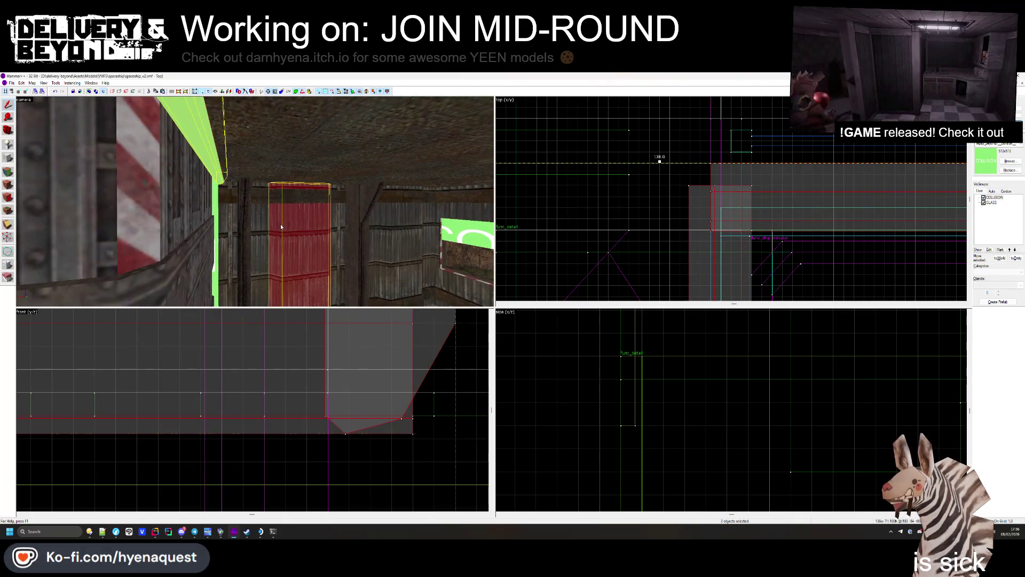
# Step: Tie the new doorway brushes to the existing func_collider_special entity with Ctrl+T
pyautogui.click(606, 157)
pyautogui.click(215, 224)
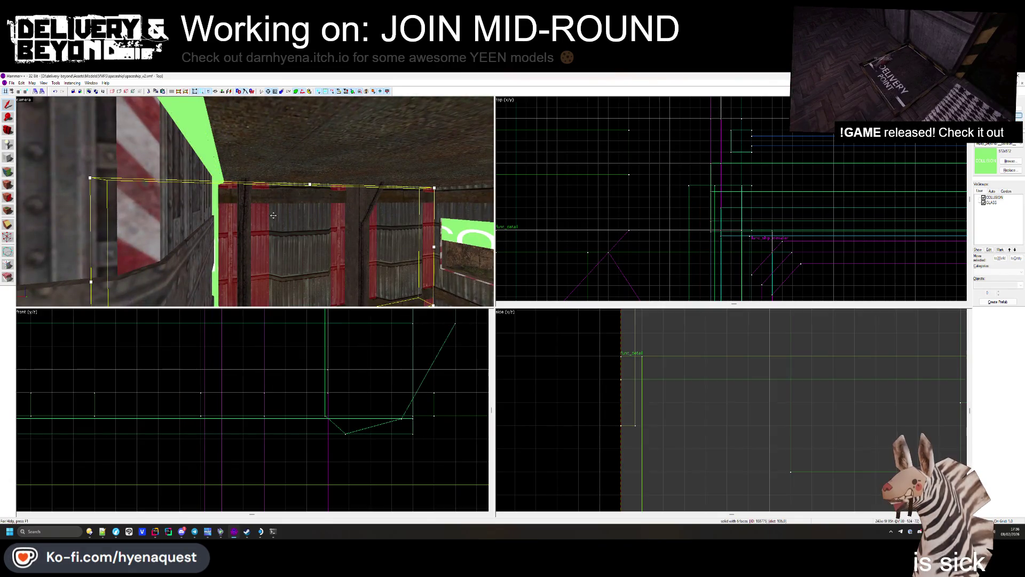
pyautogui.keyDown('ctrl'); pyautogui.click(209, 169); pyautogui.keyUp('ctrl')
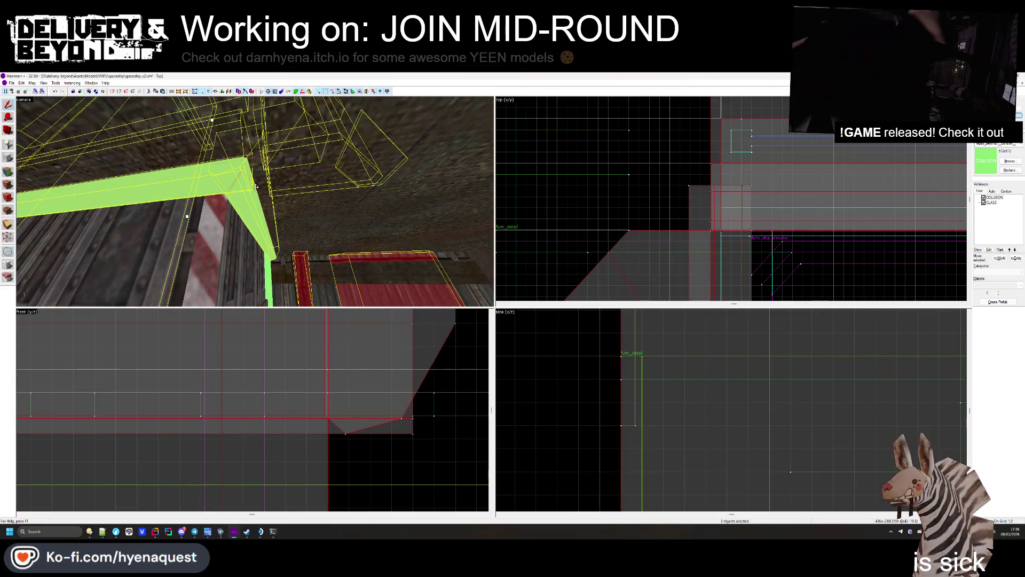
pyautogui.hotkey('ctrl', 't')
pyautogui.click(533, 327)
# Step: Fly through the doorway inspecting the collider brushes, then switch to the Player.log terminal
pyautogui.scroll(-3, 587, 198)
pyautogui.press('Escape')
pyautogui.press('w')
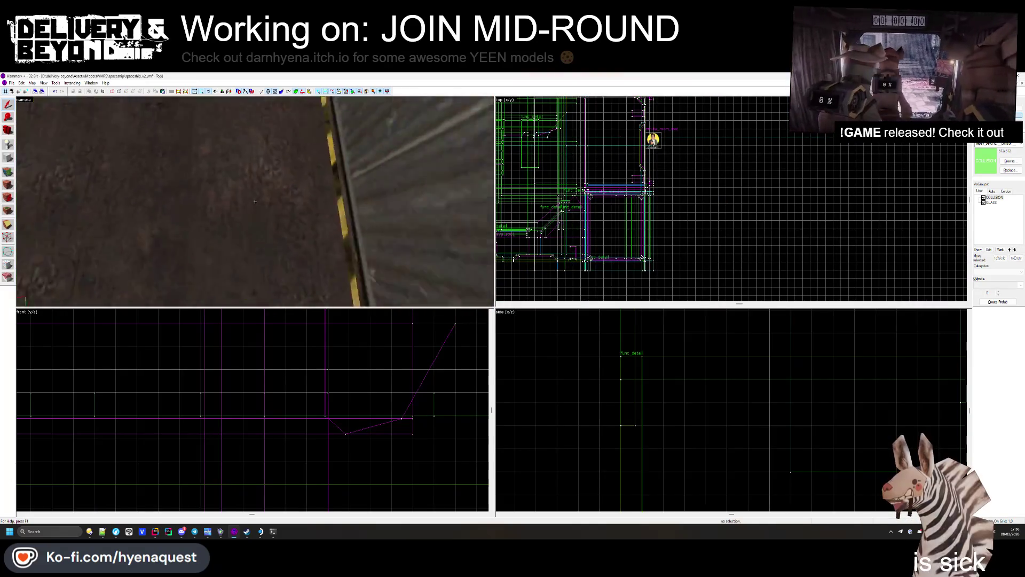
pyautogui.press('w')
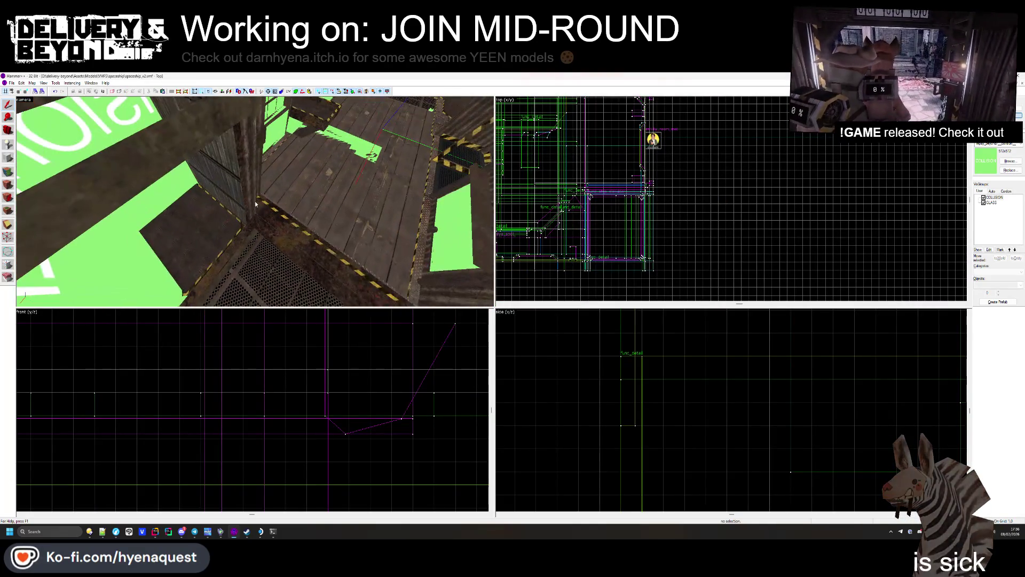
pyautogui.press('w')
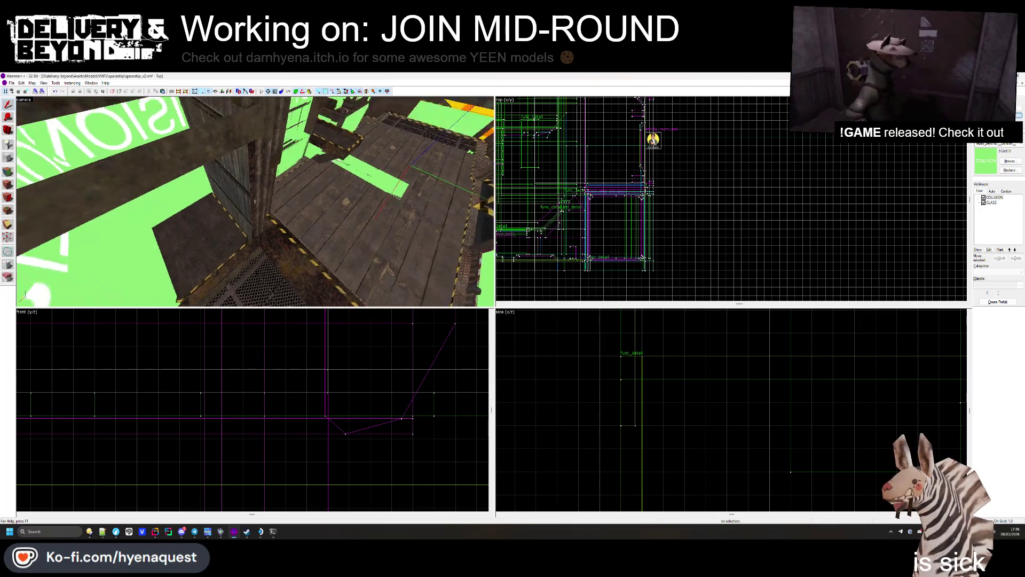
pyautogui.click(255, 203)
pyautogui.press('Escape')
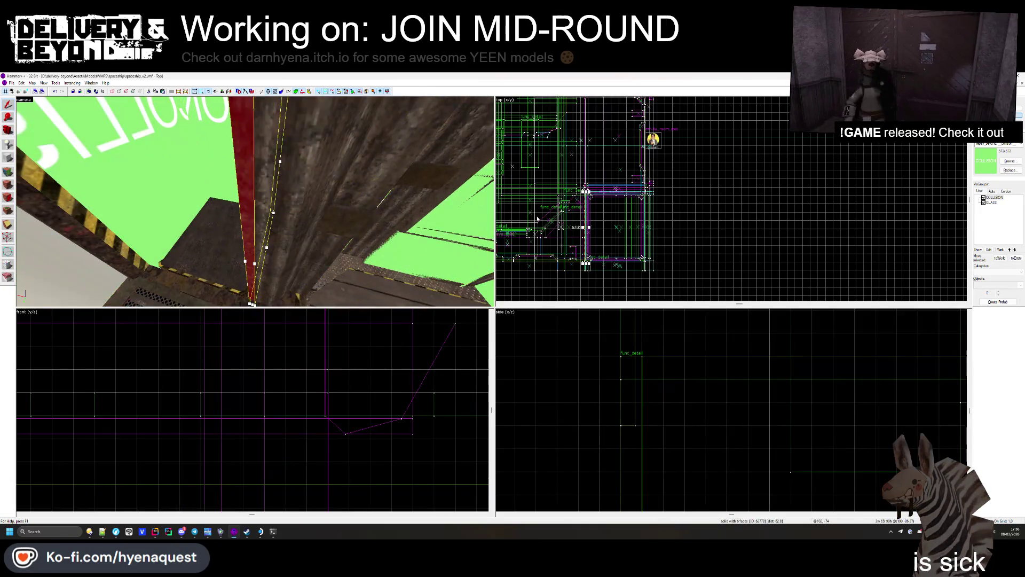
pyautogui.press('s')
pyautogui.press('w')
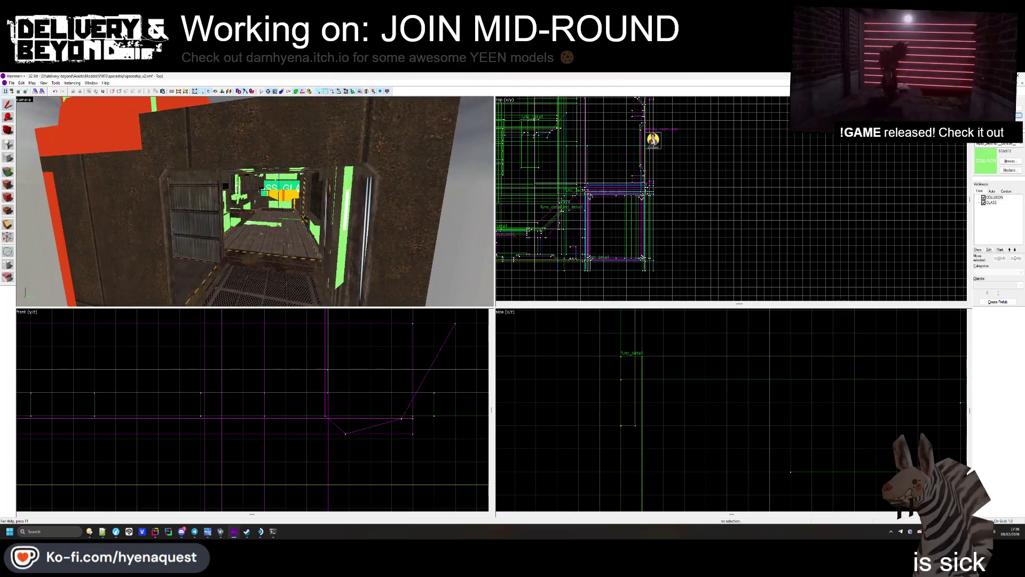
pyautogui.click(272, 532)
pyautogui.scroll(-10, 472, 324)
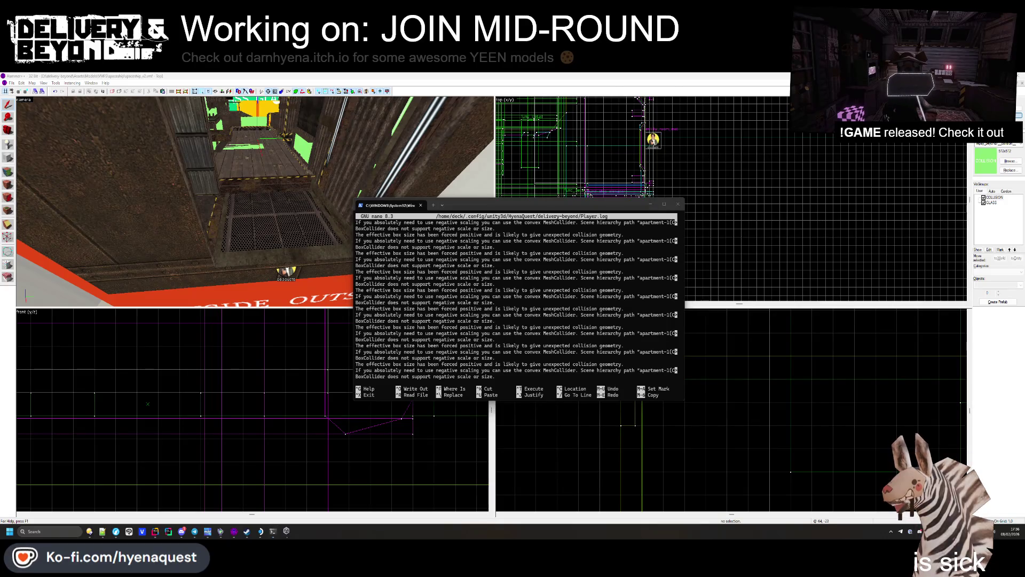
pyautogui.click(179, 372)
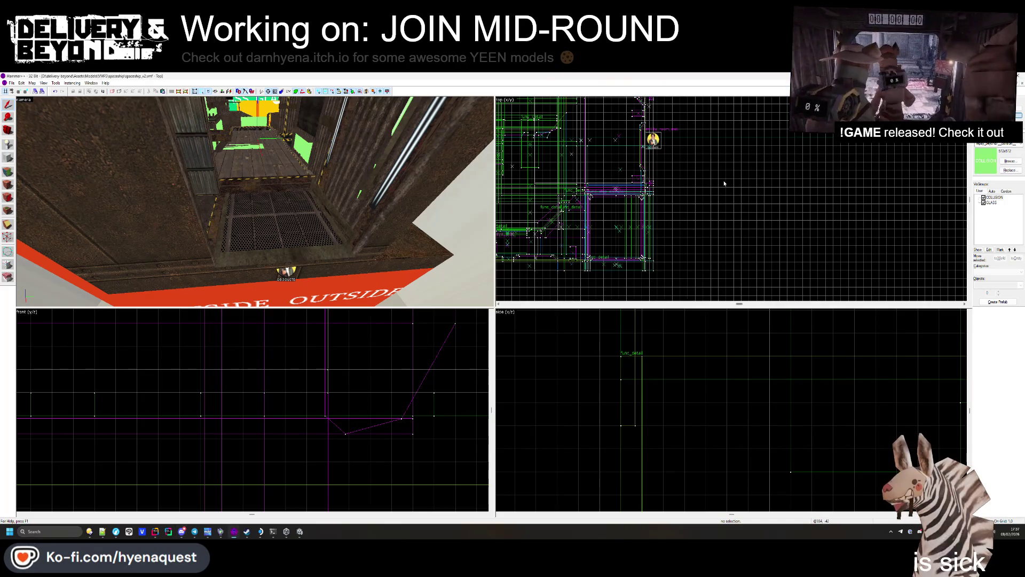
# Step: Fly the camera through the green collision wall and hide the COLLISION visgroup
pyautogui.press('z')
pyautogui.press('s')
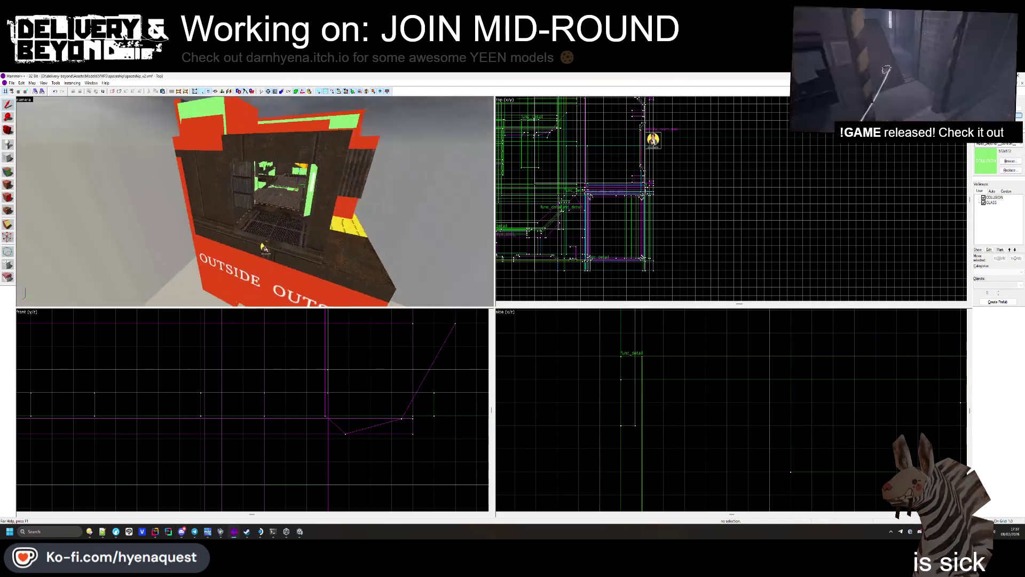
pyautogui.press('w')
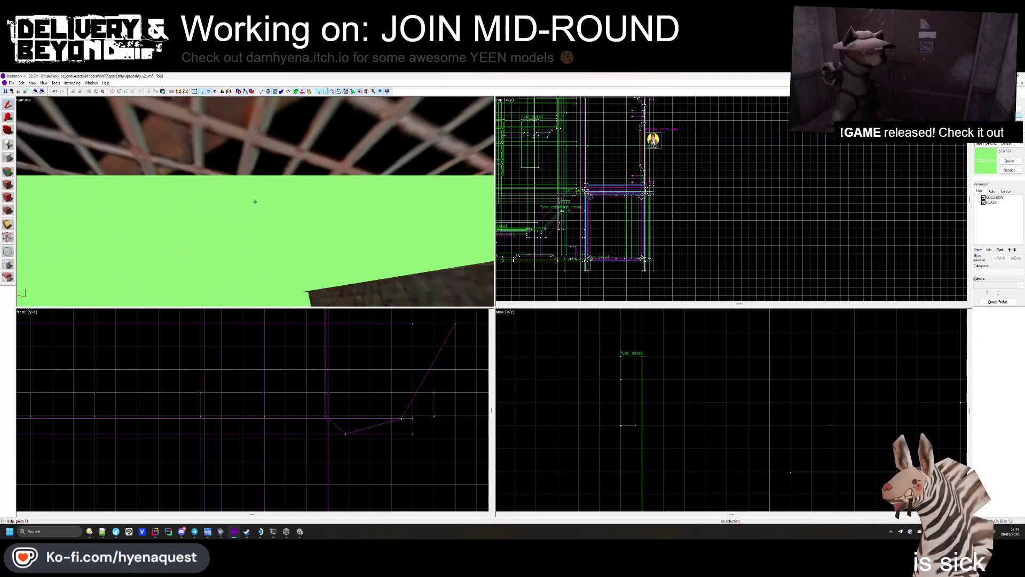
pyautogui.press('s')
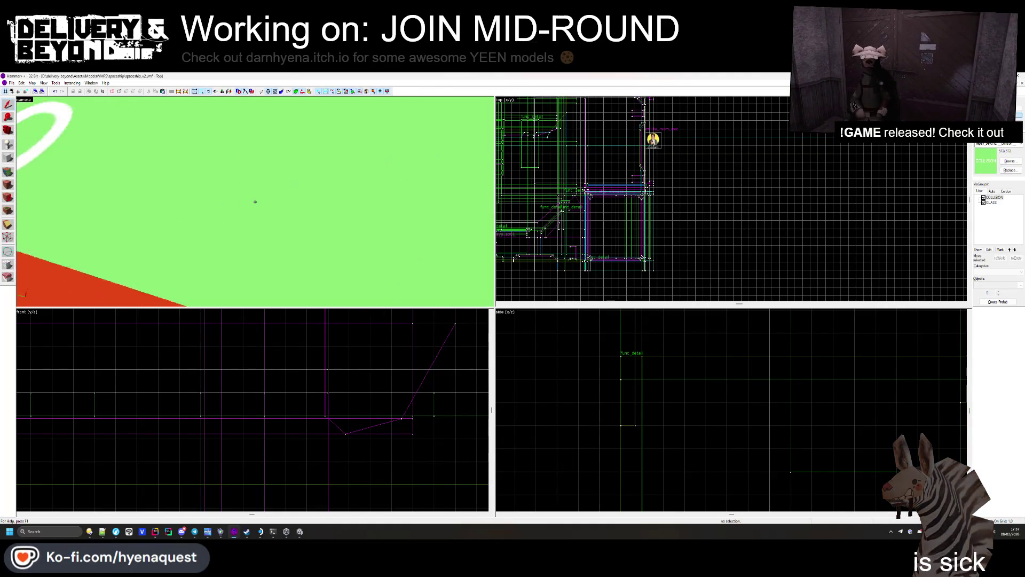
pyautogui.press('z')
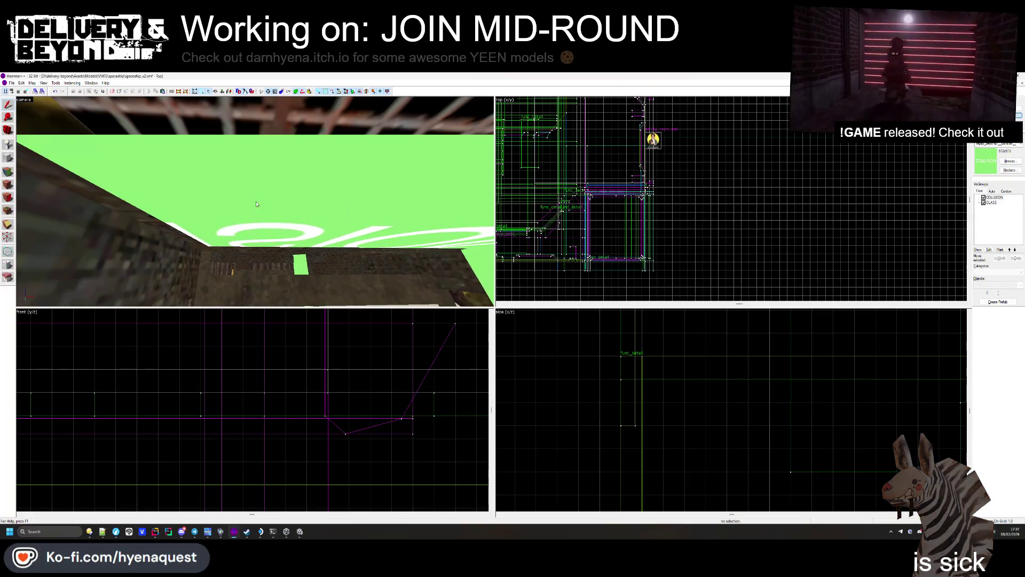
pyautogui.click(984, 197)
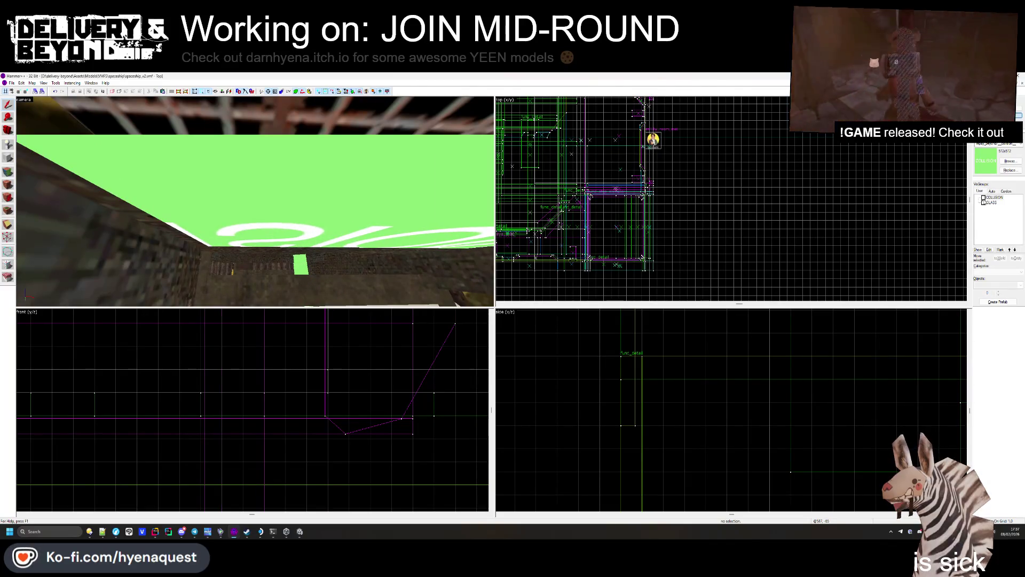
# Step: Assign a selected solid to the GLASS visgroup and toggle COLLISION visibility off and on
pyautogui.click(256, 199)
pyautogui.hotkey('alt', 'Return')
pyautogui.click(429, 260)
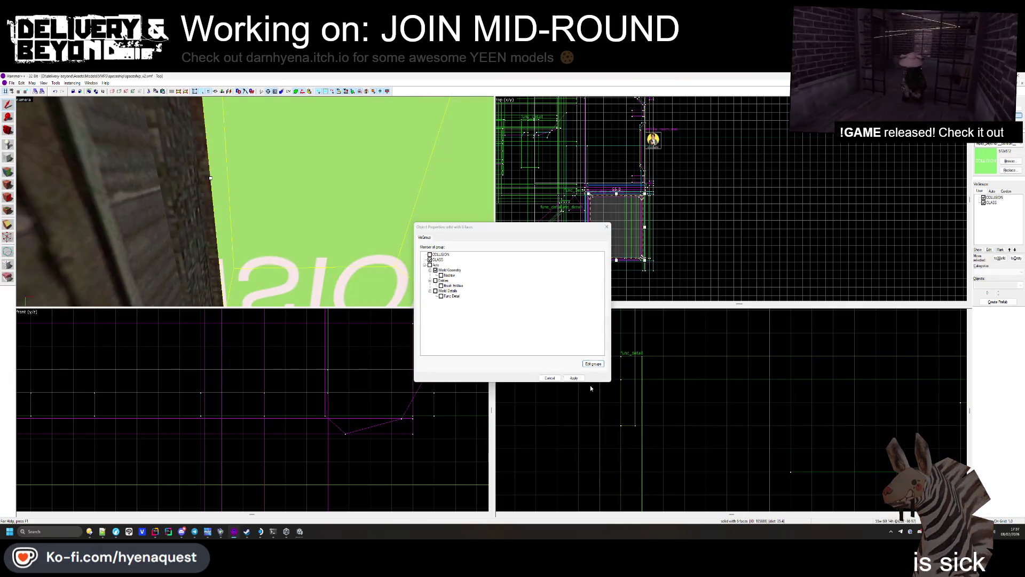
pyautogui.press('Return')
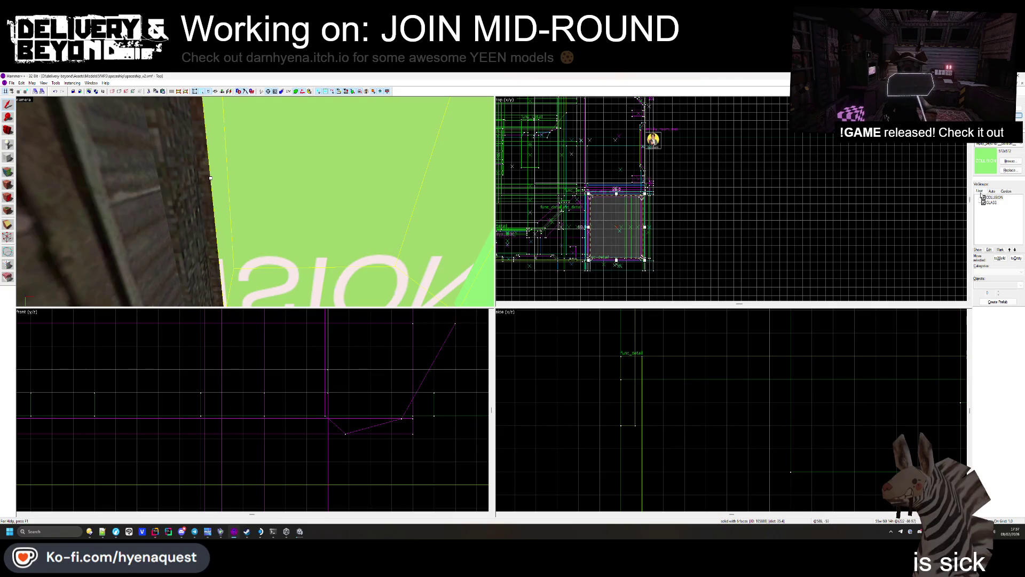
pyautogui.click(983, 197)
pyautogui.click(984, 197)
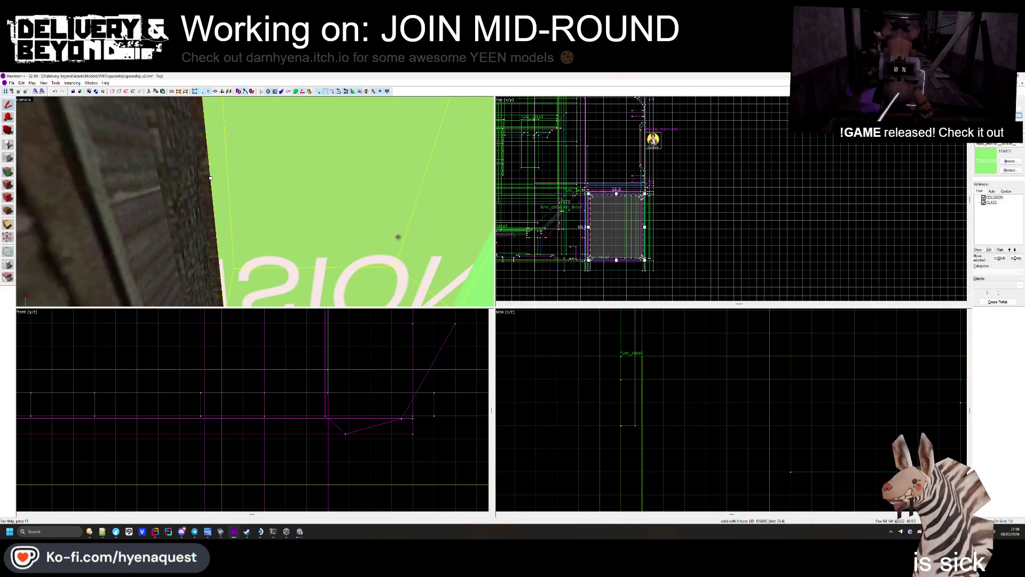
# Step: Move the brush from GLASS into COLLISION and hide COLLISION to confirm it disappears
pyautogui.hotkey('alt', 'Return')
pyautogui.click(430, 254)
pyautogui.click(430, 259)
pyautogui.click(607, 226)
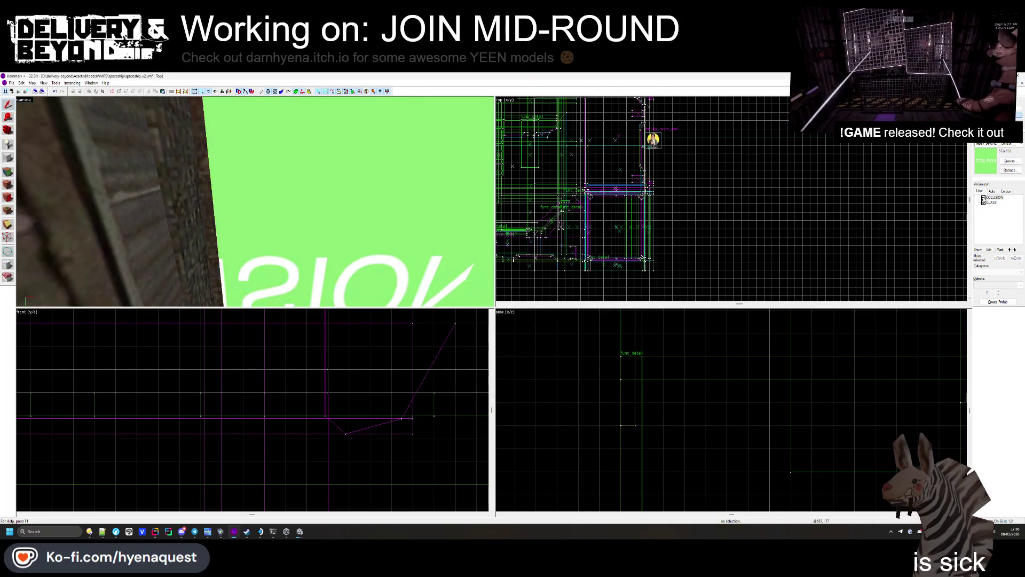
pyautogui.click(983, 197)
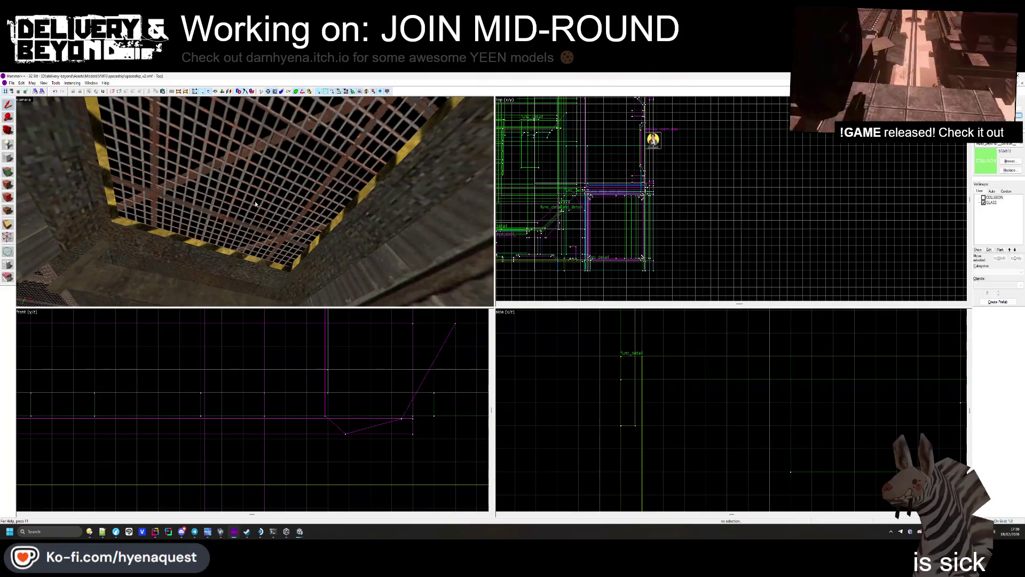
# Step: Show the COLLISION visgroup again and fly over to select the red ship's collision brush
pyautogui.press('z')
pyautogui.press('z')
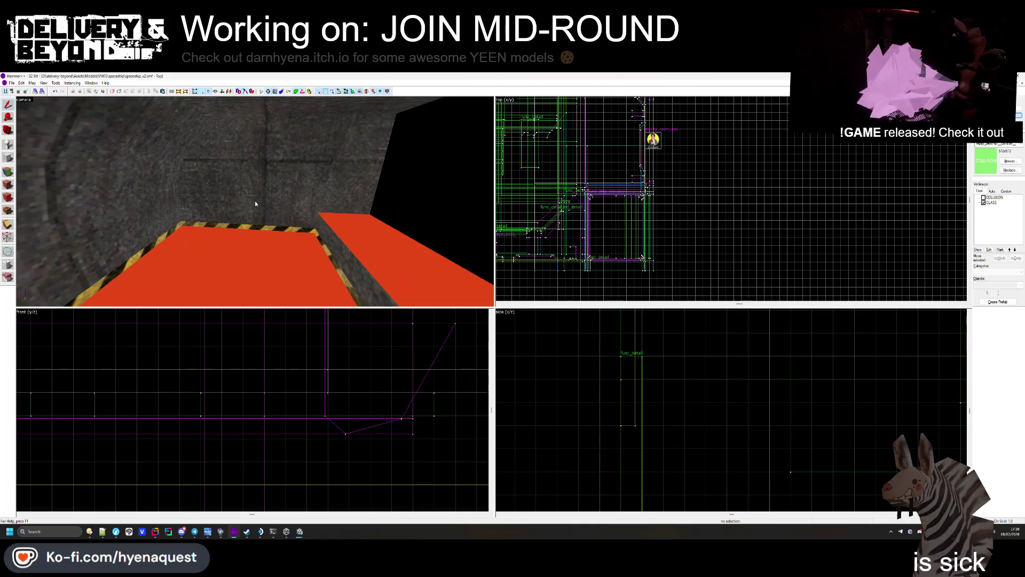
pyautogui.press('z')
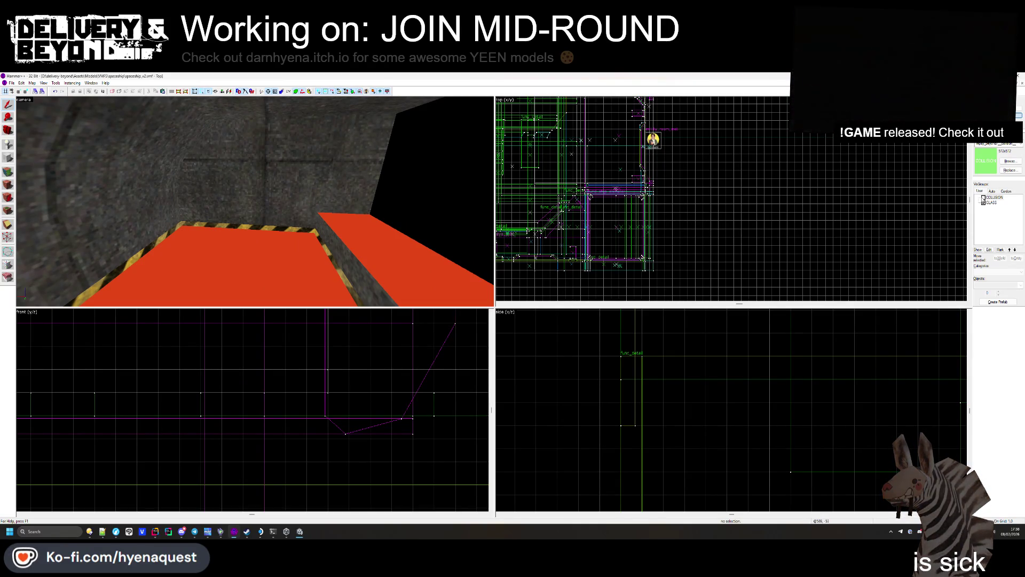
pyautogui.click(984, 198)
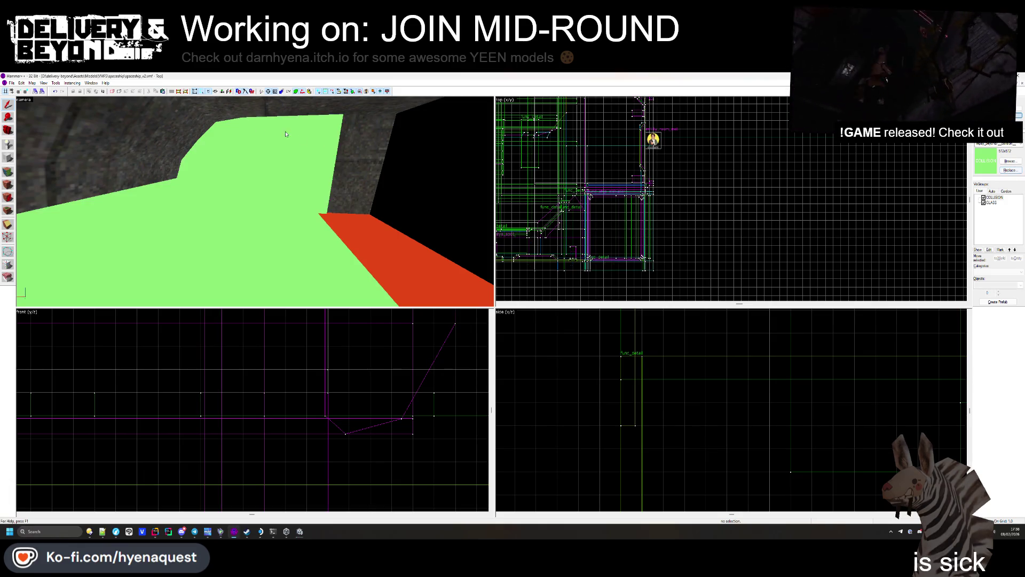
pyautogui.click(298, 138)
pyautogui.press('Escape')
pyautogui.press('z')
pyautogui.press('s')
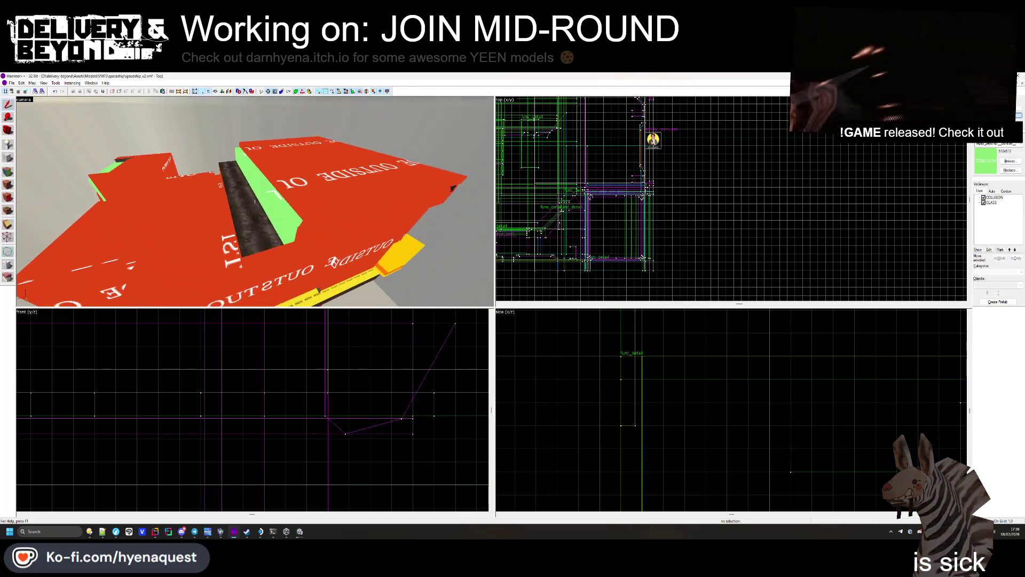
pyautogui.press('w')
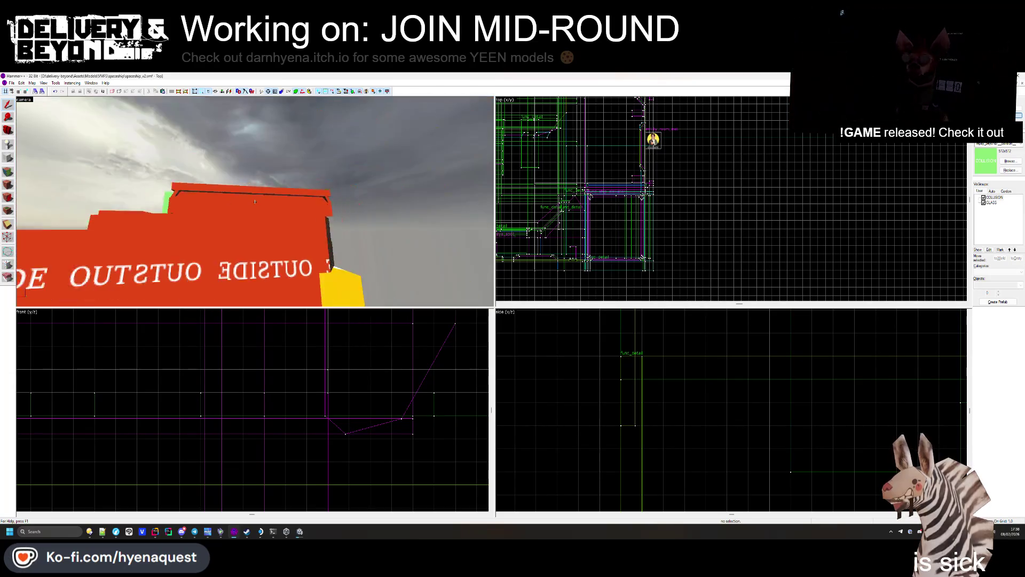
pyautogui.click(255, 202)
# Step: Raise the collision brush's top and stretch it from a corner to enlarge it
pyautogui.press('z')
pyautogui.scroll(-4, 261, 445)
pyautogui.scroll(-3, 261, 446)
pyautogui.scroll(6, 287, 365)
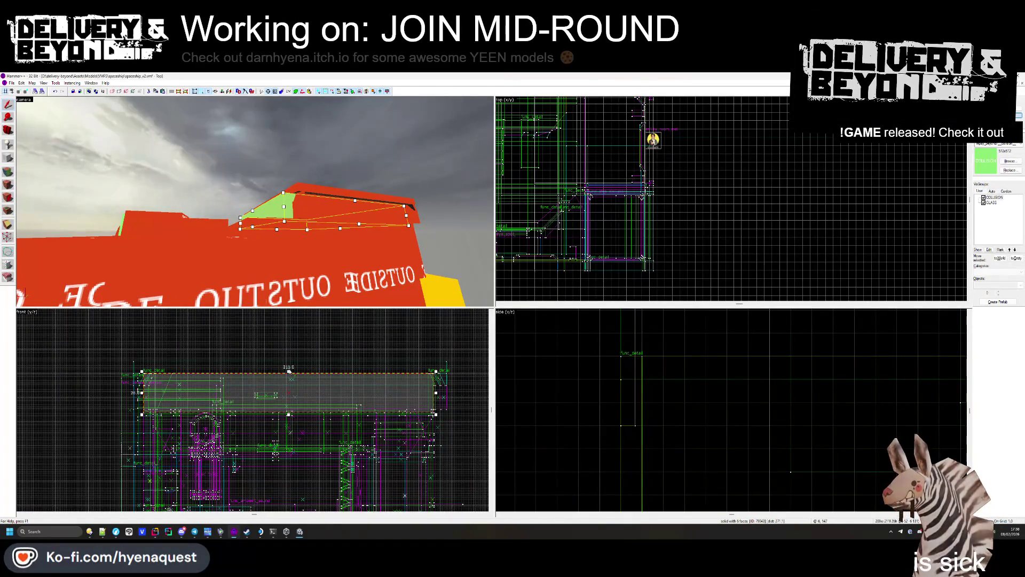
pyautogui.moveTo(289, 372); pyautogui.dragTo(289, 359)
pyautogui.scroll(-3, 344, 220)
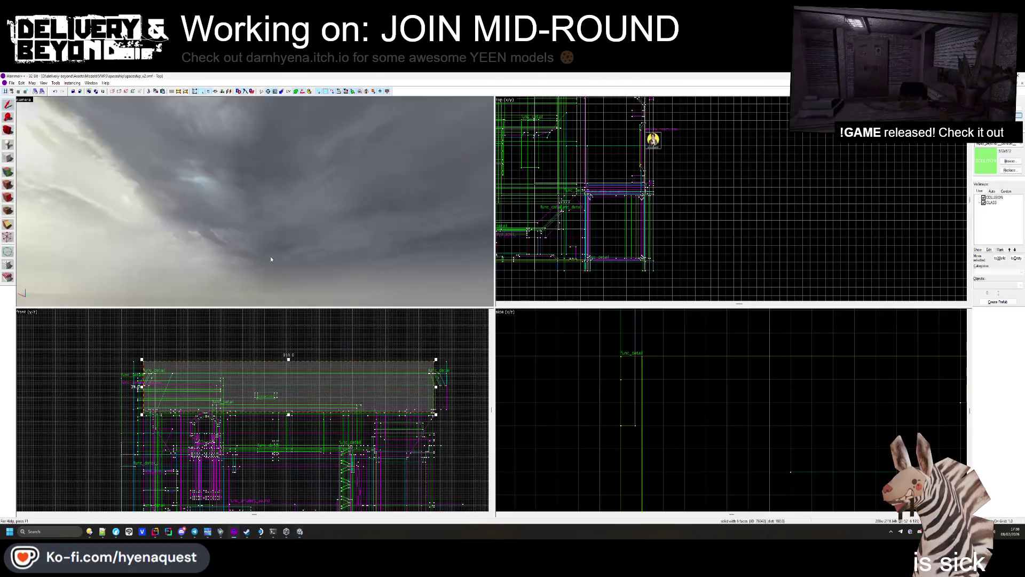
pyautogui.moveTo(271, 259)
pyautogui.mouseDown()
pyautogui.moveTo(257, 251)
pyautogui.moveTo(224, 270)
pyautogui.mouseUp()
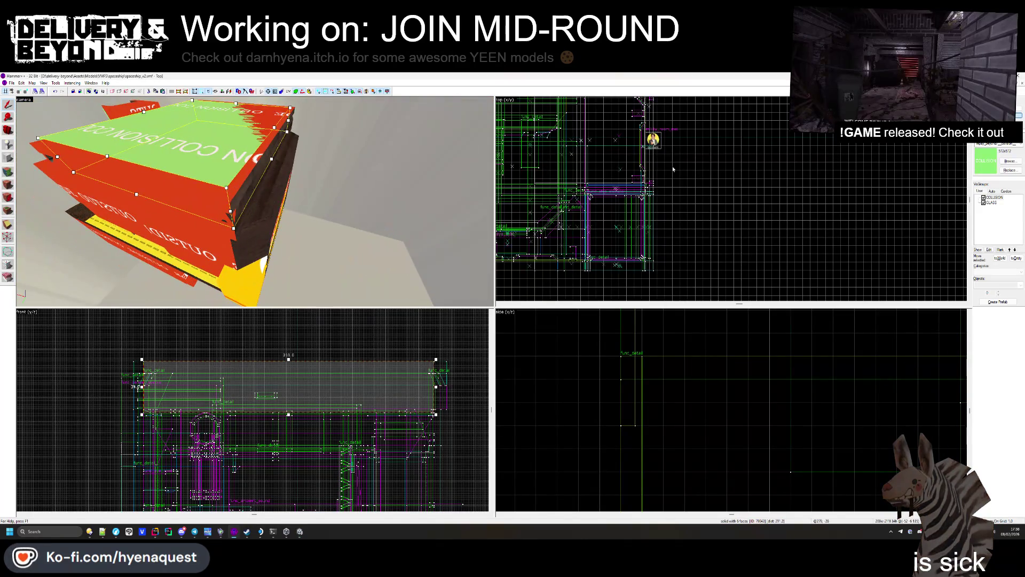
pyautogui.scroll(-3, 669, 168)
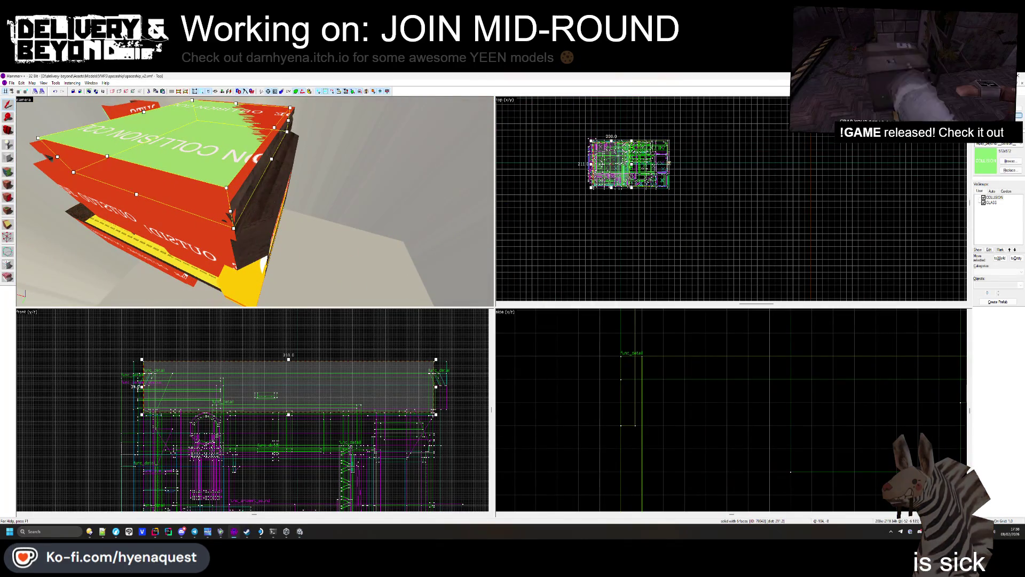
pyautogui.scroll(5, 670, 163)
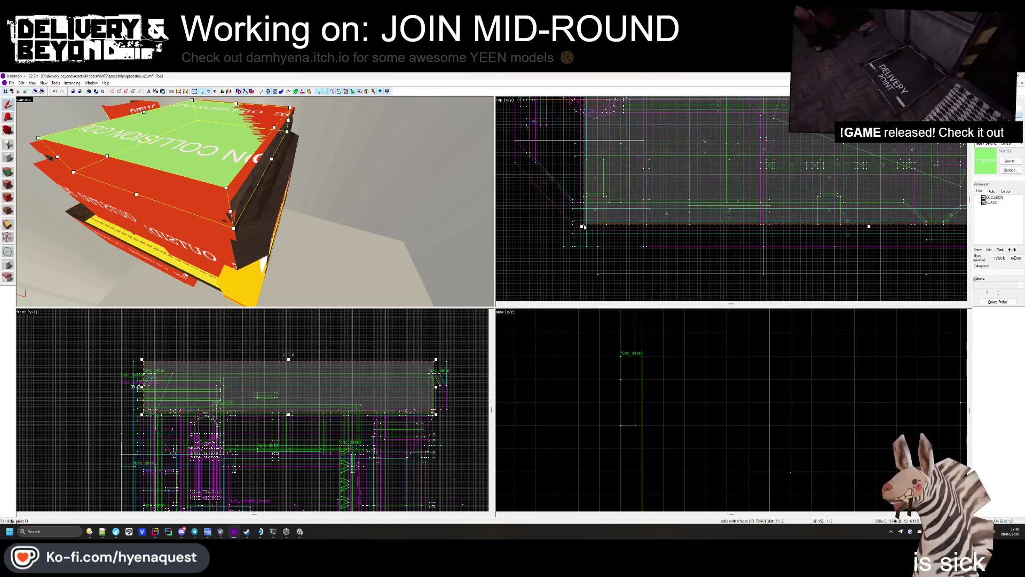
pyautogui.moveTo(582, 226); pyautogui.dragTo(550, 251)
# Step: Lengthen the brush from 218 to 233 units and widen it from 225 to 262 units
pyautogui.scroll(-2, 562, 248)
pyautogui.scroll(2, 550, 251)
pyautogui.scroll(-3, 546, 259)
pyautogui.scroll(4, 631, 164)
pyautogui.moveTo(626, 165); pyautogui.dragTo(632, 138)
pyautogui.scroll(-3, 694, 213)
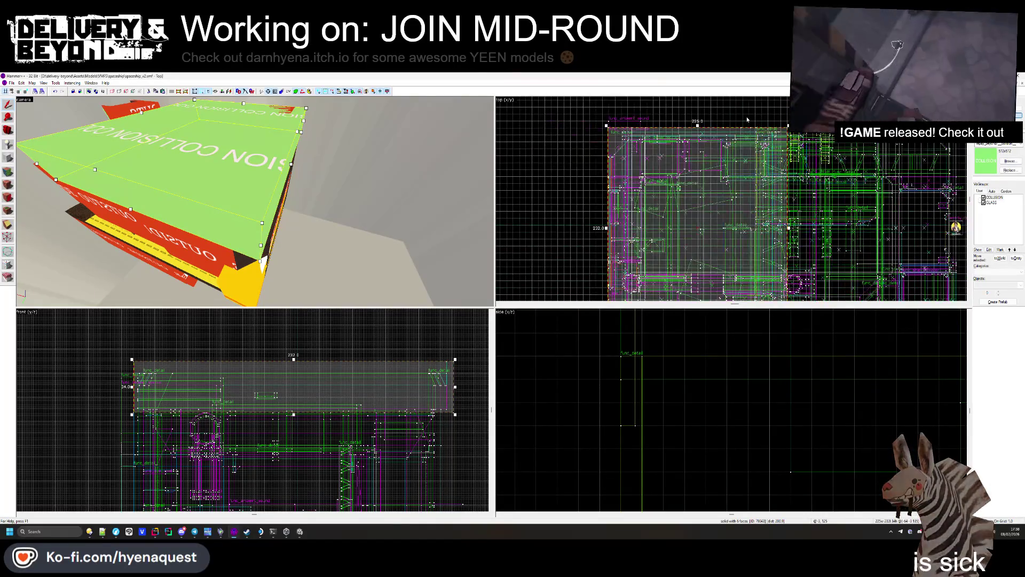
pyautogui.press('w')
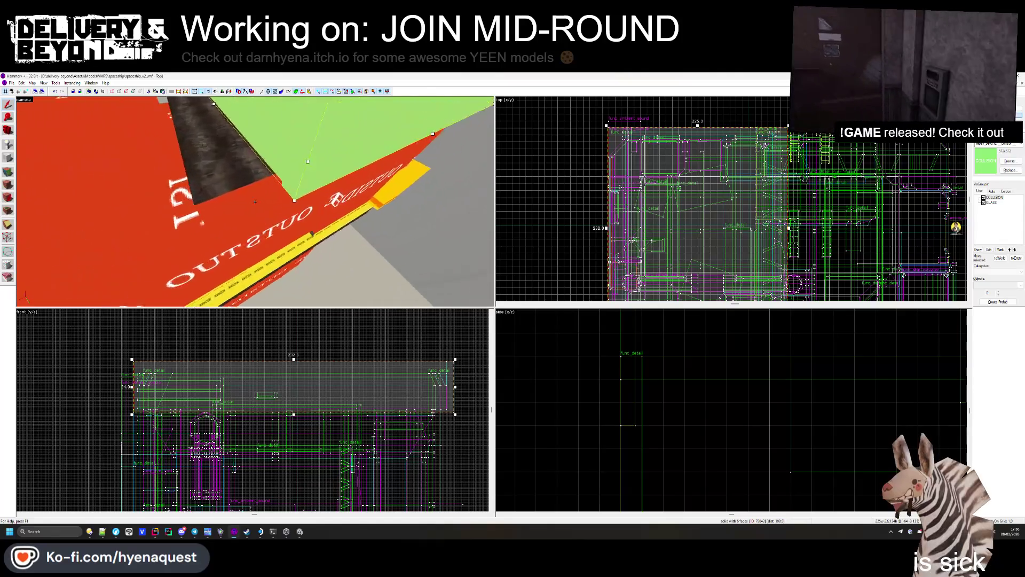
pyautogui.press('z')
pyautogui.moveTo(790, 233); pyautogui.dragTo(817, 233)
# Step: View the whole ship, deselect the resized brush, and switch to the Unity editor
pyautogui.press('z')
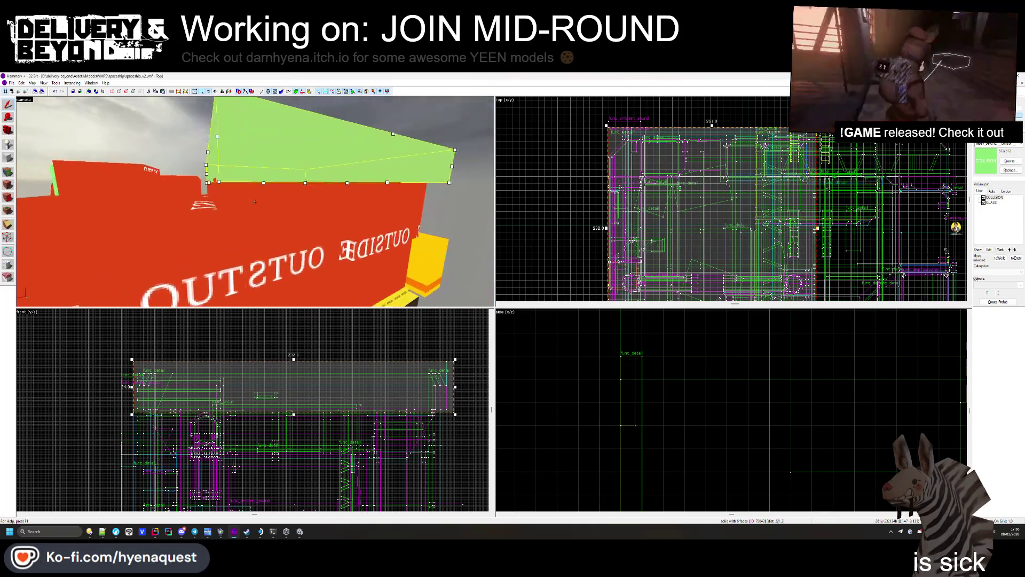
pyautogui.press('s')
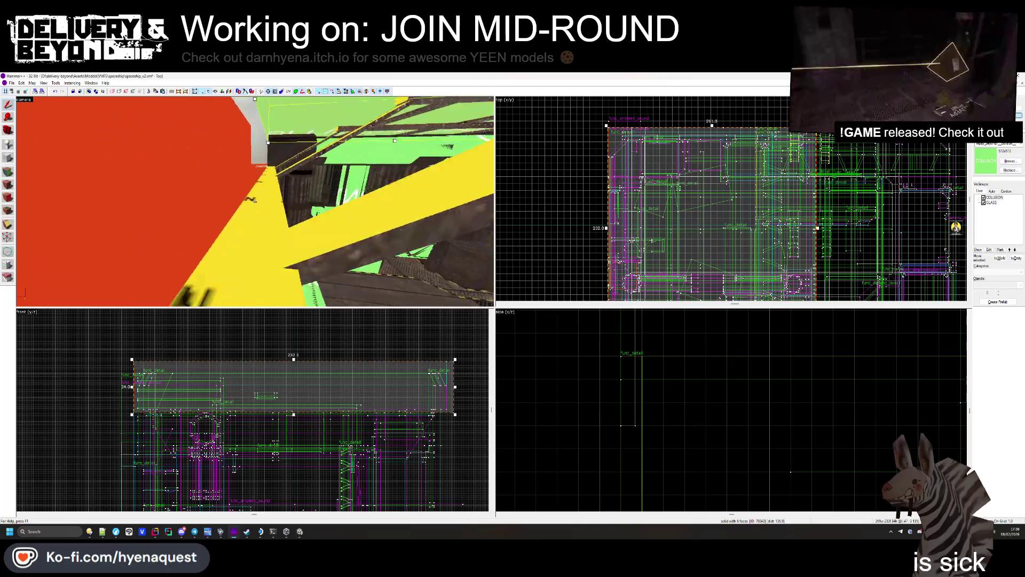
pyautogui.press('z')
pyautogui.press('Escape')
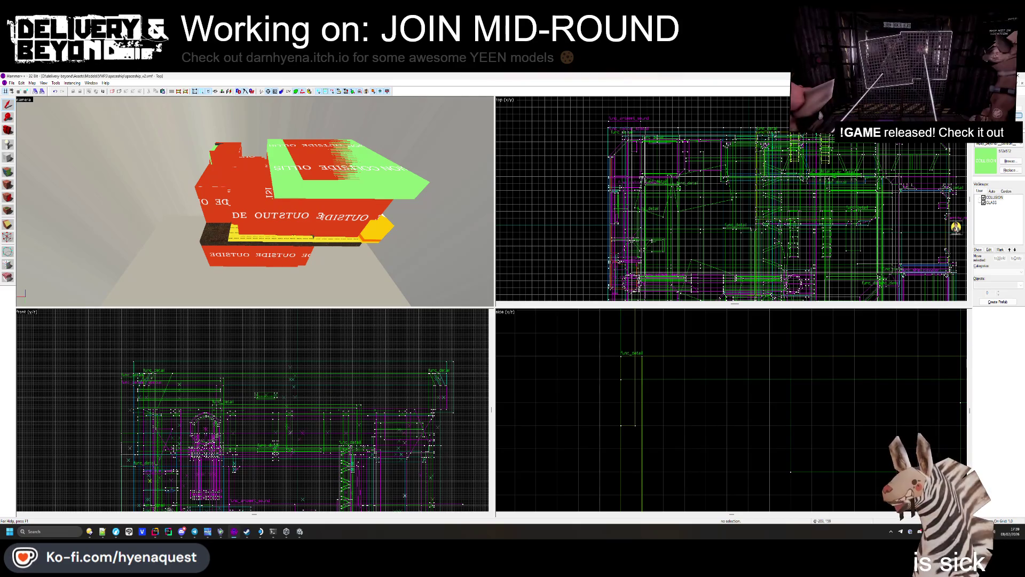
pyautogui.hotkey('alt', 'Tab')
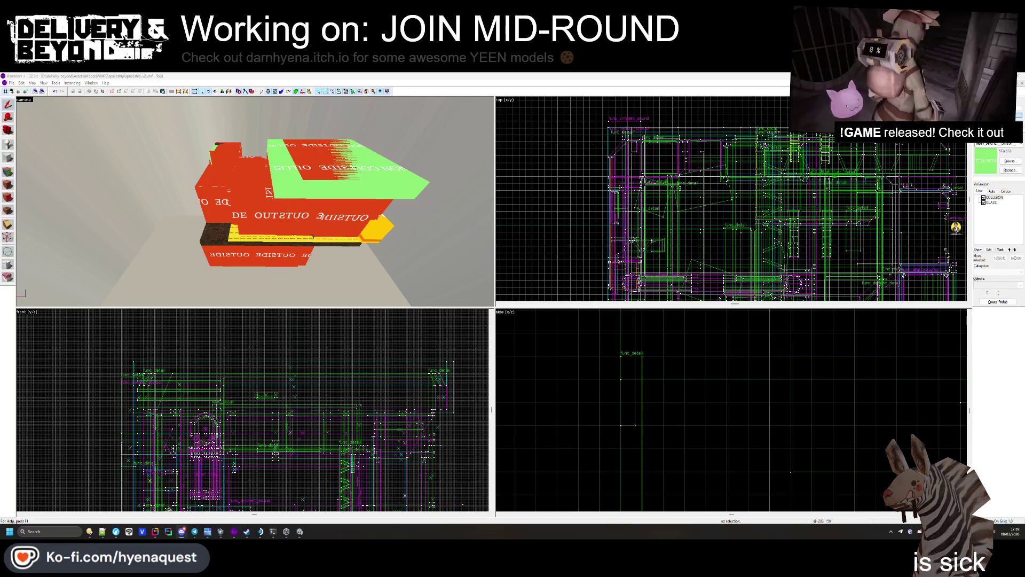
pyautogui.click(301, 532)
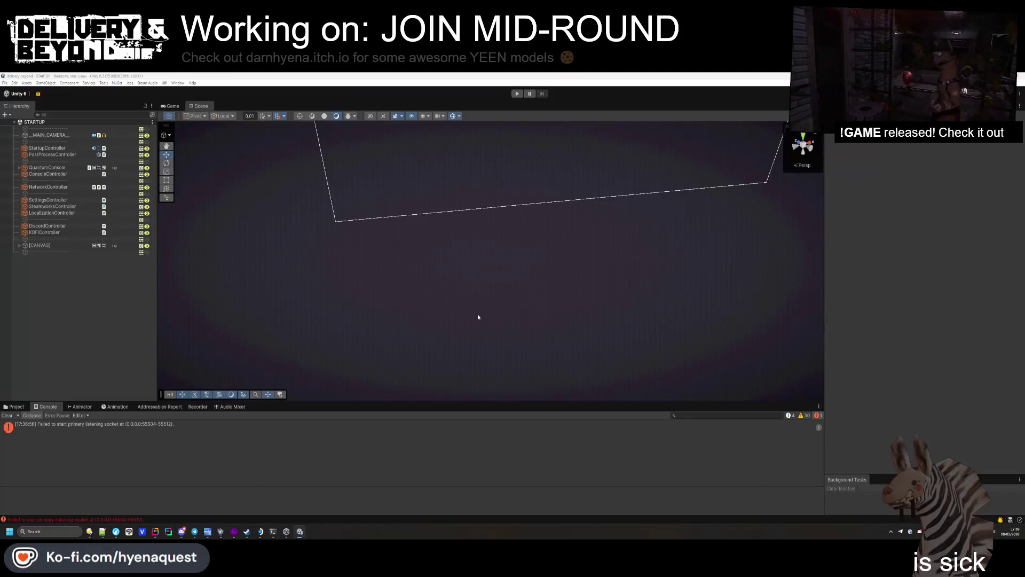
# Step: Clear the Console, pick Windows in Build Profiles, and choose Clean Build
pyautogui.click(16, 418)
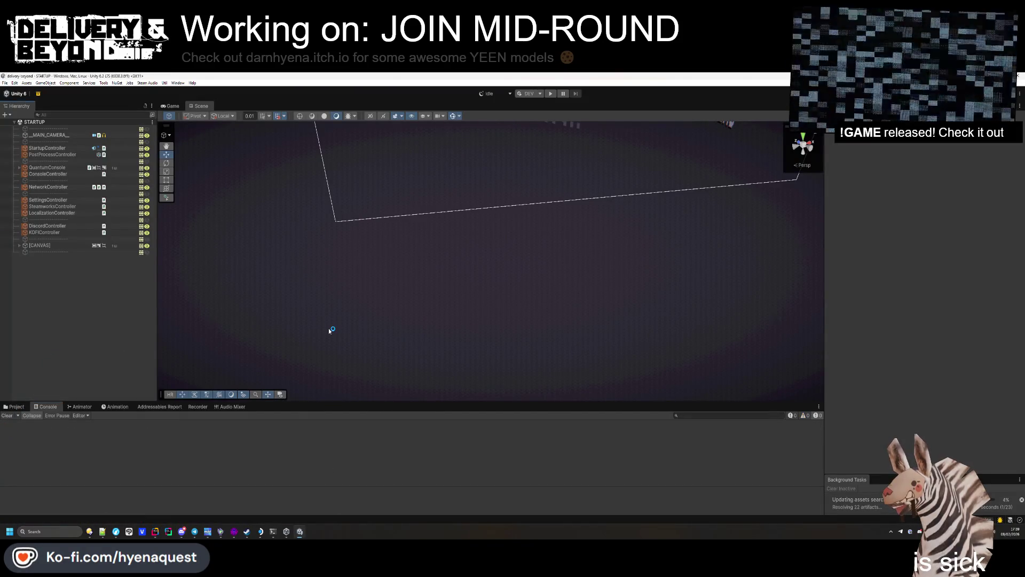
pyautogui.moveTo(412, 193)
pyautogui.mouseDown()
pyautogui.moveTo(470, 201)
pyautogui.moveTo(368, 307)
pyautogui.mouseUp()
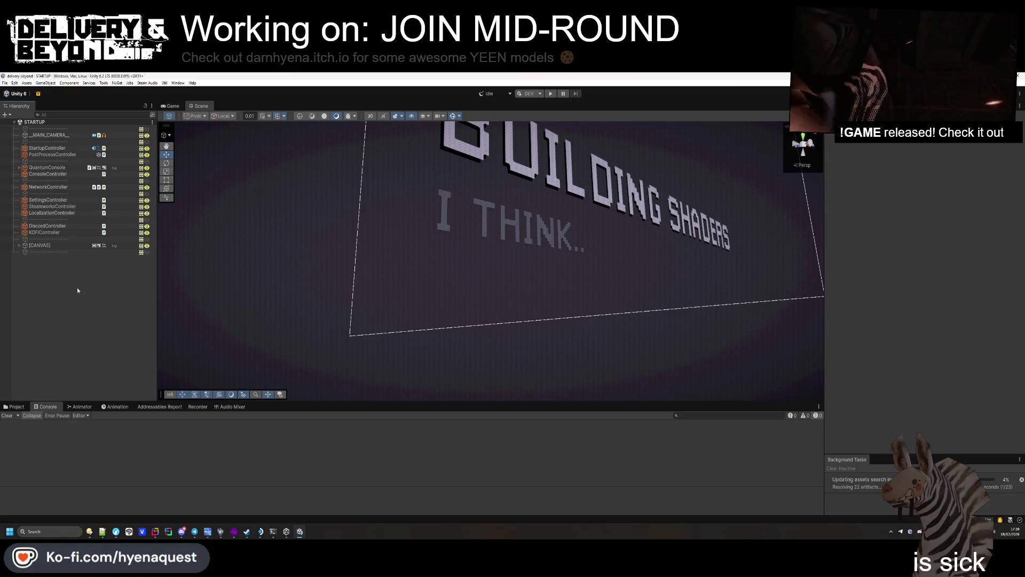
pyautogui.hotkey('ctrl', 'shift', 'b')
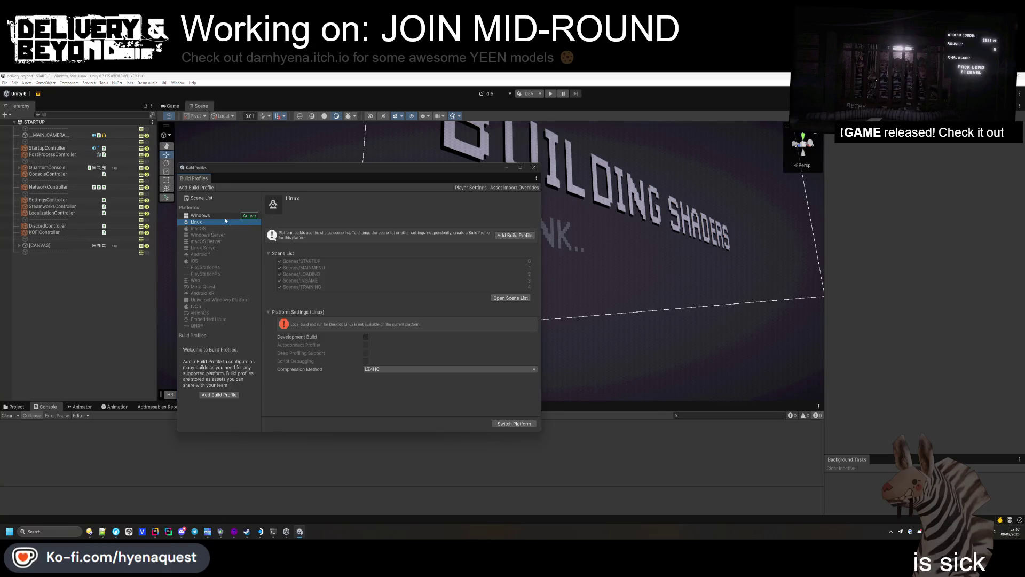
pyautogui.click(224, 216)
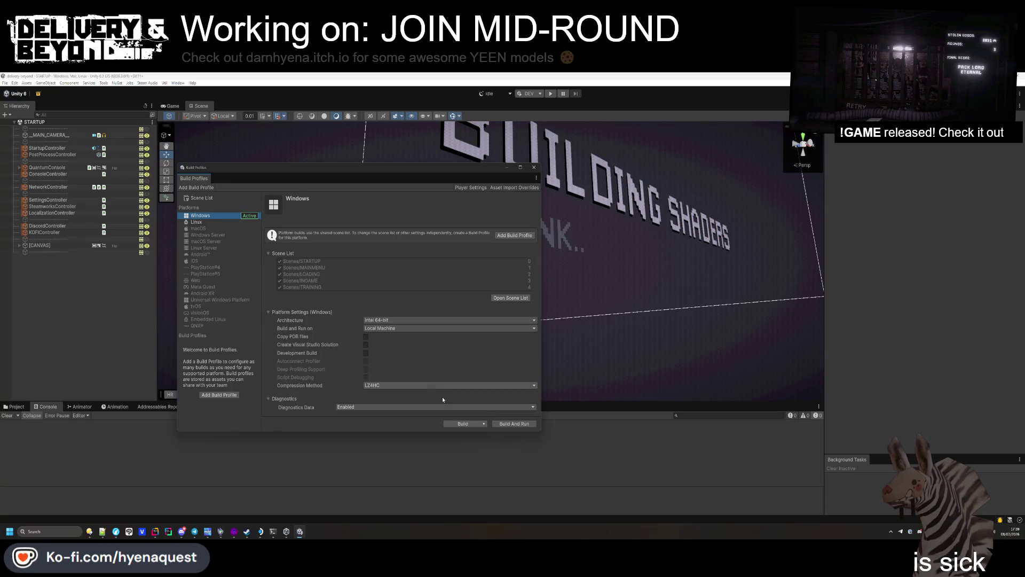
pyautogui.click(483, 424)
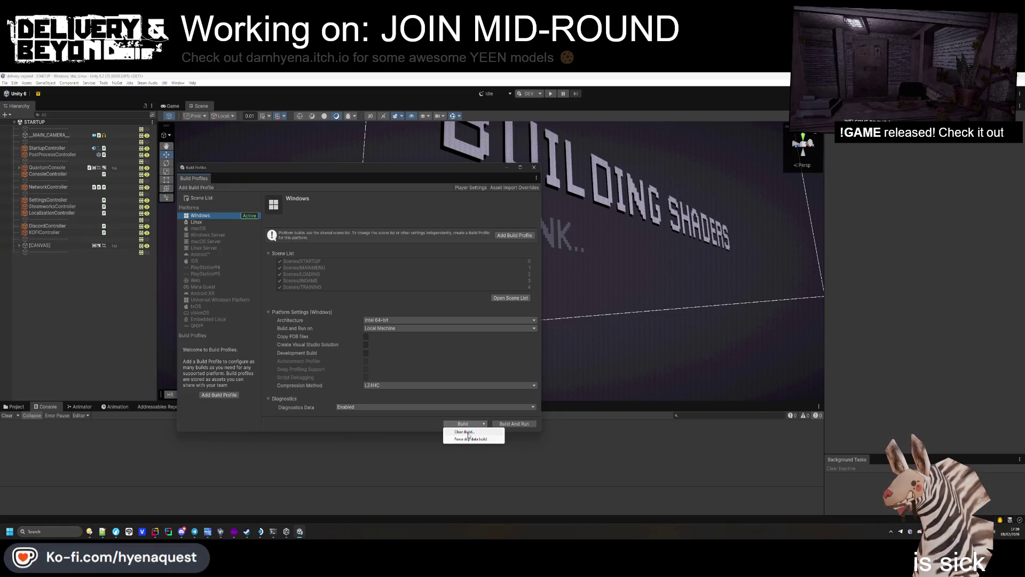
pyautogui.click(468, 432)
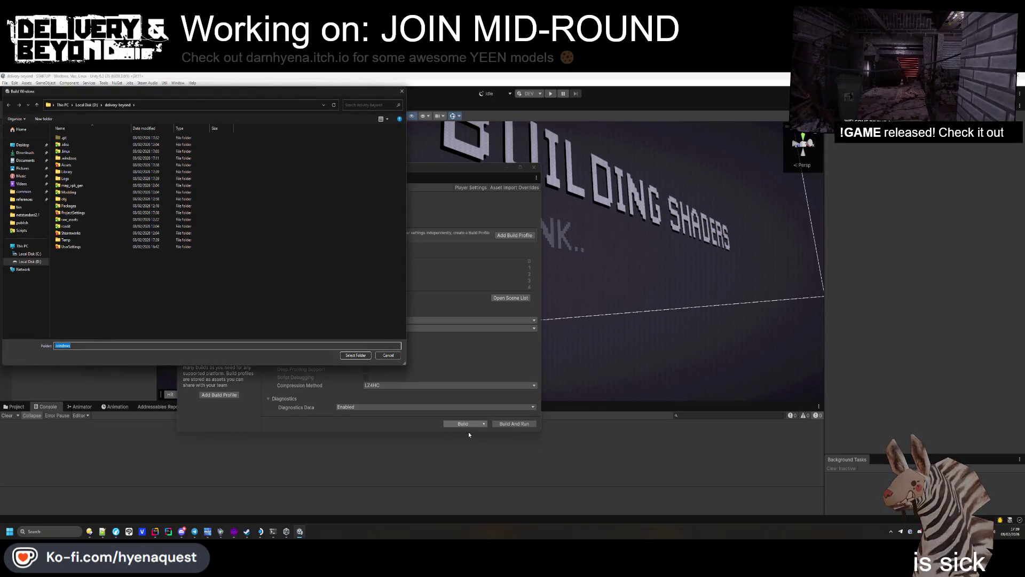
# Step: Delete the old .windows output folder and create a fresh empty one named .windows
pyautogui.click(78, 159)
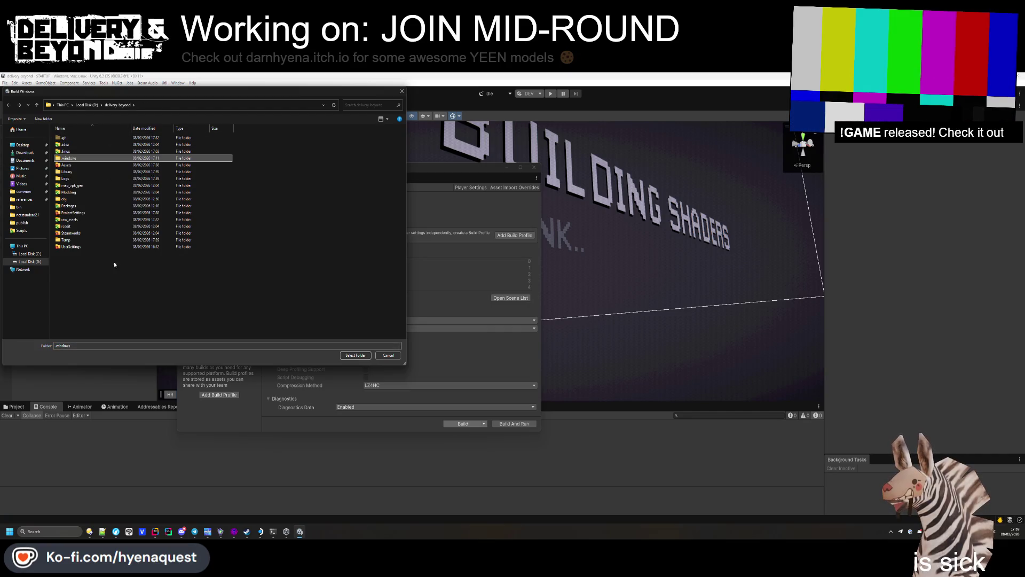
pyautogui.press('Delete')
pyautogui.rightClick(105, 280)
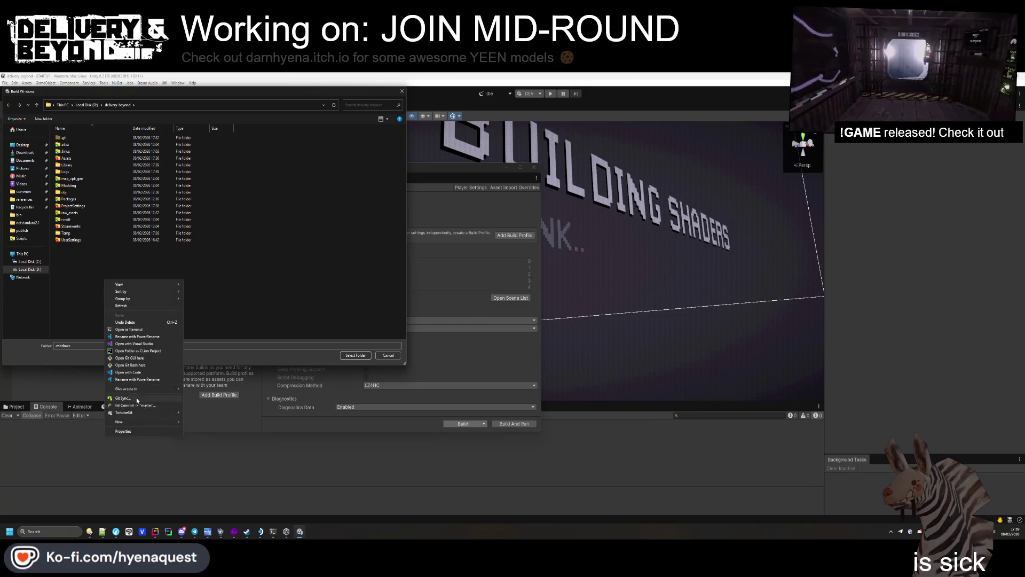
pyautogui.moveTo(131, 424)
pyautogui.click(199, 423)
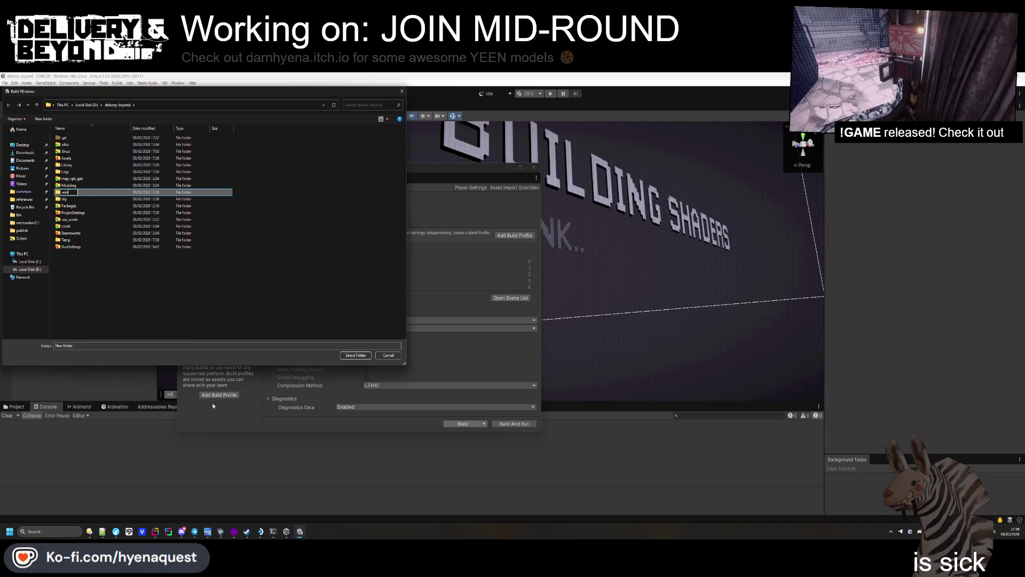
pyautogui.write('dows')
pyautogui.press('Return')
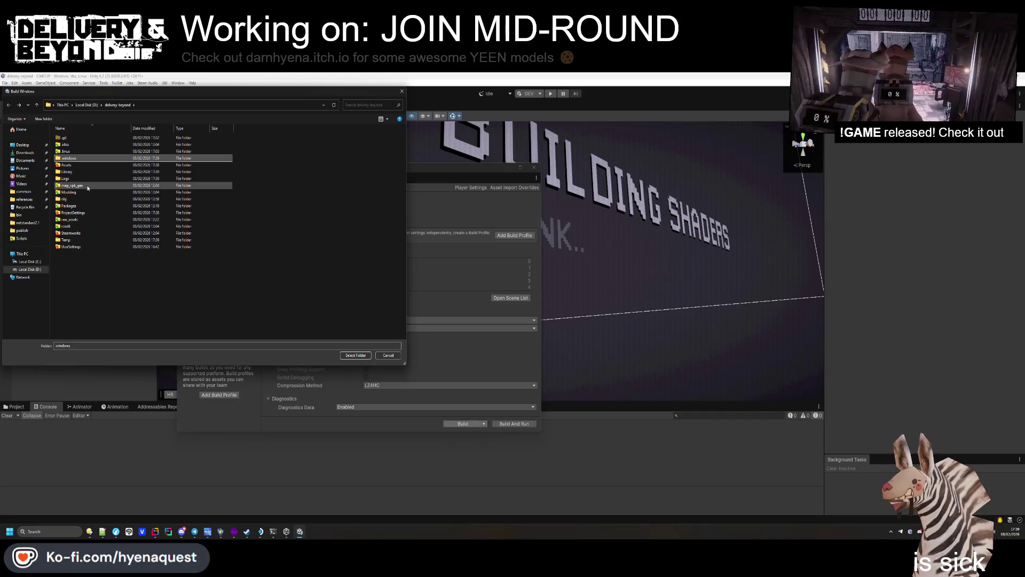
# Step: Check the Modding folder, start the build into the windows folder, and open the Player.log terminal
pyautogui.doubleClick(70, 192)
pyautogui.doubleClick(75, 144)
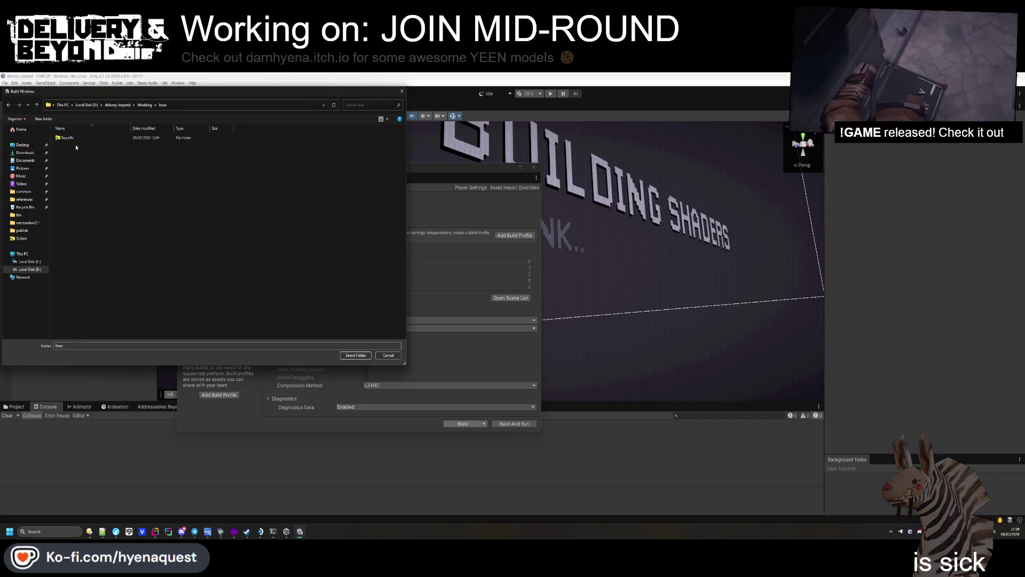
pyautogui.hotkey('alt', 'Left')
pyautogui.hotkey('alt', 'Left')
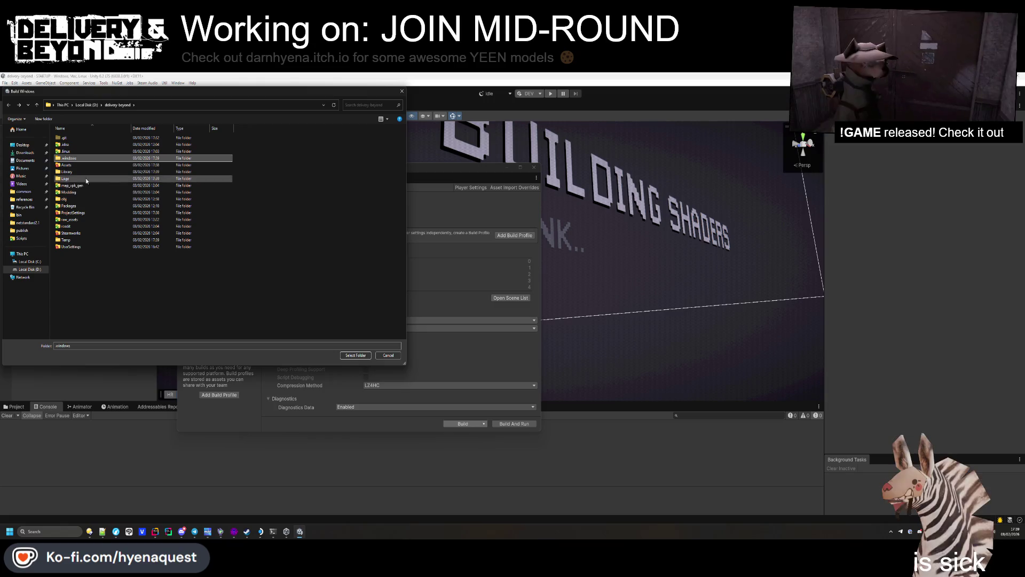
pyautogui.click(356, 356)
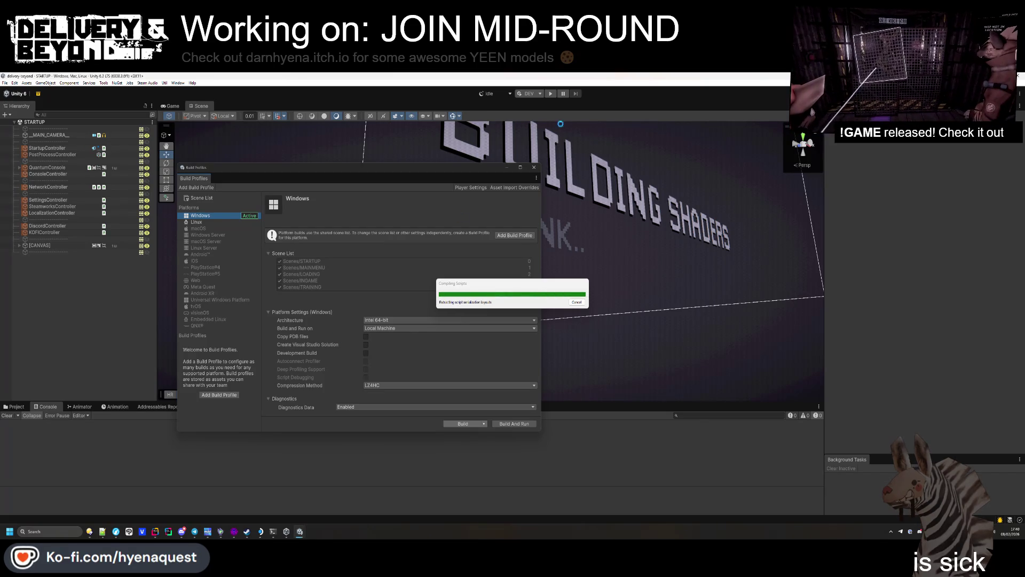
pyautogui.click(273, 535)
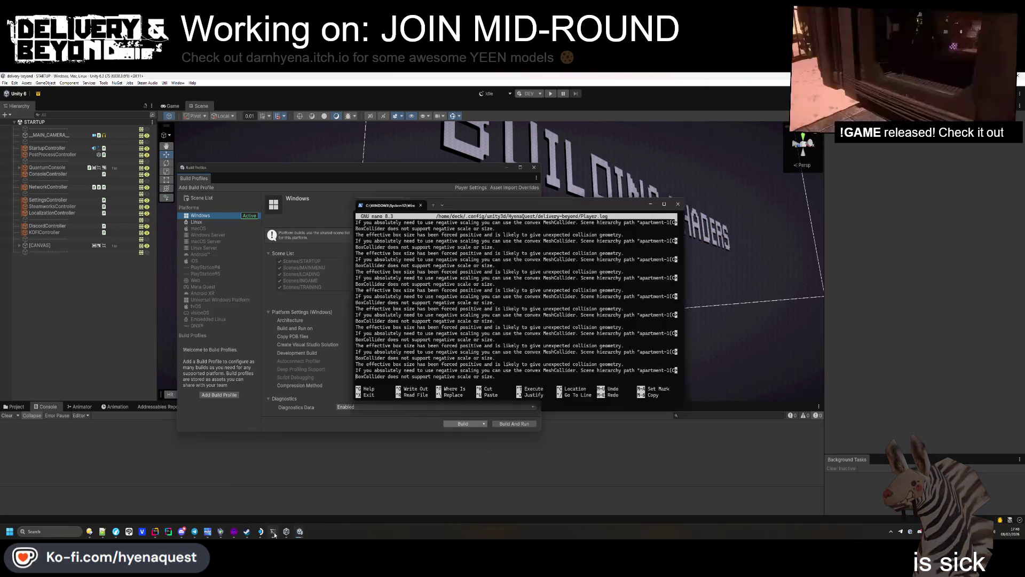
# Step: Scroll through Player.log's BoxCollider warnings and room-spawn lines, then exit nano with Ctrl+X
pyautogui.scroll(-15, 656, 268)
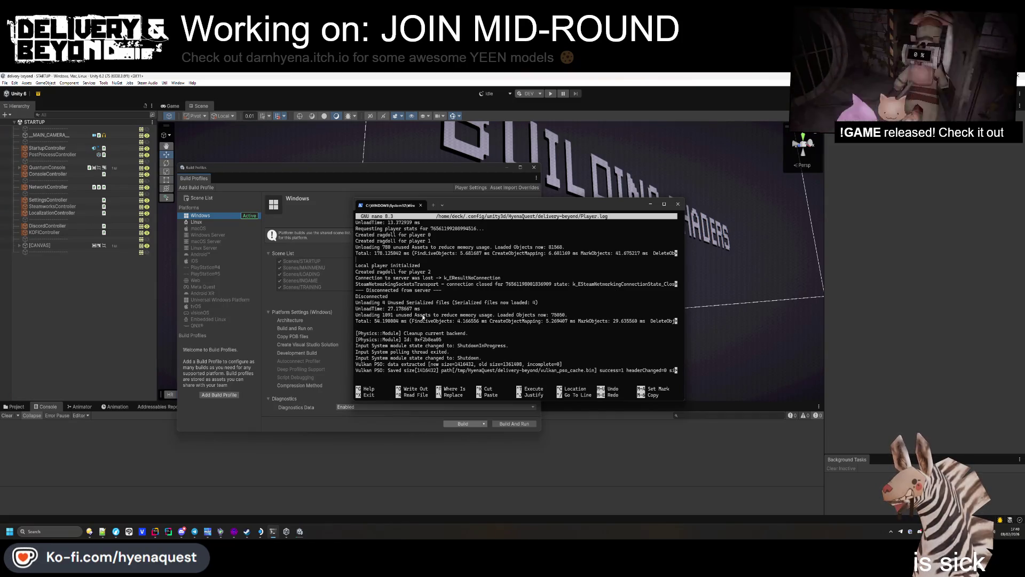
pyautogui.scroll(10, 424, 315)
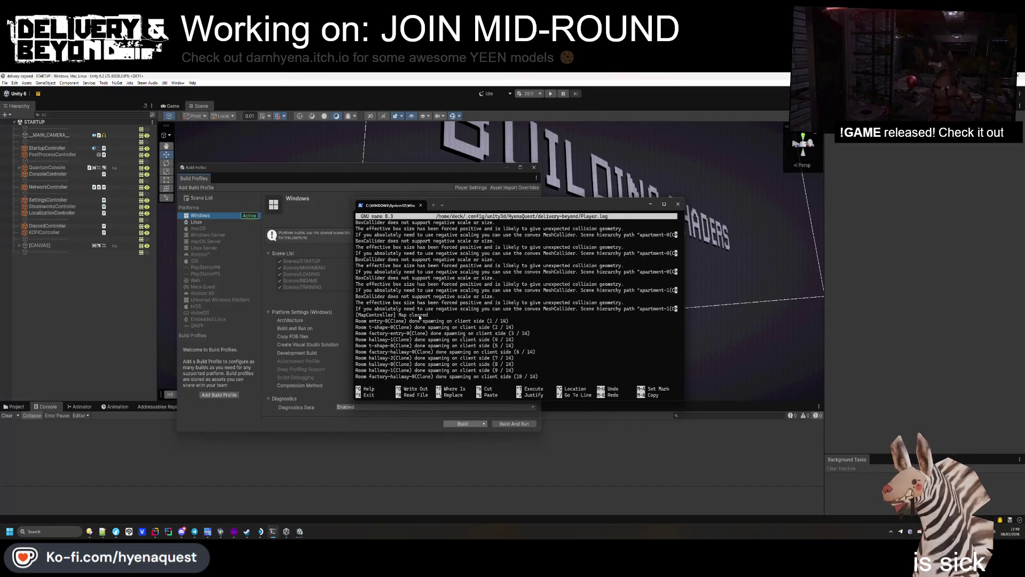
pyautogui.scroll(-10, 421, 316)
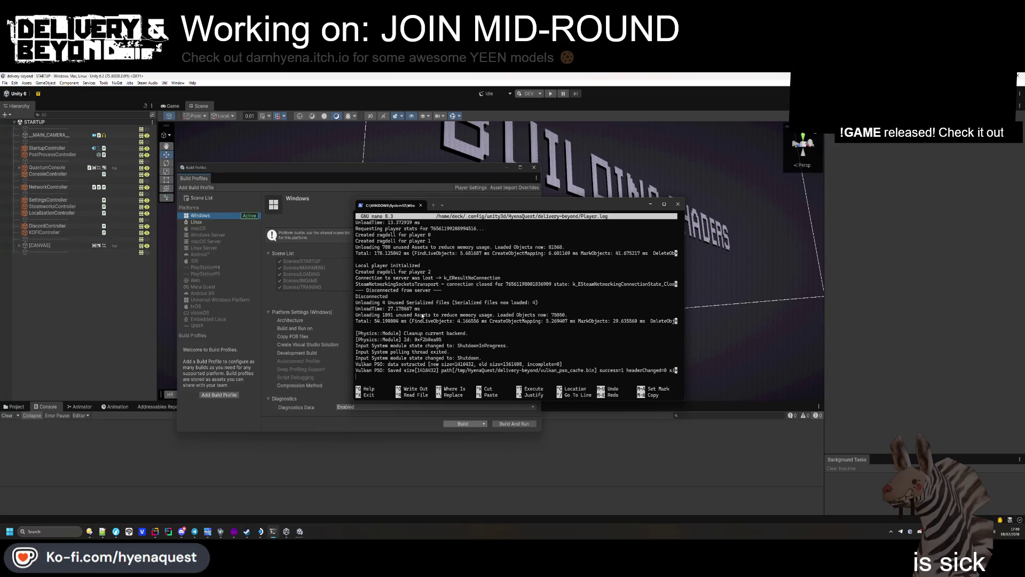
pyautogui.scroll(5, 422, 316)
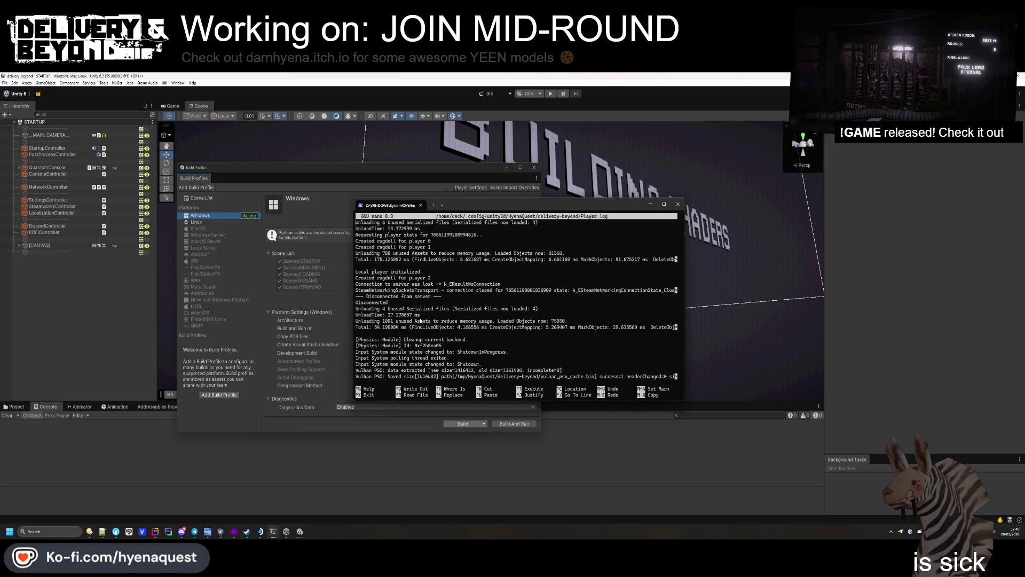
pyautogui.scroll(10, 420, 317)
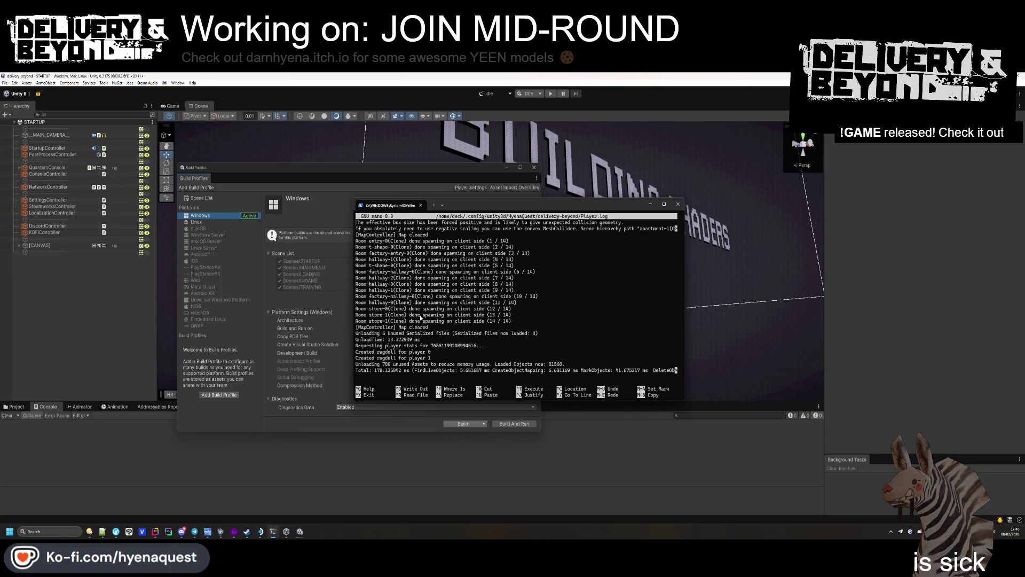
pyautogui.scroll(5, 421, 318)
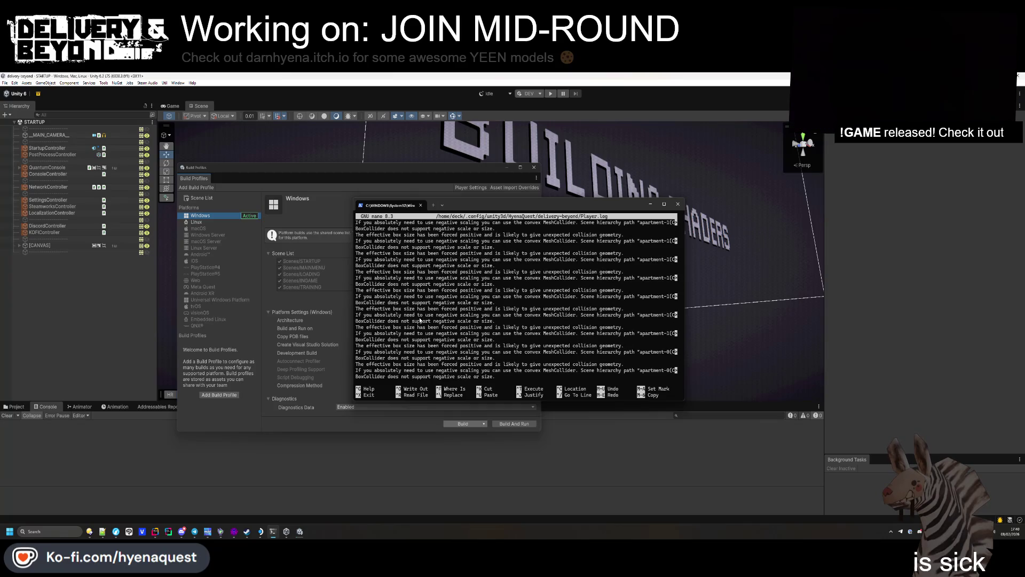
pyautogui.scroll(3, 419, 324)
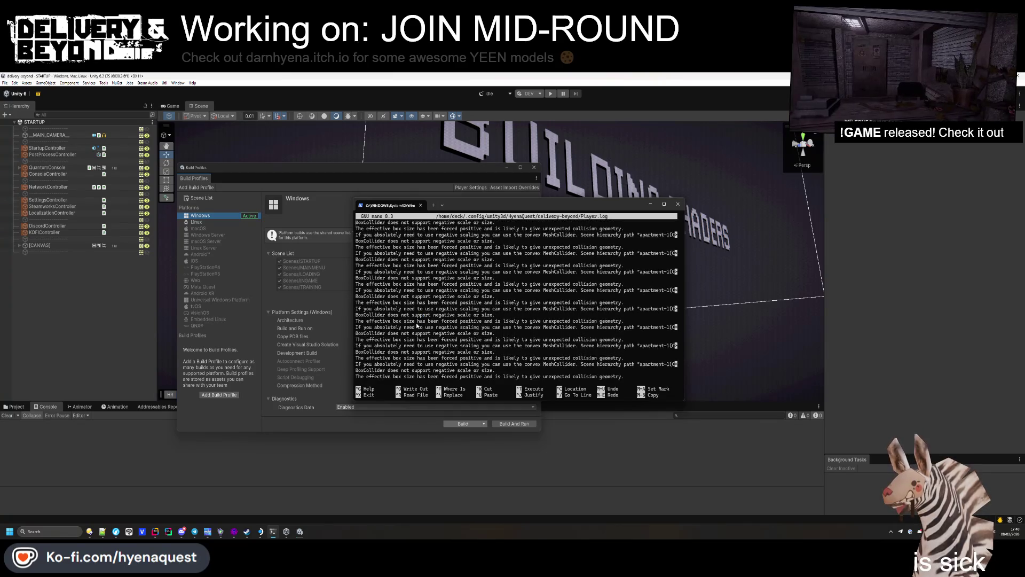
pyautogui.scroll(3, 416, 326)
pyautogui.scroll(2, 416, 326)
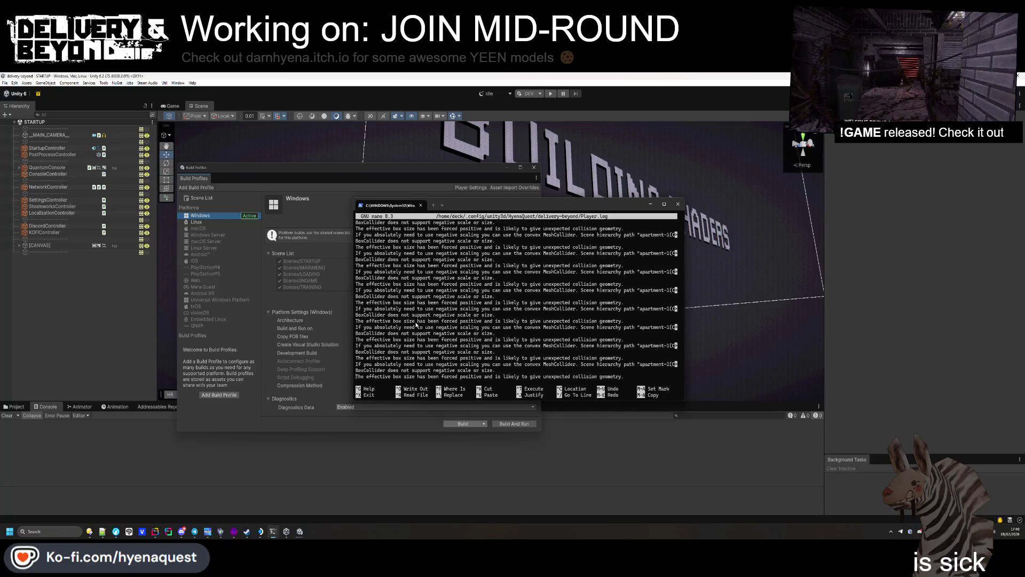
pyautogui.scroll(-10, 416, 323)
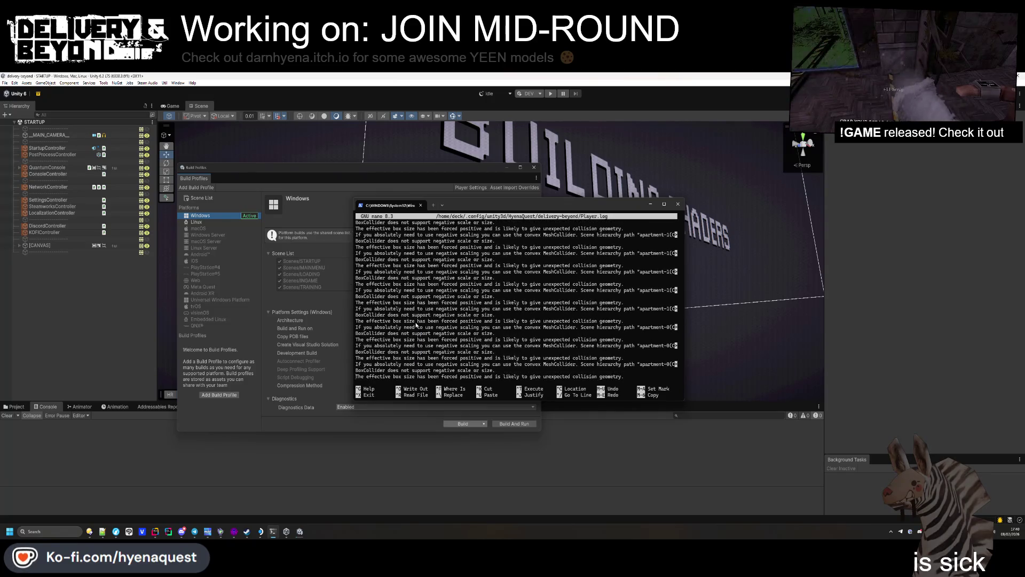
pyautogui.scroll(-5, 416, 324)
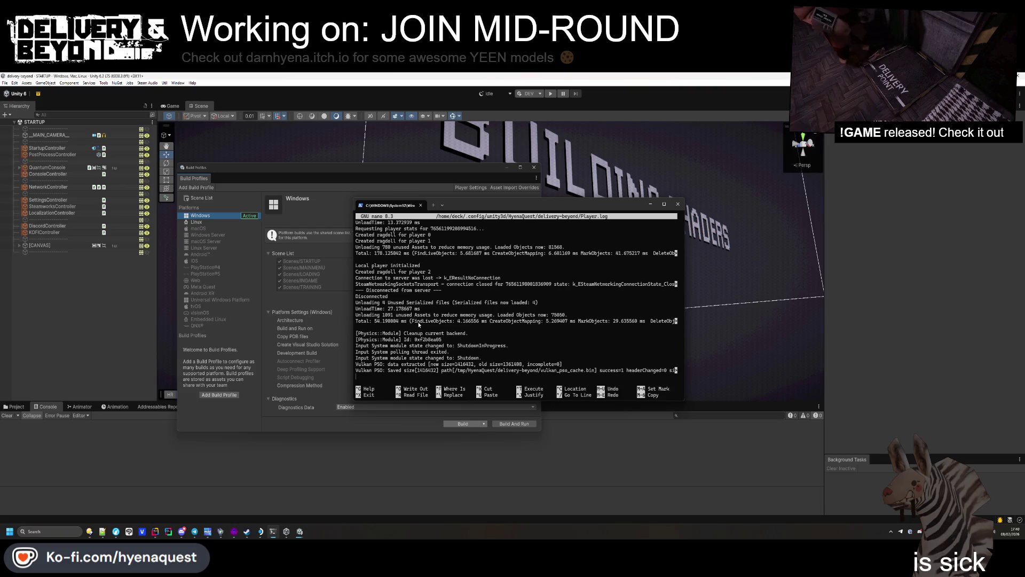
pyautogui.hotkey('ctrl', 'x')
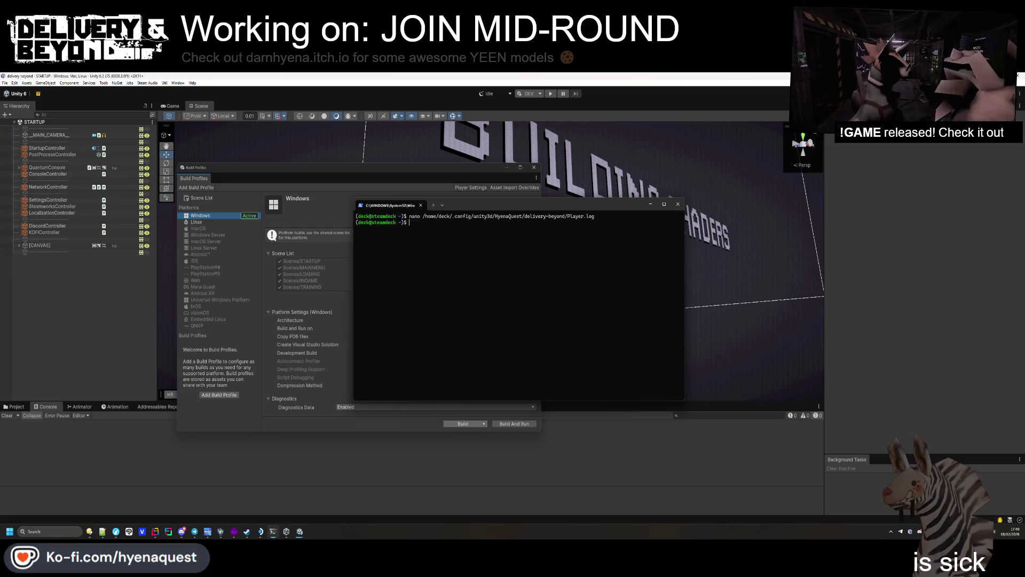
pyautogui.write('cd')
# Step: Move the terminal into the delivery-beyond save folder and list its files
pyautogui.hotkey('ctrl', 'v')
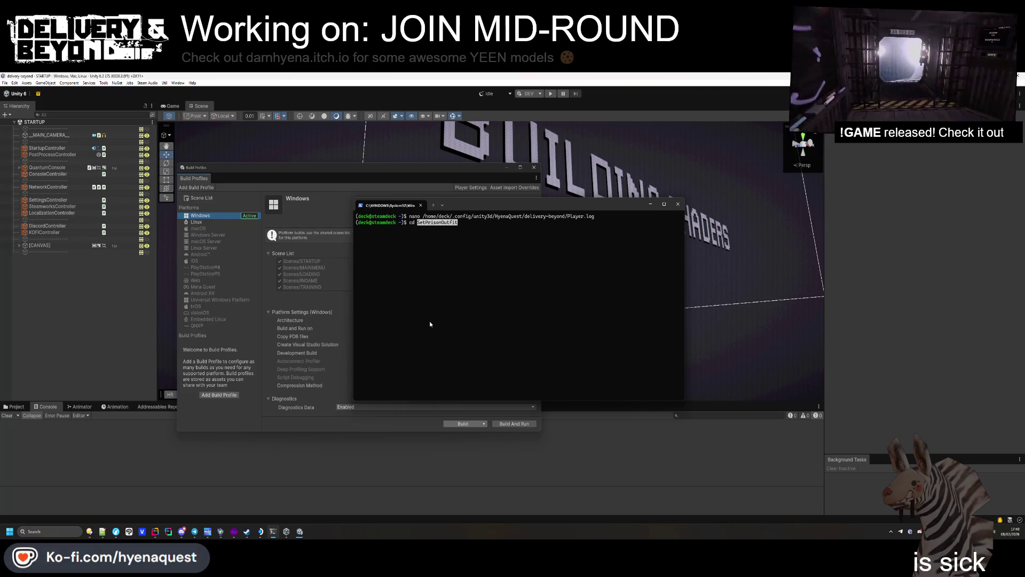
pyautogui.press('Return')
pyautogui.press('Up')
pyautogui.press('Up')
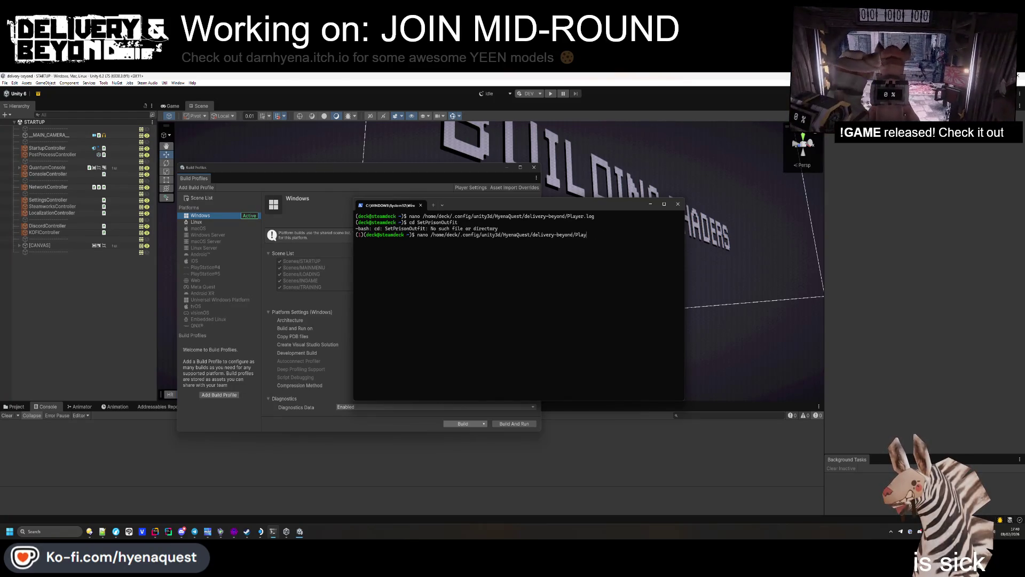
pyautogui.press('BackSpace')
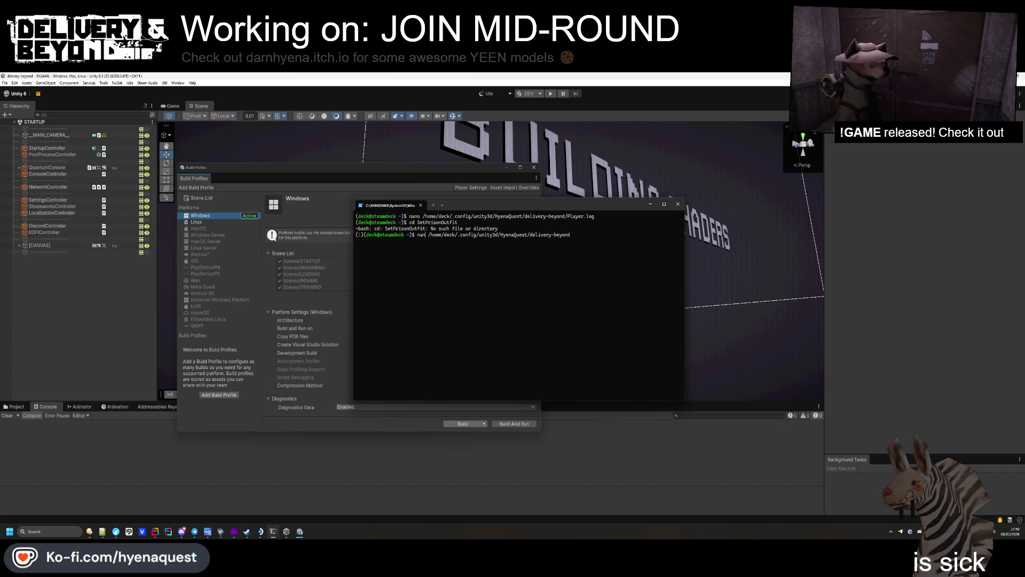
pyautogui.write('cd')
pyautogui.press('Return')
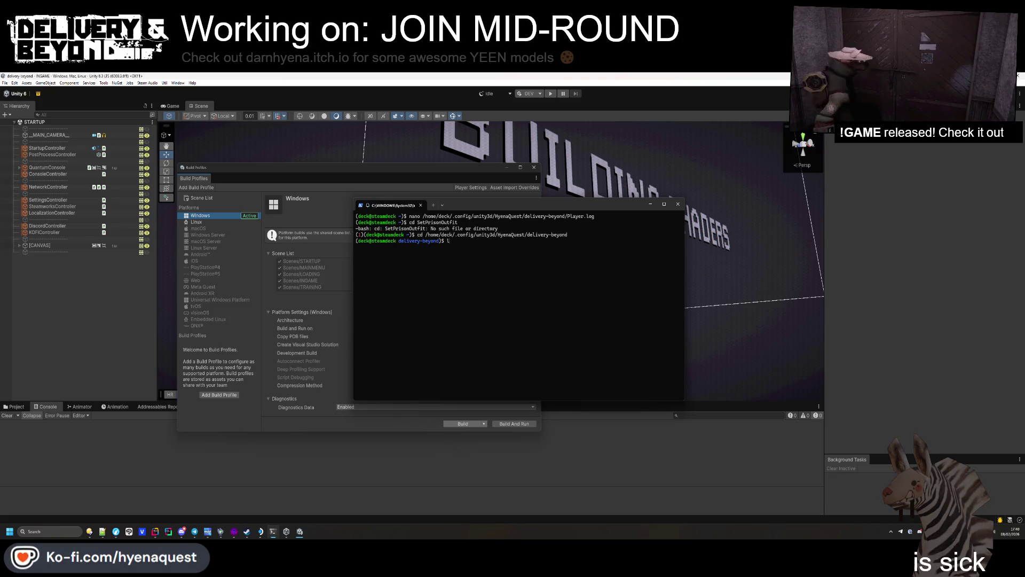
pyautogui.write('s')
pyautogui.press('Return')
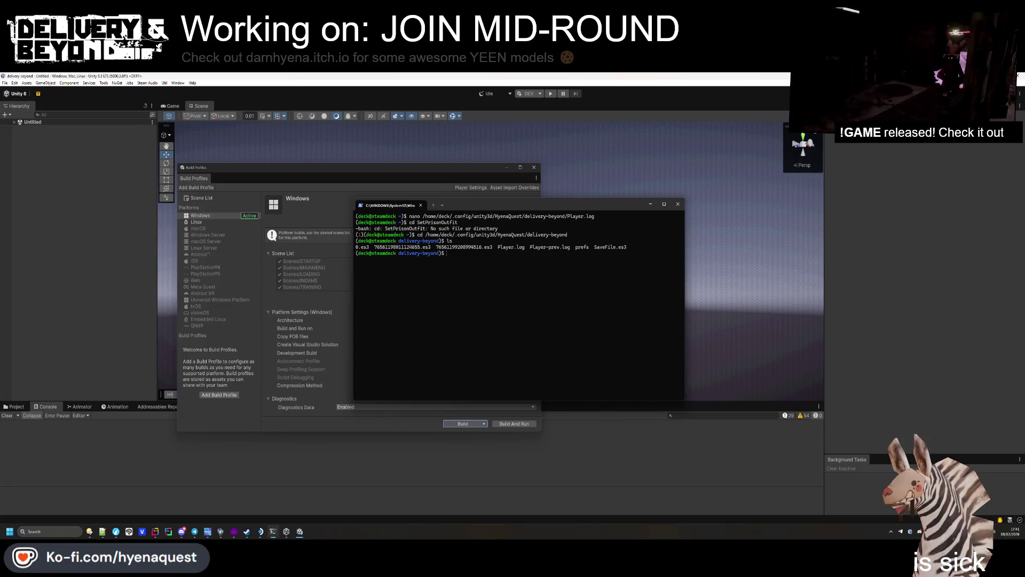
pyautogui.write('rm S')
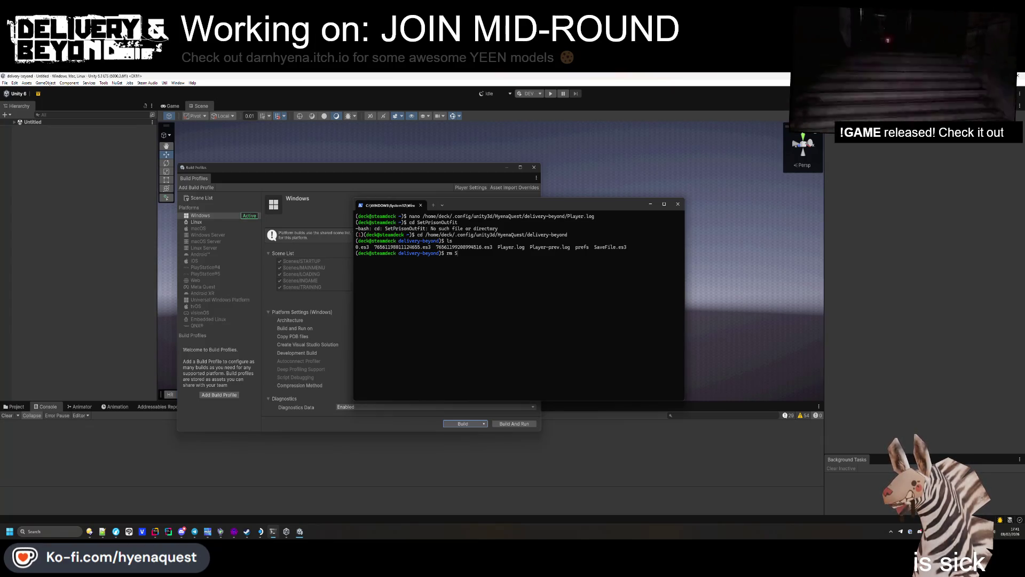
# Step: Delete the first player's numbered save file from the save folder
pyautogui.press('Tab')
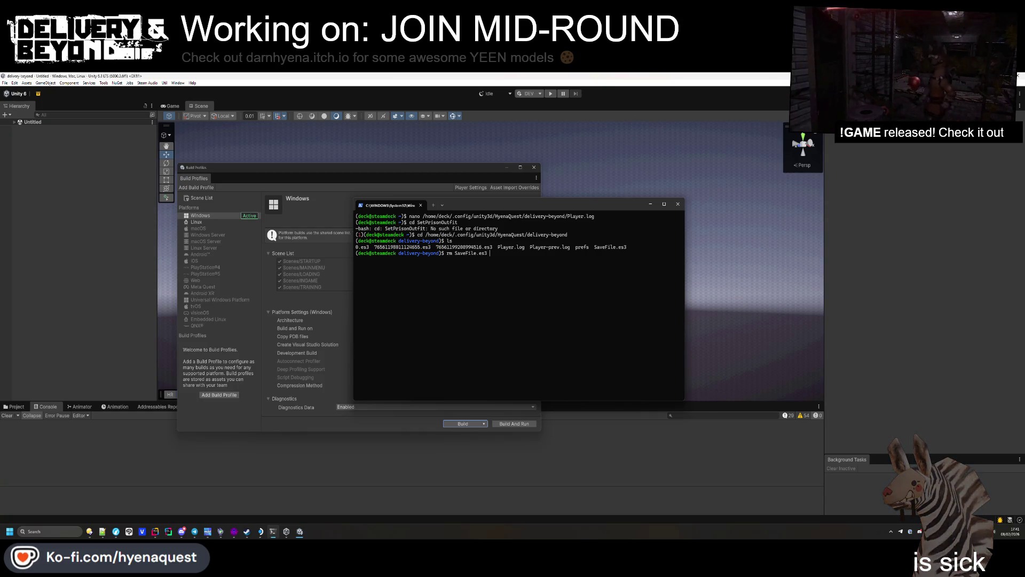
pyautogui.press('BackSpace')
pyautogui.press('BackSpace')
pyautogui.press('BackSpace')
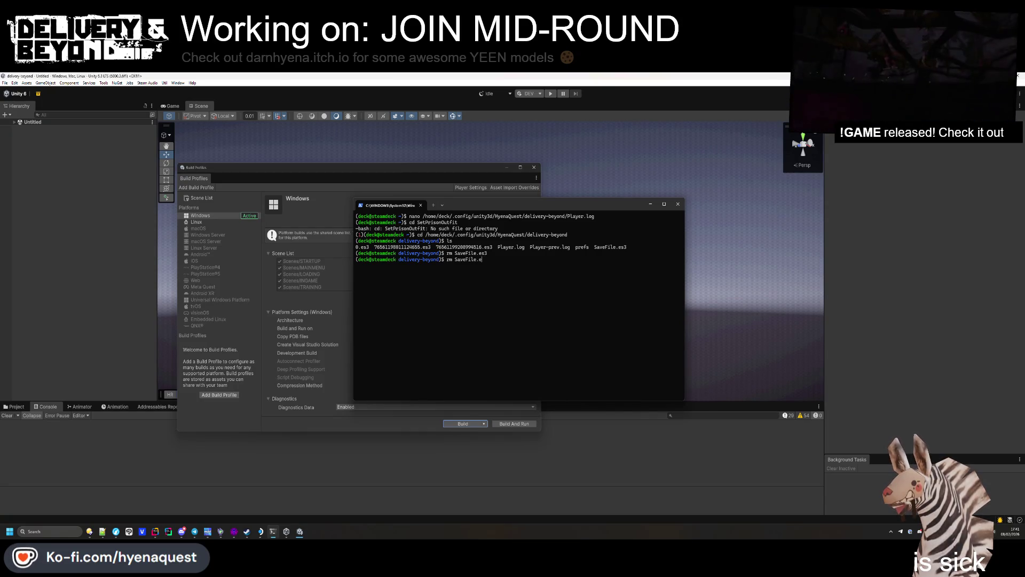
pyautogui.press('BackSpace')
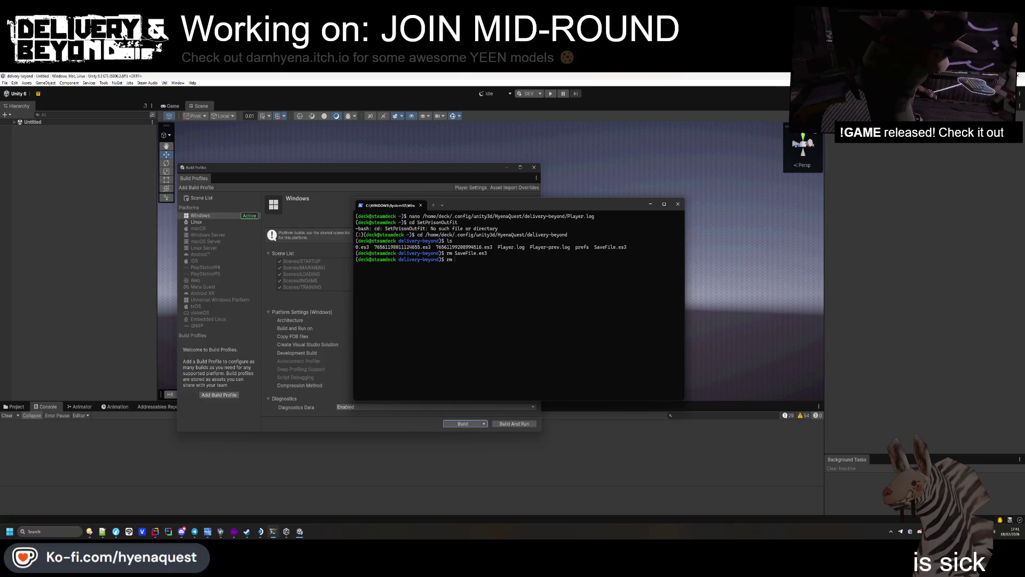
pyautogui.write('7656119')
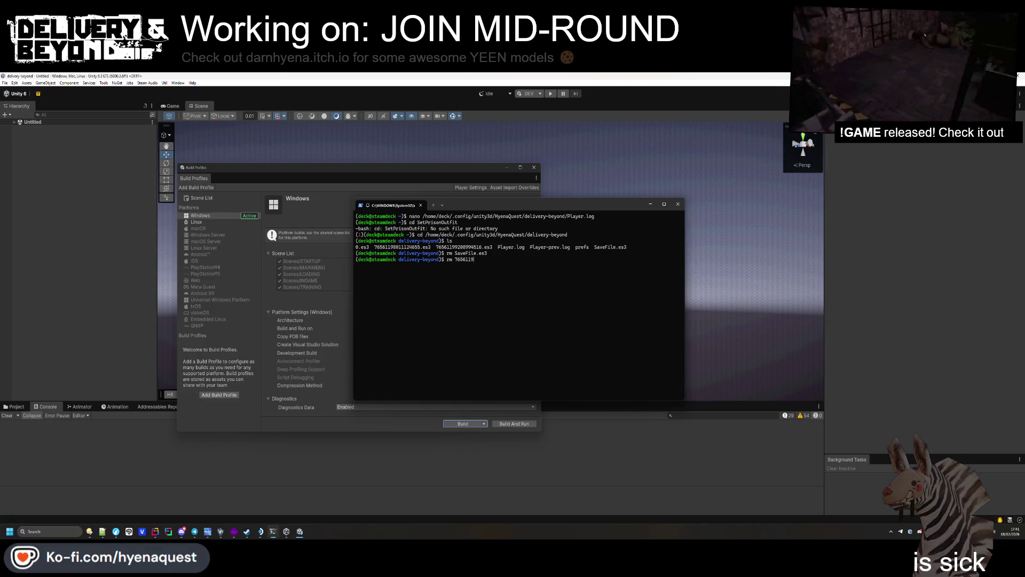
pyautogui.press('Tab')
pyautogui.press('Tab')
pyautogui.press('Tab')
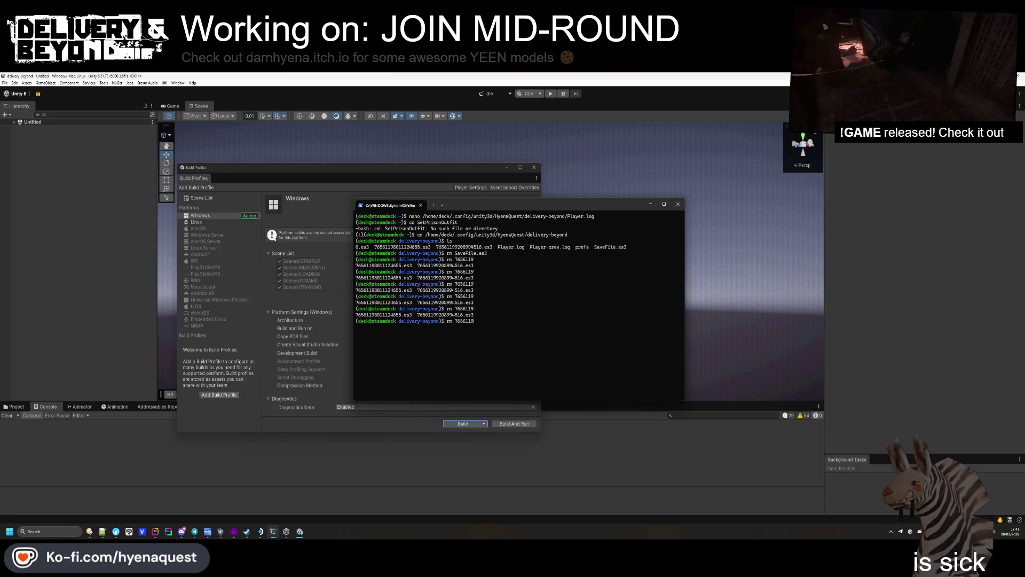
pyautogui.press('Tab')
pyautogui.press('Tab')
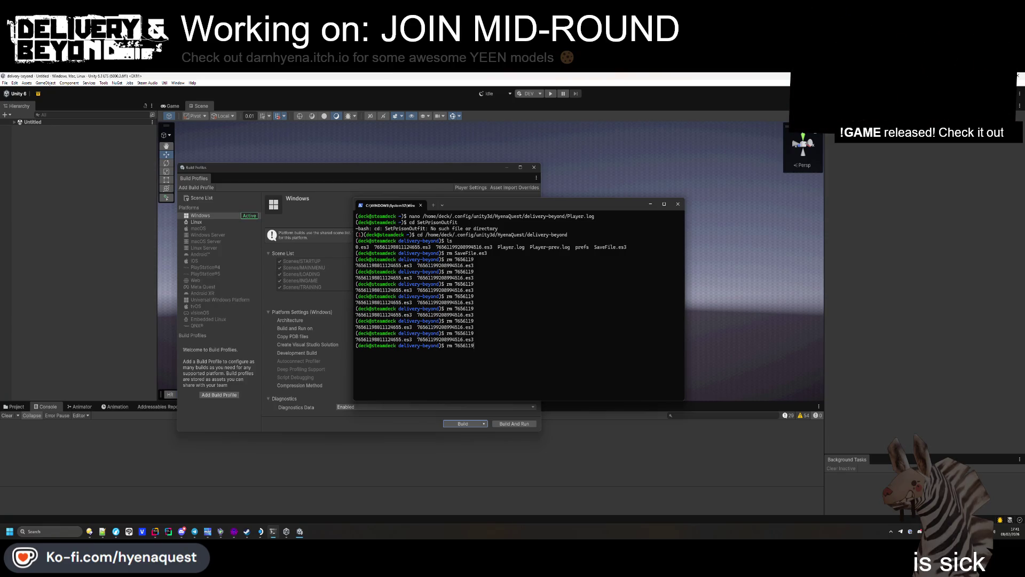
pyautogui.press('BackSpace')
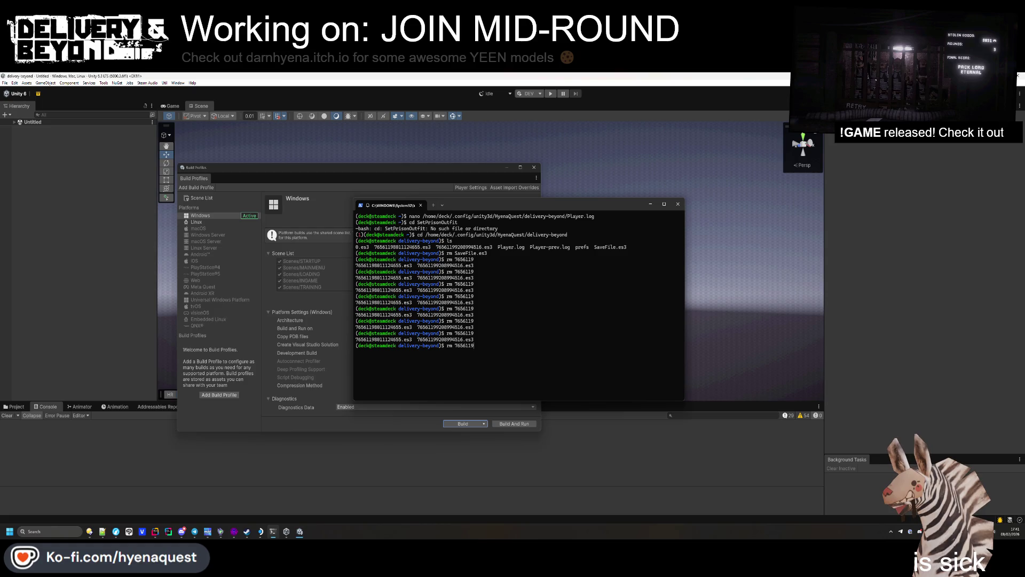
pyautogui.write('8')
pyautogui.press('Tab')
pyautogui.press('Return')
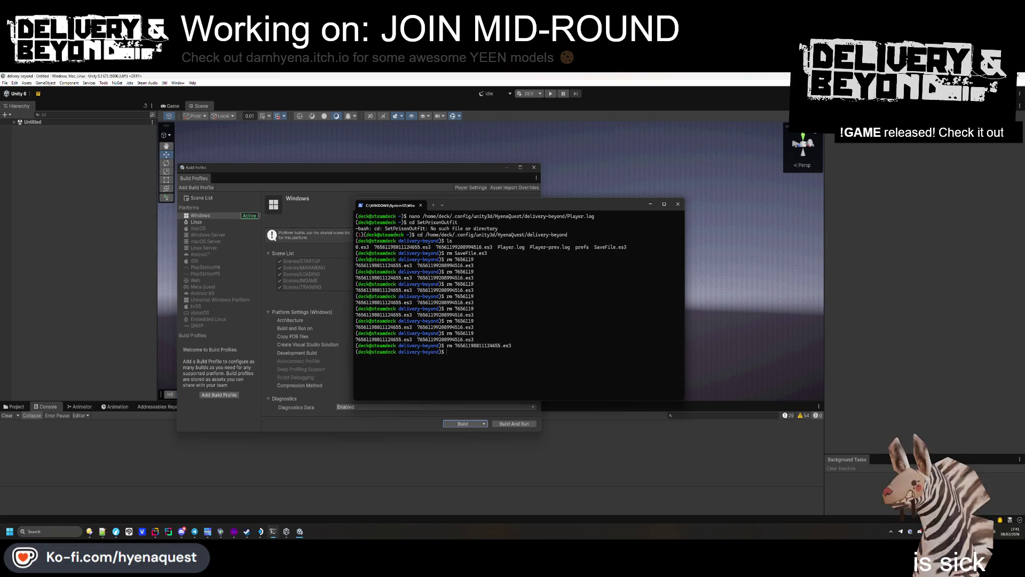
# Step: Delete the other player's numbered save file the same way
pyautogui.press('Up')
pyautogui.press('BackSpace')
pyautogui.press('BackSpace')
pyautogui.press('BackSpace')
pyautogui.write('9')
pyautogui.press('Tab')
pyautogui.press('Return')
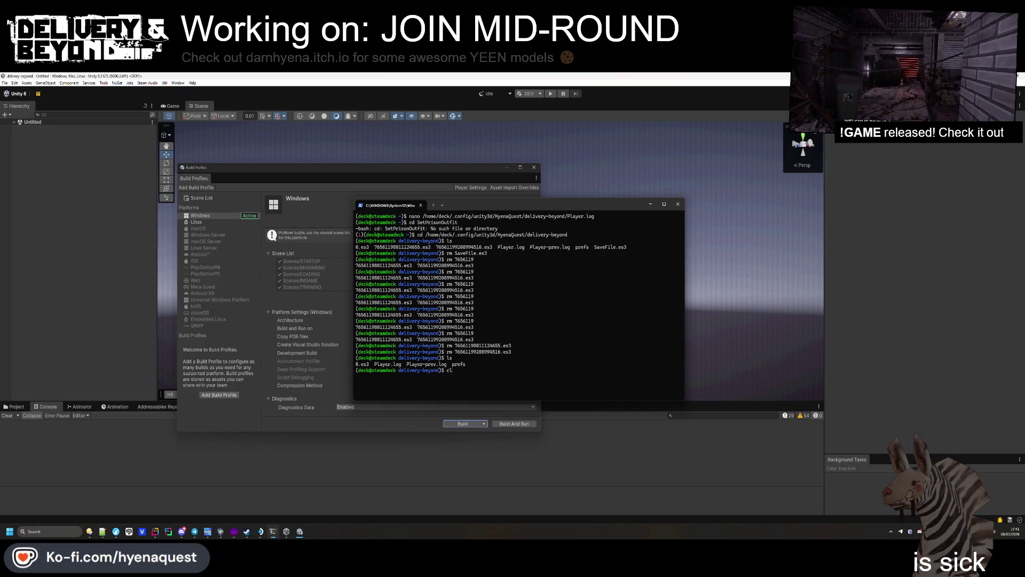
# Step: Delete 0.es3 with rm, then bring Hammer++ back to the front
pyautogui.press('Return')
pyautogui.press('Up')
pyautogui.press('Up')
pyautogui.press('Up')
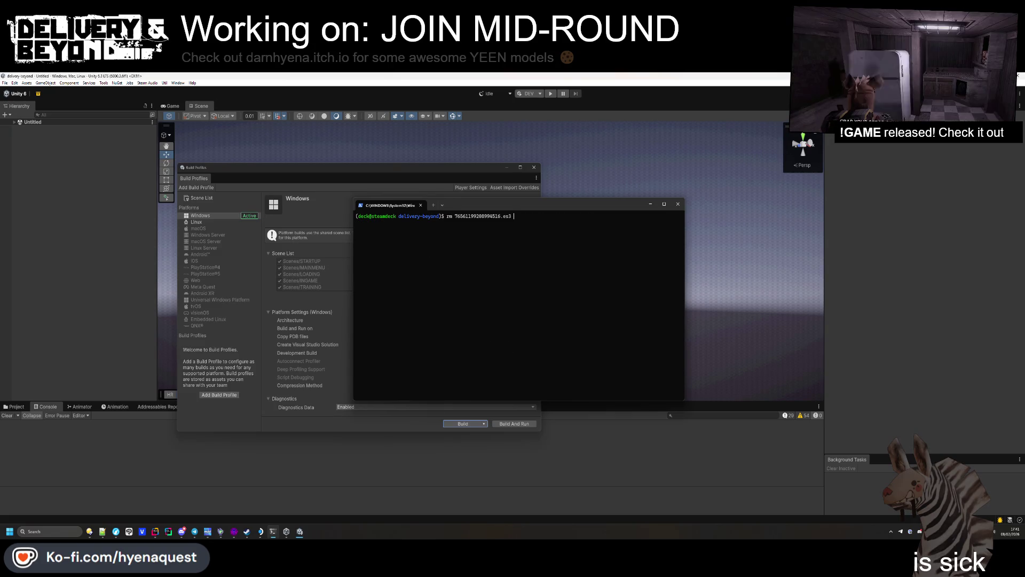
pyautogui.press('BackSpace')
pyautogui.press('BackSpace')
pyautogui.press('BackSpace')
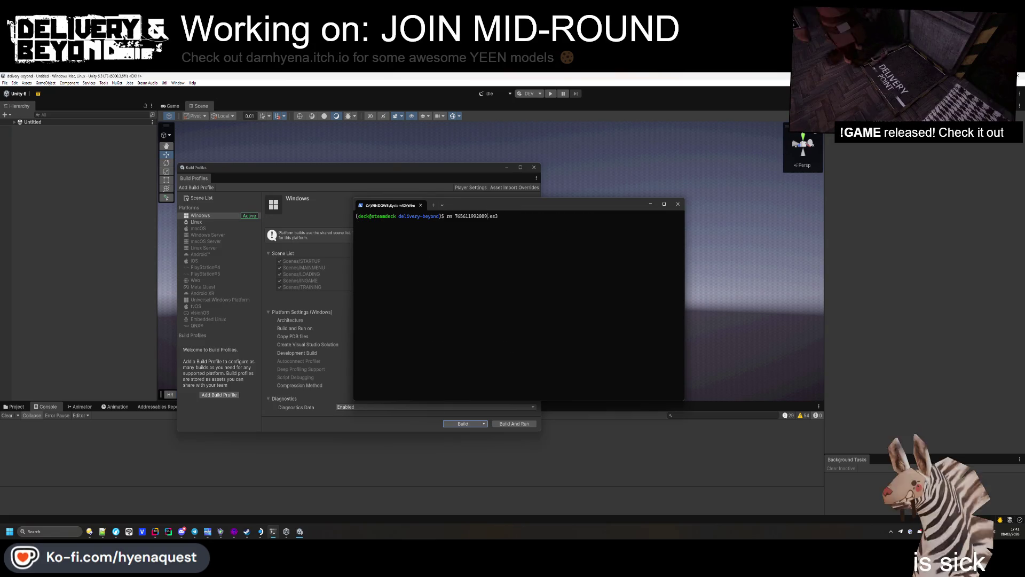
pyautogui.press('BackSpace')
pyautogui.press('BackSpace')
pyautogui.press('BackSpace')
pyautogui.write('0')
pyautogui.press('Return')
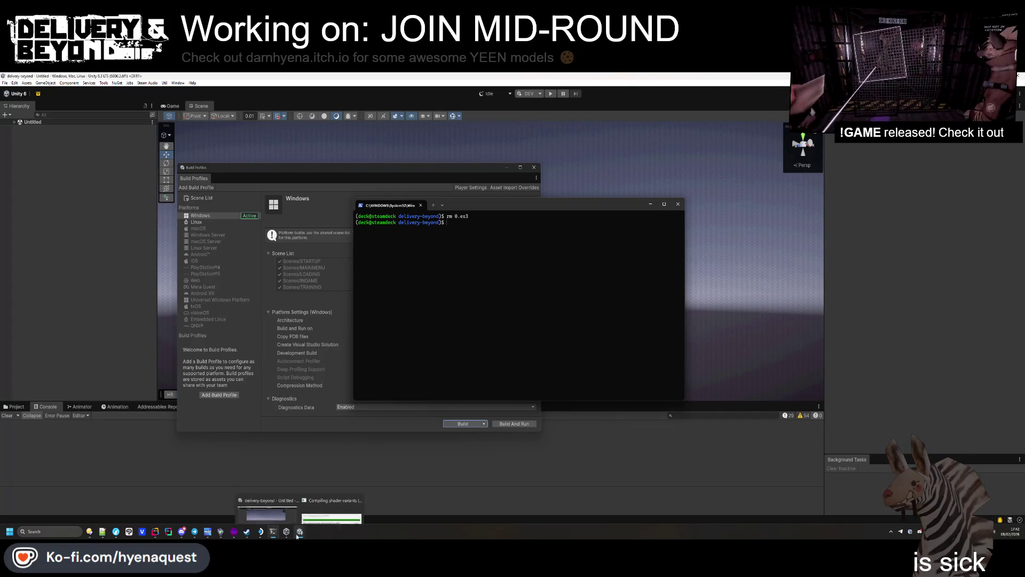
pyautogui.click(314, 514)
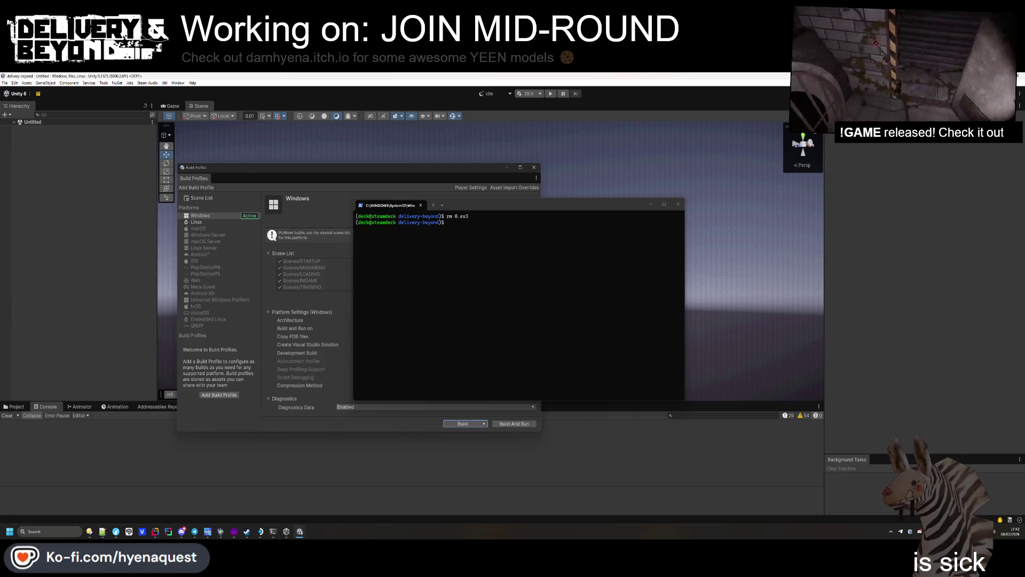
pyautogui.click(232, 533)
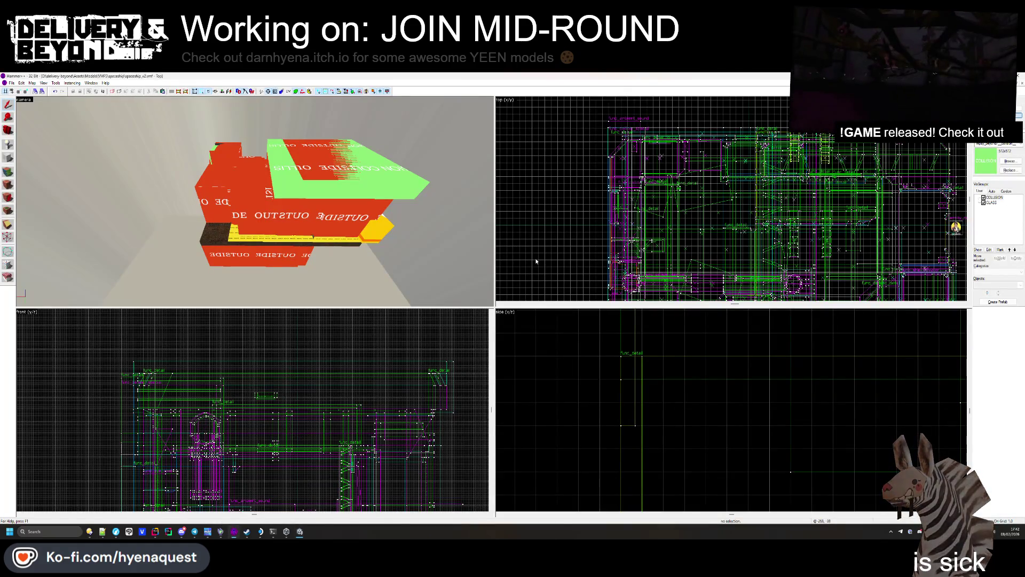
# Step: Select the green solid inside the ship, check its visgroups, and delete it
pyautogui.press('w')
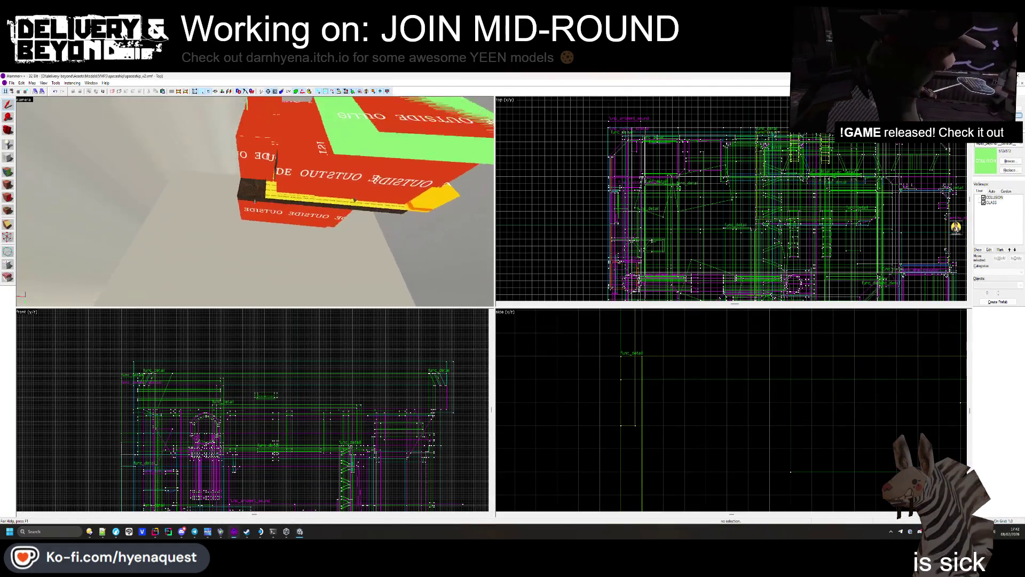
pyautogui.click(255, 201)
pyautogui.press('w')
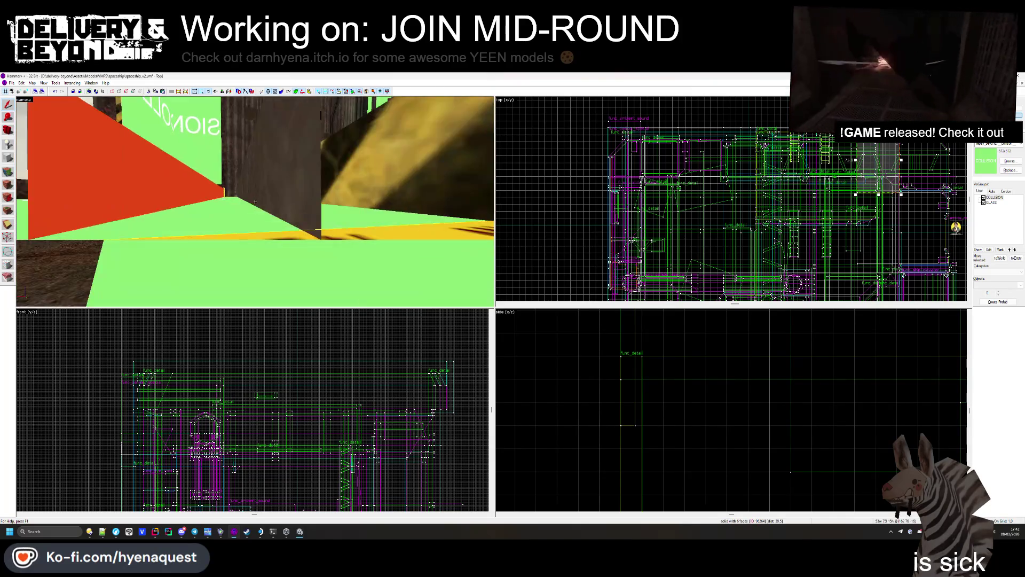
pyautogui.press('w')
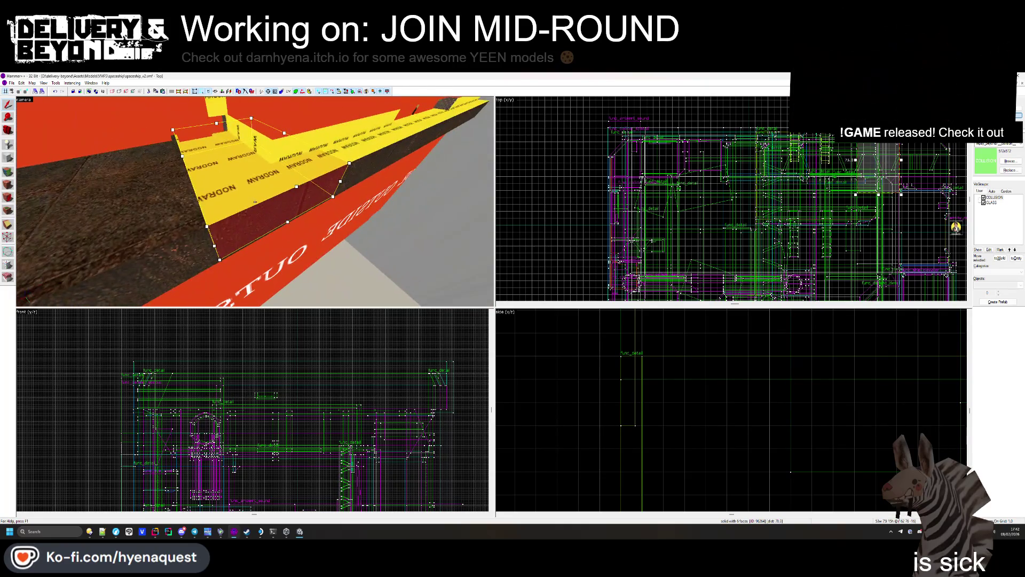
pyautogui.press('Escape')
pyautogui.press('w')
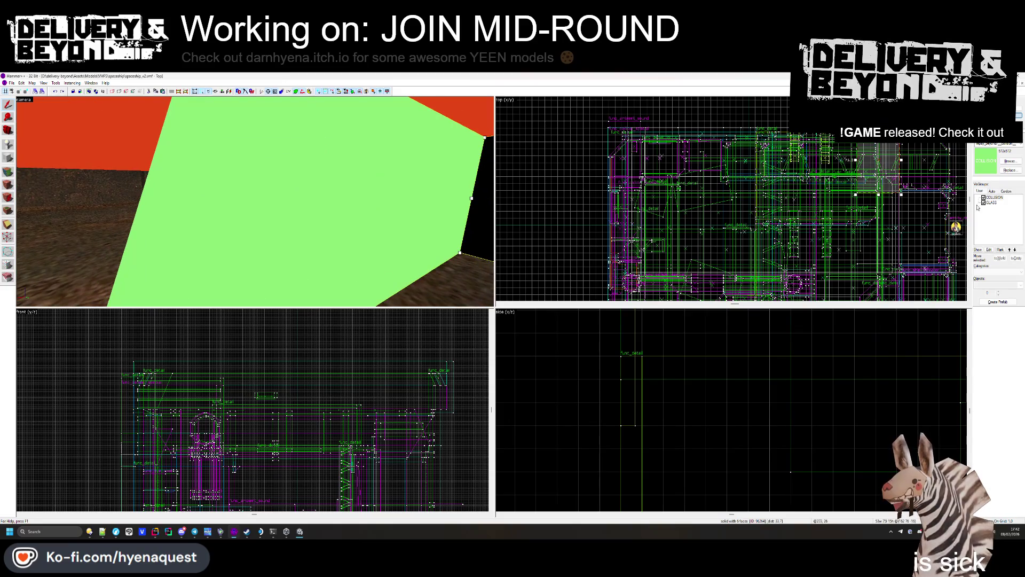
pyautogui.press('s')
pyautogui.click(255, 201)
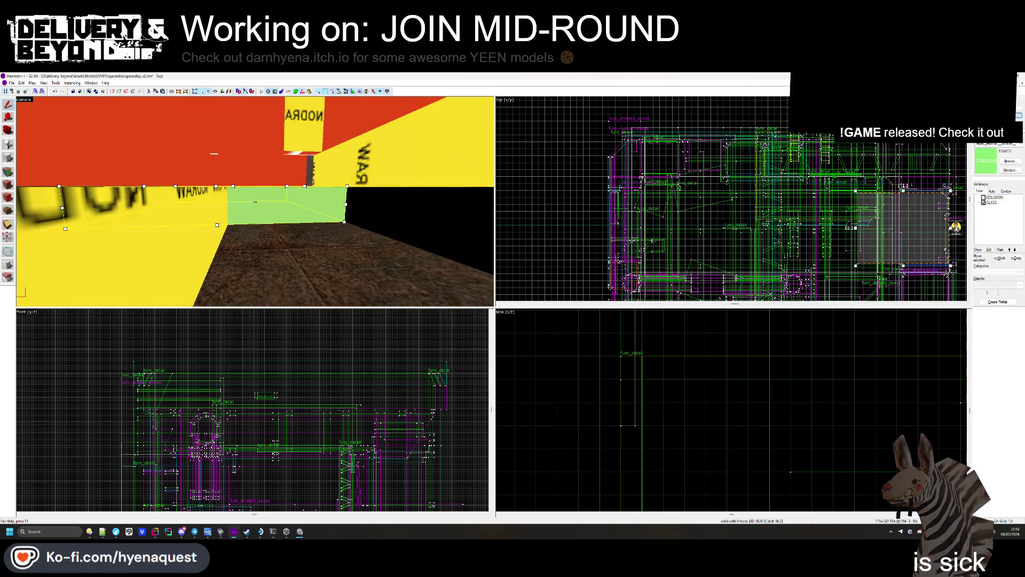
pyautogui.hotkey('alt', 'Return')
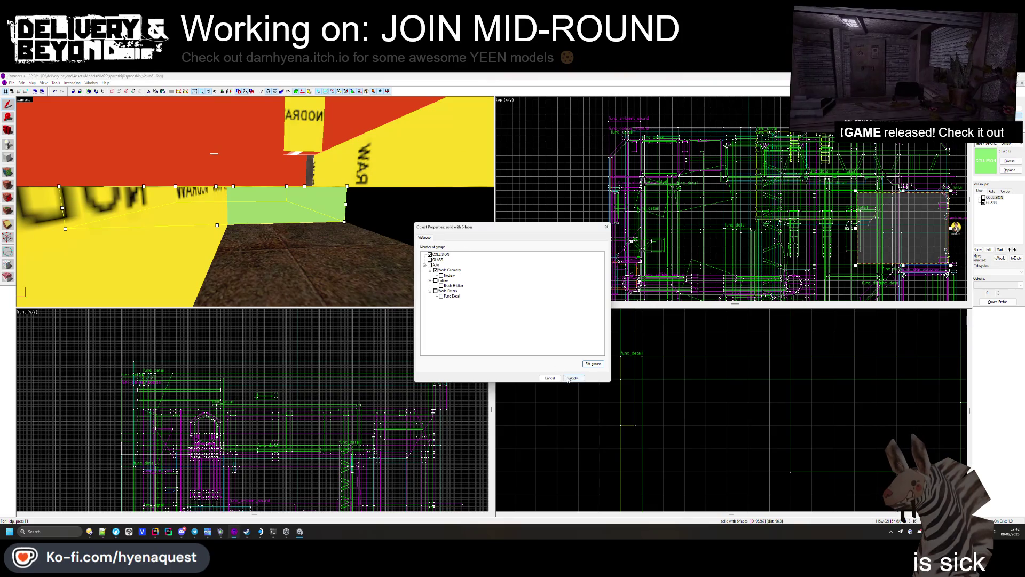
pyautogui.click(607, 226)
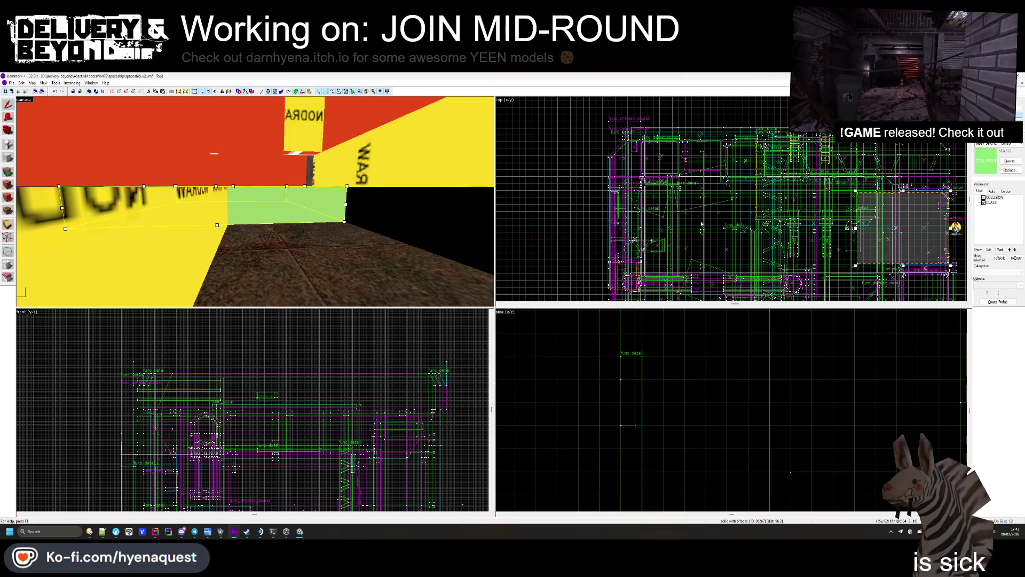
pyautogui.press('Delete')
# Step: Apply the red OUTSIDE texture to a yellow NODRAW wall face in Face Edit mode
pyautogui.press('w')
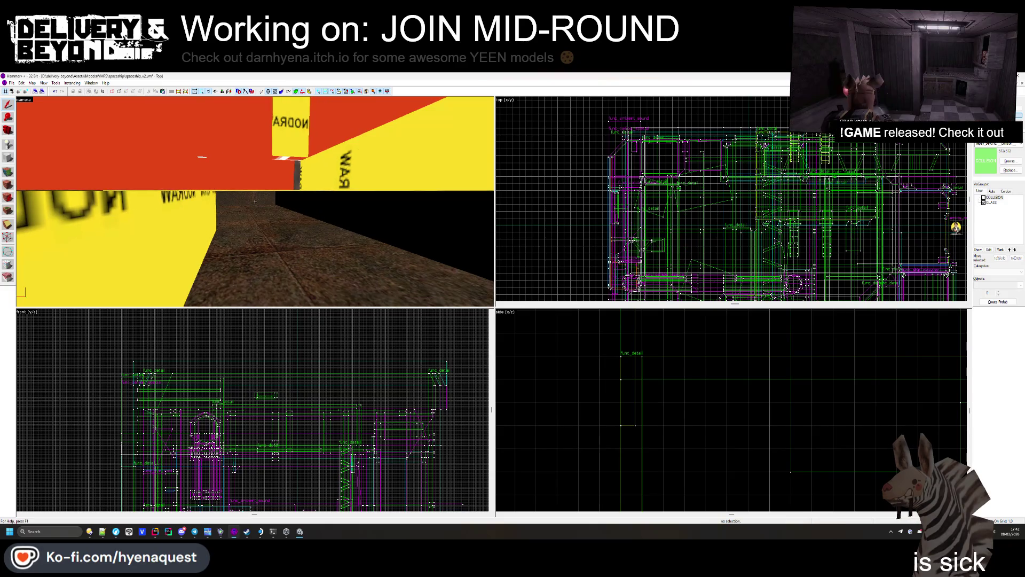
pyautogui.press('w')
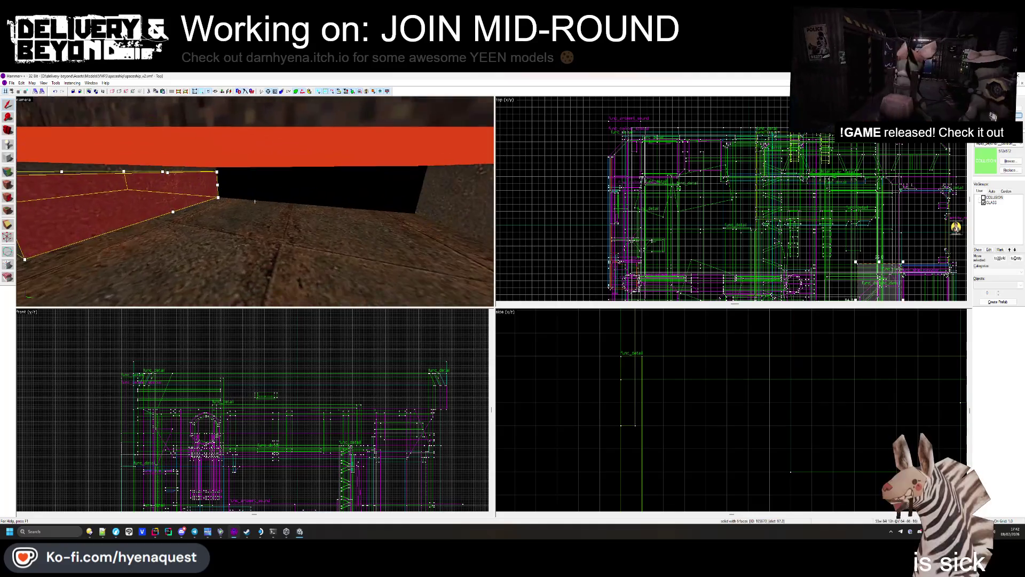
pyautogui.click(255, 201)
pyautogui.press('w')
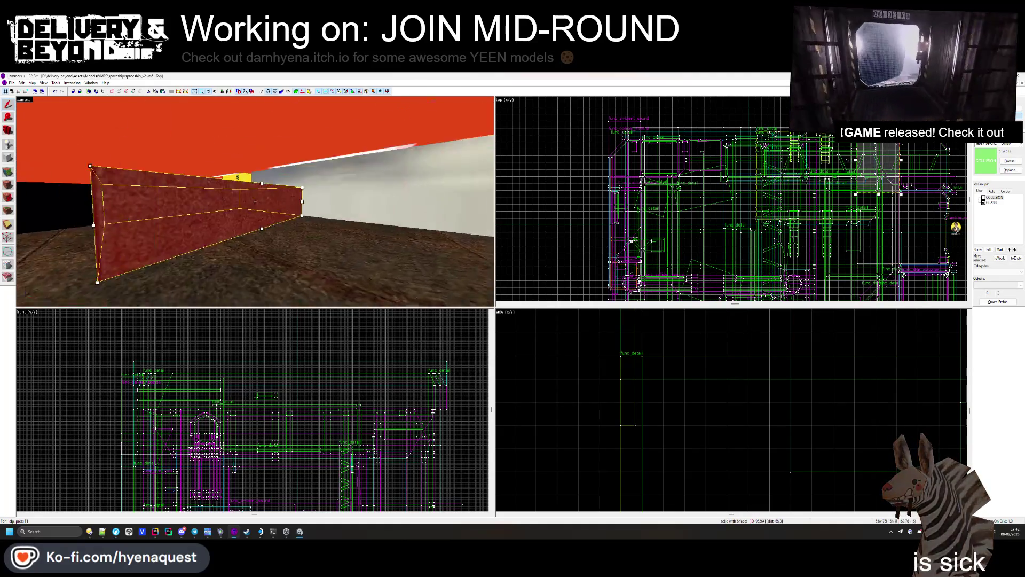
pyautogui.press('w')
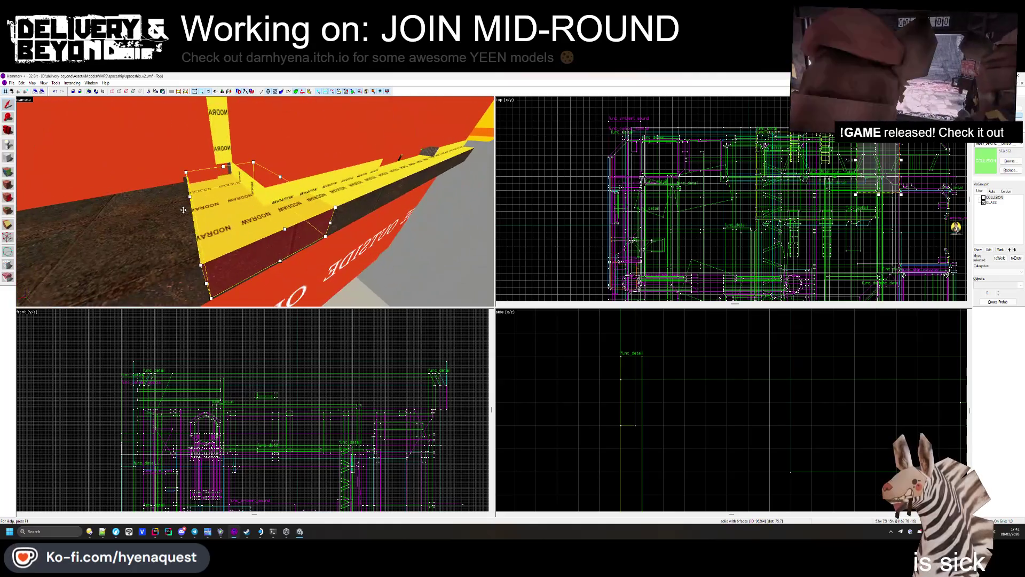
pyautogui.hotkey('shift', 'a')
pyautogui.rightClick(295, 210)
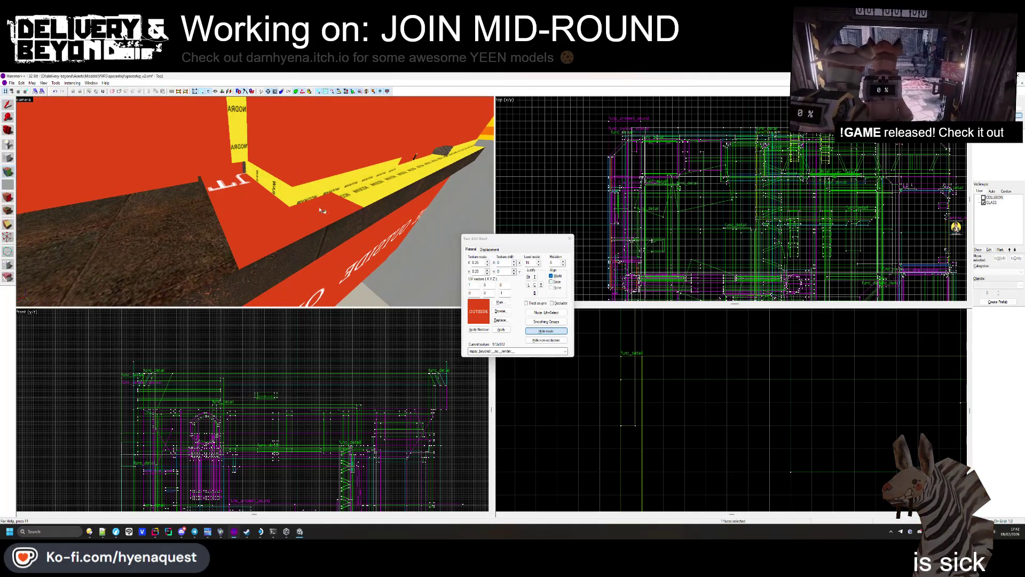
# Step: Inspect a yellow NODRAW face and survey the red OUTSIDE hull walls
pyautogui.press('w')
pyautogui.click(244, 220)
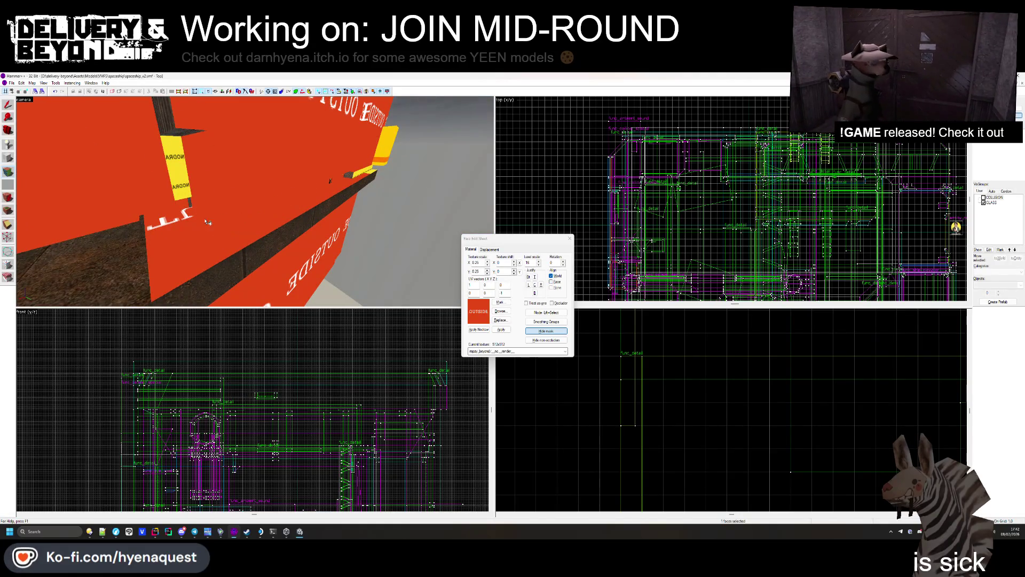
pyautogui.press('w')
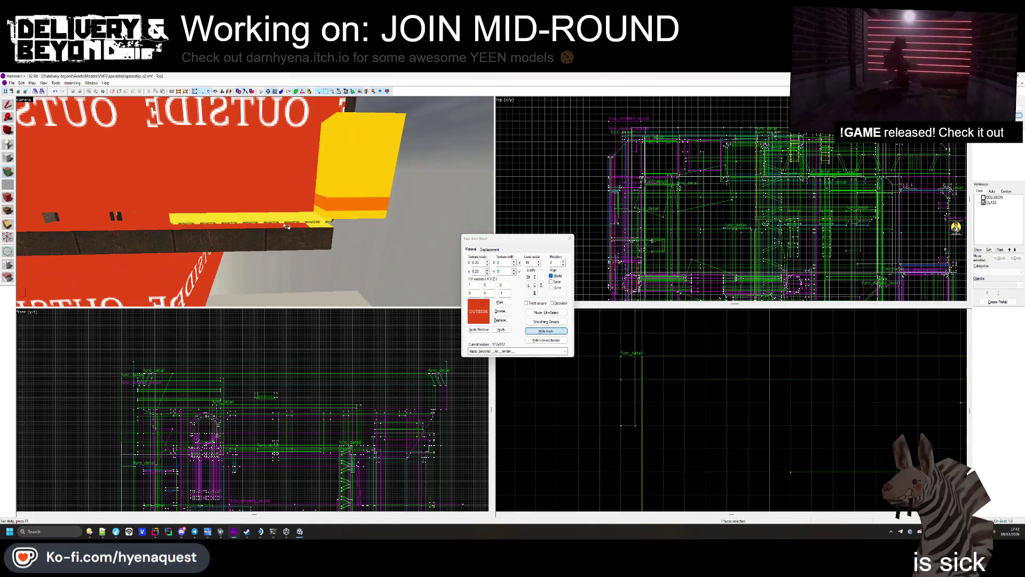
pyautogui.press('w')
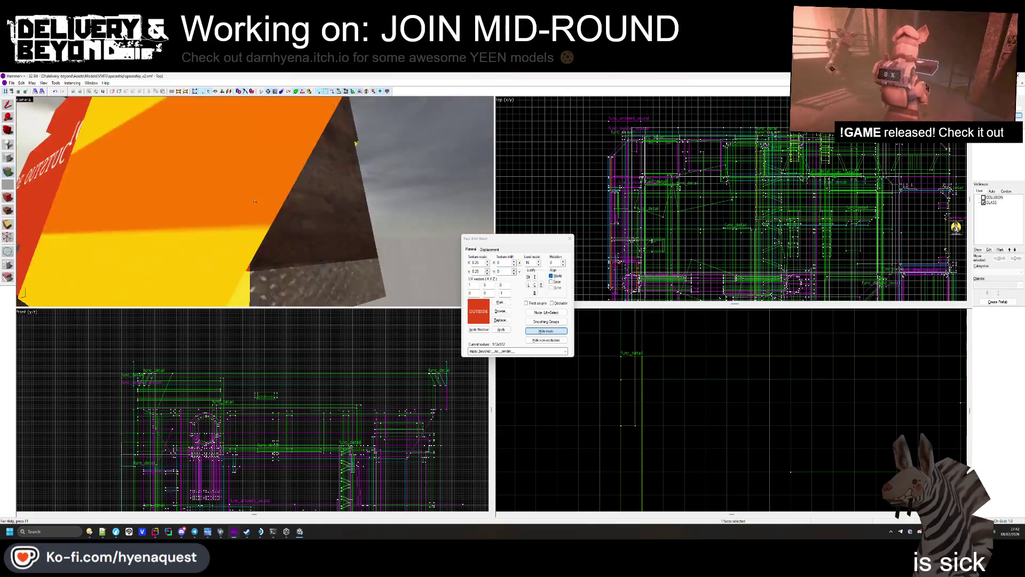
pyautogui.press('w')
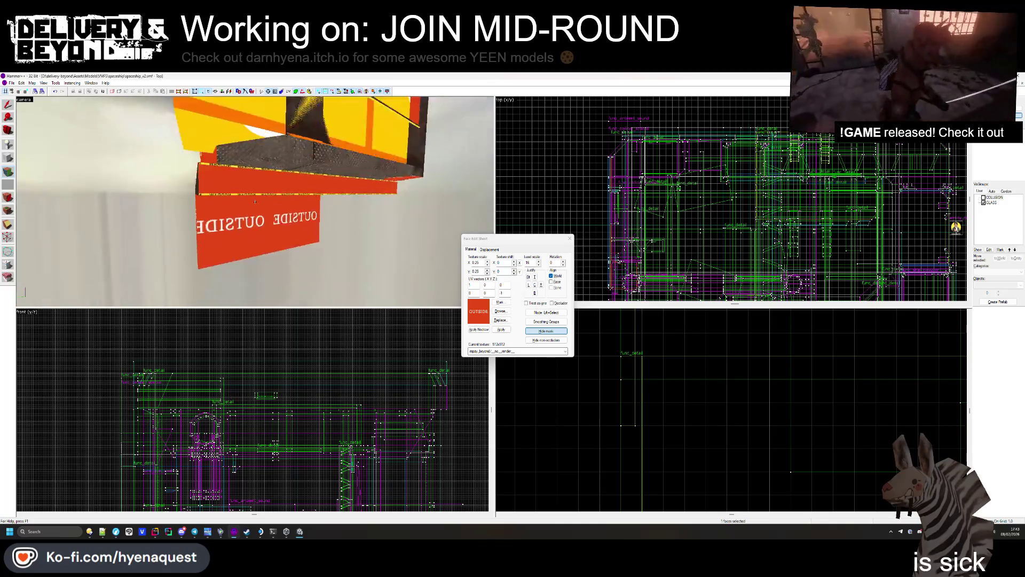
pyautogui.press('w')
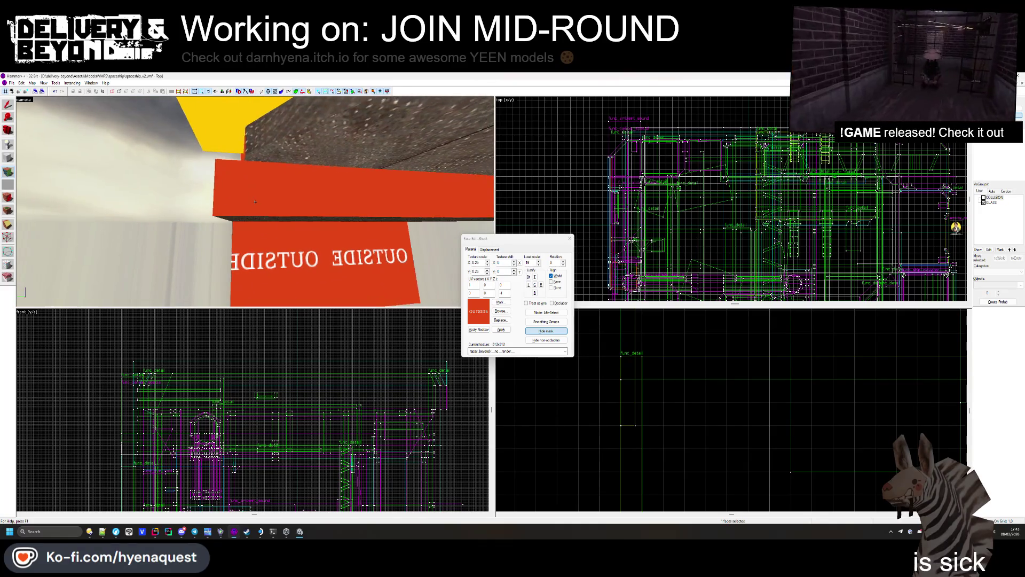
pyautogui.press('w')
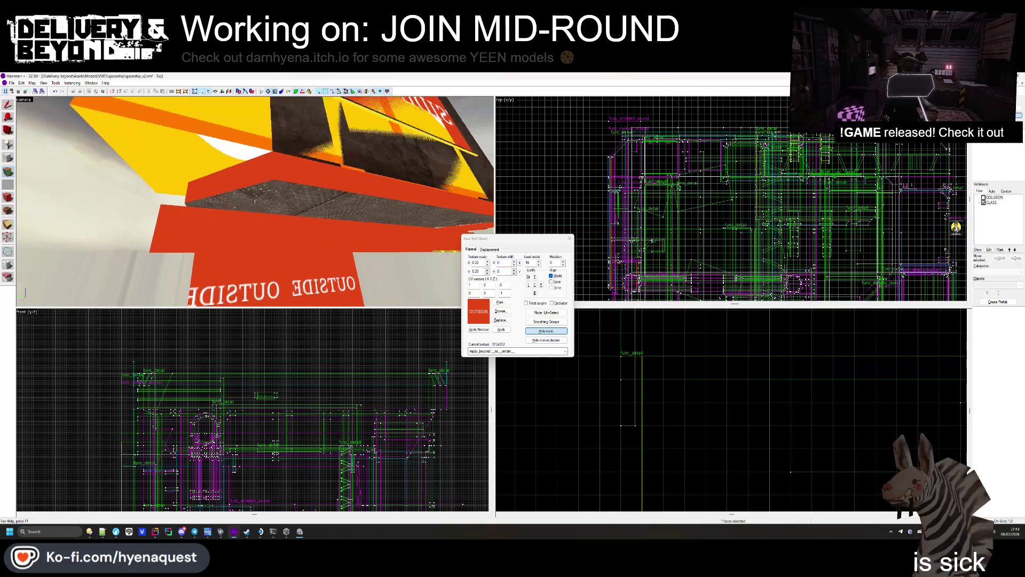
pyautogui.press('w')
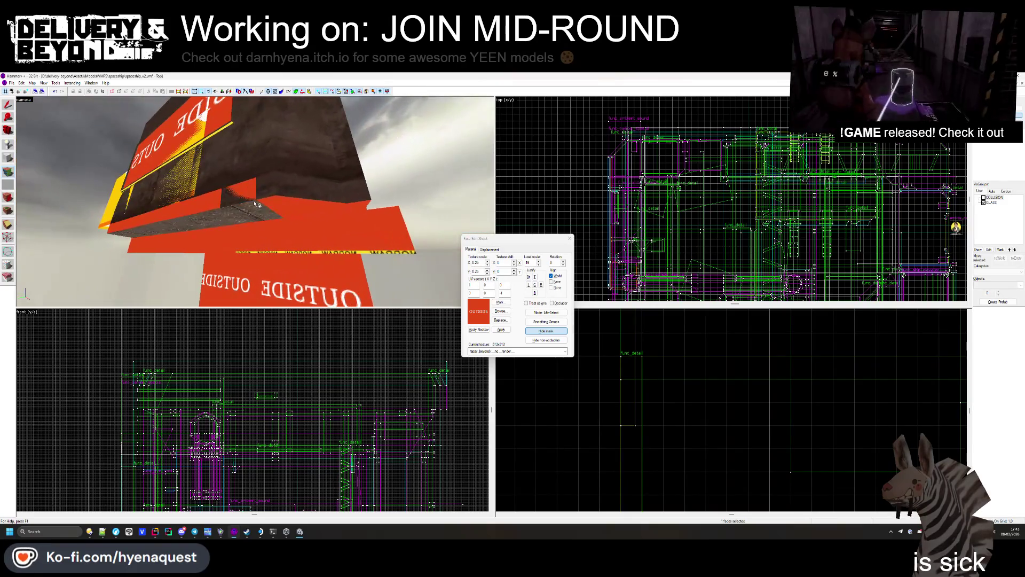
# Step: Apply the red OUTSIDE texture to the brown wall face beside the NODRAW strip
pyautogui.press('w')
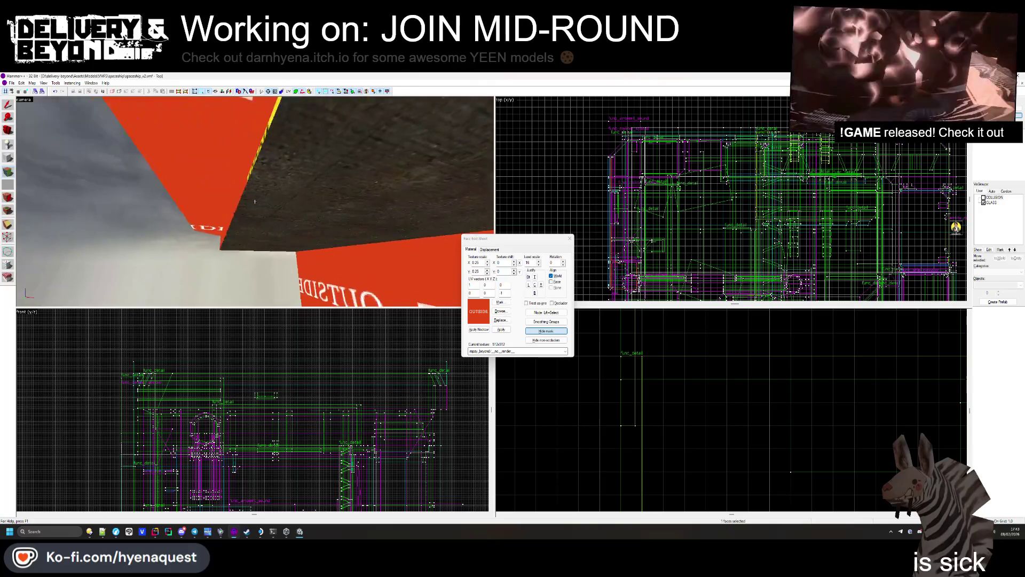
pyautogui.press('s')
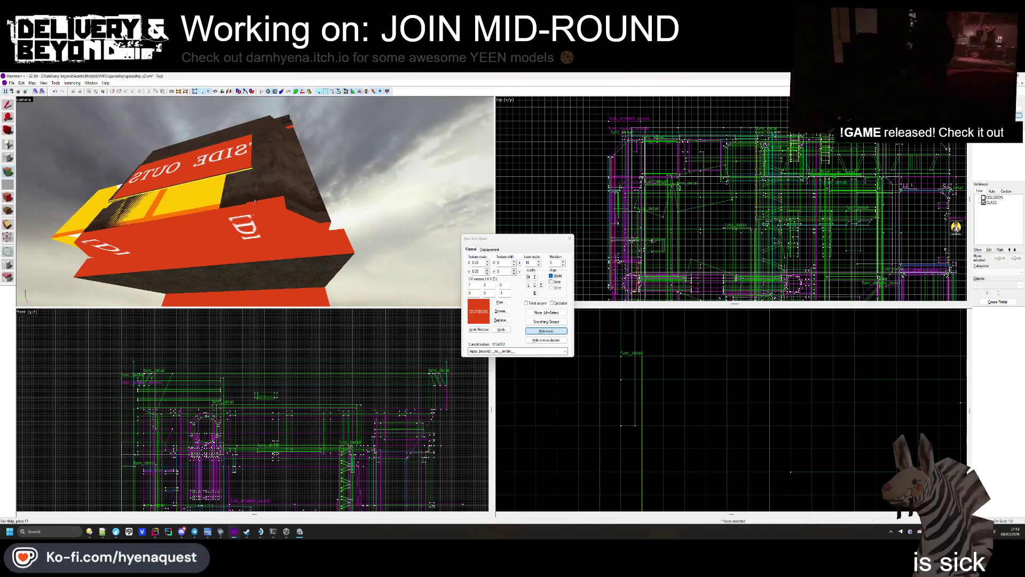
pyautogui.press('s')
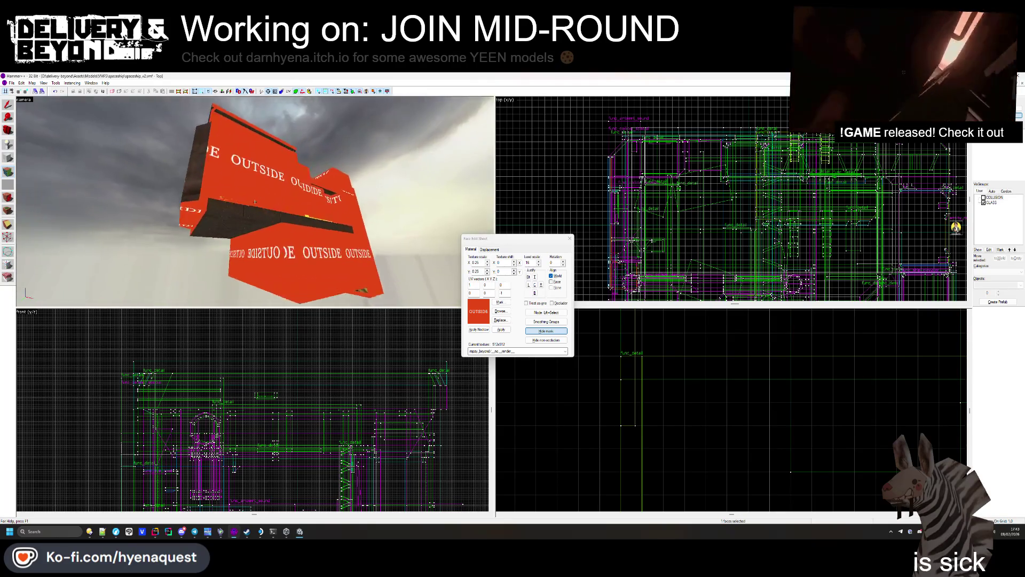
pyautogui.press('w')
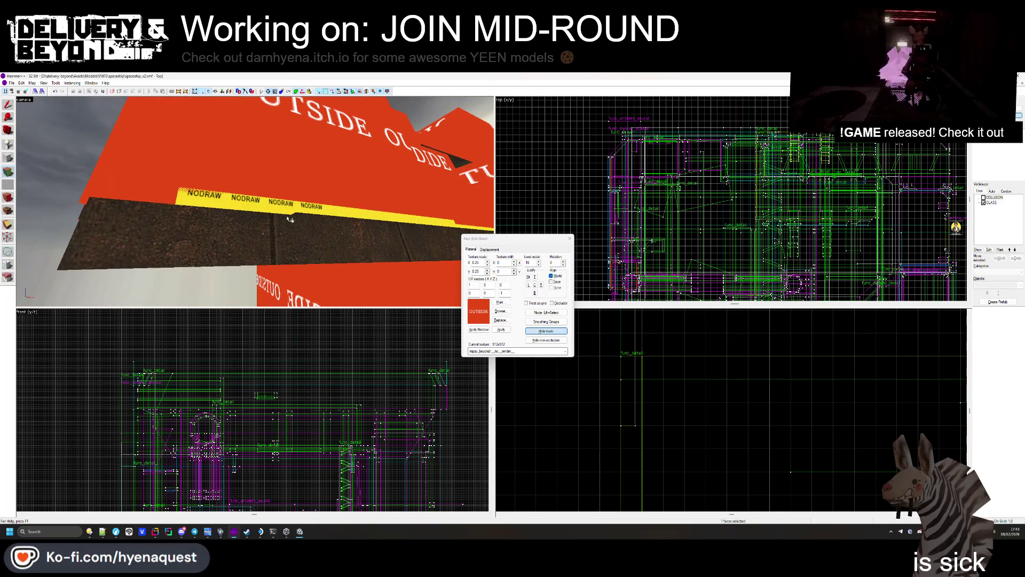
pyautogui.moveTo(286, 233); pyautogui.dragTo(257, 206)
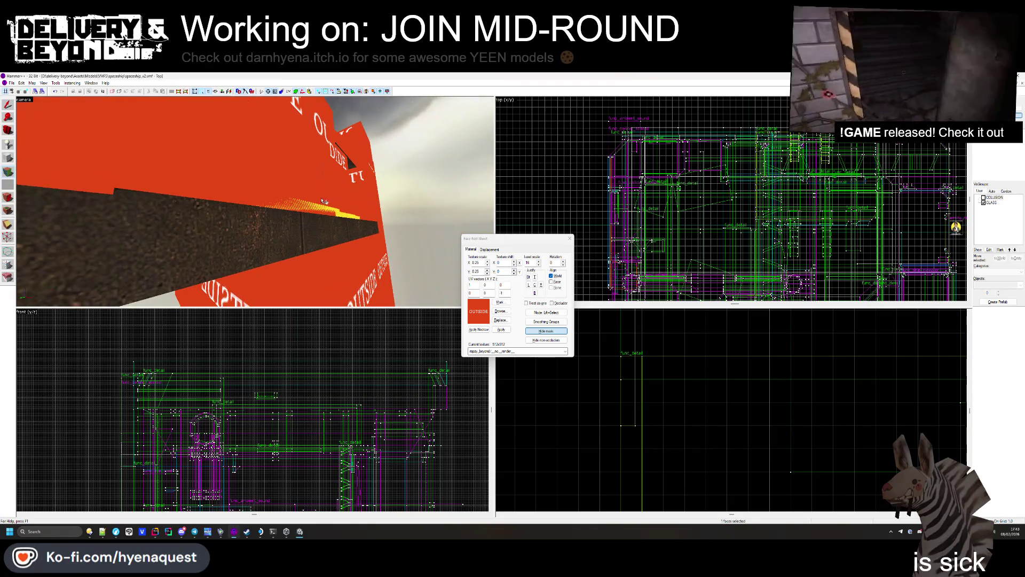
pyautogui.rightClick(283, 224)
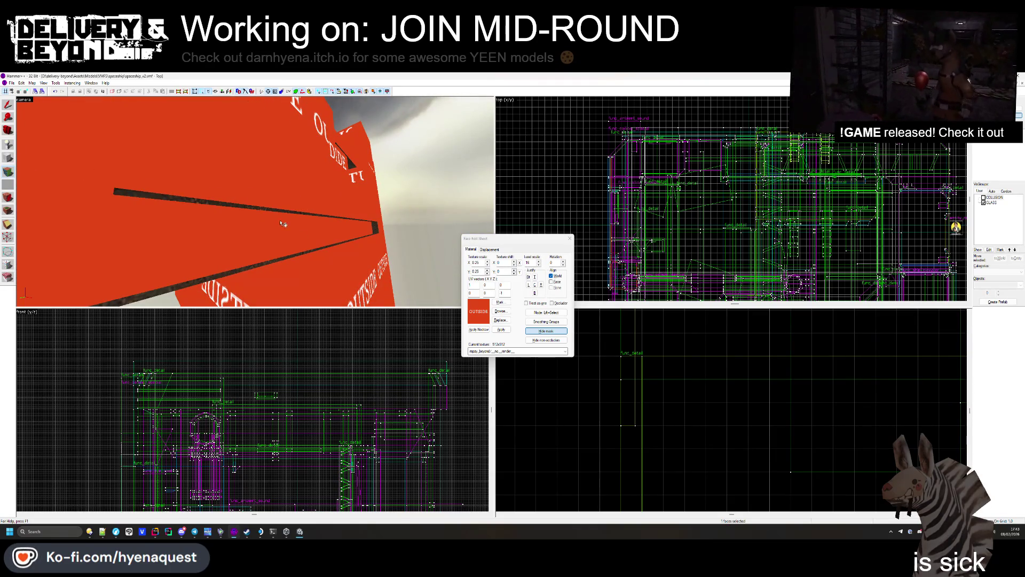
pyautogui.moveTo(262, 266)
pyautogui.mouseDown()
pyautogui.moveTo(263, 218)
pyautogui.moveTo(246, 191)
pyautogui.moveTo(255, 201)
pyautogui.mouseUp()
# Step: Leave face editing and inspect the grey func_eye_spot brush by the red OUTSIDE wall
pyautogui.hotkey('shift', 's')
pyautogui.click(256, 201)
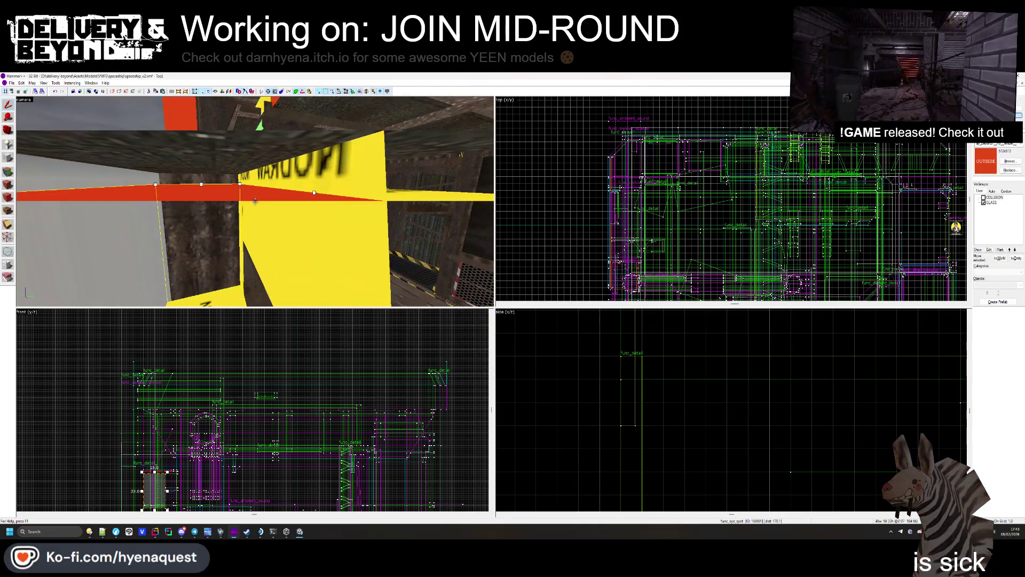
pyautogui.scroll(2, 189, 434)
pyautogui.scroll(4, 166, 457)
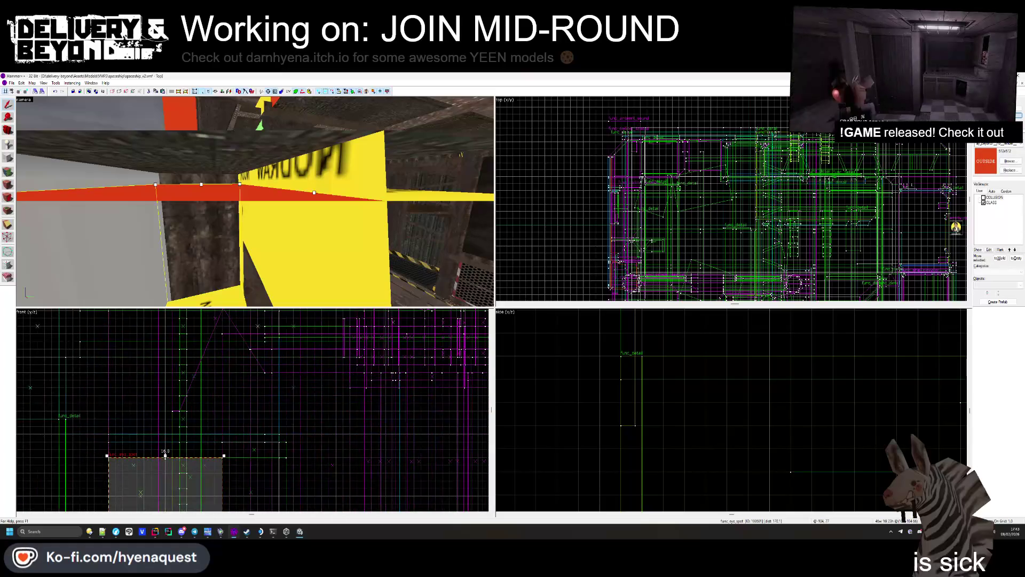
pyautogui.press('Escape')
pyautogui.moveTo(255, 201); pyautogui.dragTo(255, 201)
pyautogui.click(256, 202)
pyautogui.scroll(-3, 723, 161)
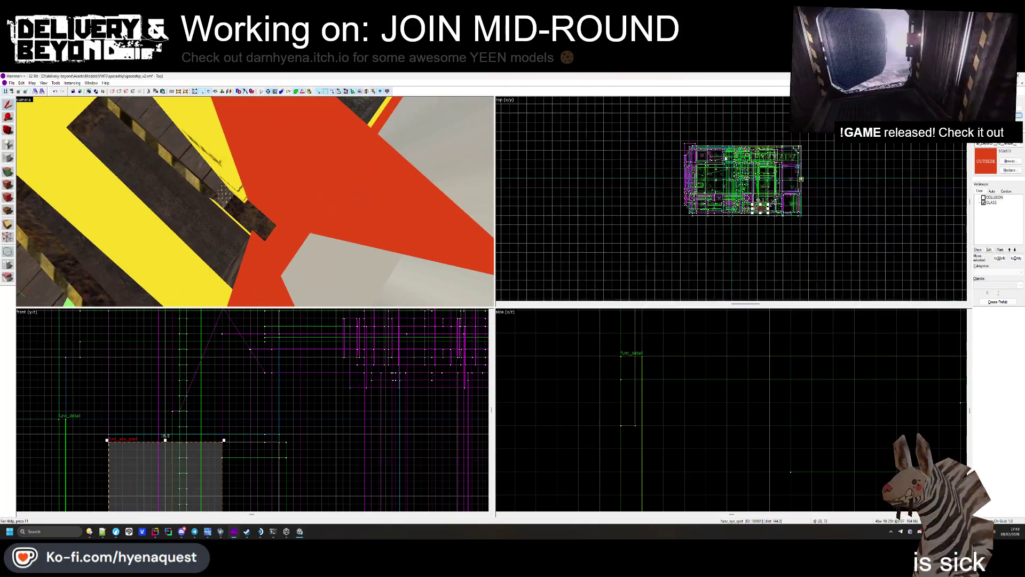
pyautogui.scroll(6, 727, 158)
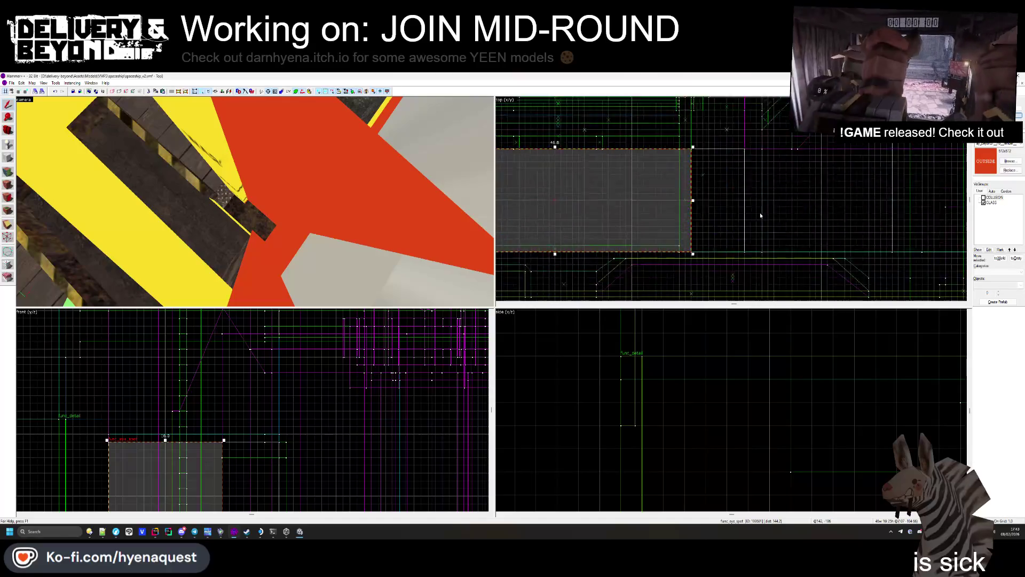
pyautogui.scroll(-2, 694, 208)
pyautogui.scroll(4, 628, 205)
pyautogui.moveTo(255, 201); pyautogui.dragTo(255, 202)
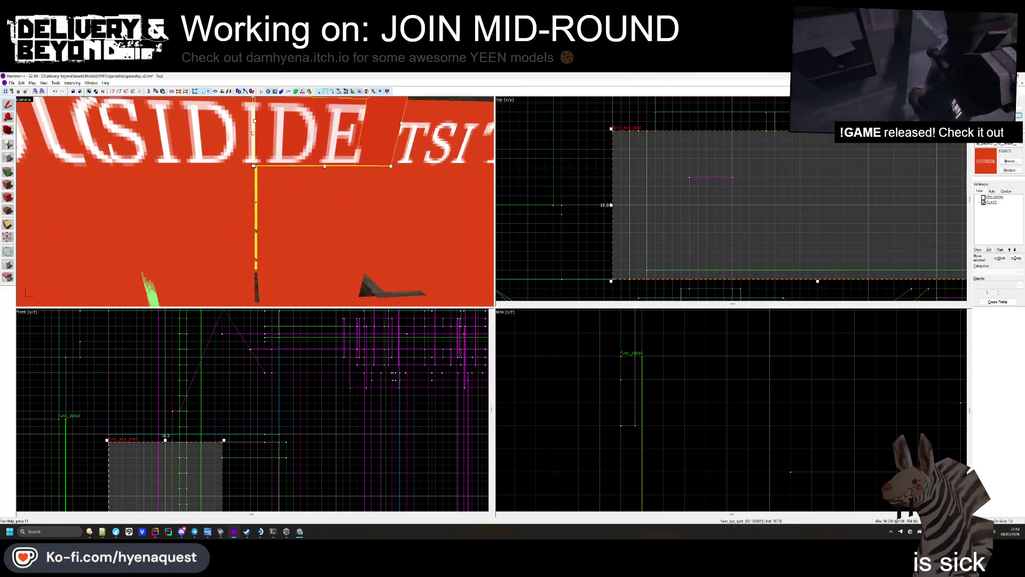
# Step: Select the thin narrow brush beside the wall and bring the camera close to it
pyautogui.click(260, 201)
pyautogui.click(623, 211)
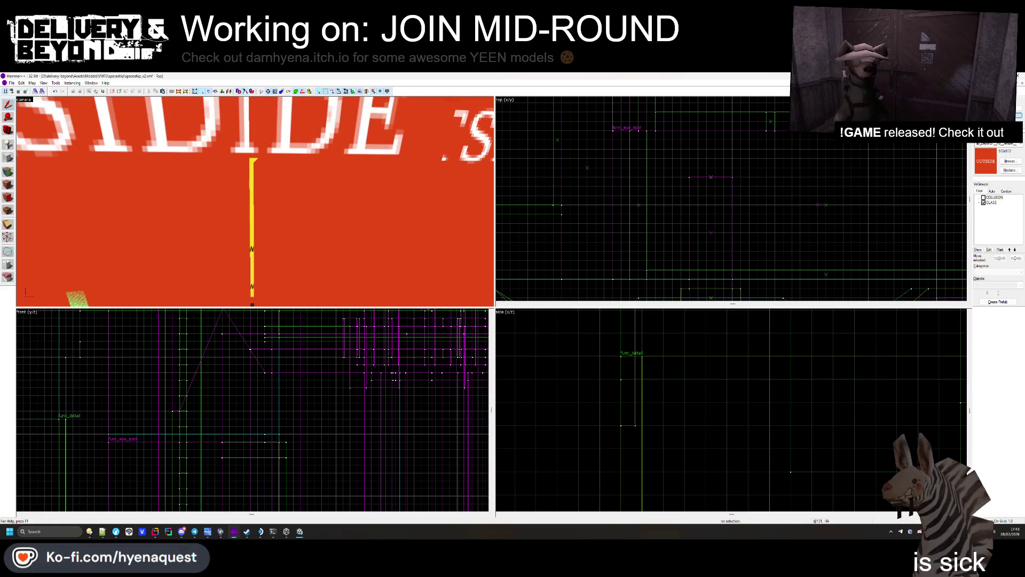
pyautogui.click(261, 228)
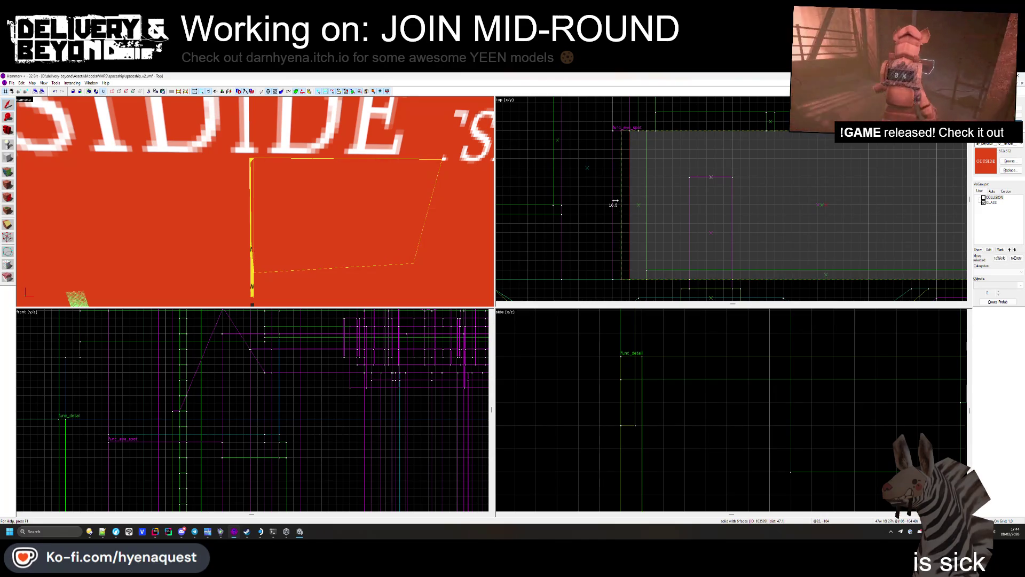
pyautogui.click(279, 275)
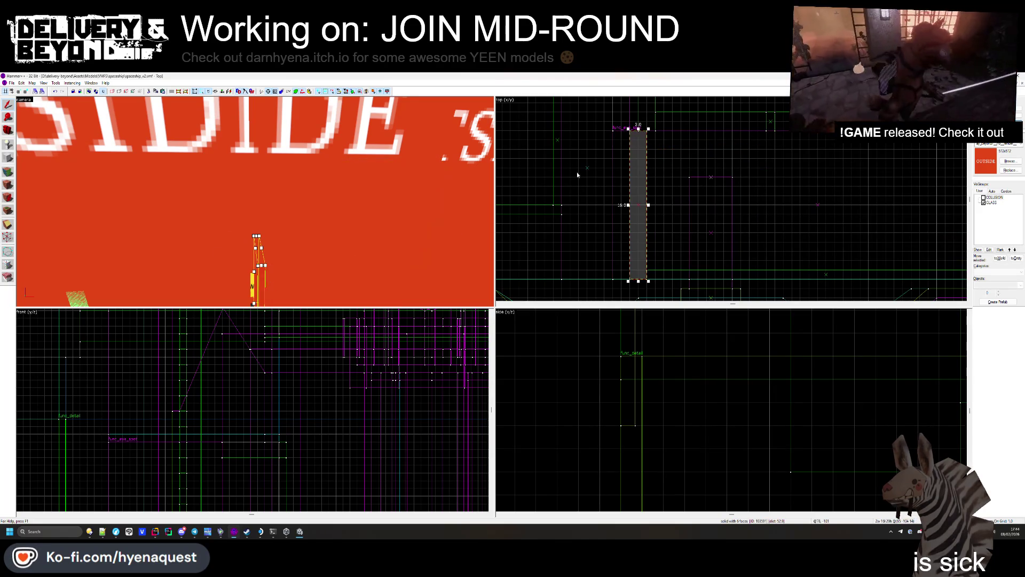
pyautogui.moveTo(321, 214); pyautogui.dragTo(255, 202)
pyautogui.click(255, 202)
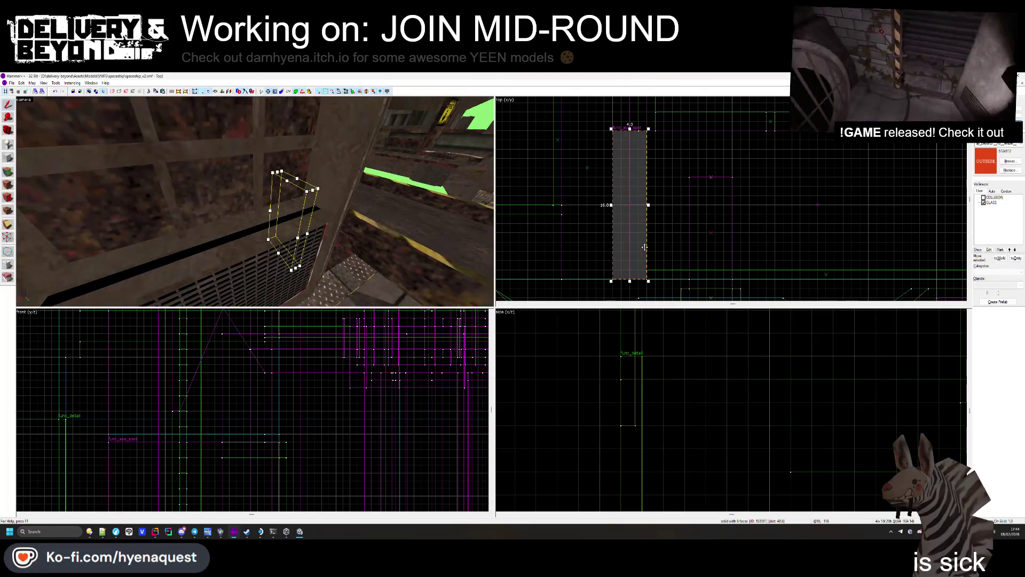
# Step: Check the visgroup properties of the green door sign and GLASS brushes
pyautogui.click(697, 230)
pyautogui.press('z')
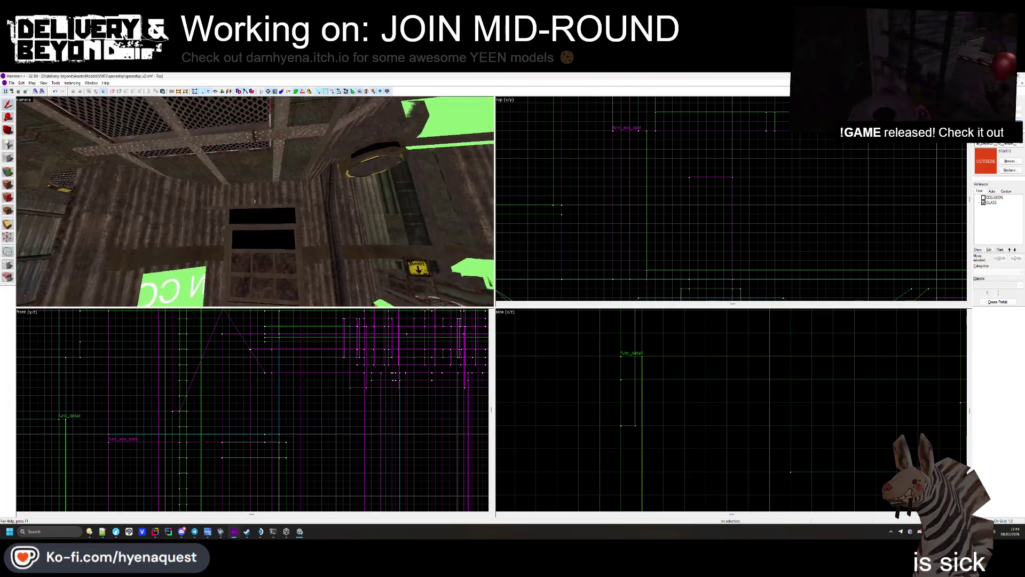
pyautogui.moveTo(255, 202); pyautogui.dragTo(254, 202)
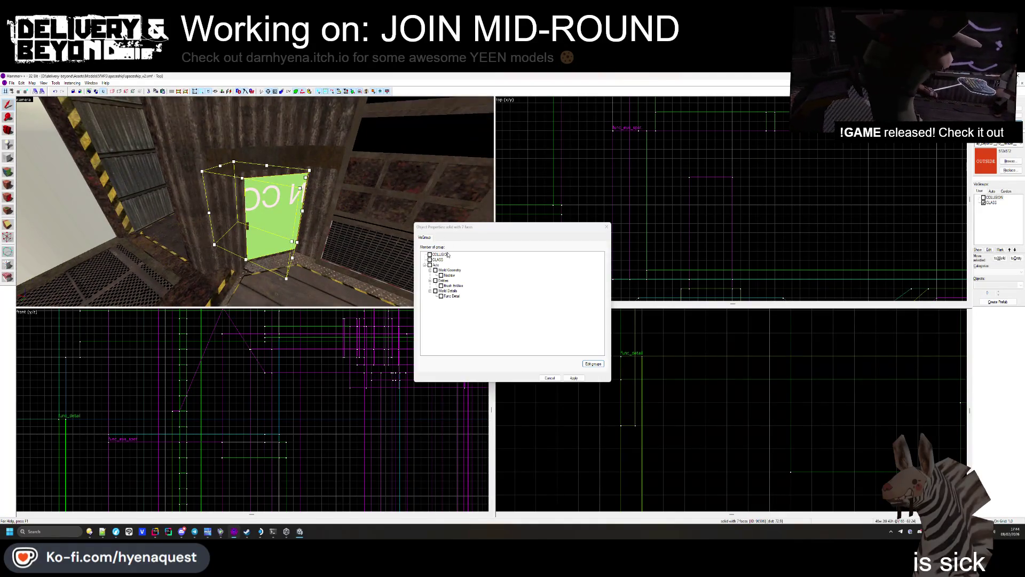
pyautogui.click(607, 227)
pyautogui.moveTo(374, 214); pyautogui.dragTo(259, 201)
pyautogui.hotkey('alt', 'Return')
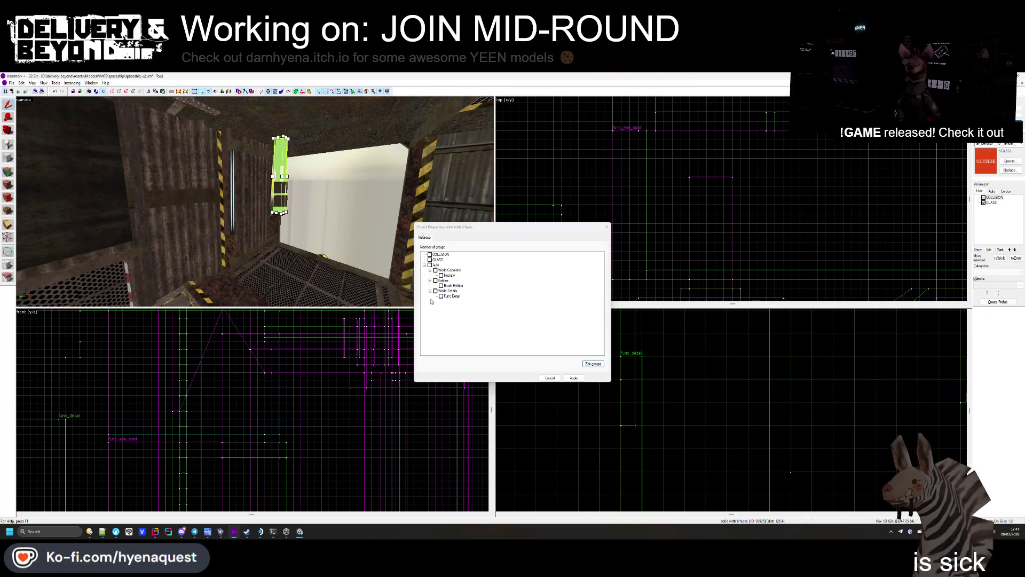
pyautogui.click(607, 227)
pyautogui.moveTo(420, 198); pyautogui.dragTo(257, 210)
pyautogui.hotkey('alt', 'Return')
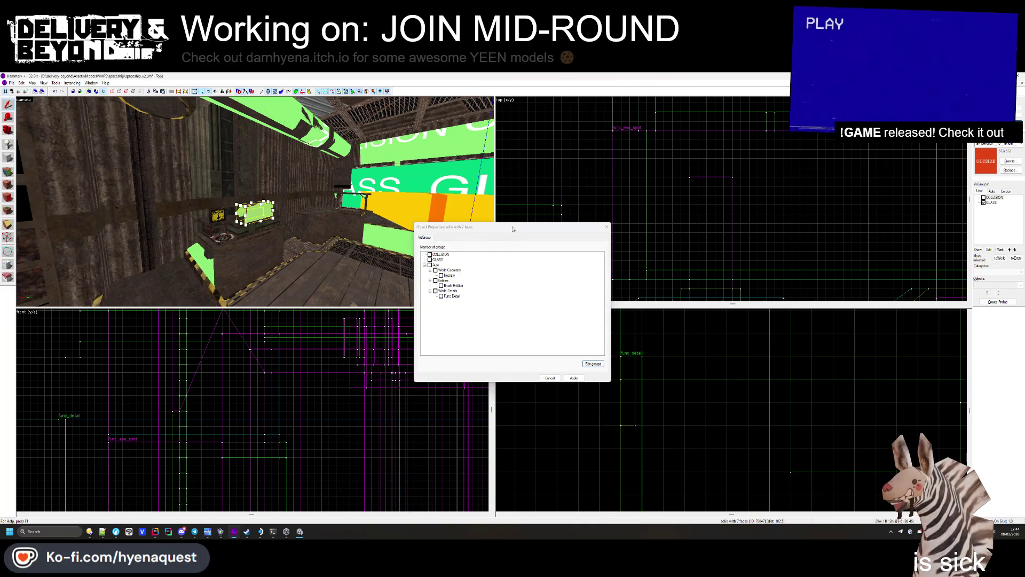
pyautogui.click(201, 270)
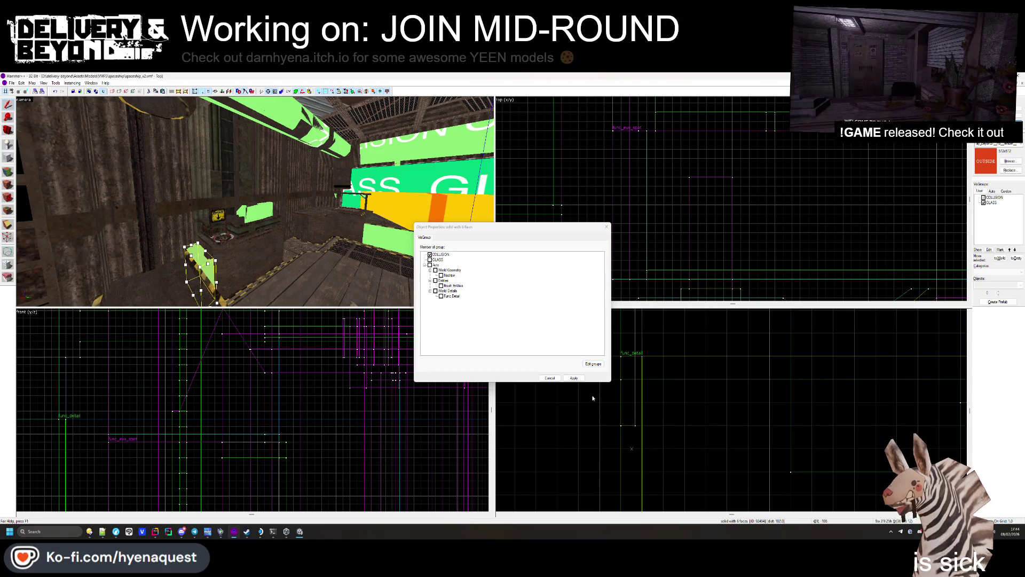
pyautogui.click(606, 227)
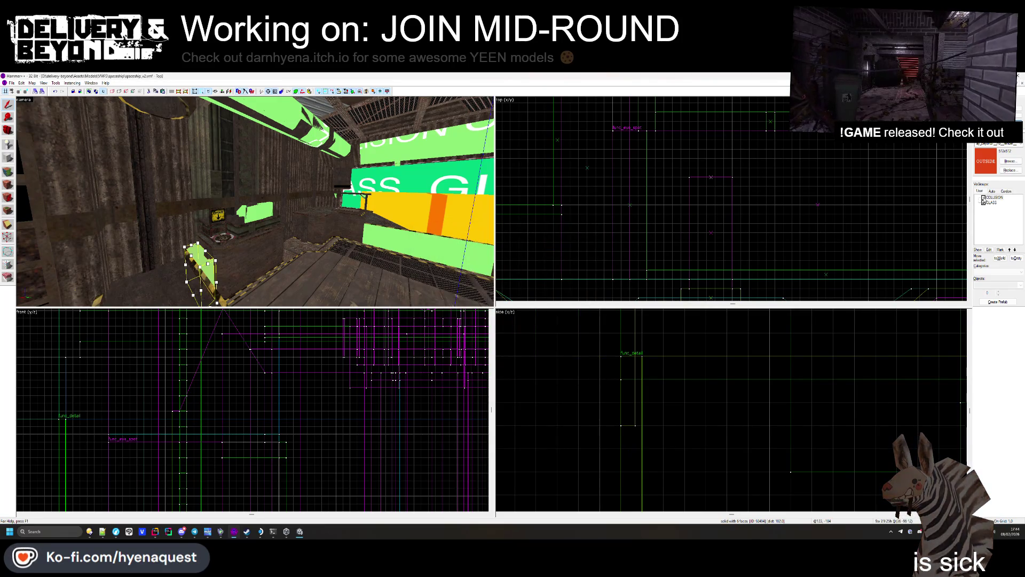
# Step: Add the small floor block, angled solid and long bar to the COLLISION visgroup
pyautogui.click(259, 249)
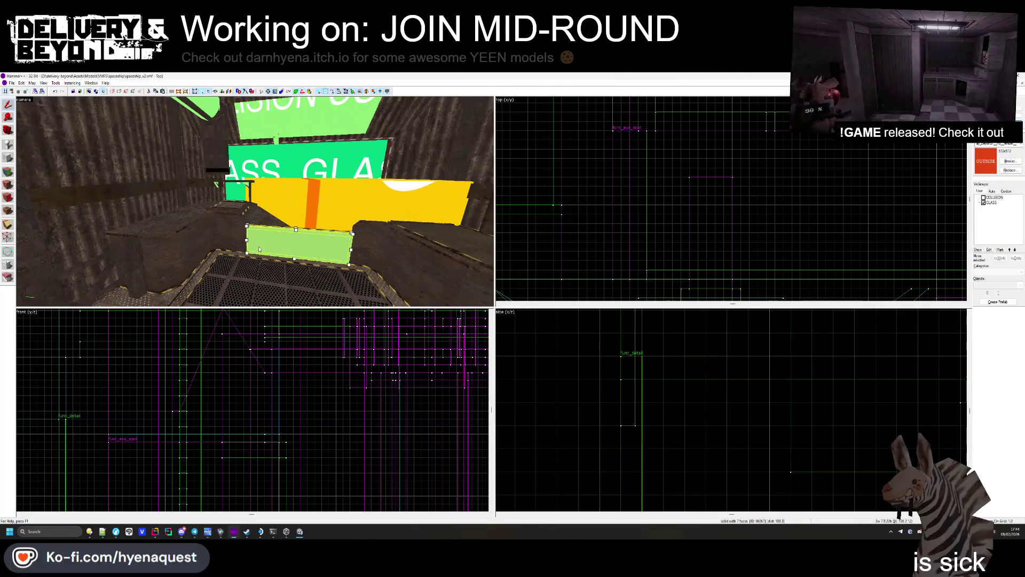
pyautogui.hotkey('alt', 'Return')
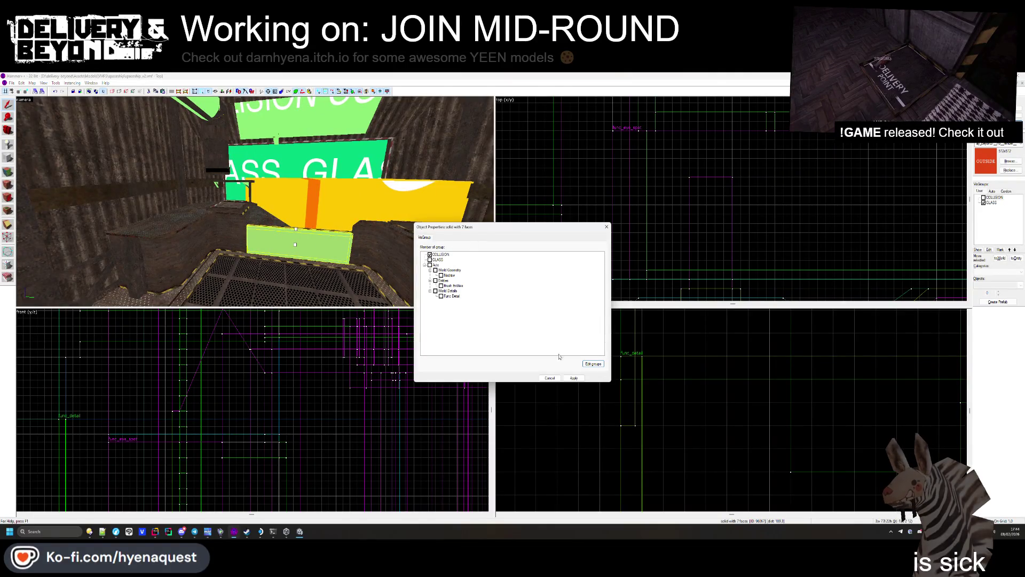
pyautogui.click(273, 230)
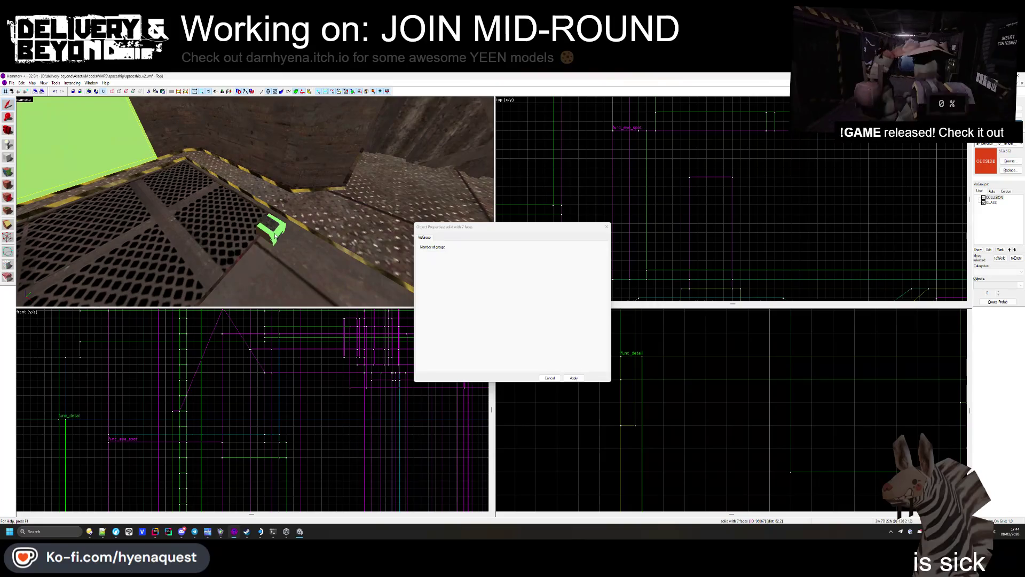
pyautogui.click(429, 254)
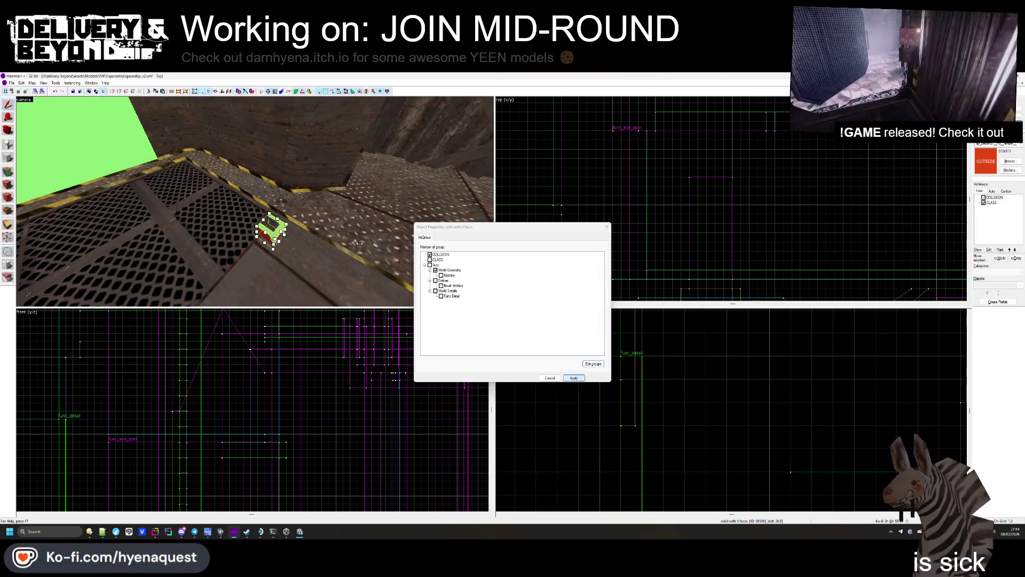
pyautogui.click(254, 202)
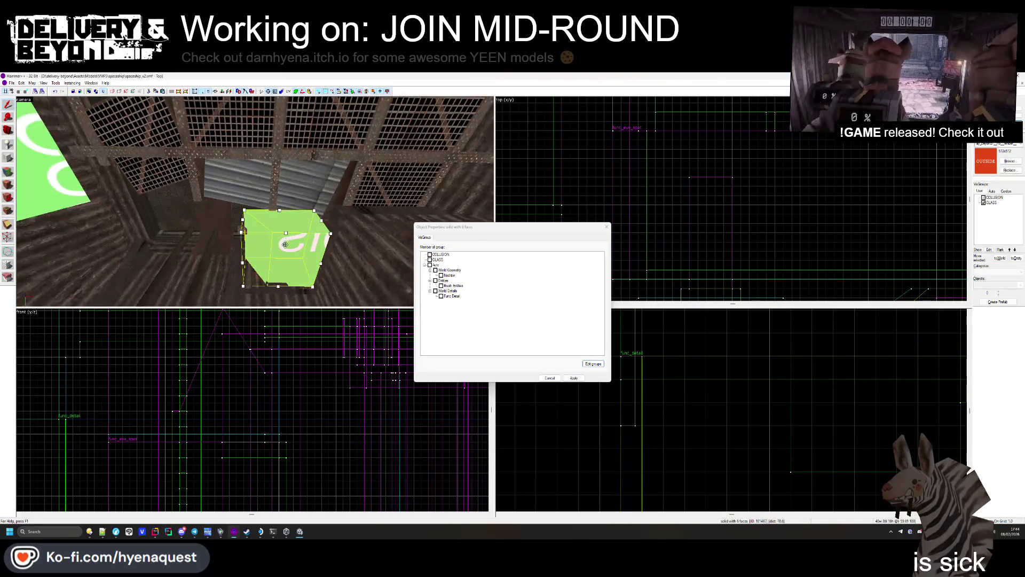
pyautogui.keyDown('ctrl'); pyautogui.click(243, 226); pyautogui.keyUp('ctrl')
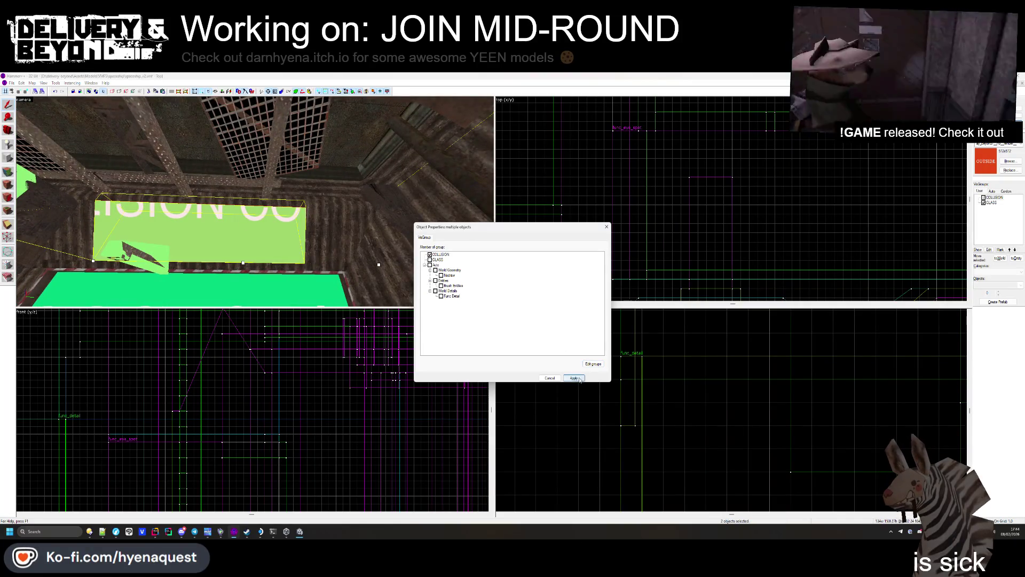
pyautogui.click(155, 268)
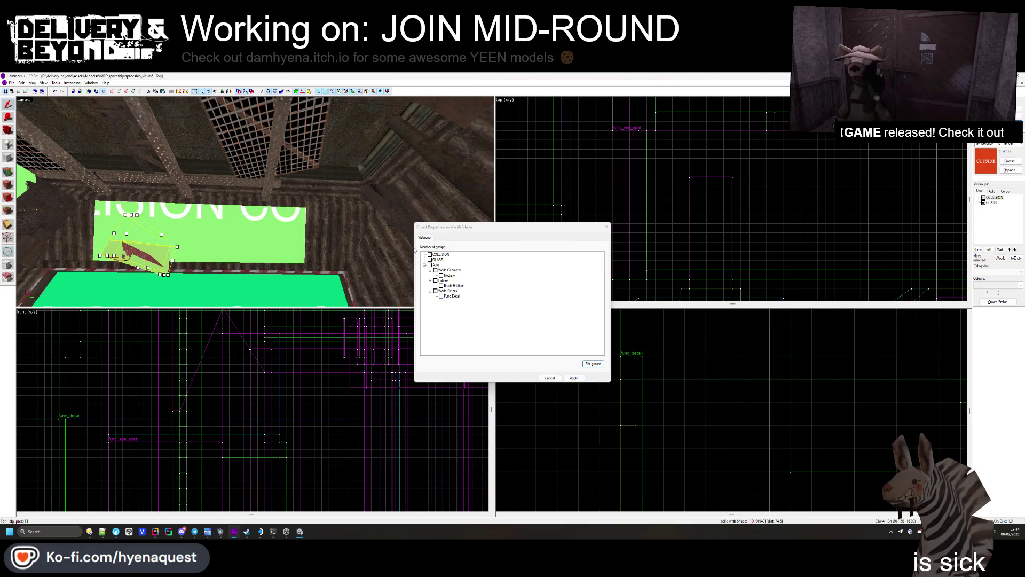
pyautogui.click(187, 204)
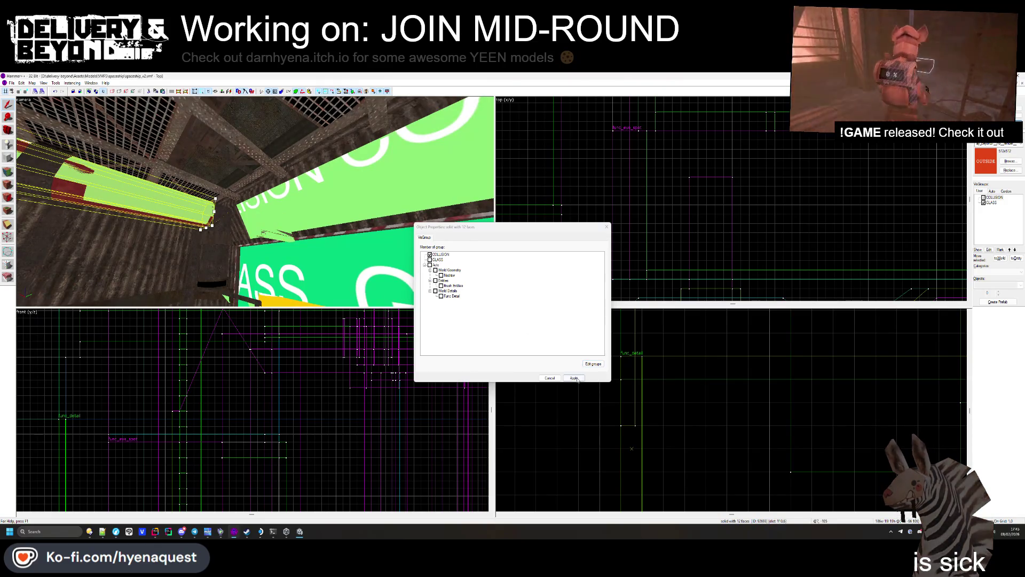
pyautogui.click(607, 226)
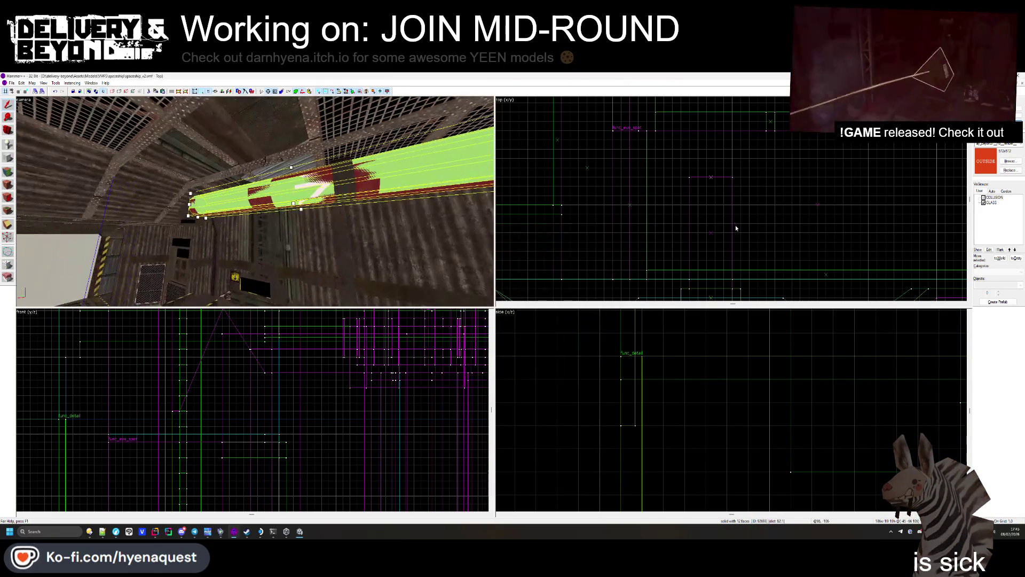
# Step: Check the vertical post brush's properties under the grating, then close them
pyautogui.moveTo(255, 201); pyautogui.dragTo(256, 204)
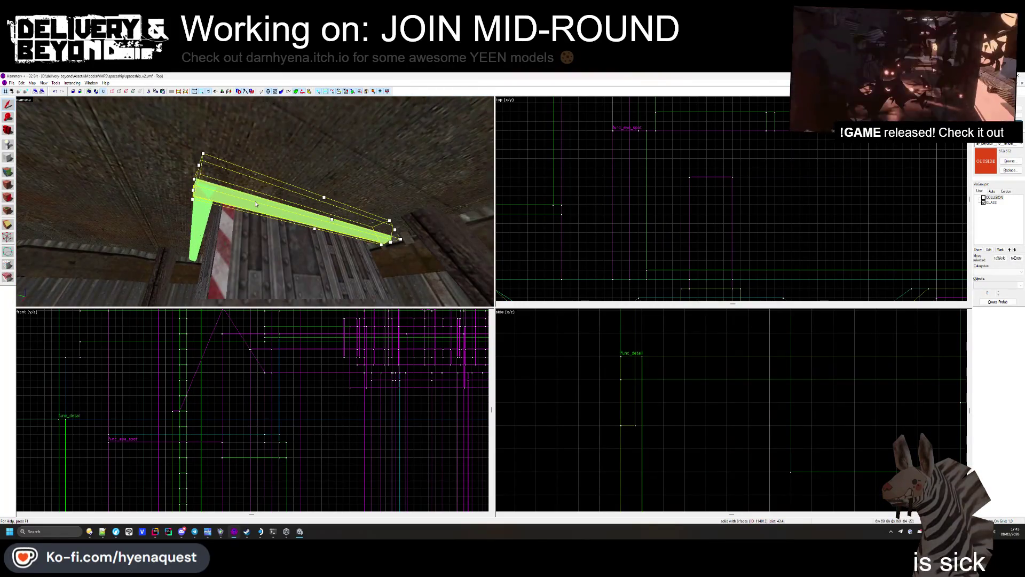
pyautogui.hotkey('alt', 'Return')
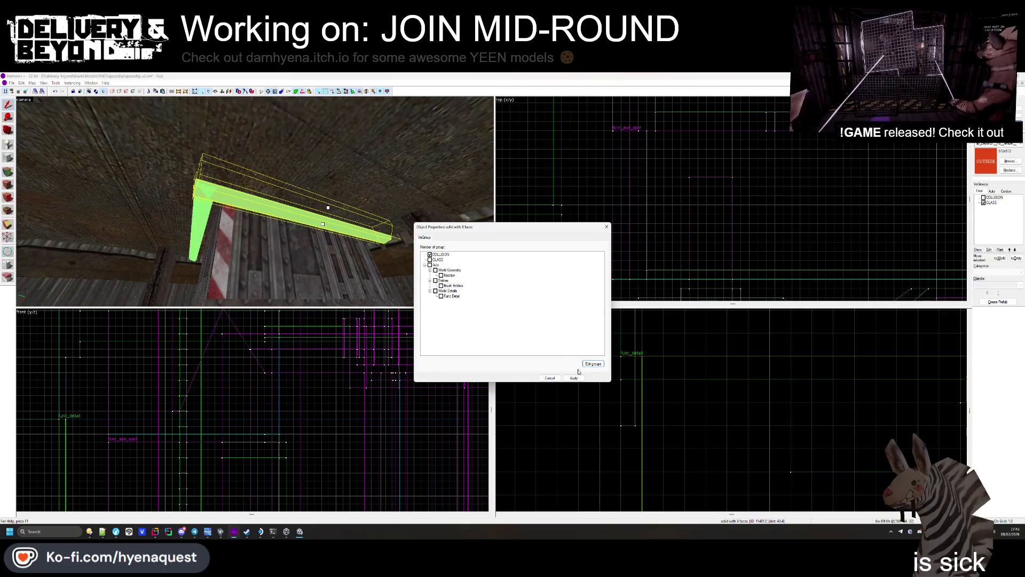
pyautogui.click(198, 228)
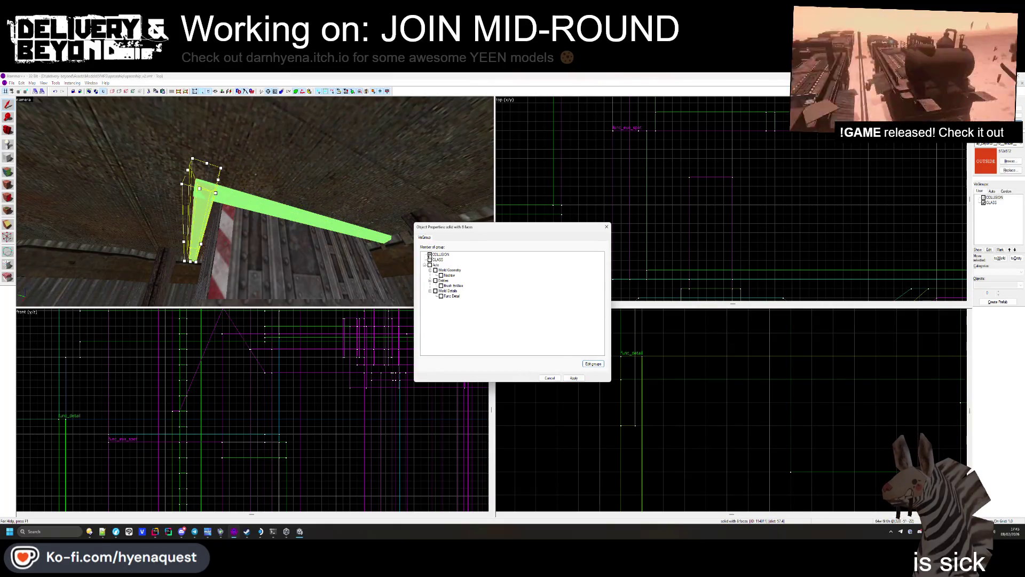
pyautogui.press('Escape')
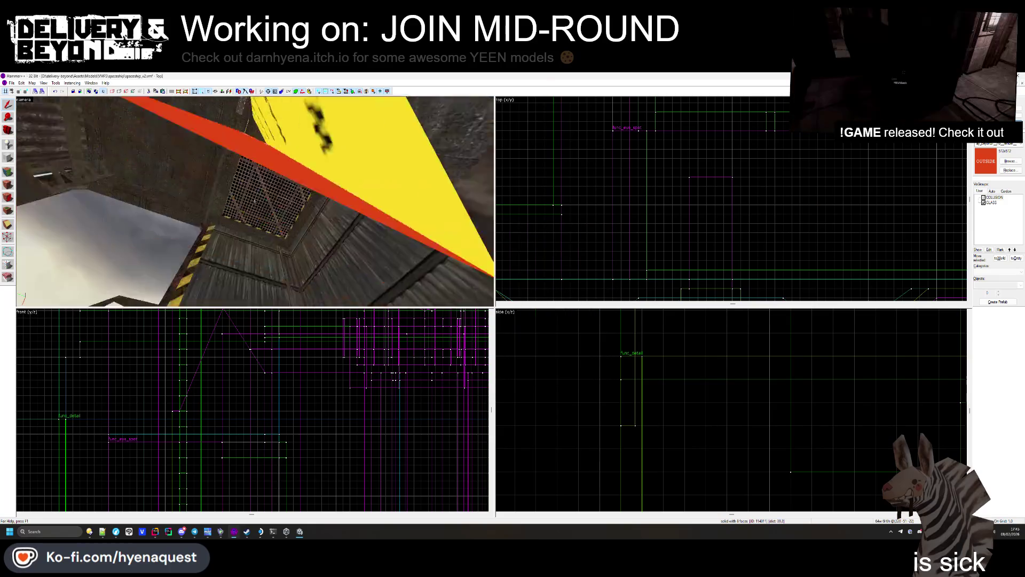
# Step: Toggle the COLLISION and Func Detail visgroups to inspect the doorway area
pyautogui.click(983, 197)
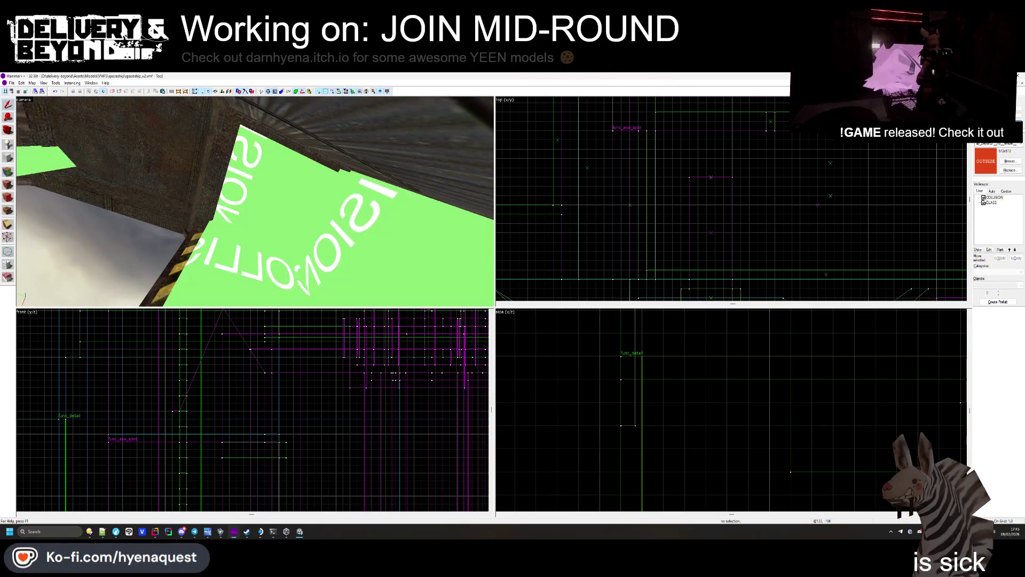
pyautogui.click(983, 197)
pyautogui.click(992, 191)
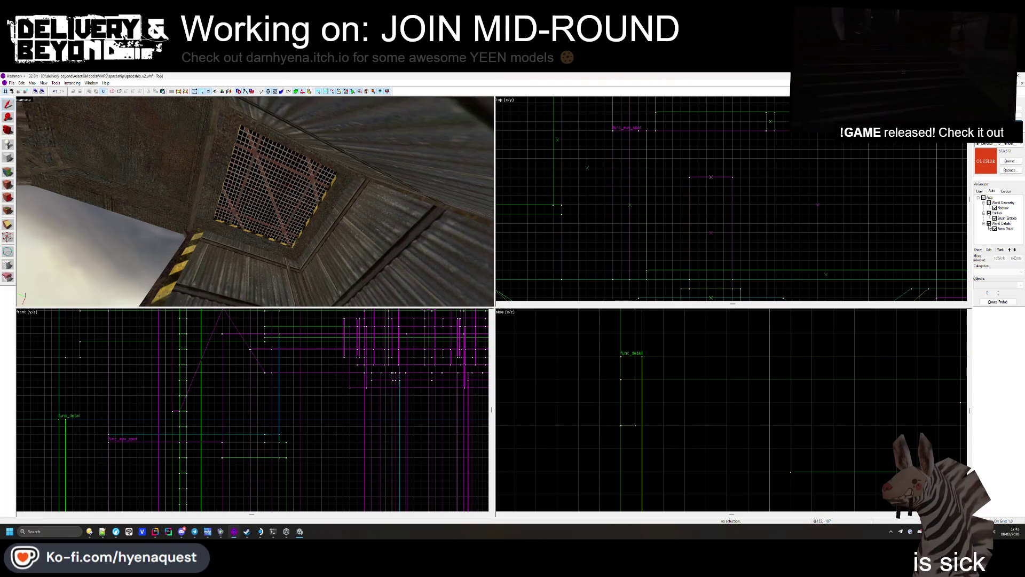
pyautogui.click(989, 223)
pyautogui.press('z')
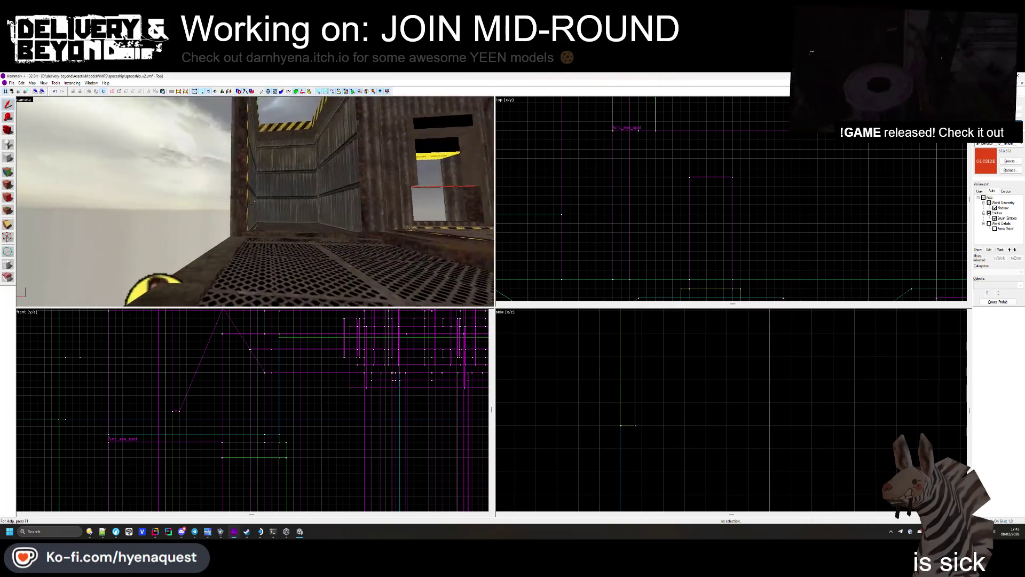
pyautogui.press('w')
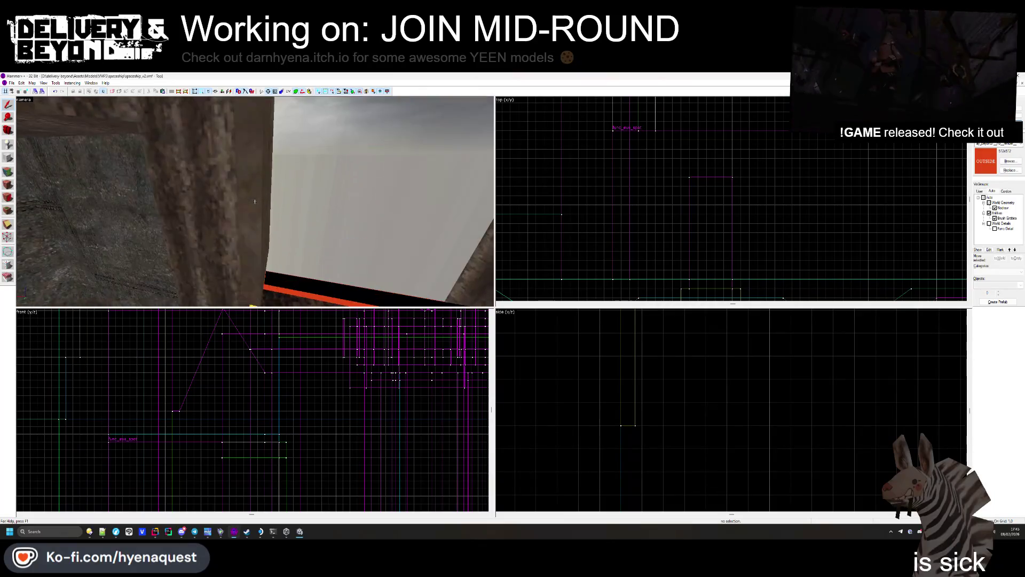
pyautogui.press('w')
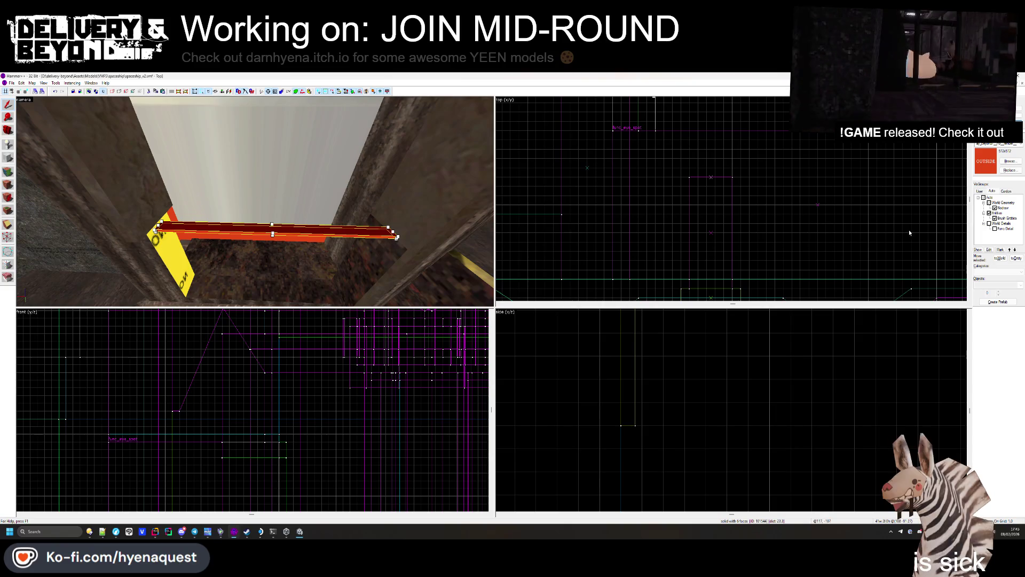
pyautogui.click(994, 229)
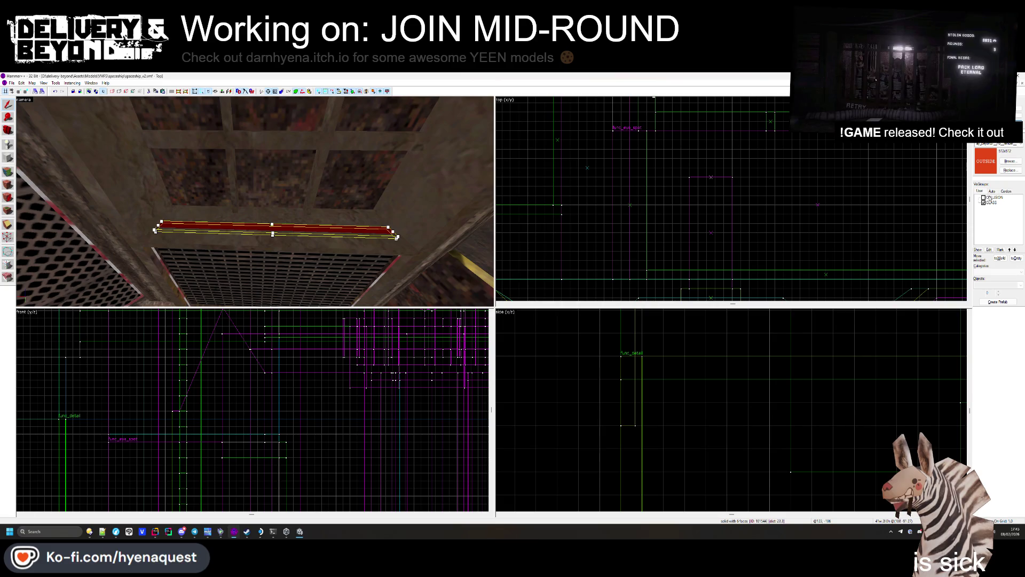
pyautogui.click(984, 198)
pyautogui.press('z')
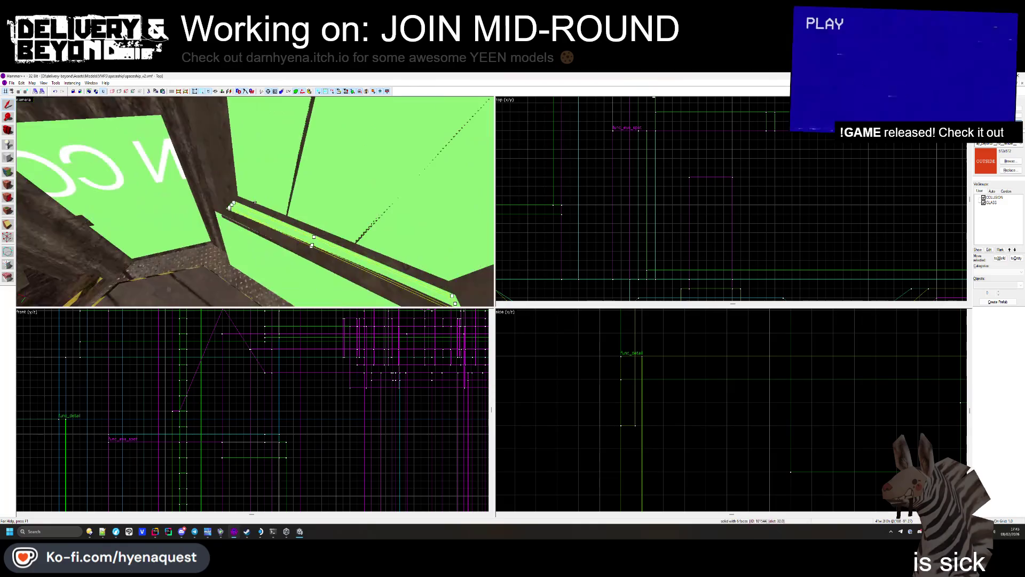
pyautogui.press('z')
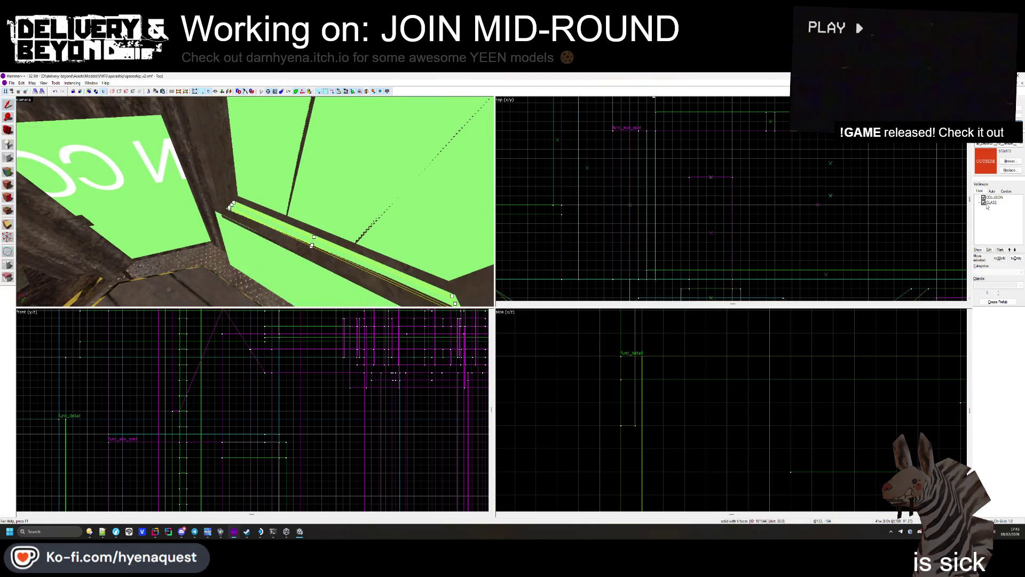
# Step: Hide COLLISION, select the two beam brushes, and tie them to an entity with Ctrl+T
pyautogui.click(984, 197)
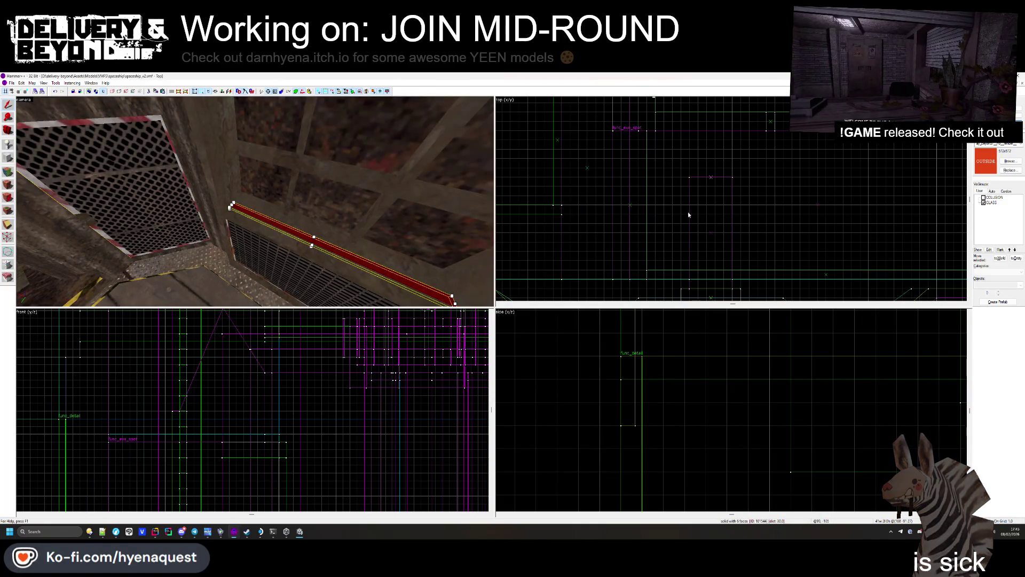
pyautogui.click(320, 231)
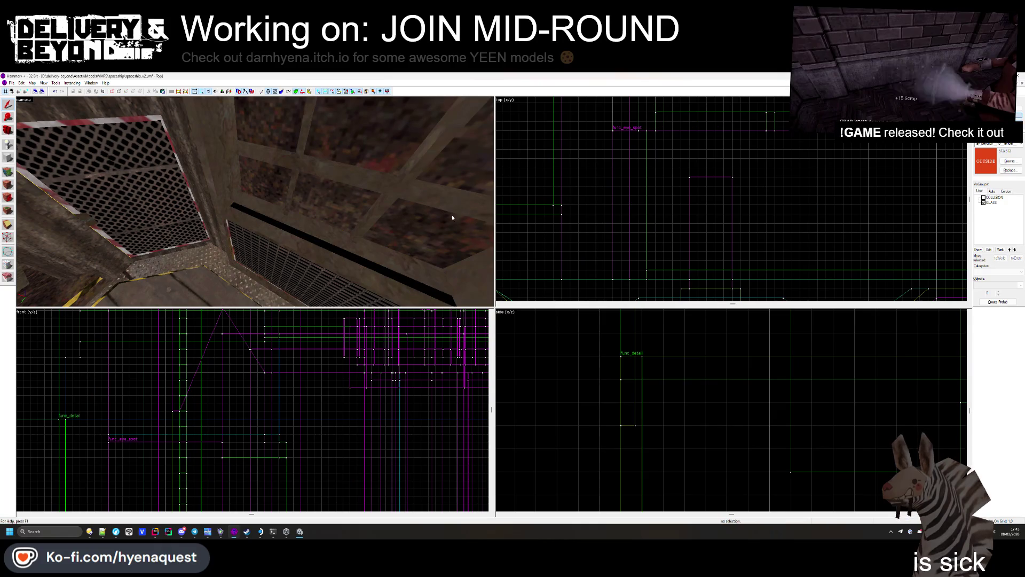
pyautogui.click(308, 231)
pyautogui.hotkey('ctrl', 't')
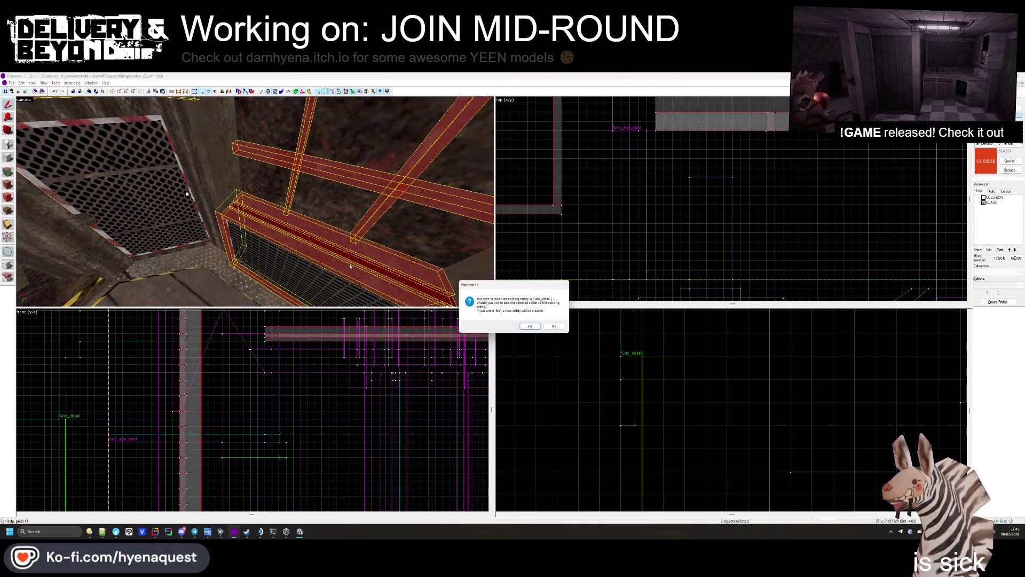
# Step: Accept adding the beams to func_detail, deselect, and hide the Func Detail and COLLISION brushes
pyautogui.press('Return')
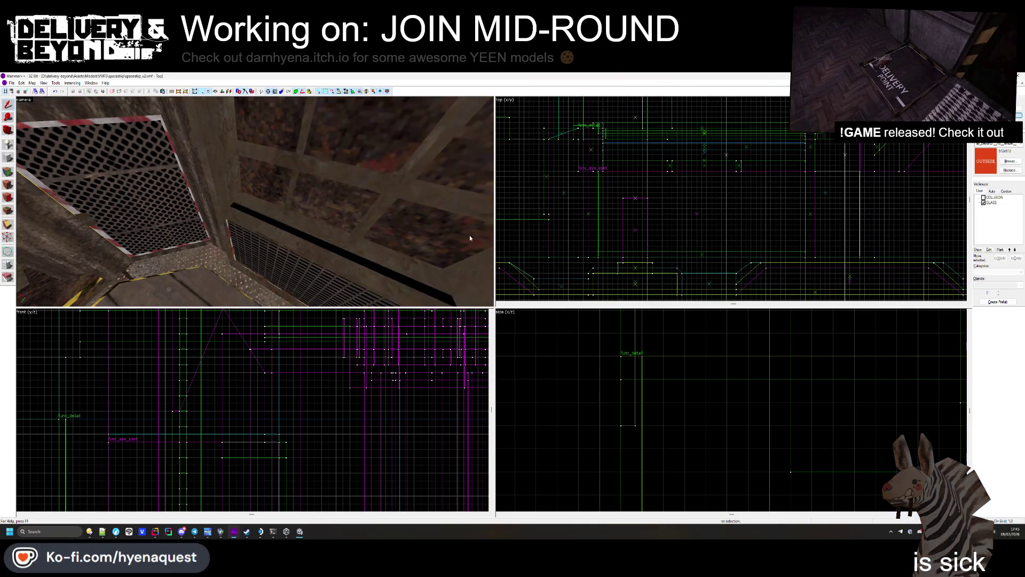
pyautogui.press('z')
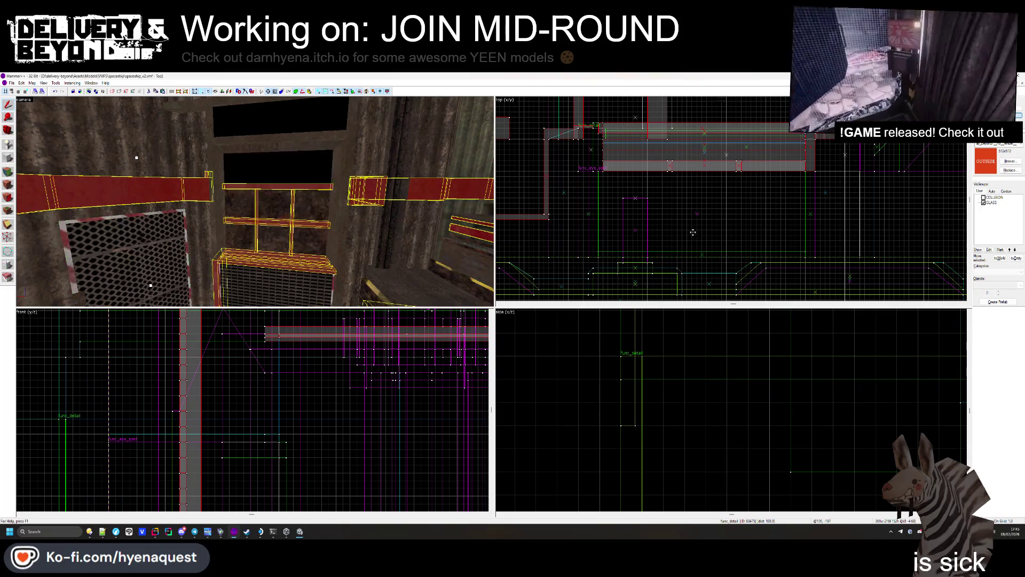
pyautogui.scroll(-3, 719, 258)
pyautogui.press('Escape')
pyautogui.click(984, 197)
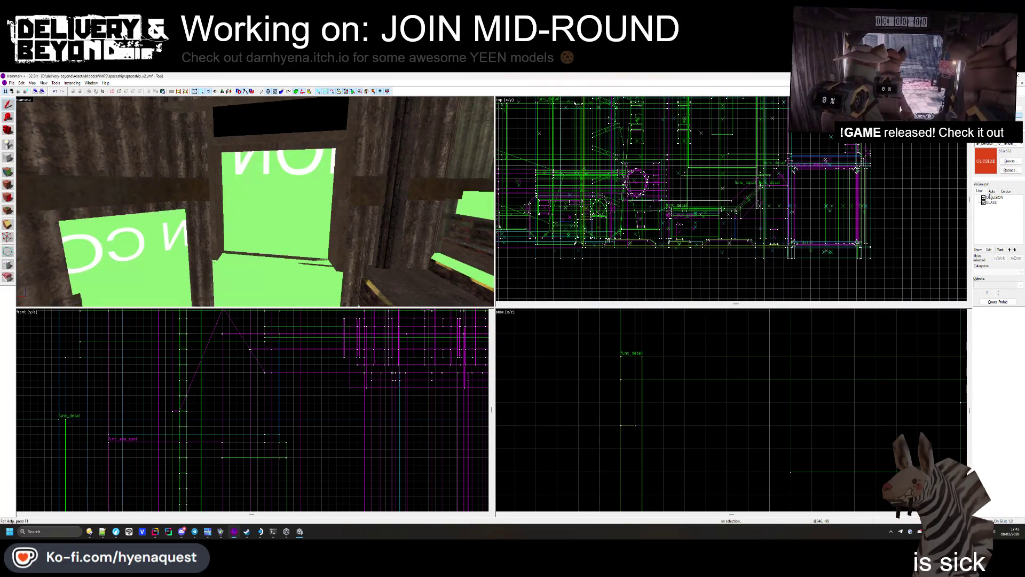
pyautogui.click(992, 190)
pyautogui.click(995, 228)
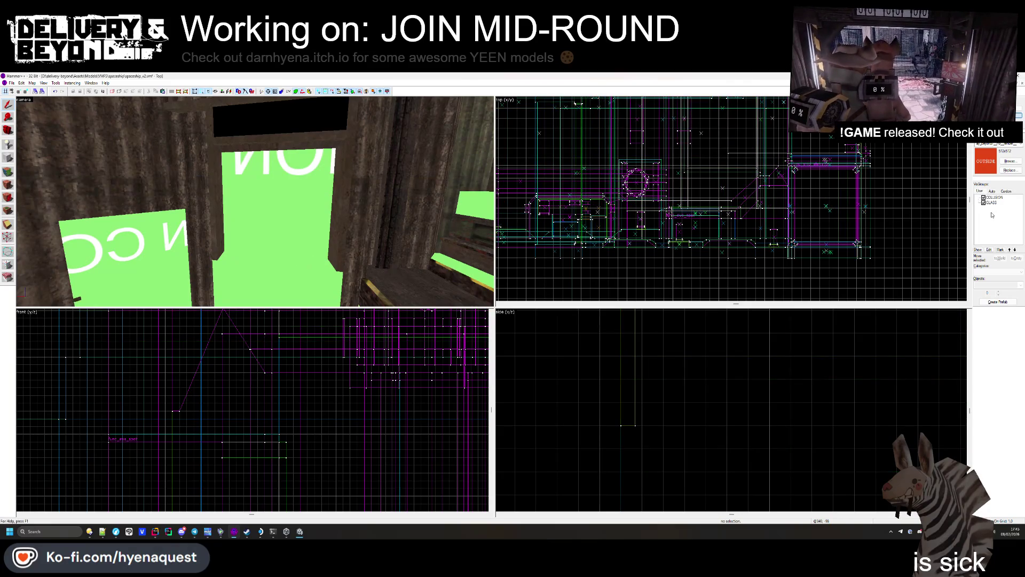
pyautogui.click(983, 197)
# Step: Select the doorway wall face by the white-panelled opening for texture editing
pyautogui.moveTo(251, 177); pyautogui.dragTo(255, 202)
pyautogui.click(11, 174)
pyautogui.press('z')
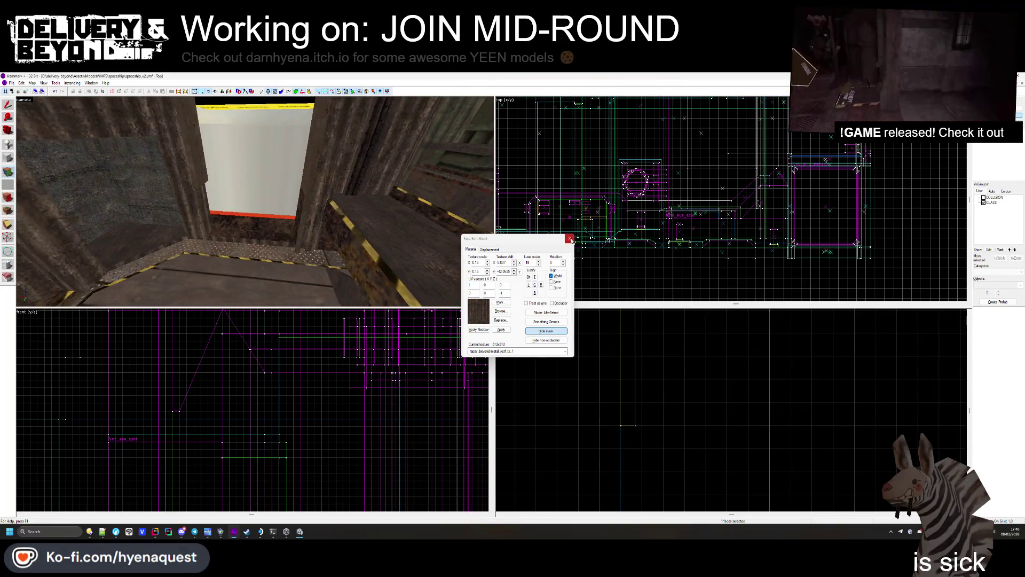
# Step: Hide the doorway brush, the brush beside it and the thin pillar brushes blocking the view
pyautogui.click(570, 239)
pyautogui.scroll(-3, 255, 366)
pyautogui.click(255, 367)
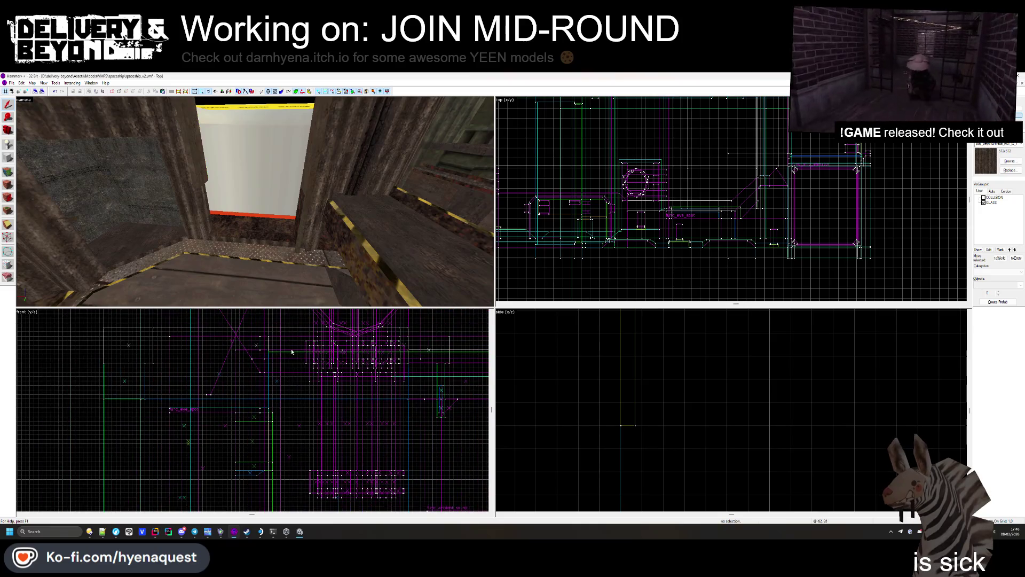
pyautogui.moveTo(255, 202); pyautogui.dragTo(304, 186)
pyautogui.press('Delete')
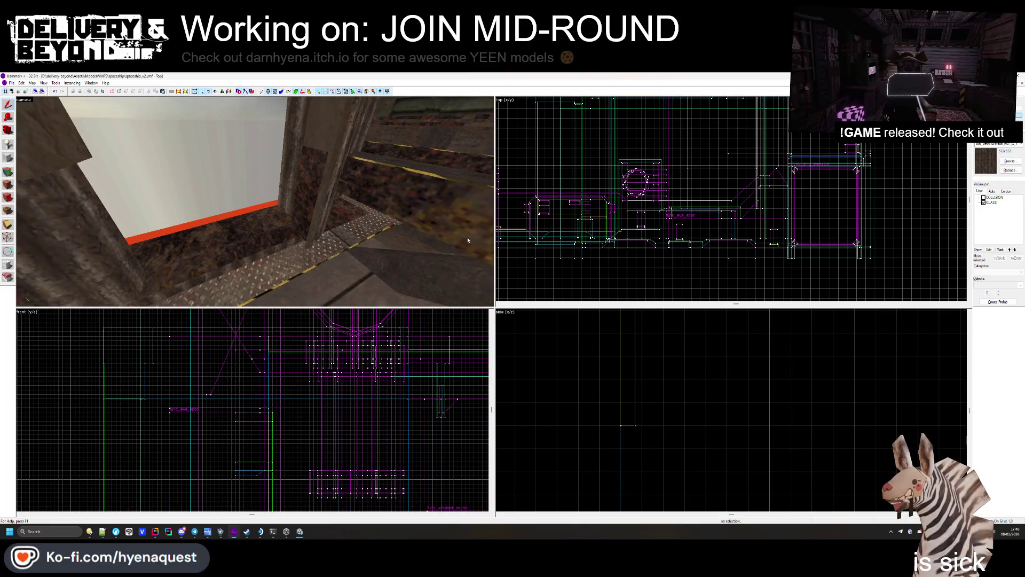
pyautogui.click(317, 238)
pyautogui.moveTo(316, 238); pyautogui.dragTo(255, 204)
pyautogui.click(255, 201)
pyautogui.click(256, 204)
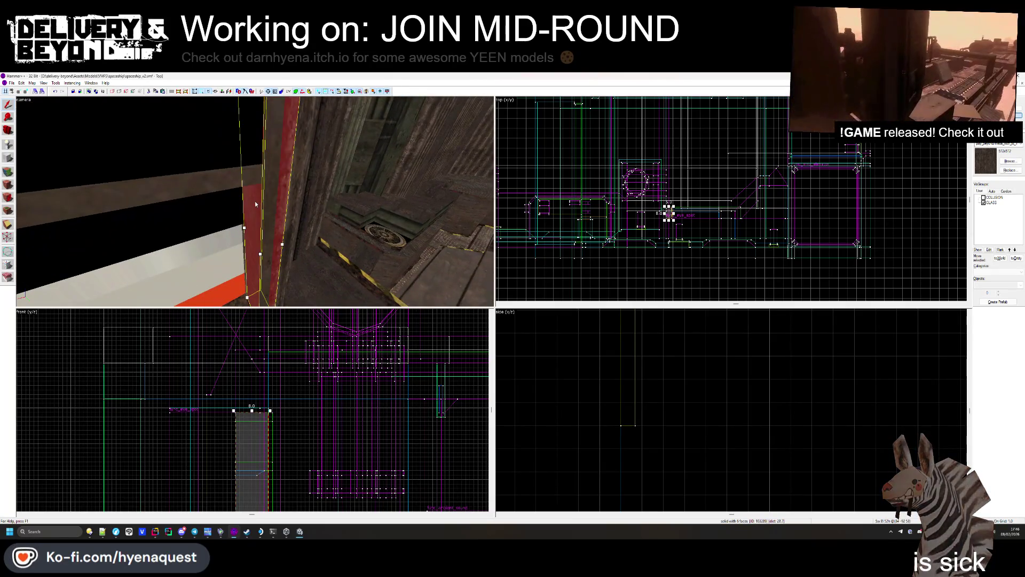
pyautogui.press('Escape')
# Step: Fly toward the octagonal hole and select the black face near the GLASS sign for texturing
pyautogui.press('z')
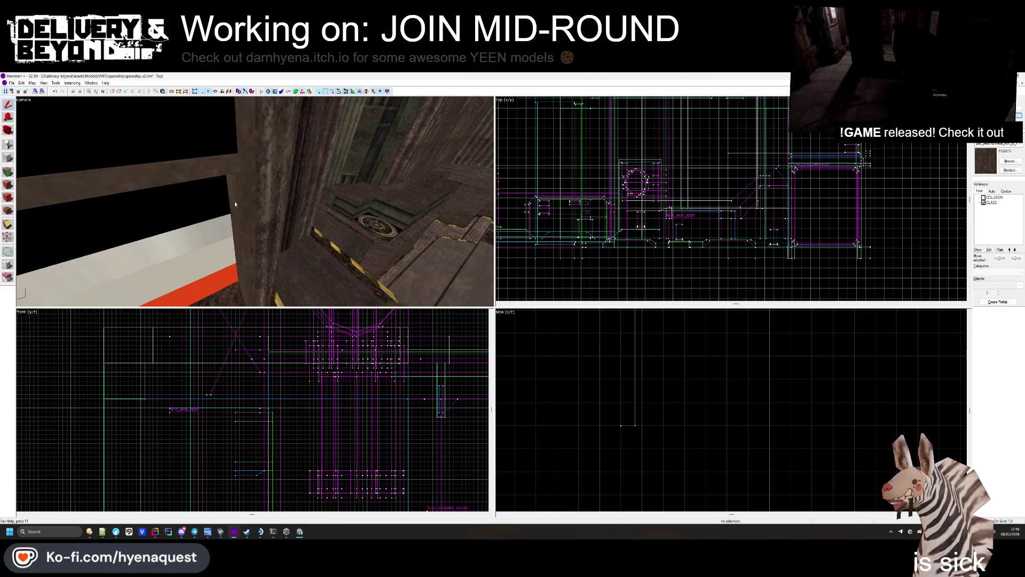
pyautogui.moveTo(254, 201); pyautogui.dragTo(249, 210)
pyautogui.press('w')
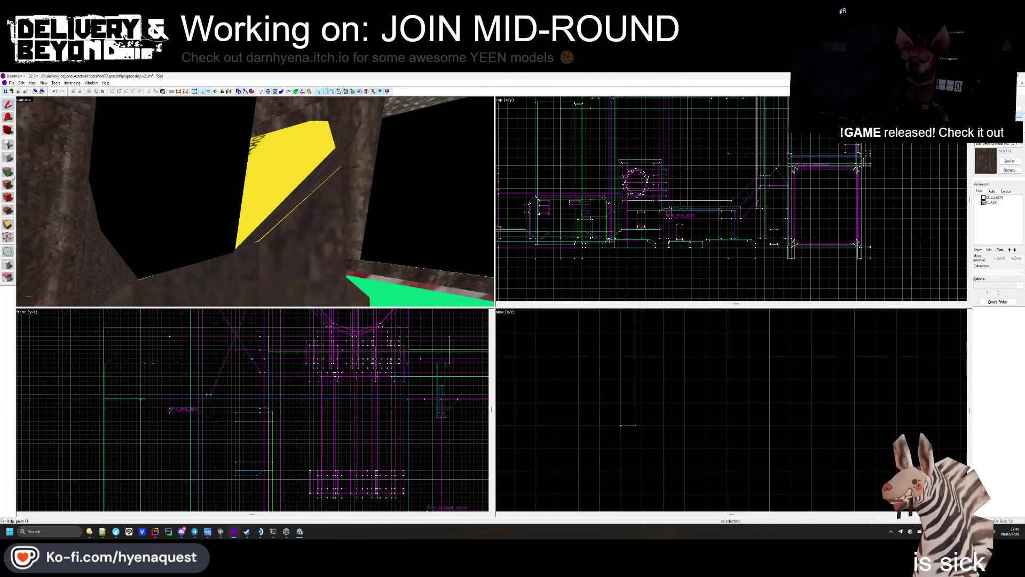
pyautogui.click(8, 184)
pyautogui.press('z')
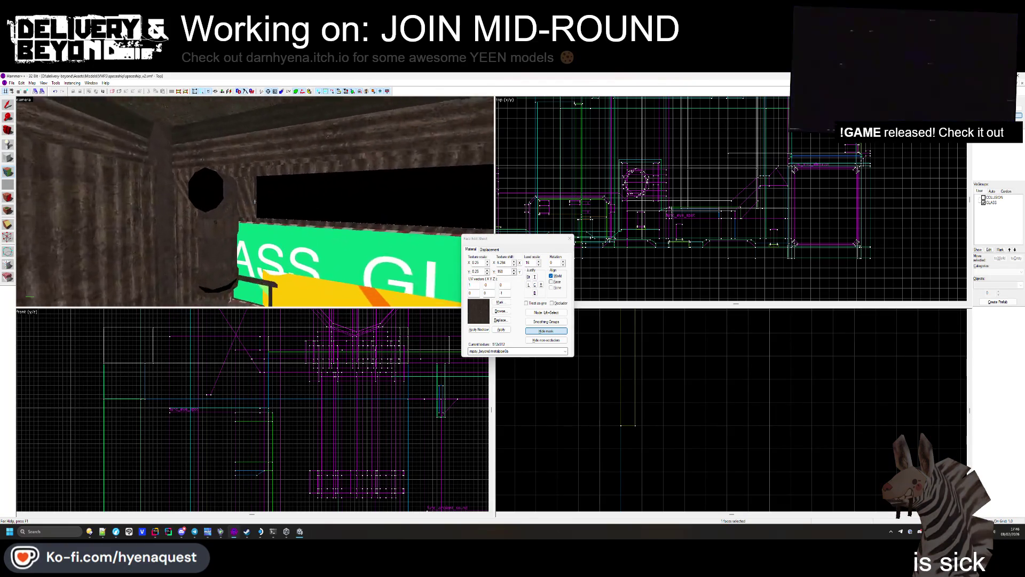
pyautogui.click(259, 205)
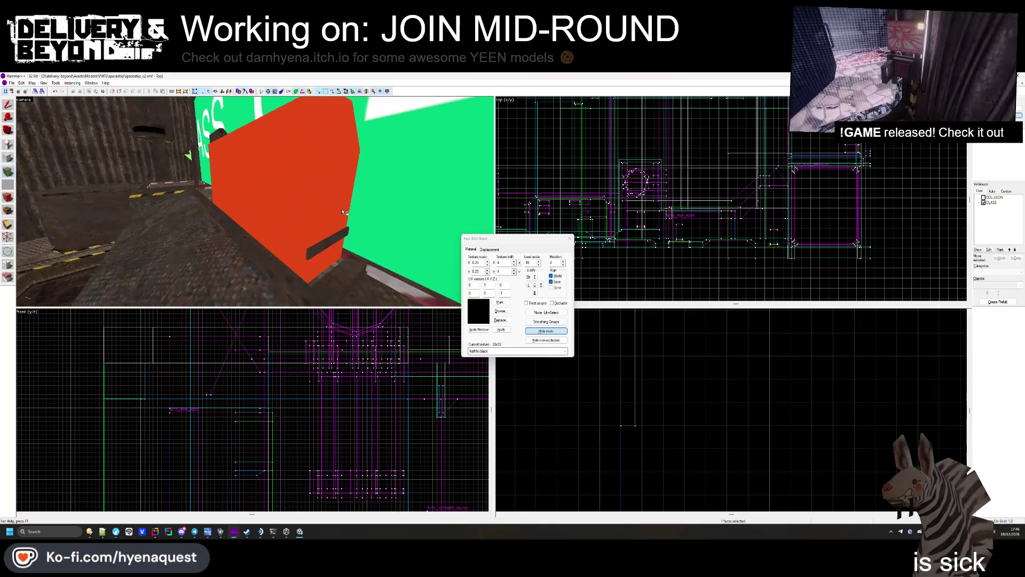
# Step: Set the red OUTSIDE texture as the current texture from the texture browser
pyautogui.click(569, 239)
pyautogui.click(13, 172)
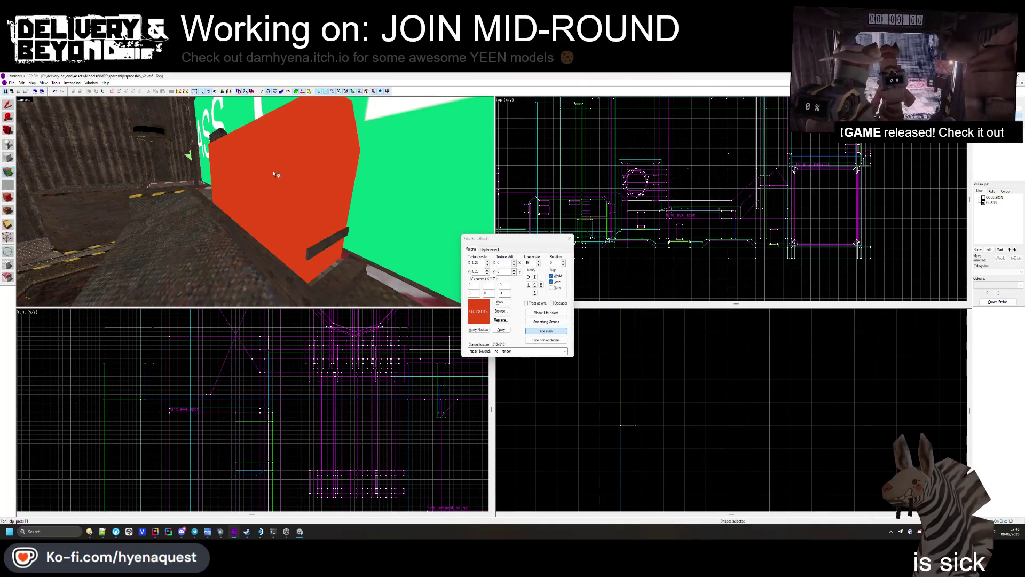
pyautogui.click(505, 311)
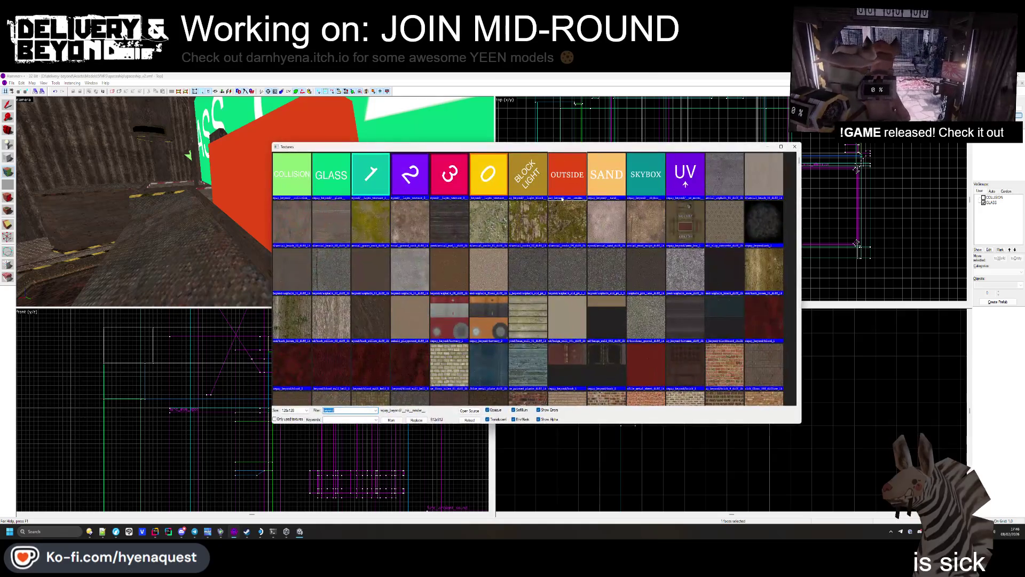
pyautogui.click(795, 146)
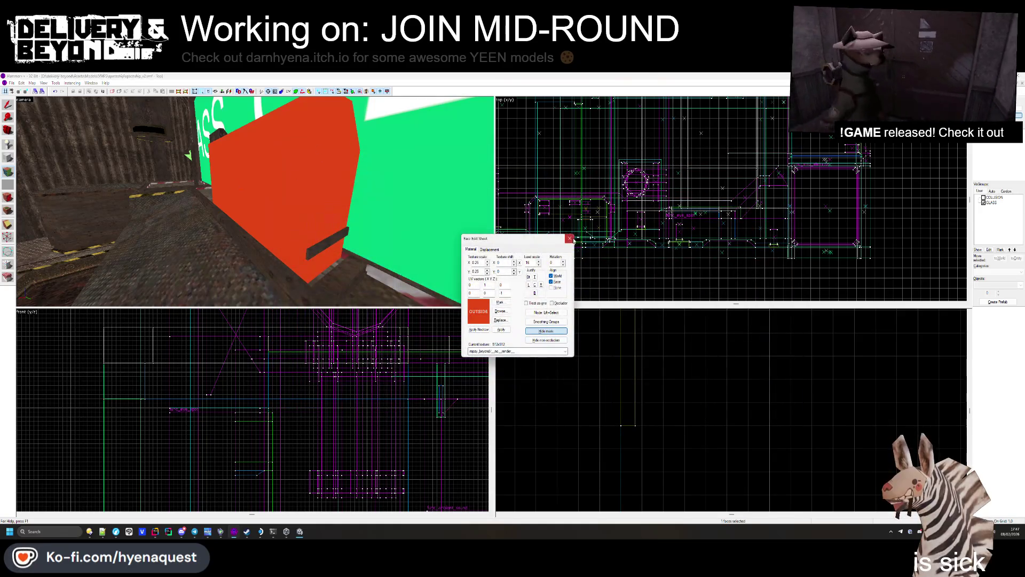
pyautogui.click(569, 238)
# Step: Open Object Properties for the func_collider_special brush with Alt+Enter
pyautogui.press('z')
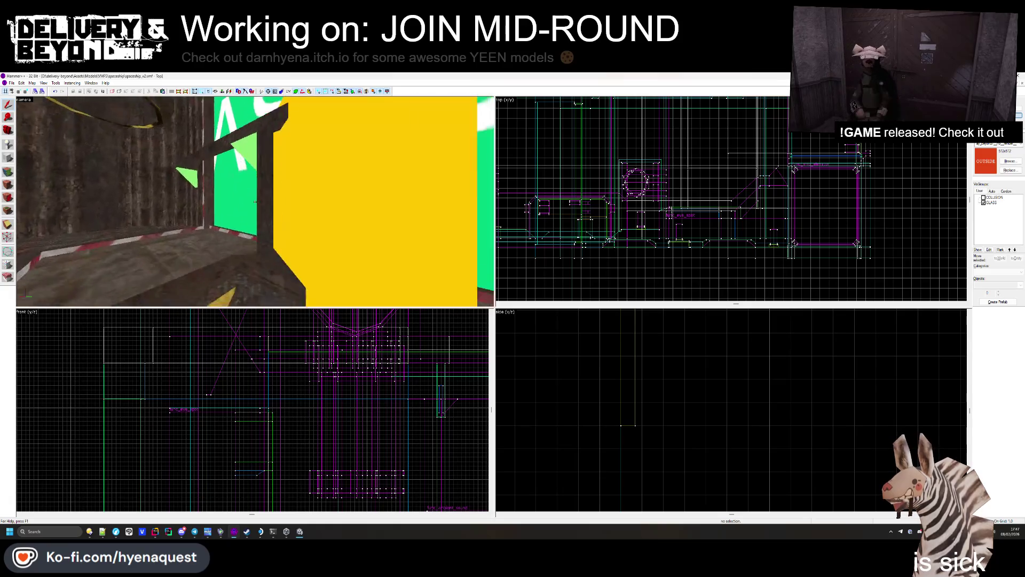
pyautogui.click(256, 201)
pyautogui.hotkey('alt', 'Return')
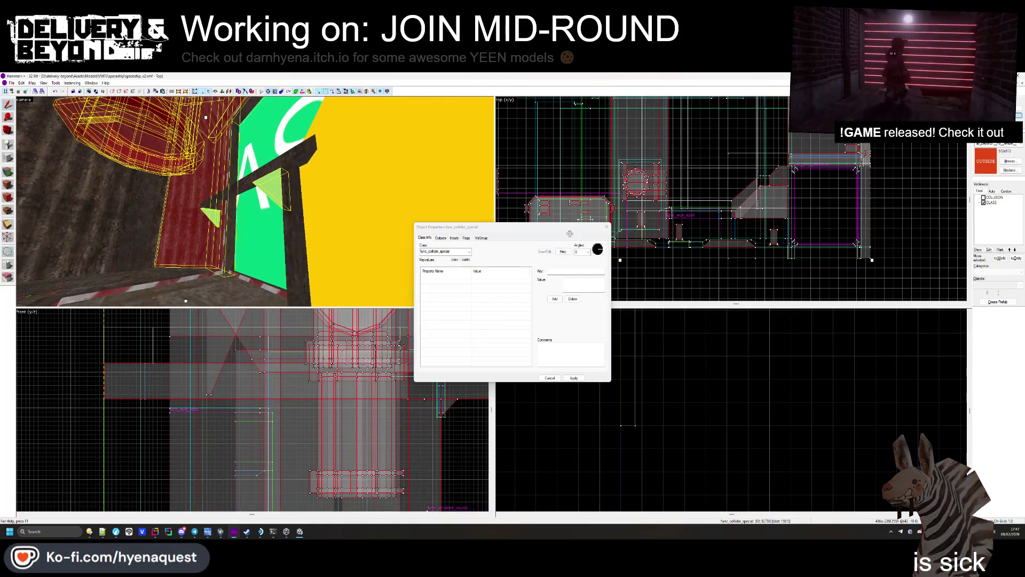
# Step: Check the green triangle brush's visgroup membership, then uncheck COLLISION to hide those brushes
pyautogui.click(608, 229)
pyautogui.click(684, 256)
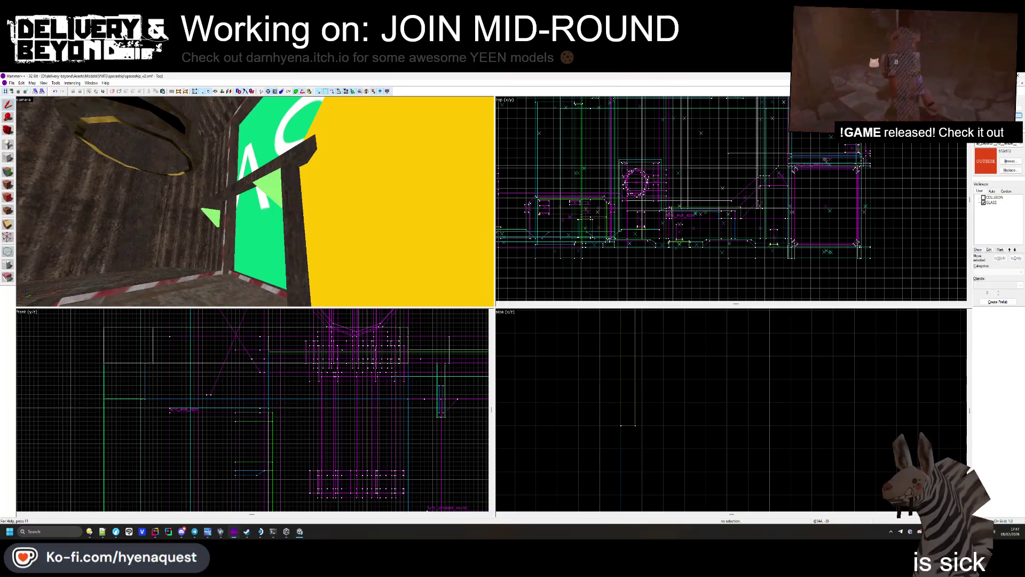
pyautogui.click(271, 195)
pyautogui.hotkey('alt', 'Return')
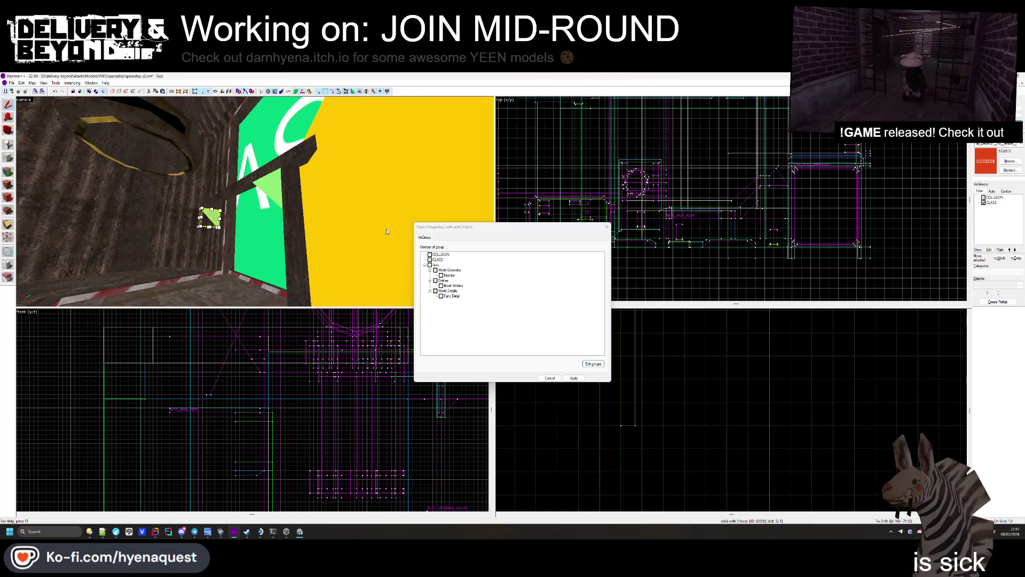
pyautogui.click(606, 226)
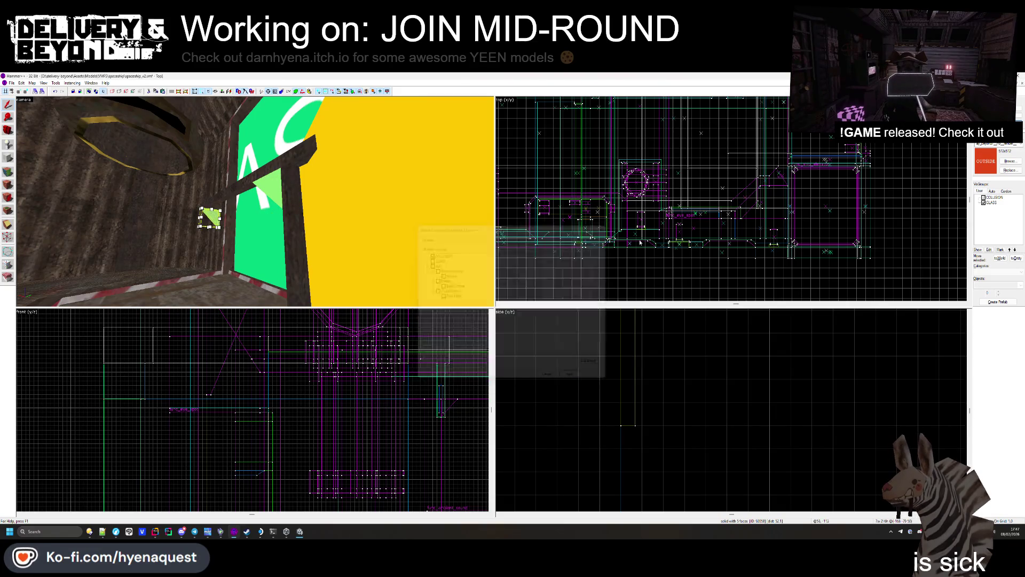
pyautogui.press('z')
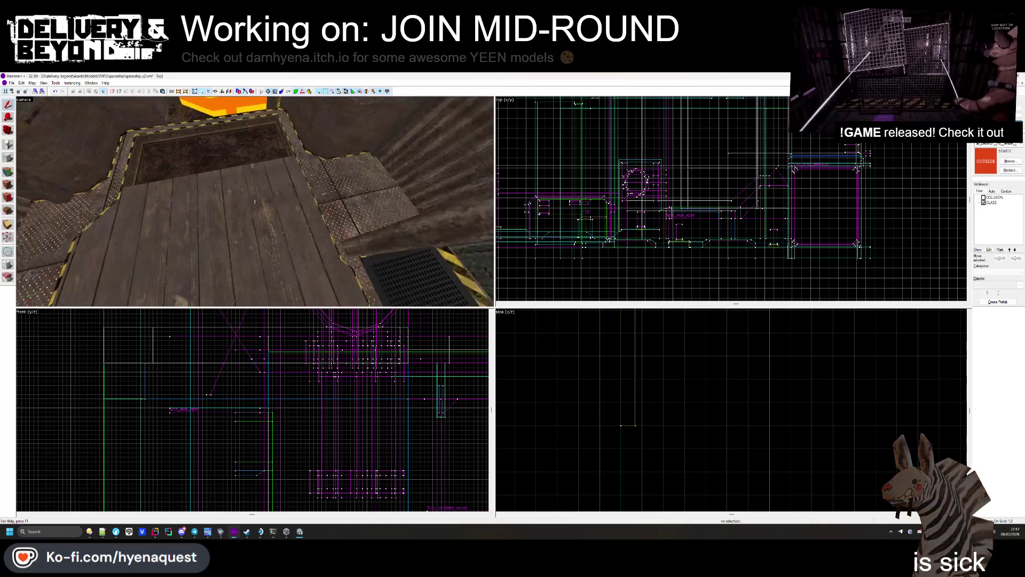
pyautogui.click(984, 198)
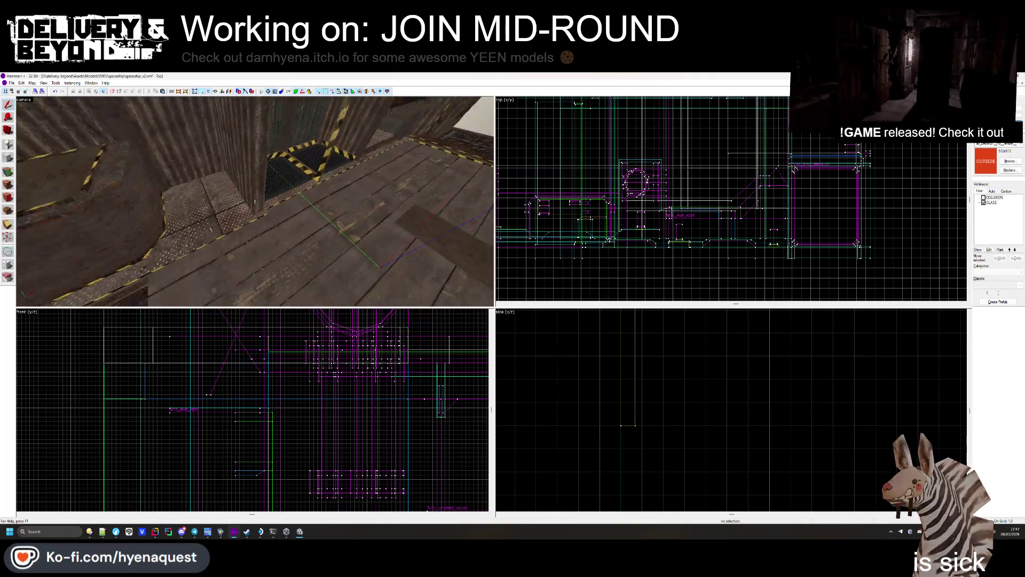
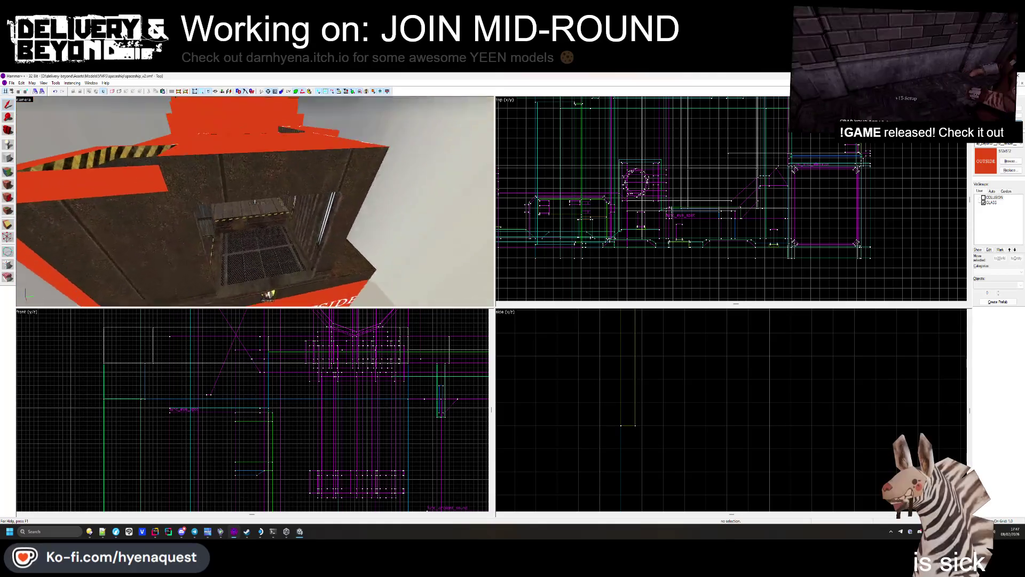
# Step: Show the Func Detail visgroup and select the first two rocky wall brushes
pyautogui.moveTo(255, 201); pyautogui.dragTo(255, 201)
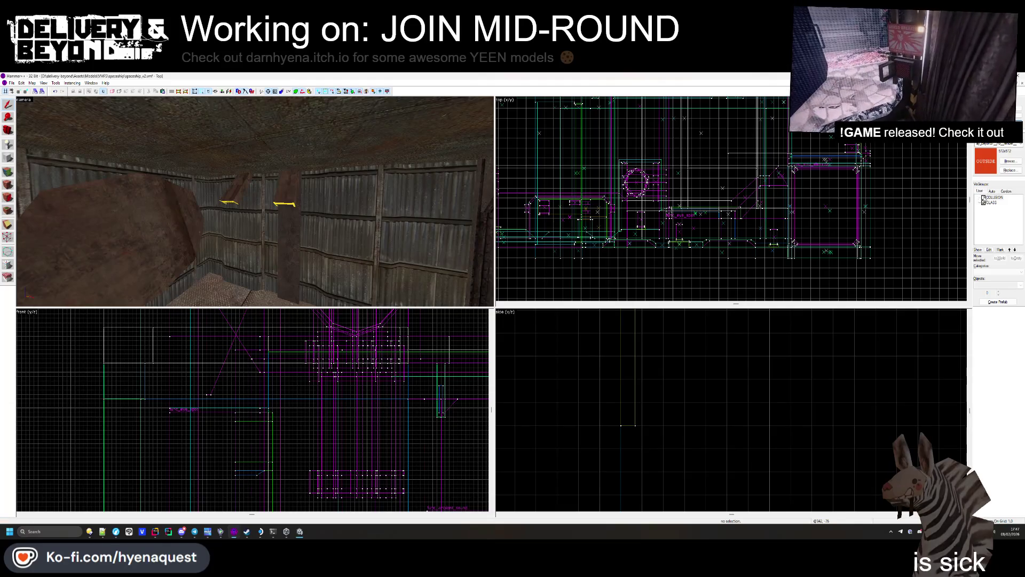
pyautogui.click(989, 223)
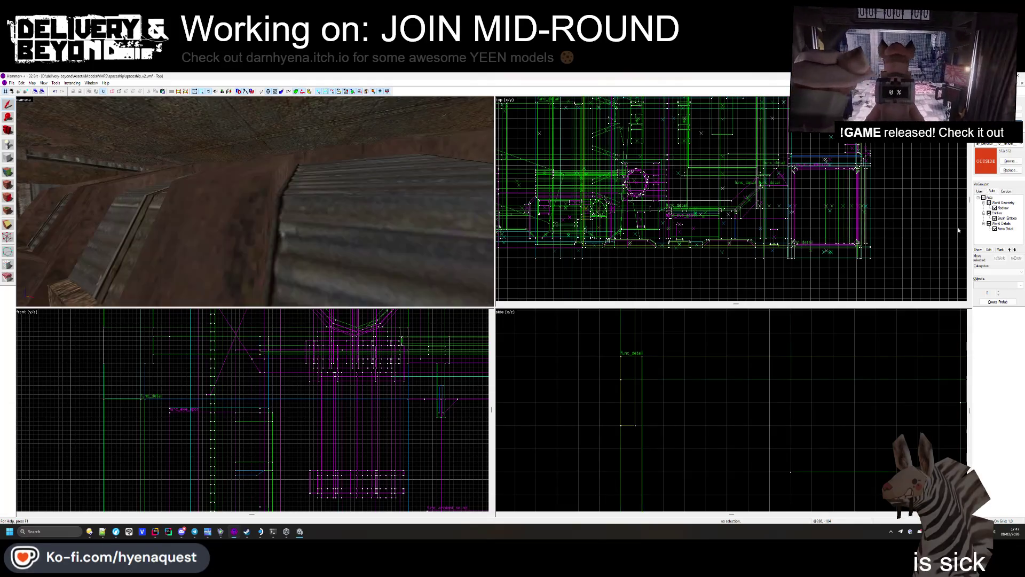
pyautogui.moveTo(340, 213)
pyautogui.mouseDown()
pyautogui.moveTo(255, 202)
pyautogui.moveTo(258, 239)
pyautogui.mouseUp()
pyautogui.click(255, 201)
pyautogui.keyDown('ctrl'); pyautogui.click(258, 240); pyautogui.keyUp('ctrl')
# Step: Add the remaining rocky wall brushes, dropping one wrong pick, until thirteen are selected
pyautogui.moveTo(255, 201)
pyautogui.mouseDown()
pyautogui.moveTo(272, 211)
pyautogui.moveTo(252, 201)
pyautogui.moveTo(282, 178)
pyautogui.mouseUp()
pyautogui.keyDown('ctrl'); pyautogui.click(271, 210); pyautogui.keyUp('ctrl')
pyautogui.keyDown('ctrl'); pyautogui.click(294, 191); pyautogui.keyUp('ctrl')
pyautogui.keyDown('ctrl'); pyautogui.click(197, 207); pyautogui.keyUp('ctrl')
pyautogui.keyDown('ctrl'); pyautogui.click(262, 213); pyautogui.keyUp('ctrl')
pyautogui.keyDown('ctrl'); pyautogui.click(198, 219); pyautogui.keyUp('ctrl')
pyautogui.keyDown('ctrl'); pyautogui.click(264, 157); pyautogui.keyUp('ctrl')
pyautogui.keyDown('ctrl'); pyautogui.click(281, 225); pyautogui.keyUp('ctrl')
pyautogui.moveTo(281, 225)
pyautogui.mouseDown()
pyautogui.moveTo(255, 202)
pyautogui.moveTo(311, 215)
pyautogui.mouseUp()
pyautogui.keyDown('ctrl'); pyautogui.click(293, 211); pyautogui.keyUp('ctrl')
pyautogui.keyDown('ctrl'); pyautogui.click(255, 201); pyautogui.keyUp('ctrl')
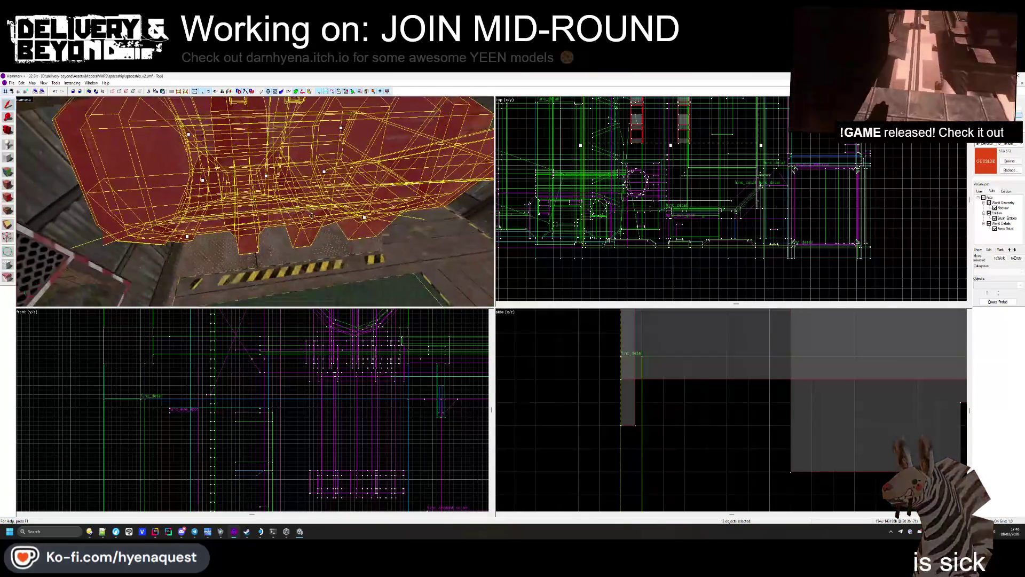
# Step: Add the selected wall brushes to the existing func_detail entity
pyautogui.hotkey('ctrl', 't')
pyautogui.click(530, 327)
pyautogui.click(703, 273)
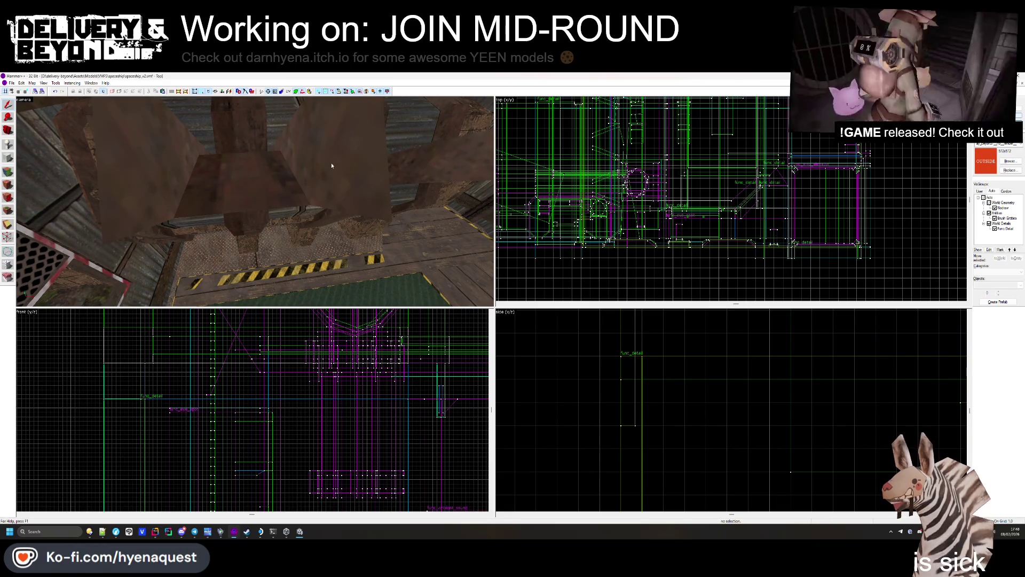
# Step: Paste the copied rock brushes in place with Paste Special
pyautogui.press('z')
pyautogui.click(255, 201)
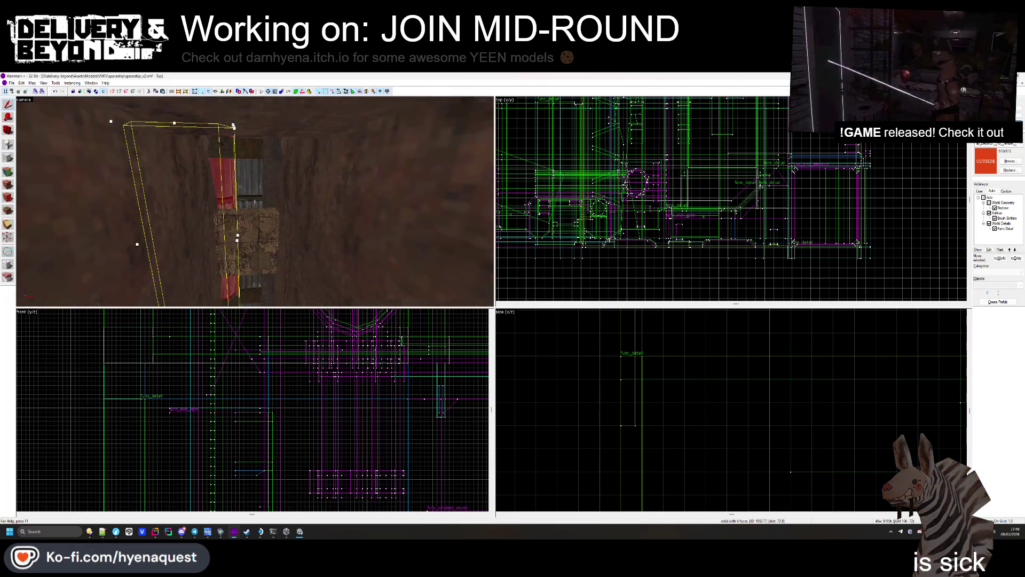
pyautogui.press('z')
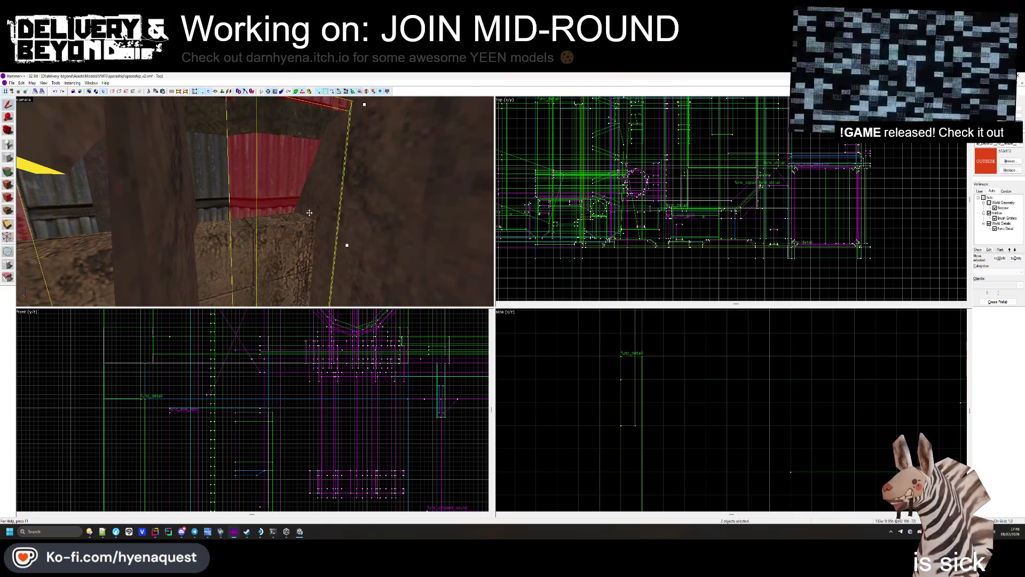
pyautogui.click(607, 268)
pyautogui.rightClick(623, 271)
pyautogui.click(646, 284)
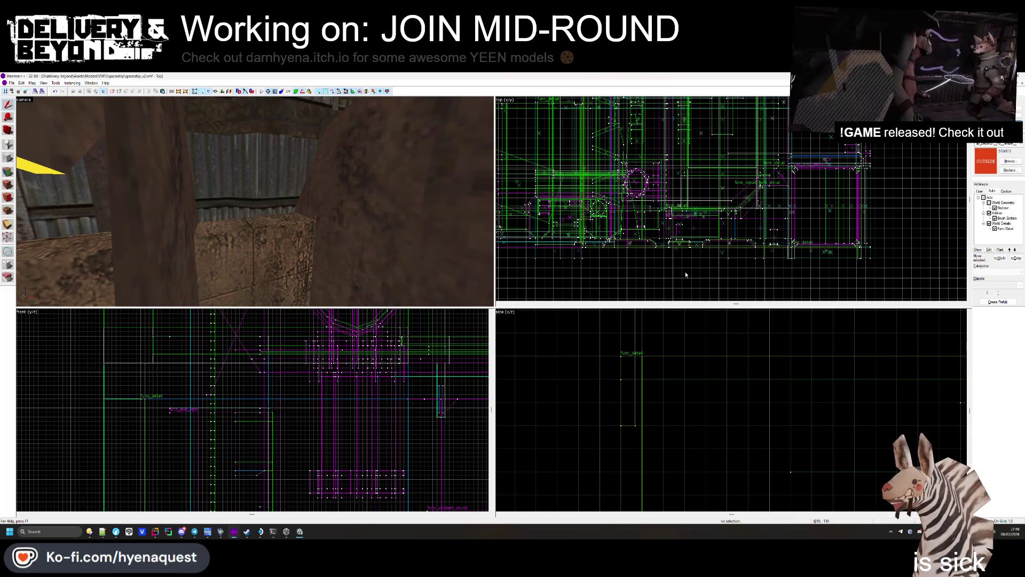
pyautogui.press('Return')
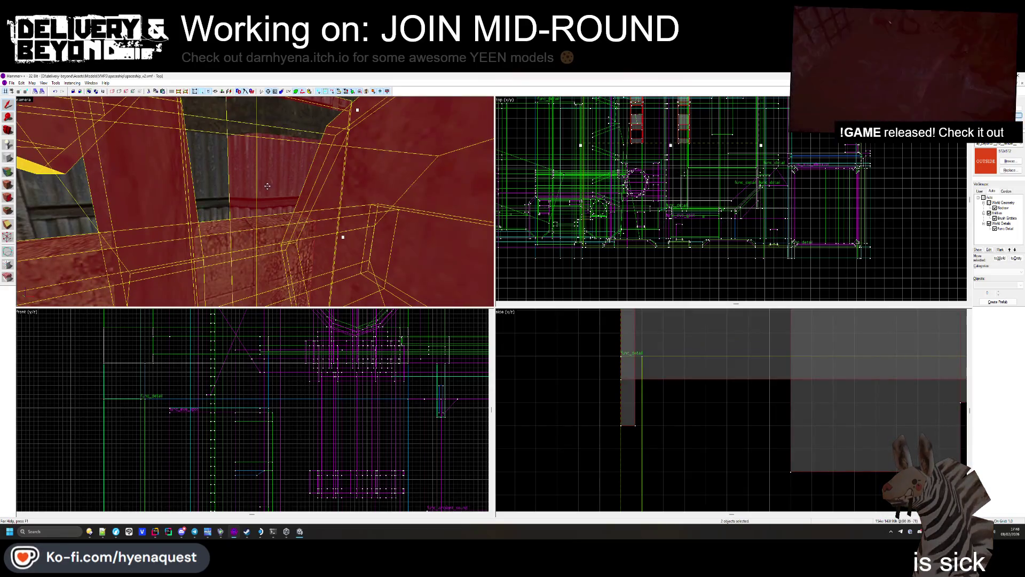
# Step: Add the pasted rock brushes to the existing func_detail too
pyautogui.keyDown('ctrl'); pyautogui.click(206, 214); pyautogui.keyUp('ctrl')
pyautogui.hotkey('ctrl', 't')
pyautogui.press('Return')
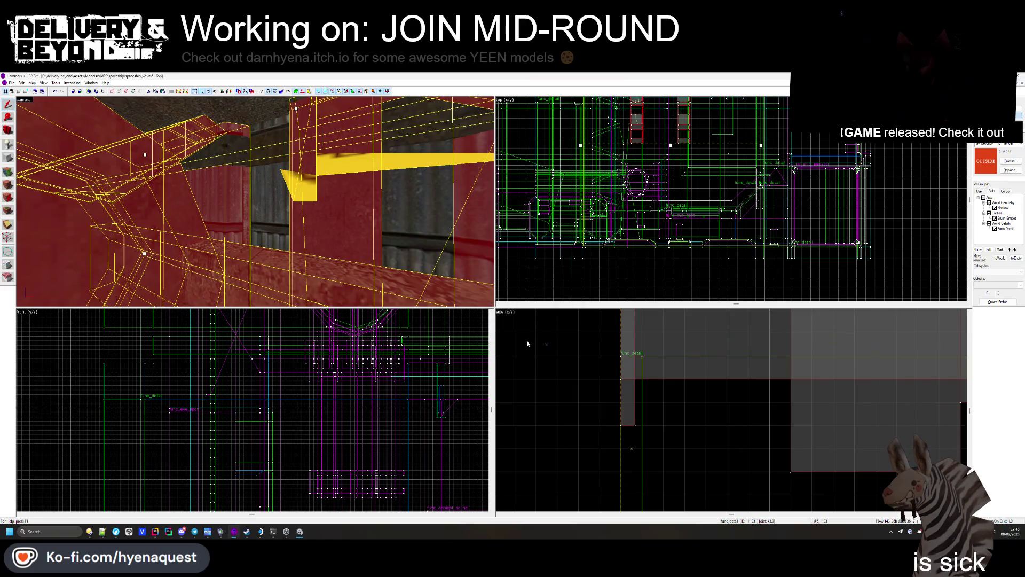
pyautogui.scroll(-5, 591, 283)
pyautogui.press('Escape')
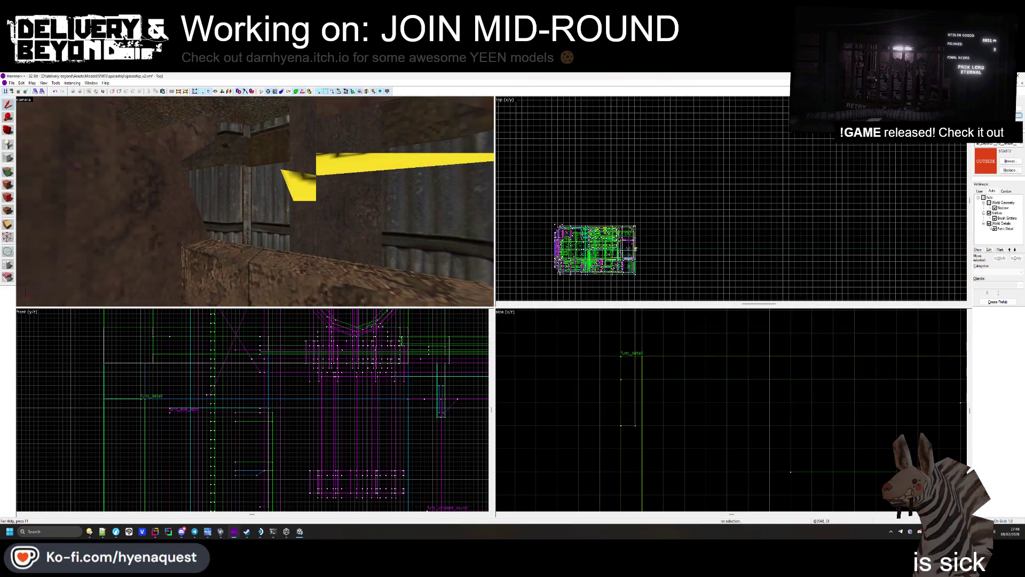
# Step: Hide func_detail, fly to the green-floor room and select its green COLLISION brush
pyautogui.click(995, 229)
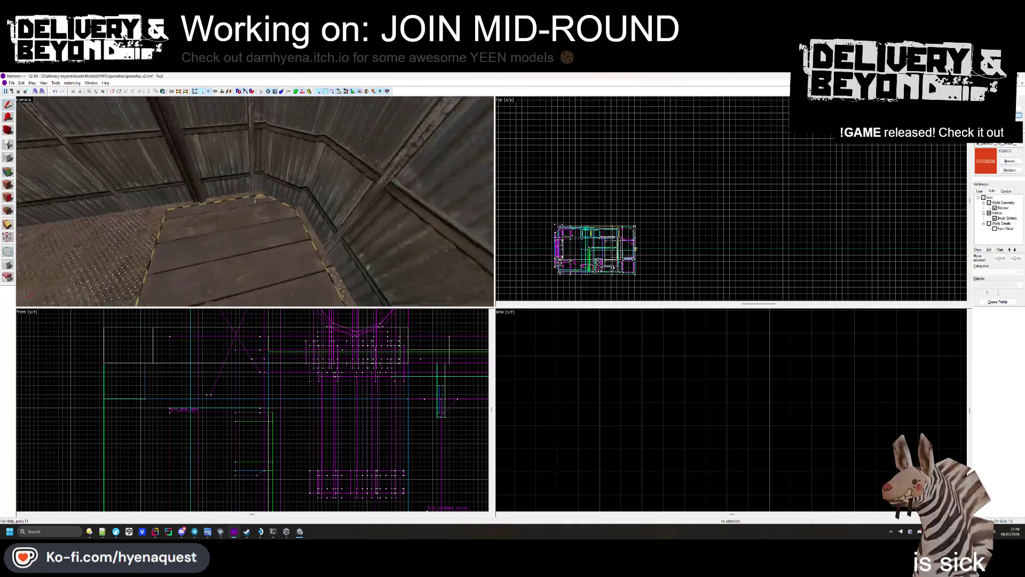
pyautogui.press('w')
pyautogui.press('w')
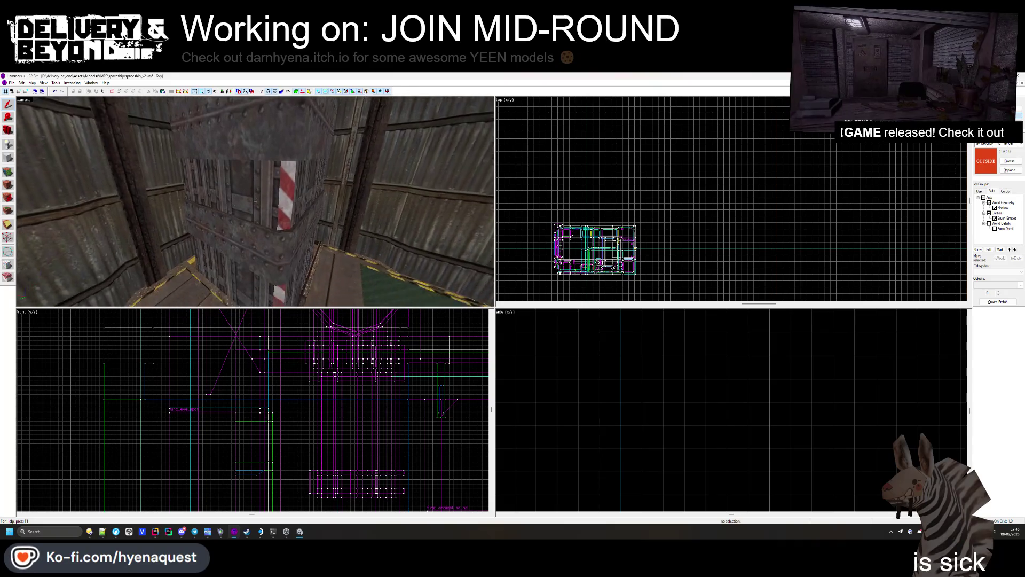
pyautogui.press('s')
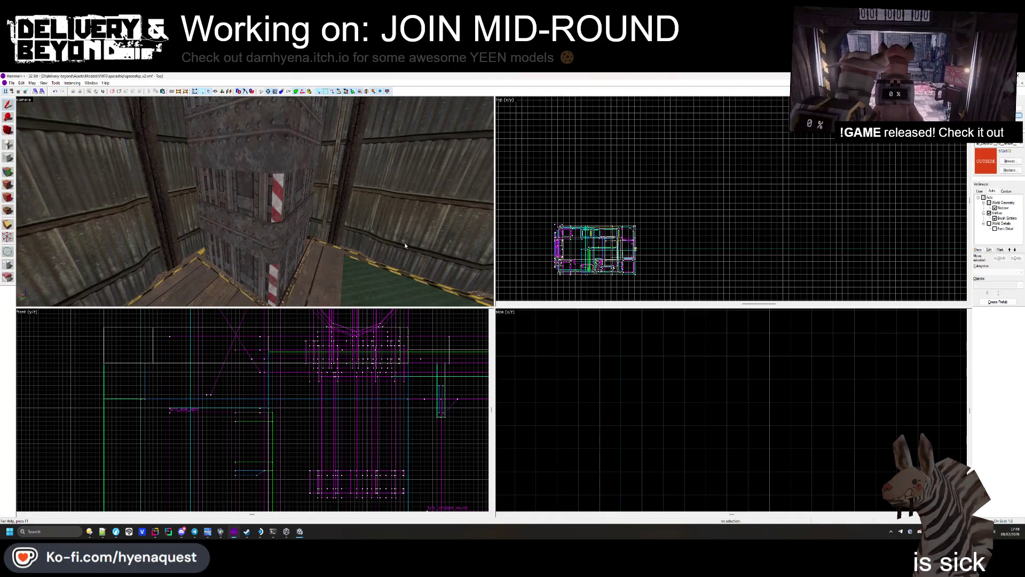
pyautogui.press('z')
pyautogui.press('w')
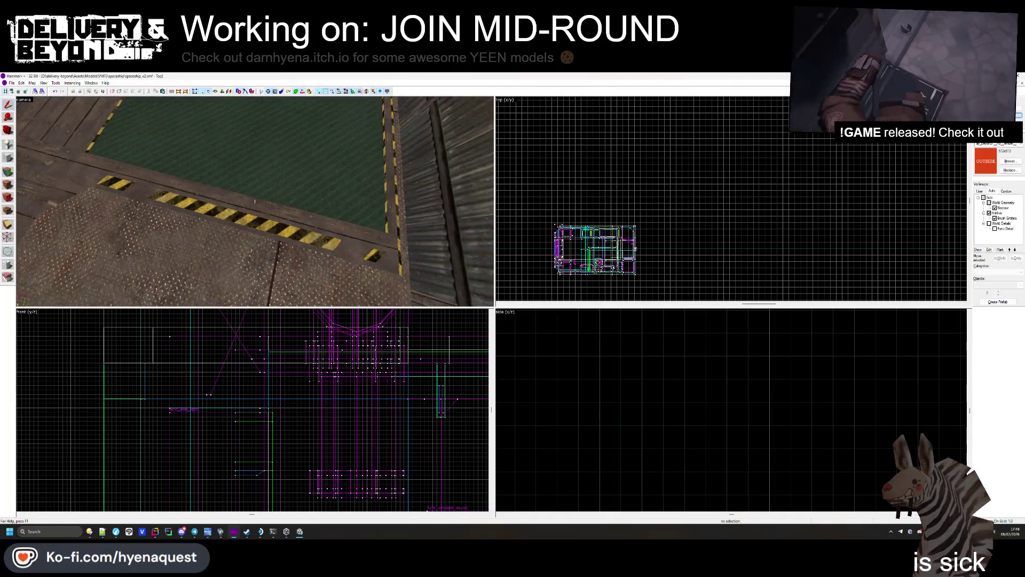
pyautogui.press('z')
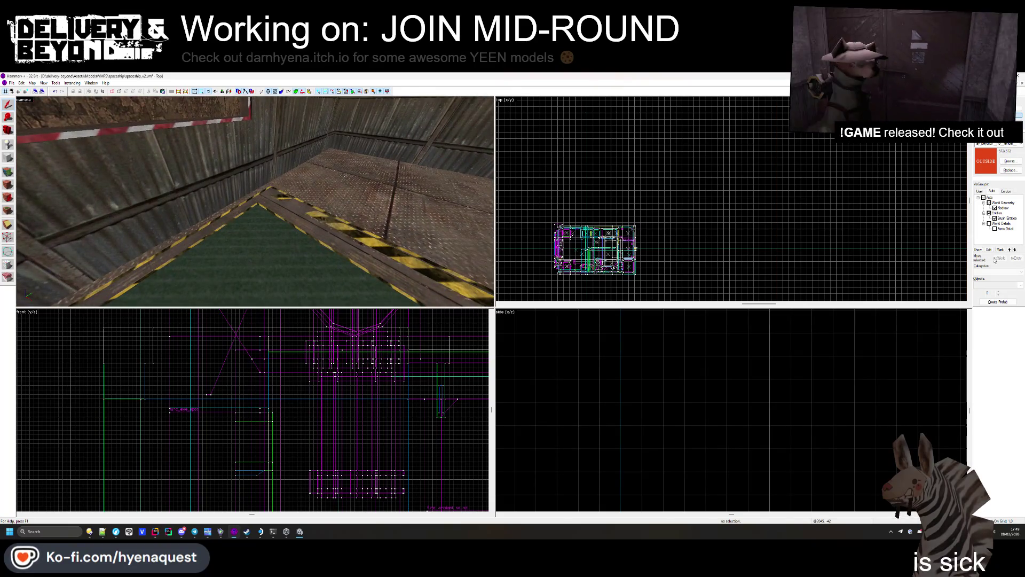
pyautogui.hotkey('ctrl', 'shift', 'e')
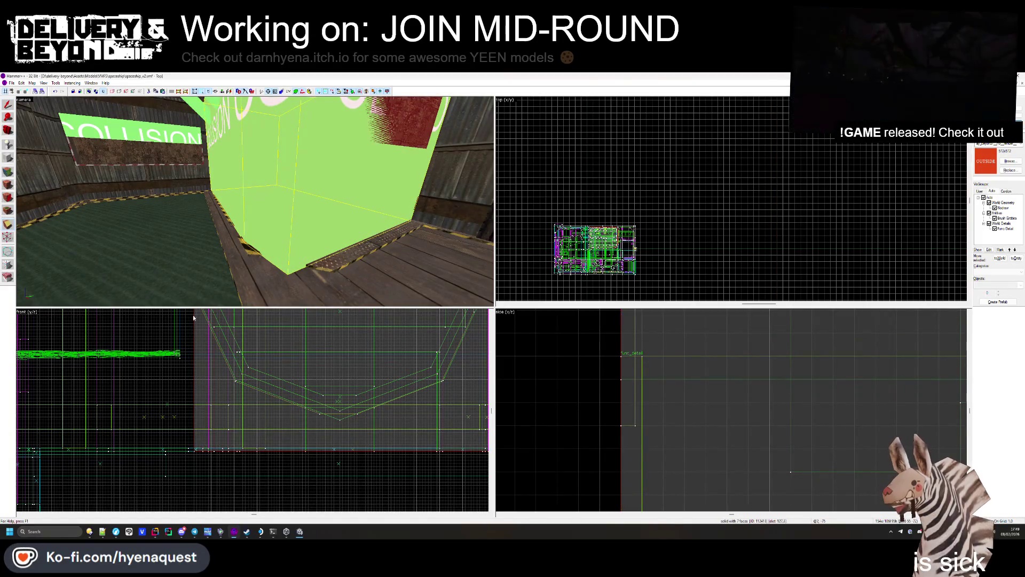
# Step: Drag the COLLISION brush's top-left vertex down so it reaches the hazard-striped floor trim
pyautogui.scroll(-2, 191, 331)
pyautogui.moveTo(194, 316)
pyautogui.mouseDown()
pyautogui.moveTo(227, 444)
pyautogui.moveTo(214, 453)
pyautogui.moveTo(245, 453)
pyautogui.mouseUp()
pyautogui.scroll(2, 222, 442)
pyautogui.moveTo(289, 277)
pyautogui.mouseDown()
pyautogui.moveTo(254, 201)
pyautogui.moveTo(201, 189)
pyautogui.mouseUp()
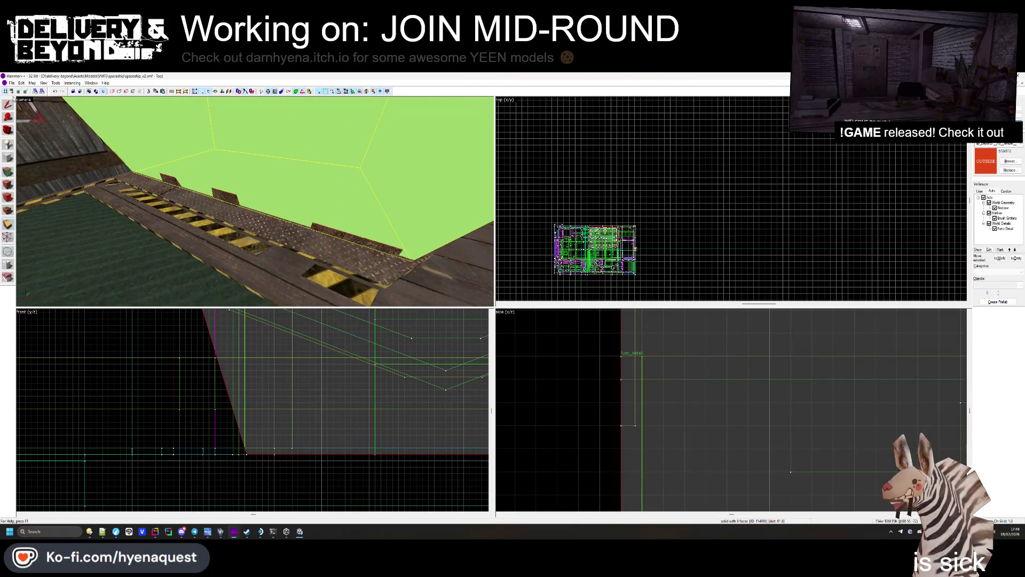
pyautogui.press('Escape')
# Step: Briefly select two hazard-striped brushes, then deselect and face the ledge edge
pyautogui.click(352, 267)
pyautogui.keyDown('ctrl'); pyautogui.click(213, 234); pyautogui.keyUp('ctrl')
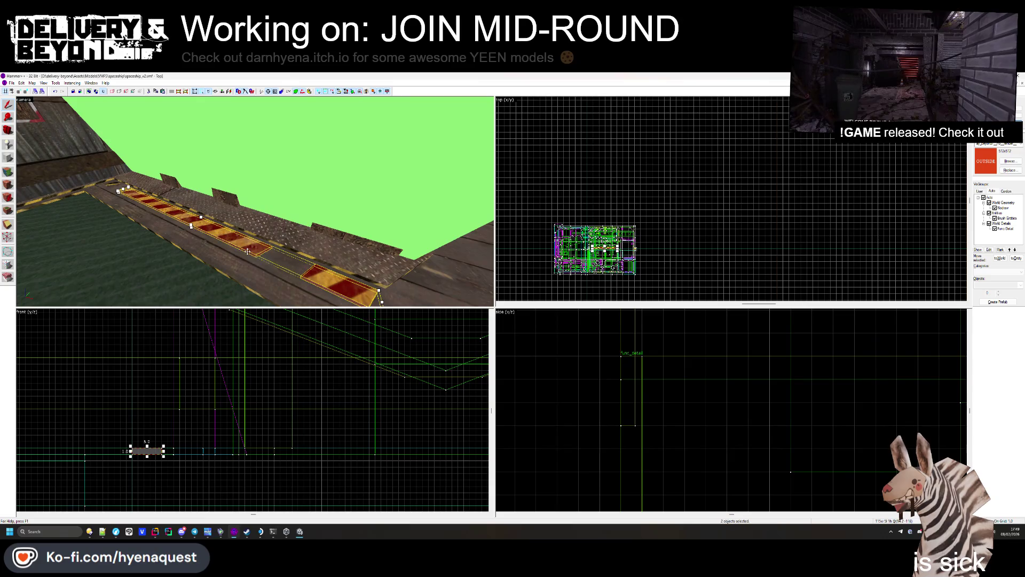
pyautogui.press('Escape')
pyautogui.moveTo(361, 253); pyautogui.dragTo(255, 201)
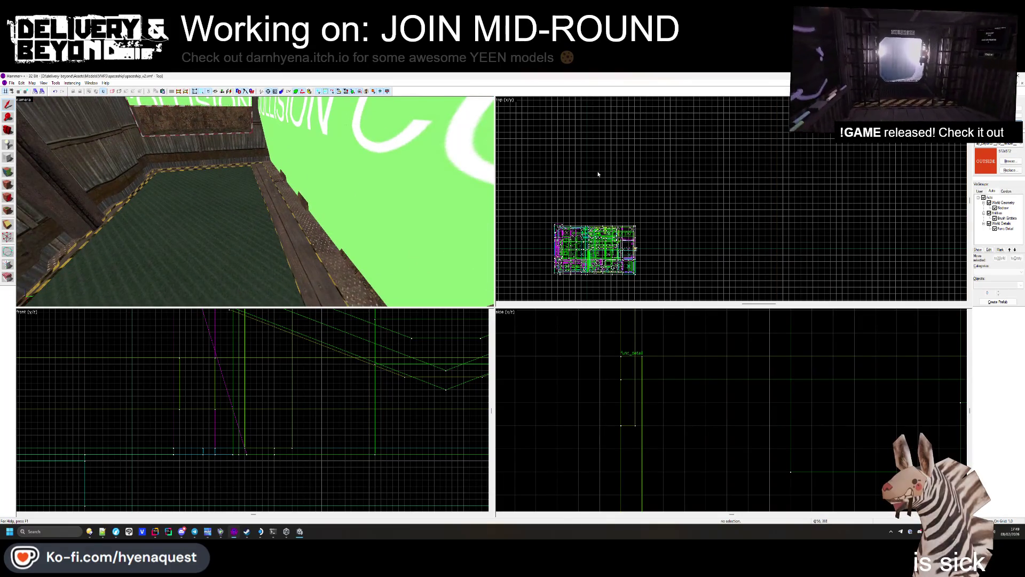
pyautogui.press('z')
pyautogui.moveTo(254, 201); pyautogui.dragTo(254, 201)
pyautogui.press('z')
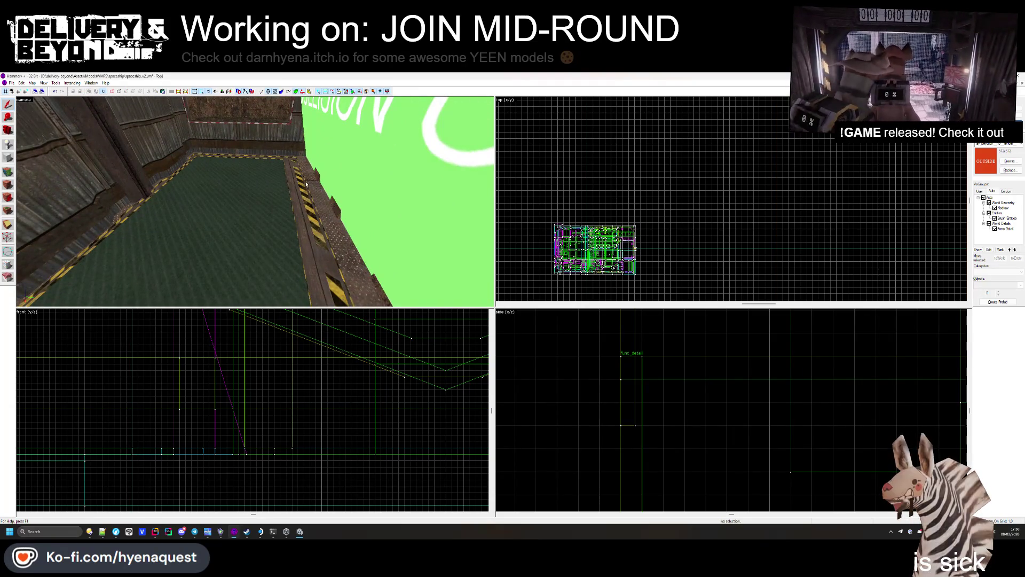
# Step: Select the small yellow-and-black block at the end of the hazard-striped ledge
pyautogui.click(315, 227)
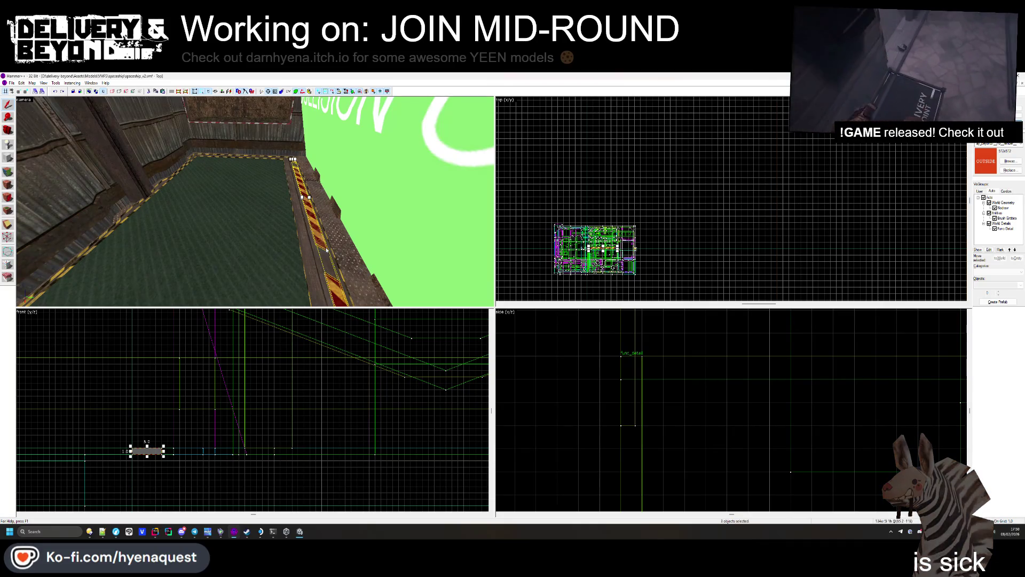
pyautogui.click(557, 191)
pyautogui.press('z')
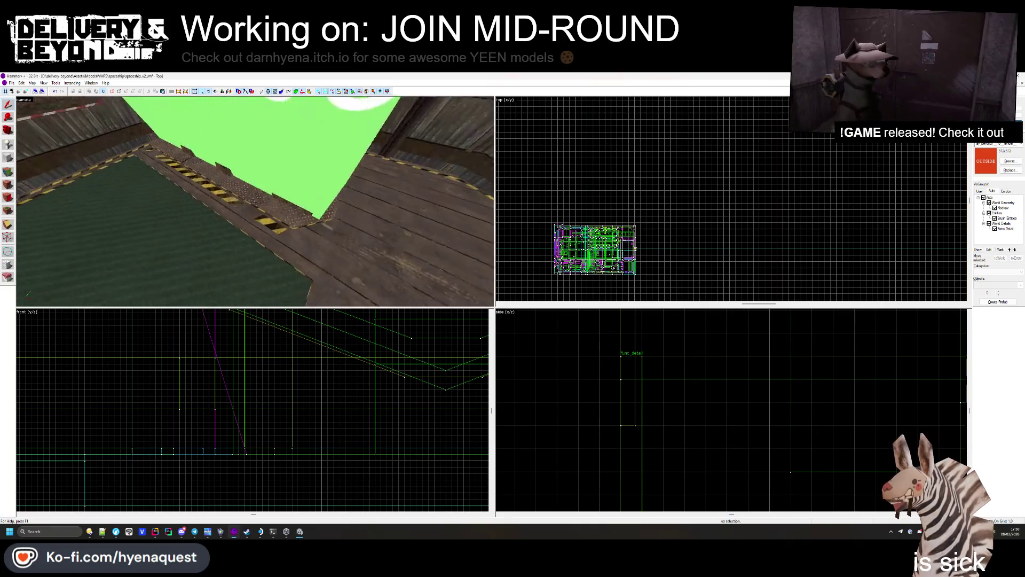
pyautogui.click(234, 220)
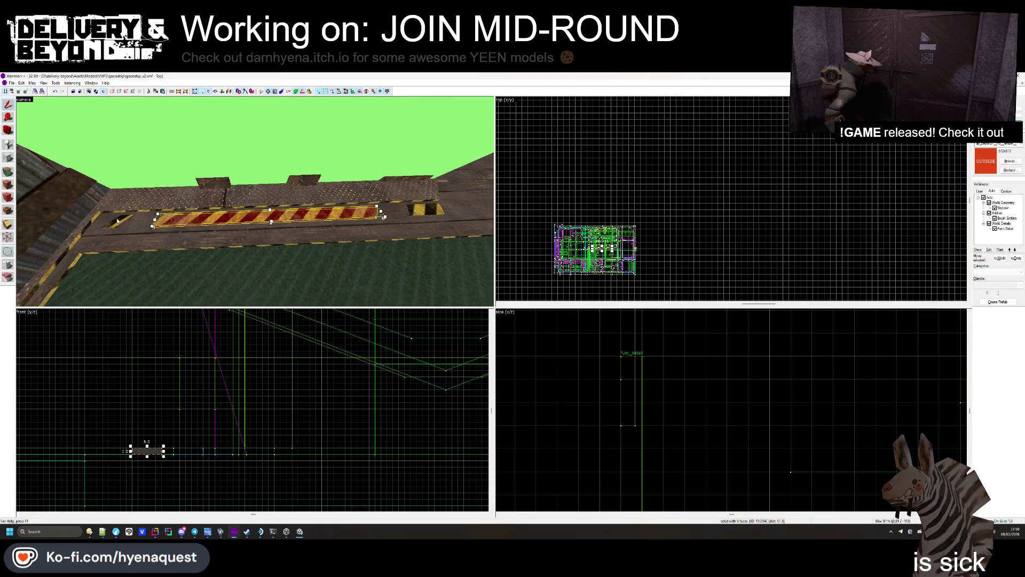
pyautogui.click(422, 211)
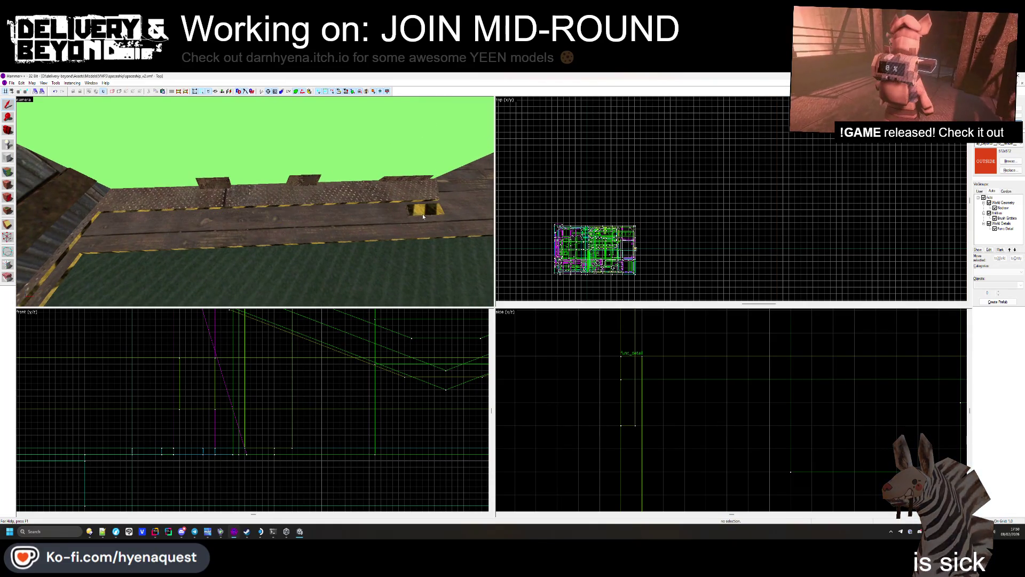
pyautogui.scroll(5, 668, 223)
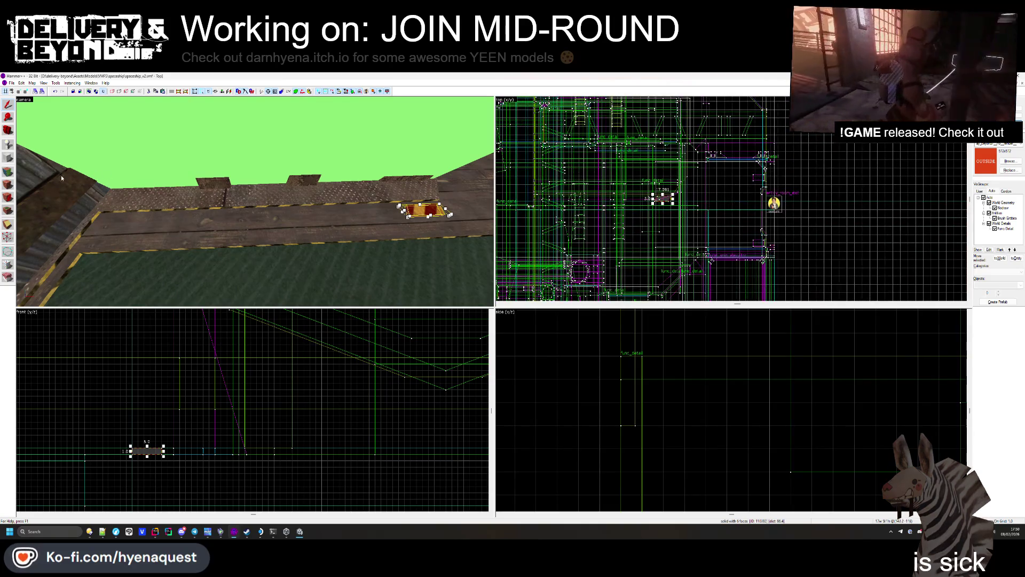
# Step: Stretch a 30-unit block along the walkway deck's inner edge and create it as a brush
pyautogui.scroll(4, 666, 197)
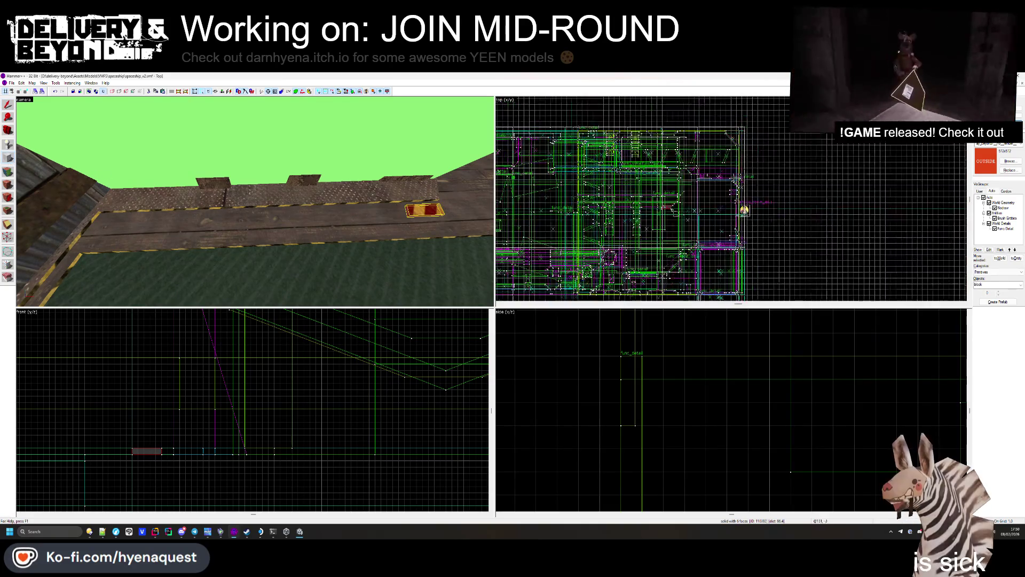
pyautogui.moveTo(647, 189); pyautogui.dragTo(596, 193)
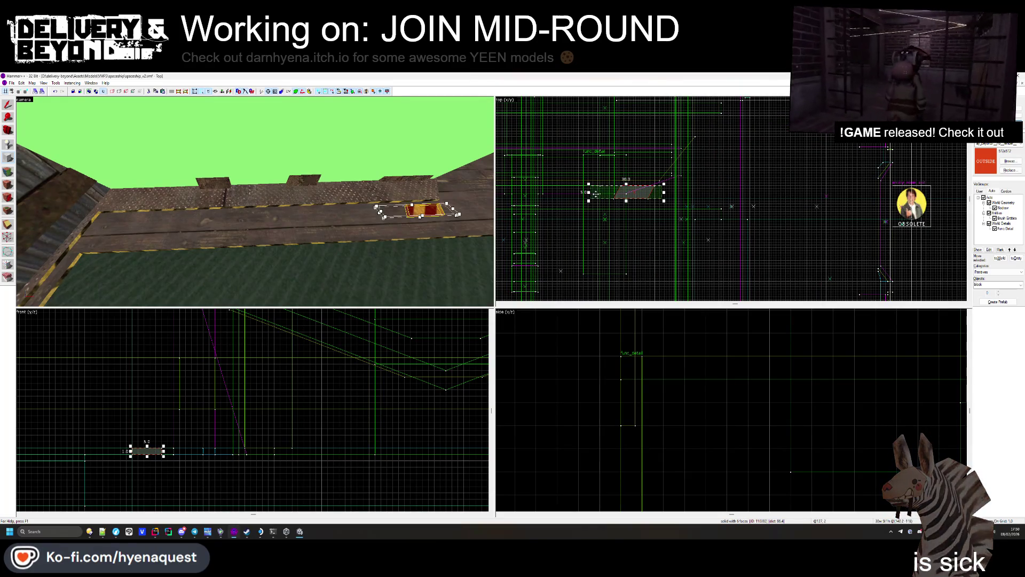
pyautogui.scroll(-5, 640, 191)
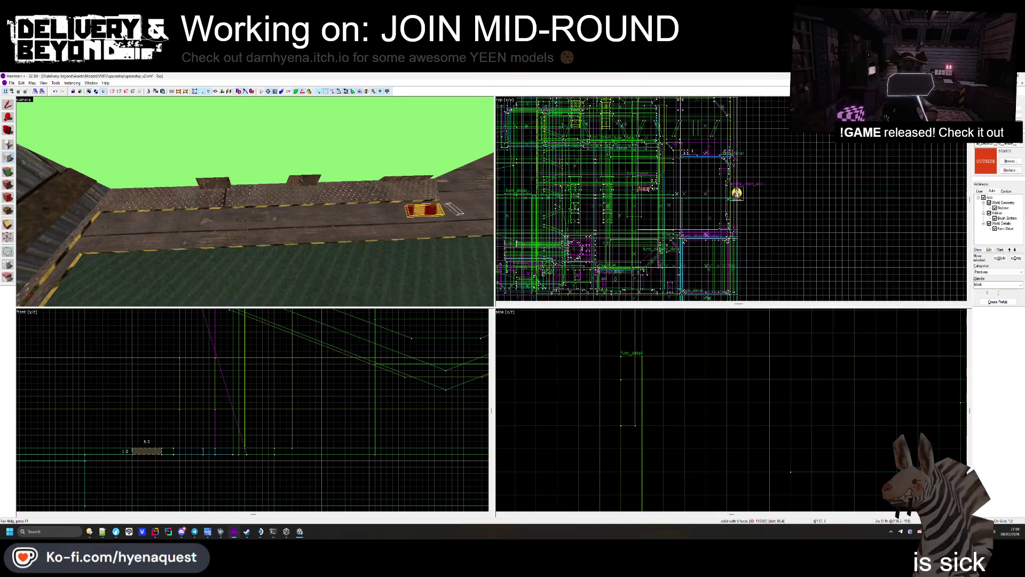
pyautogui.scroll(2, 593, 191)
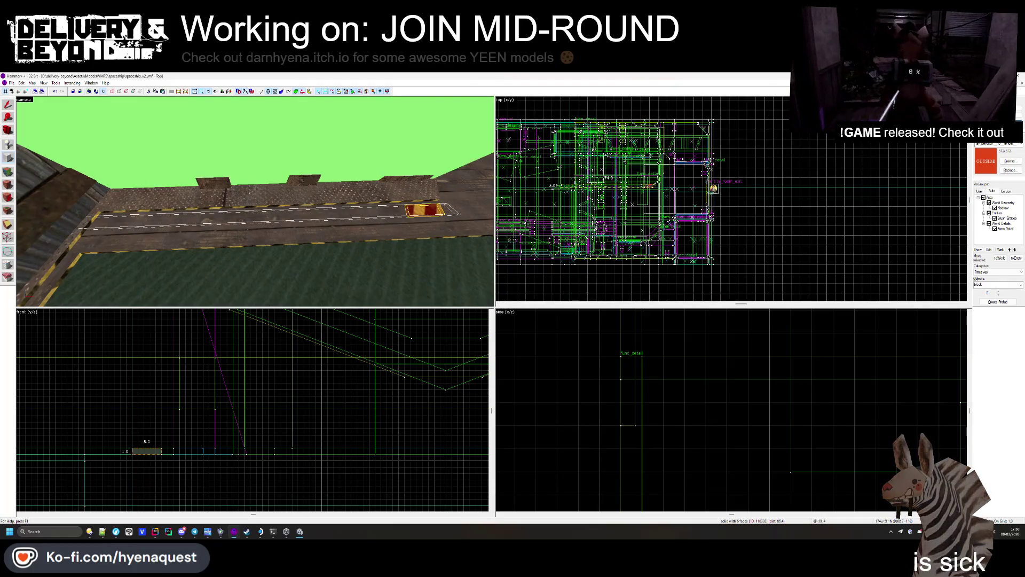
pyautogui.hotkey('ctrl', 'shift', 'e')
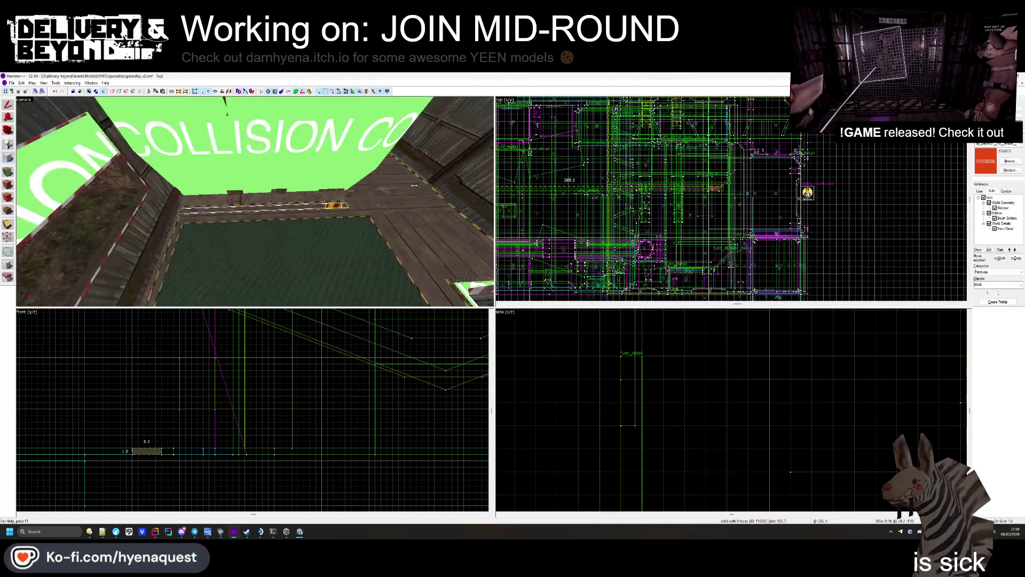
pyautogui.scroll(2, 560, 180)
pyautogui.scroll(3, 633, 189)
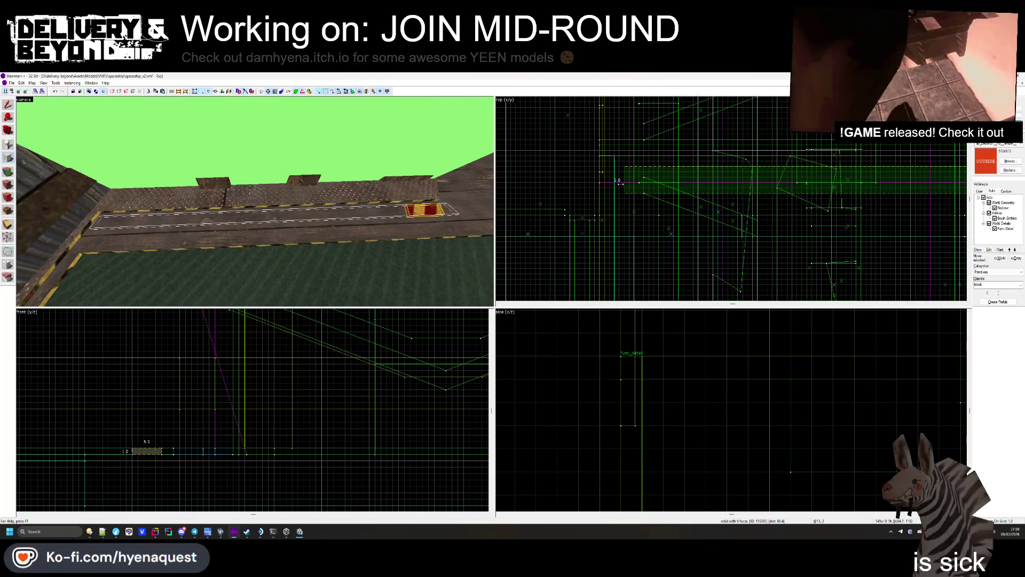
pyautogui.press('Return')
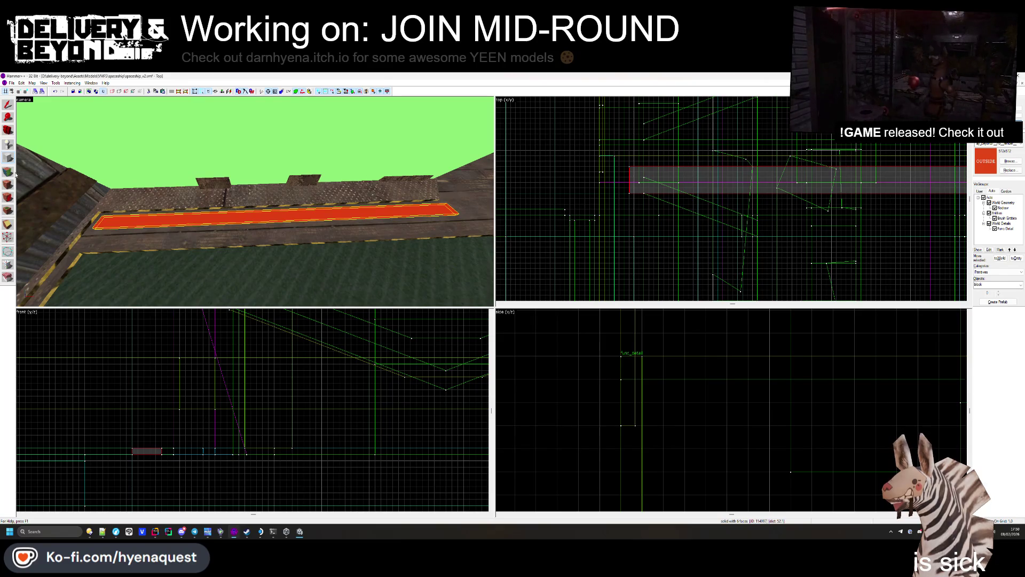
pyautogui.press('Escape')
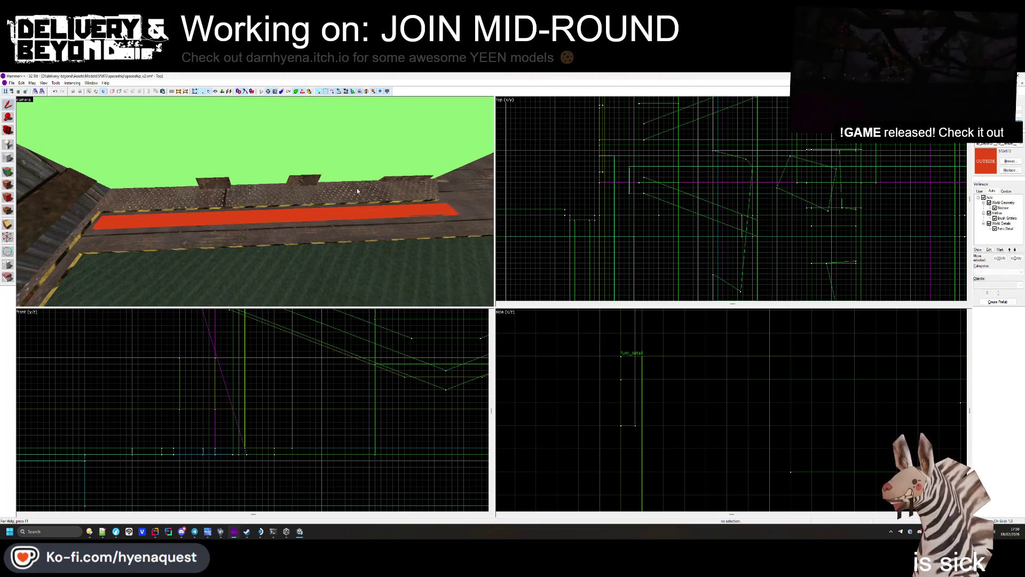
# Step: Inspect the new red strip brush up close, then switch to the rigged-character image
pyautogui.press('w')
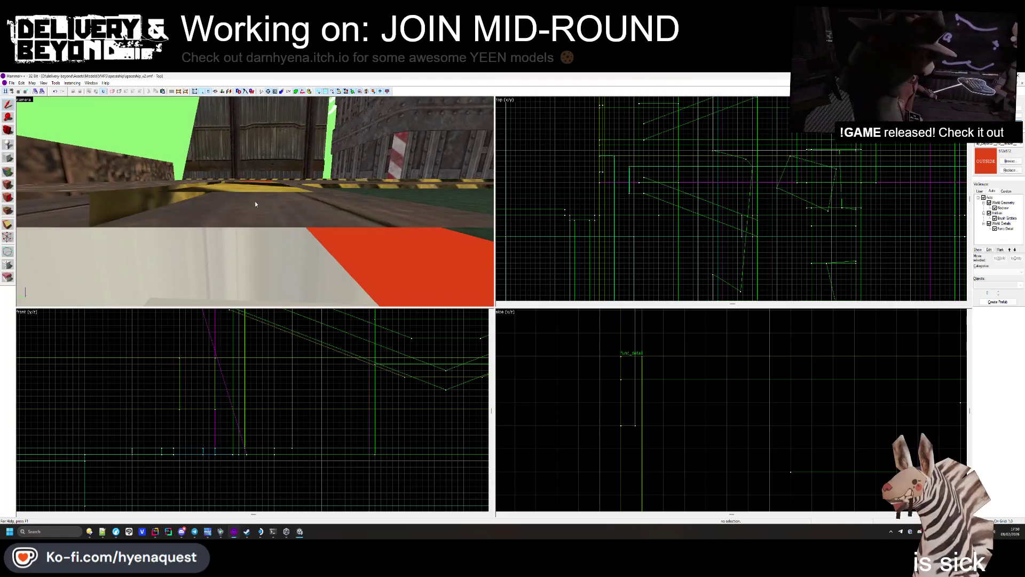
pyautogui.click(248, 228)
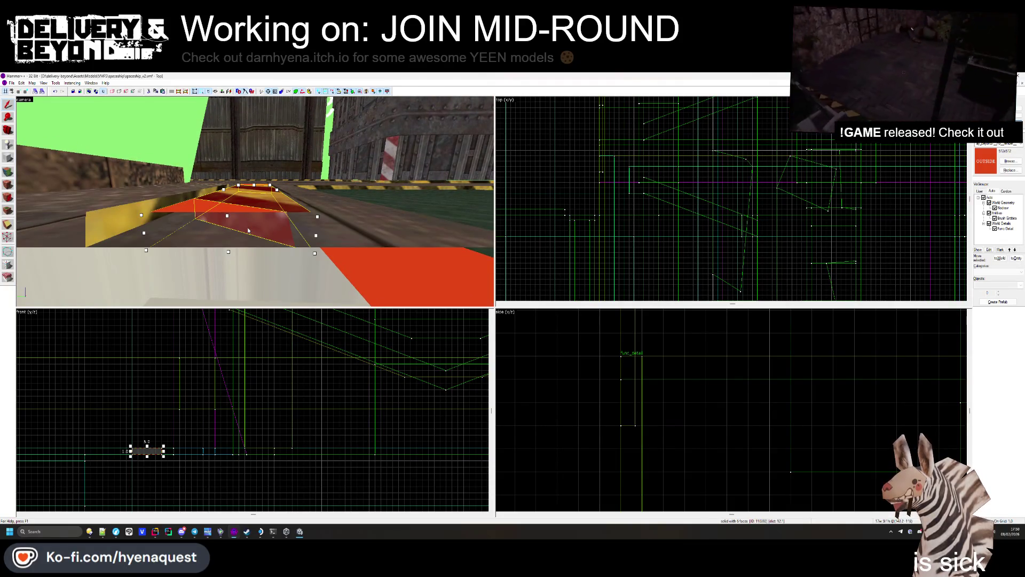
pyautogui.press('Escape')
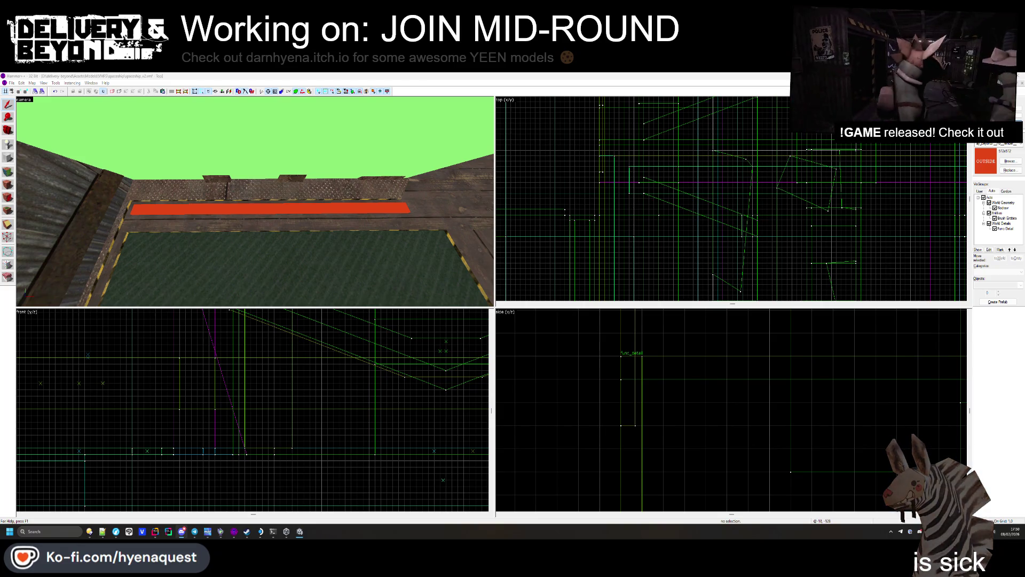
pyautogui.hotkey('alt', 'Tab')
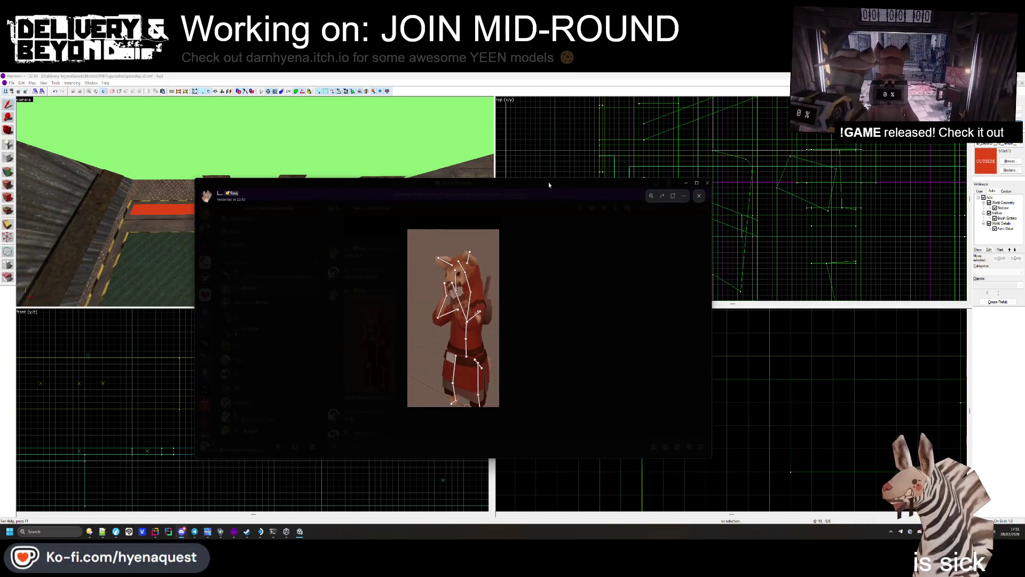
# Step: Move the character image viewer aside and open the poster image set enlarged
pyautogui.moveTo(540, 184); pyautogui.dragTo(0, 208)
pyautogui.hotkey('alt', 'Tab')
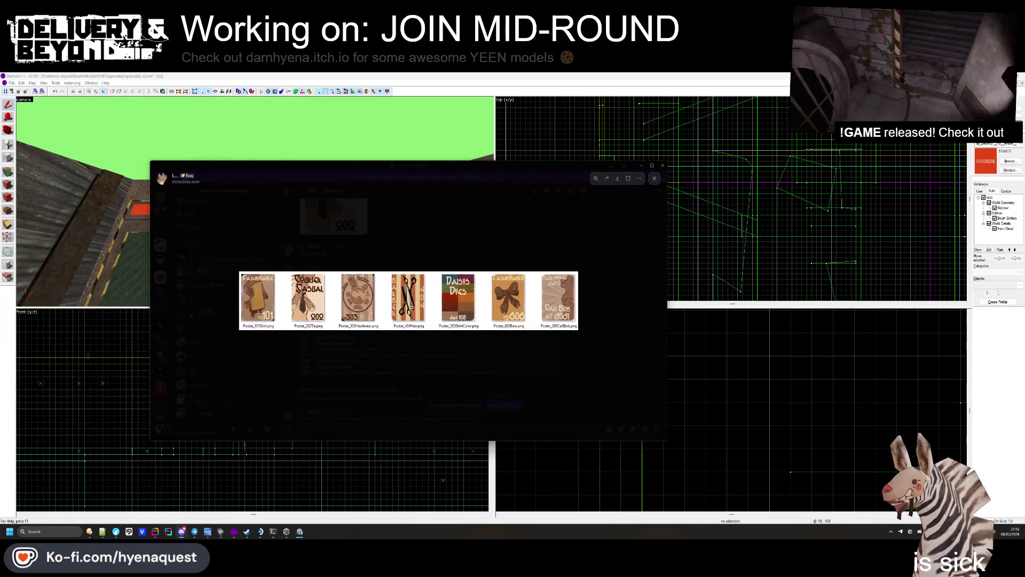
pyautogui.click(412, 307)
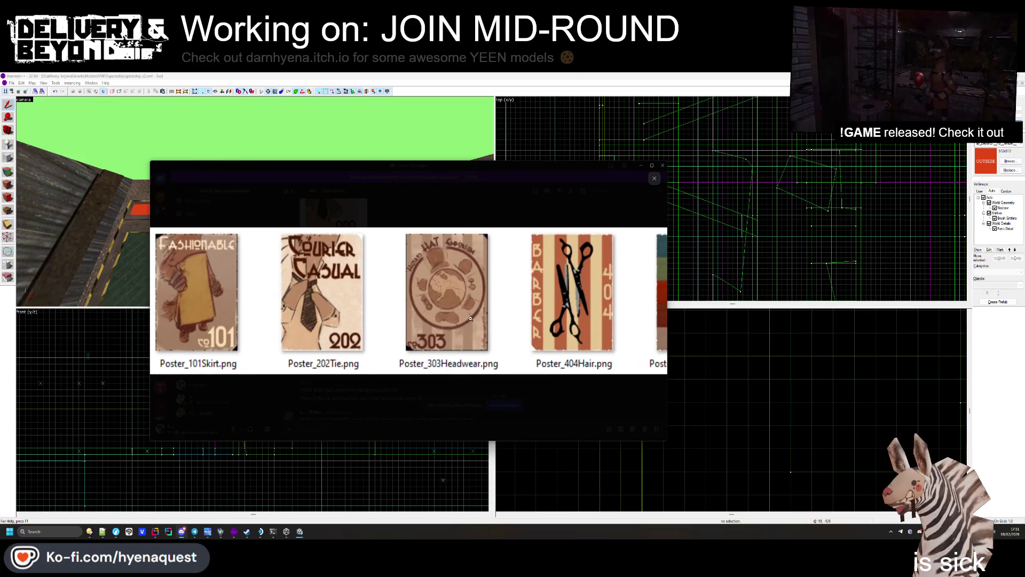
# Step: Scroll through the enlarged posters, then drag the viewer off to the left
pyautogui.scroll(-5, 512, 312)
pyautogui.scroll(2, 321, 303)
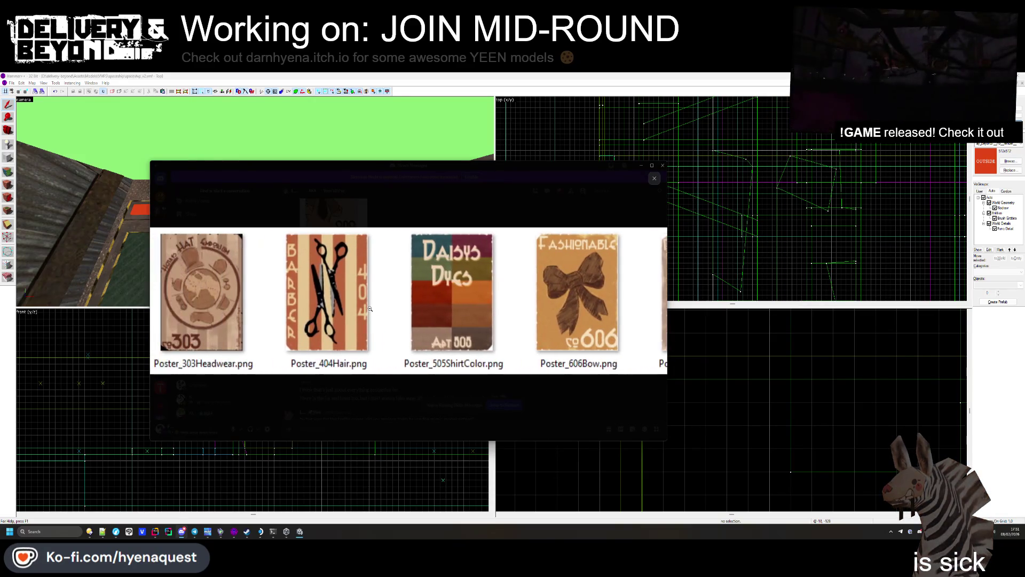
pyautogui.scroll(-2, 360, 305)
pyautogui.scroll(3, 385, 306)
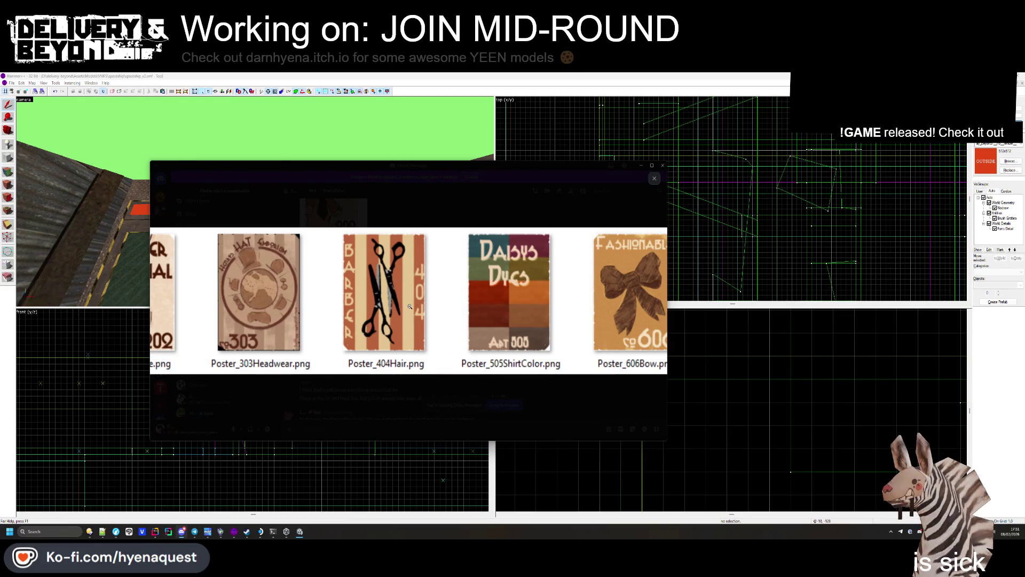
pyautogui.scroll(3, 409, 306)
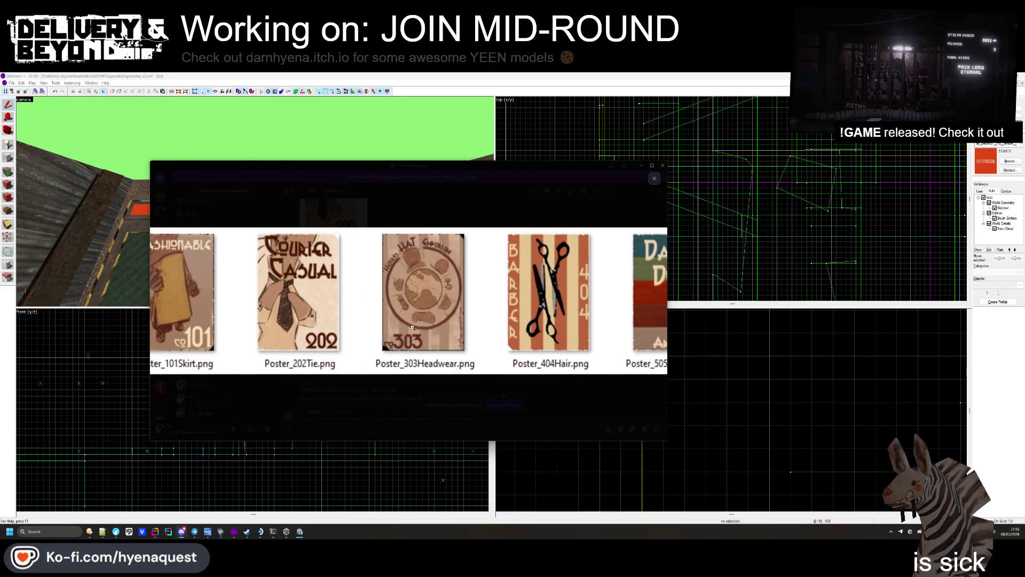
pyautogui.scroll(-2, 407, 334)
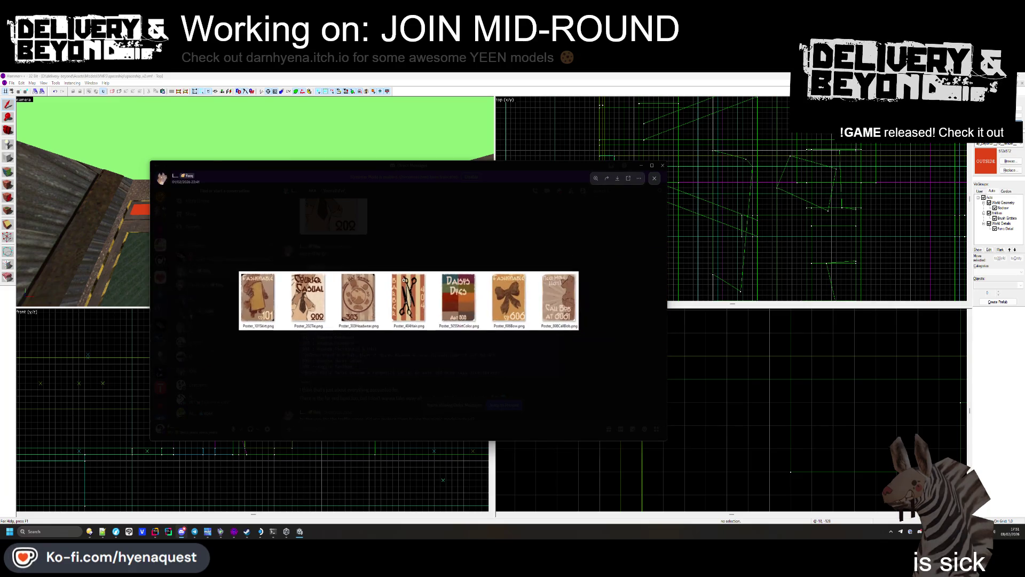
pyautogui.moveTo(460, 192); pyautogui.dragTo(0, 256)
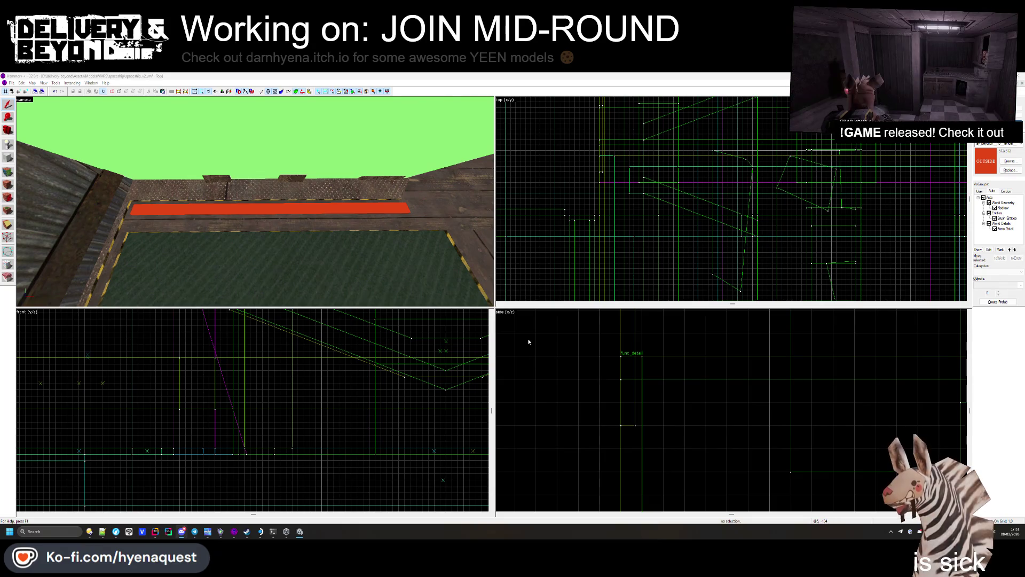
# Step: Select the thin brush at the red strip's end and resize it to 2 units high and wide
pyautogui.click(229, 208)
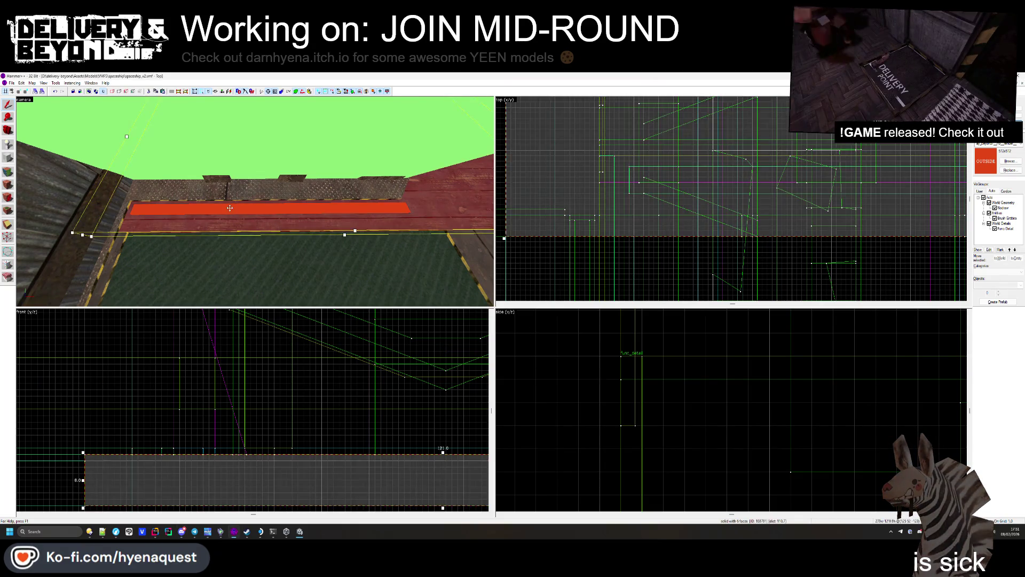
pyautogui.click(230, 208)
pyautogui.scroll(3, 673, 215)
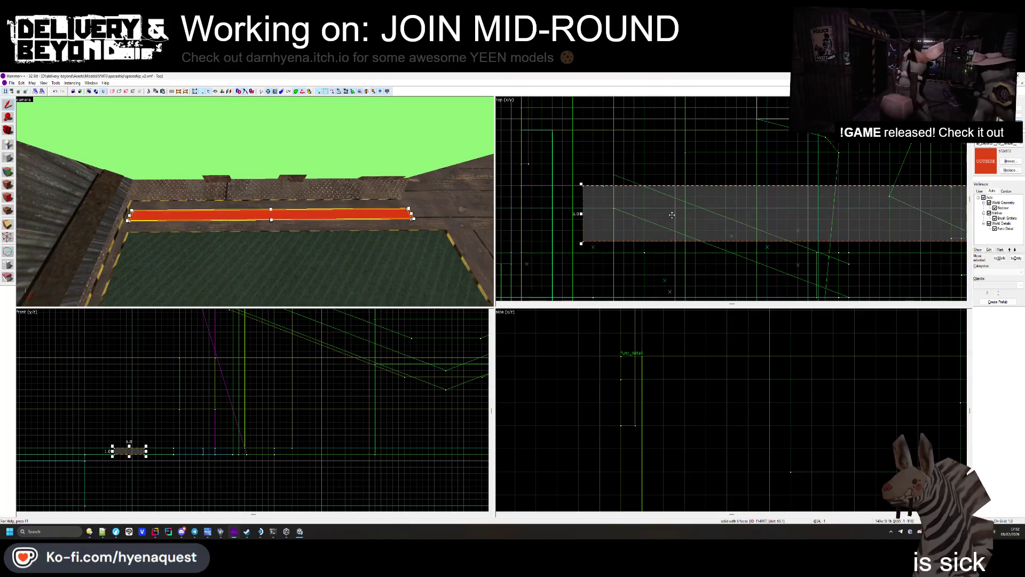
pyautogui.press('a')
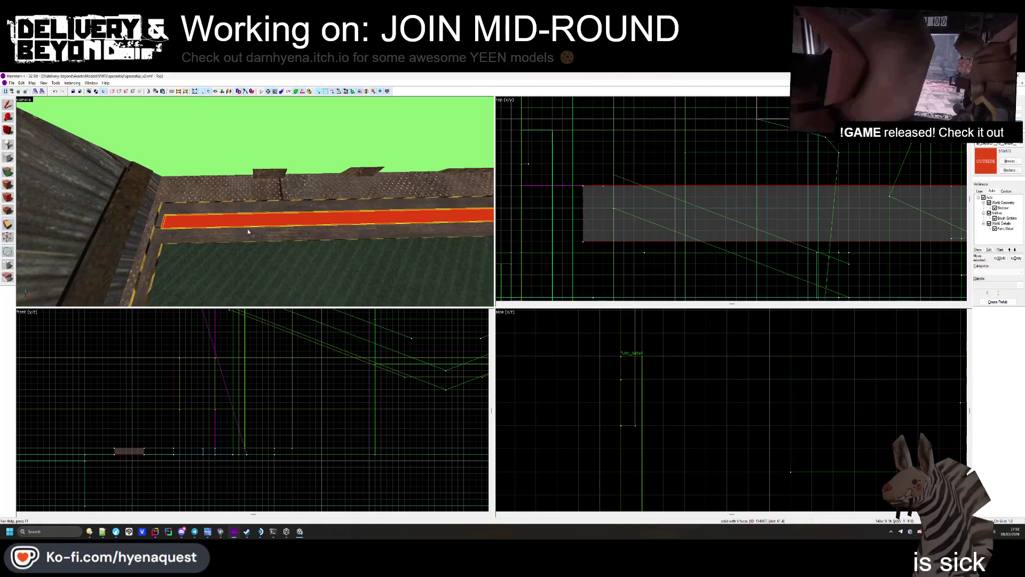
pyautogui.scroll(-4, 576, 217)
pyautogui.scroll(5, 851, 217)
pyautogui.click(780, 190)
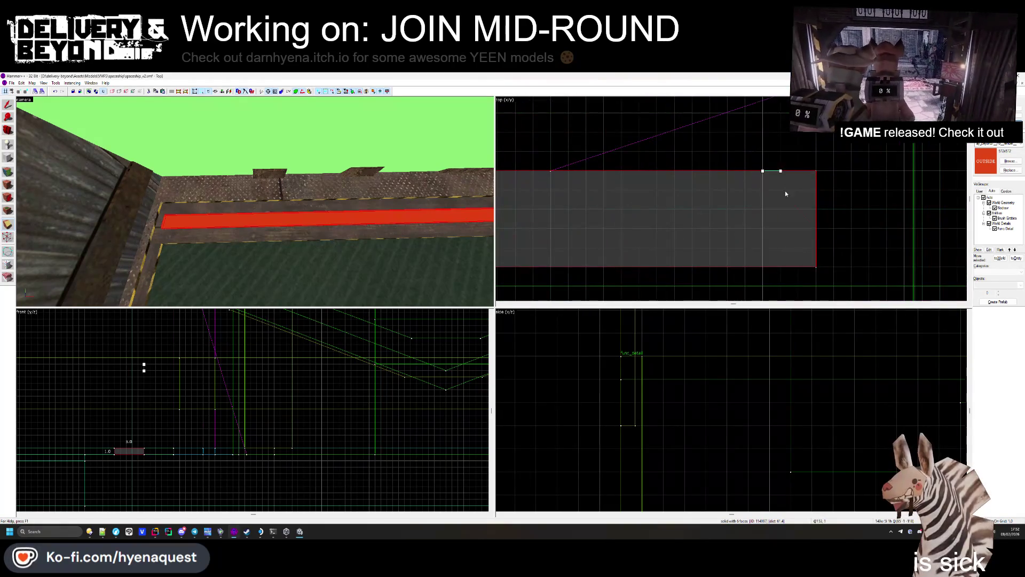
pyautogui.moveTo(814, 214); pyautogui.dragTo(811, 195)
pyautogui.moveTo(763, 171); pyautogui.dragTo(776, 172)
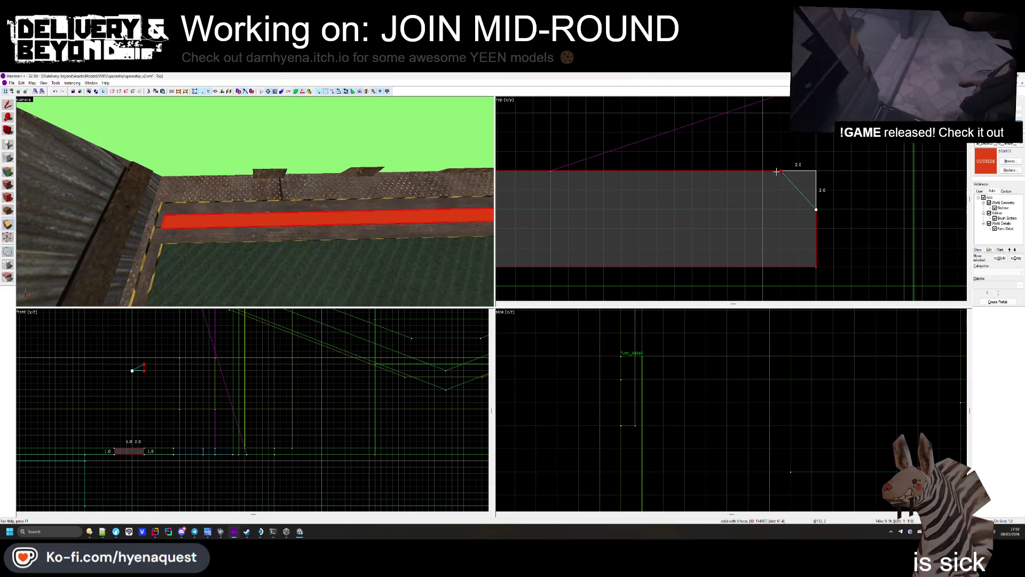
# Step: Delete the thin wedge brush and shorten the red strip's right end
pyautogui.press('z')
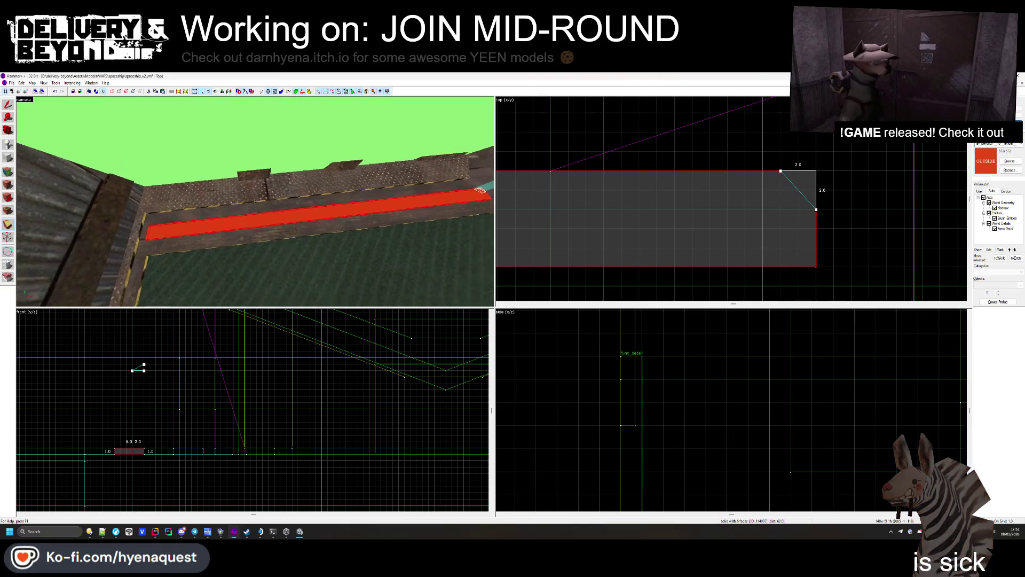
pyautogui.press('z')
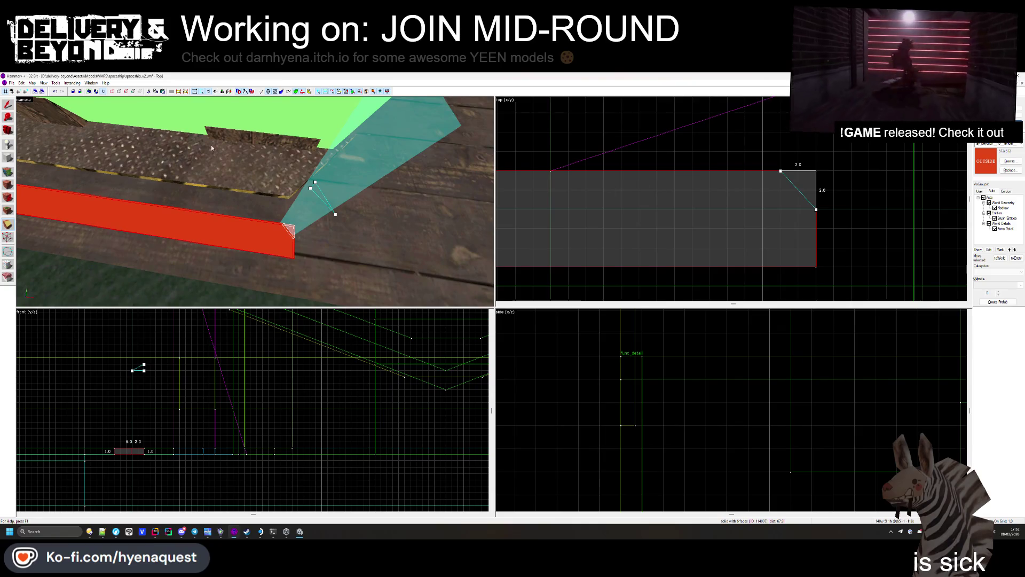
pyautogui.press('Delete')
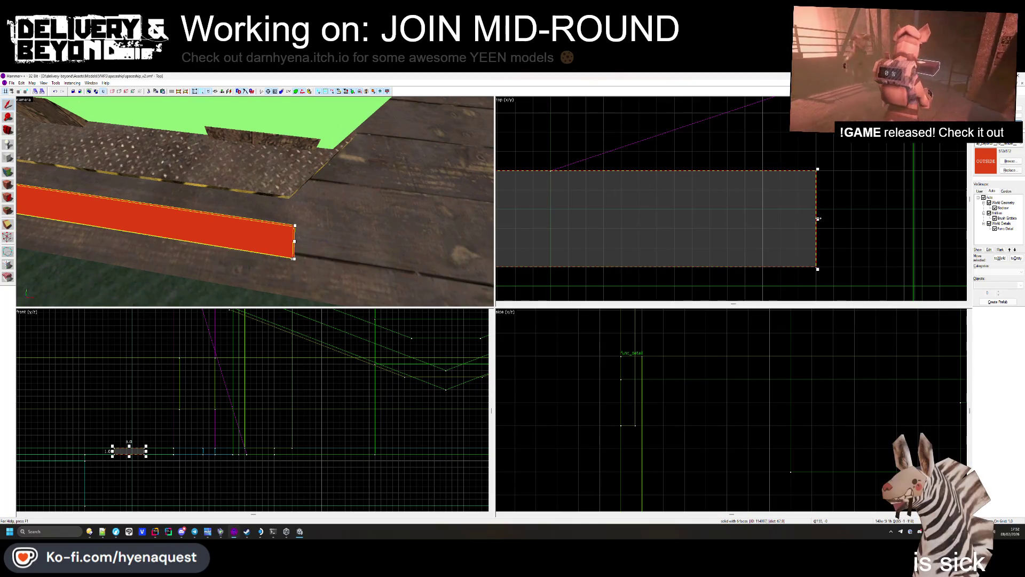
pyautogui.moveTo(804, 215); pyautogui.dragTo(781, 215)
pyautogui.press('Escape')
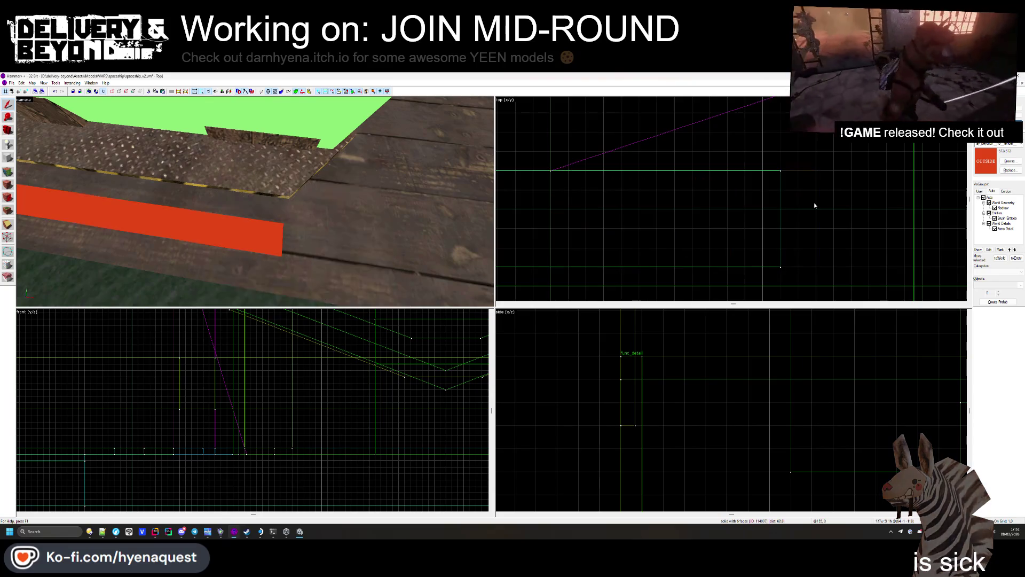
# Step: Clip off the red strip's corner and tip to give it a bevelled, angled end
pyautogui.click(231, 238)
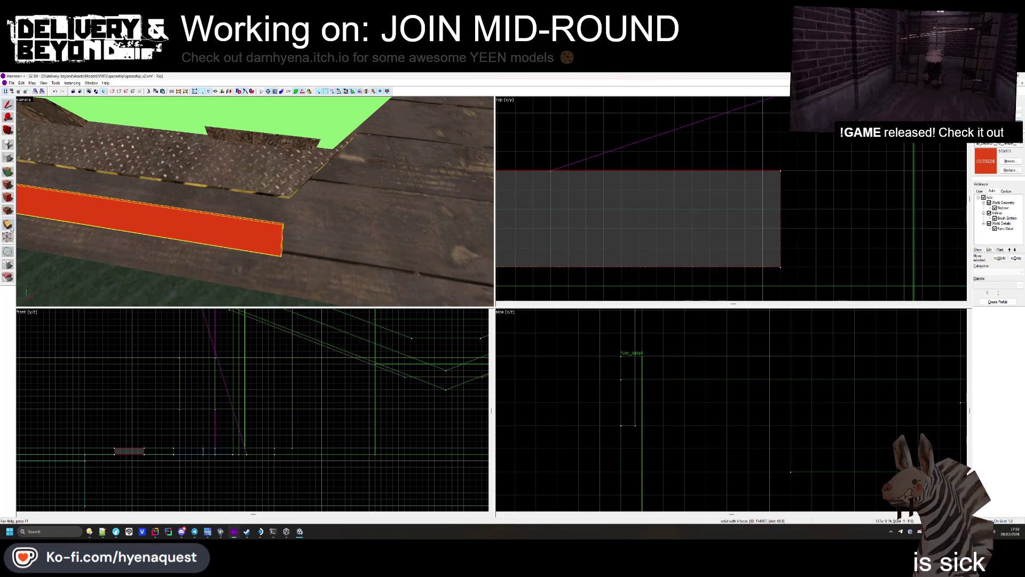
pyautogui.hotkey('shift', 'x')
pyautogui.moveTo(745, 171)
pyautogui.mouseDown()
pyautogui.moveTo(781, 210)
pyautogui.moveTo(745, 267)
pyautogui.mouseUp()
pyautogui.press('Return')
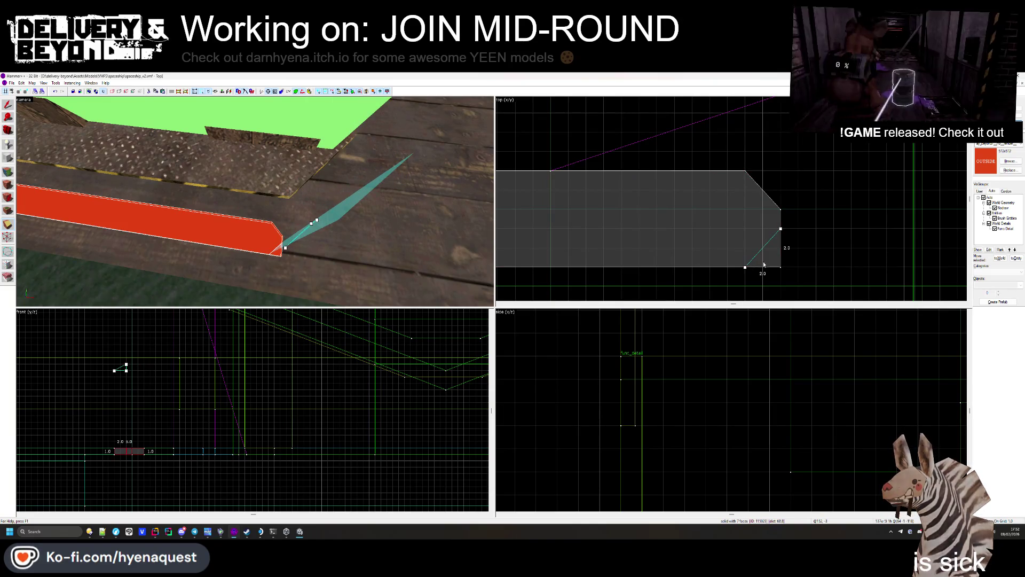
pyautogui.press('Return')
pyautogui.scroll(-1, 813, 251)
pyautogui.moveTo(786, 200); pyautogui.dragTo(771, 249)
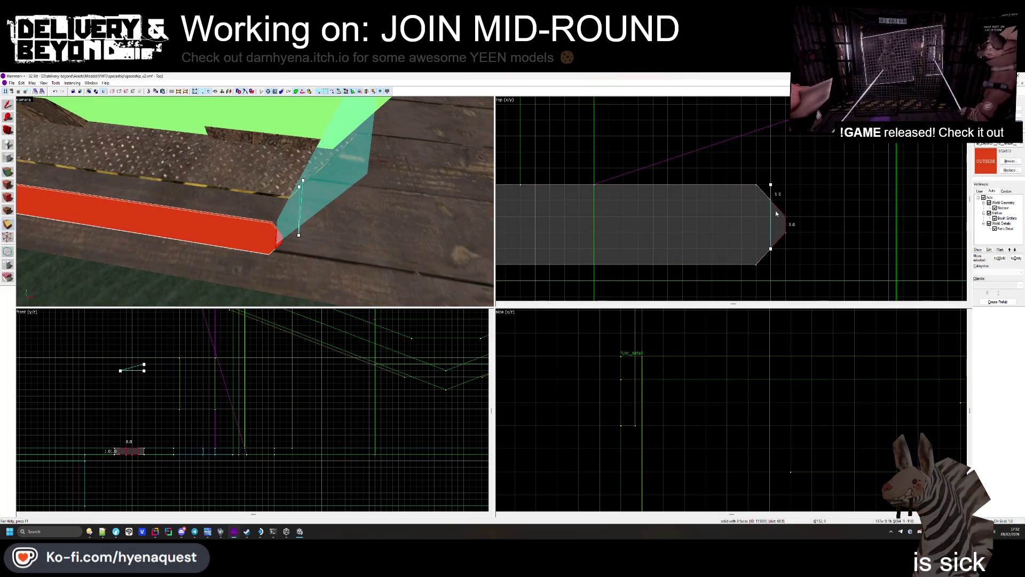
pyautogui.press('Return')
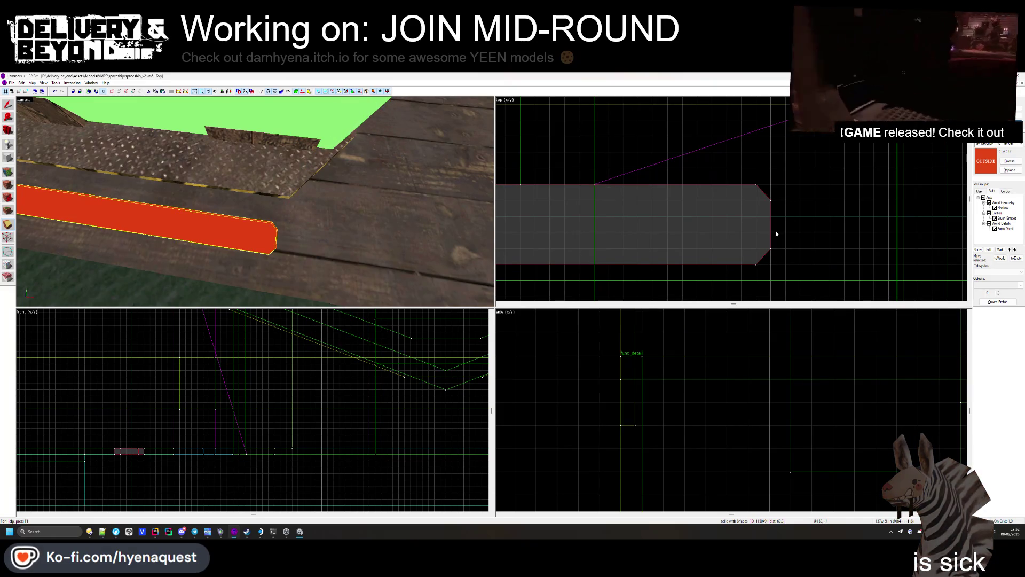
# Step: Return to the selection tool and centre the top view on the red strip
pyautogui.scroll(-1, 781, 237)
pyautogui.scroll(2, 255, 201)
pyautogui.press('Down')
pyautogui.press('Down')
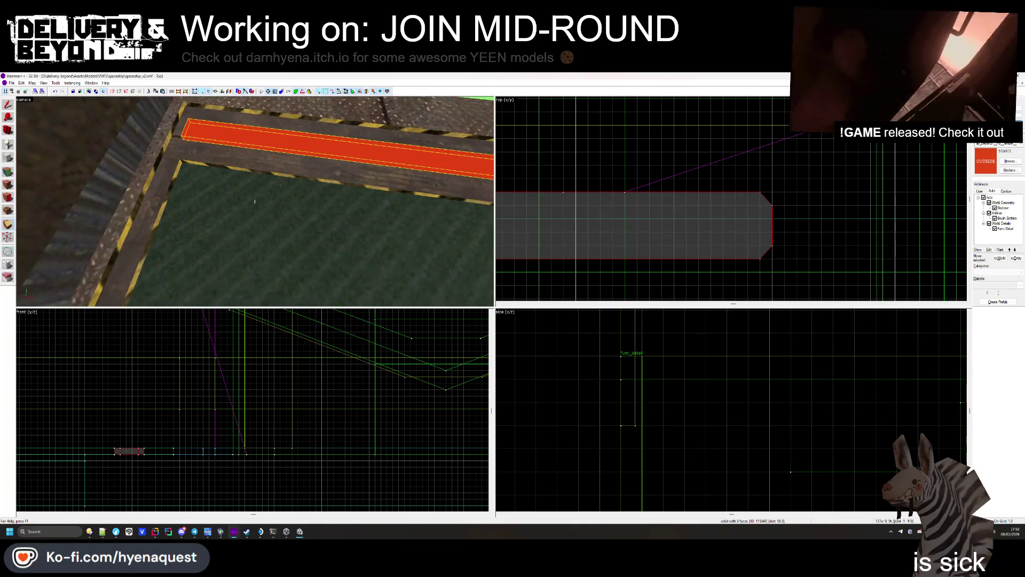
pyautogui.press('Right')
pyautogui.press('Right')
pyautogui.press('z')
pyautogui.click(13, 105)
pyautogui.scroll(-2, 774, 195)
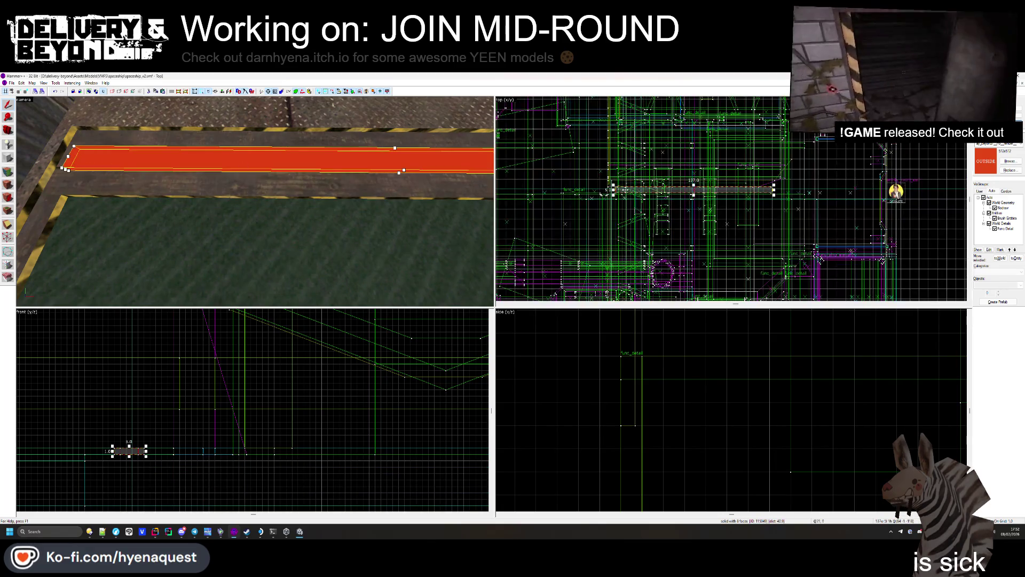
pyautogui.scroll(3, 616, 190)
pyautogui.hotkey('shift', 'v')
pyautogui.scroll(1, 616, 190)
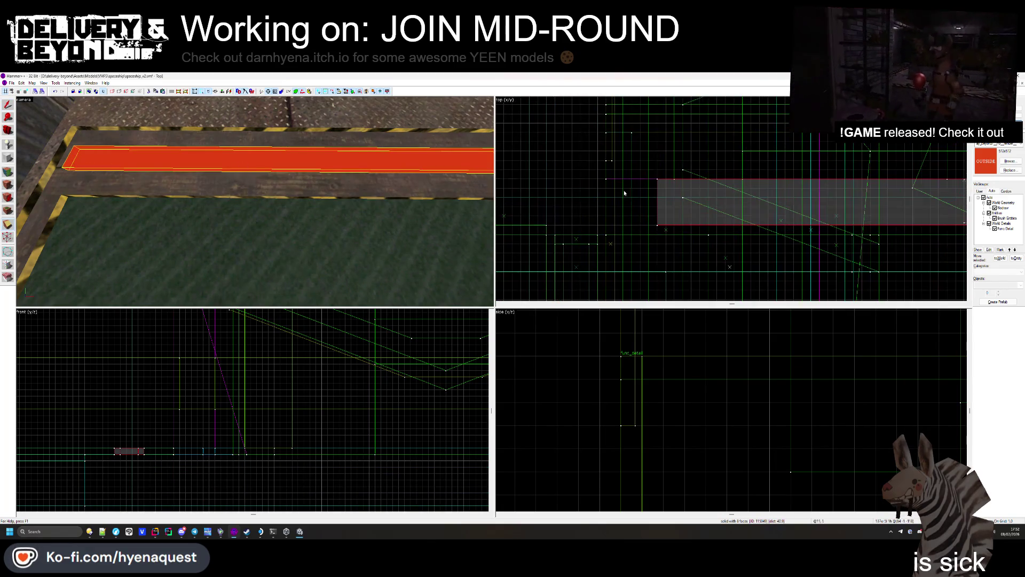
# Step: Pull the strip's end vertices left to shorten it, then pick its faces in the Face Edit Sheet
pyautogui.click(12, 240)
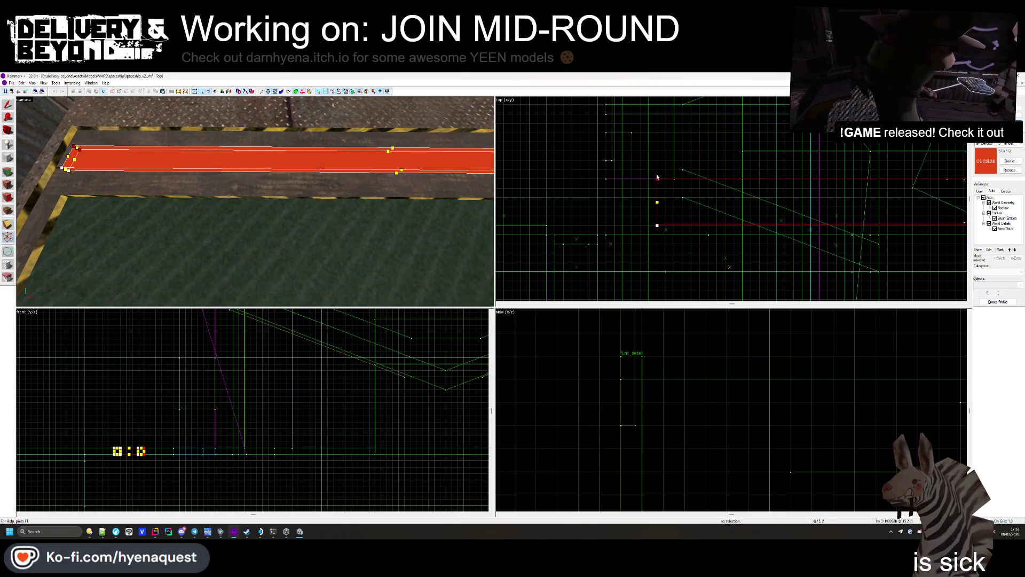
pyautogui.moveTo(656, 178); pyautogui.dragTo(632, 178)
pyautogui.hotkey('shift', 'a')
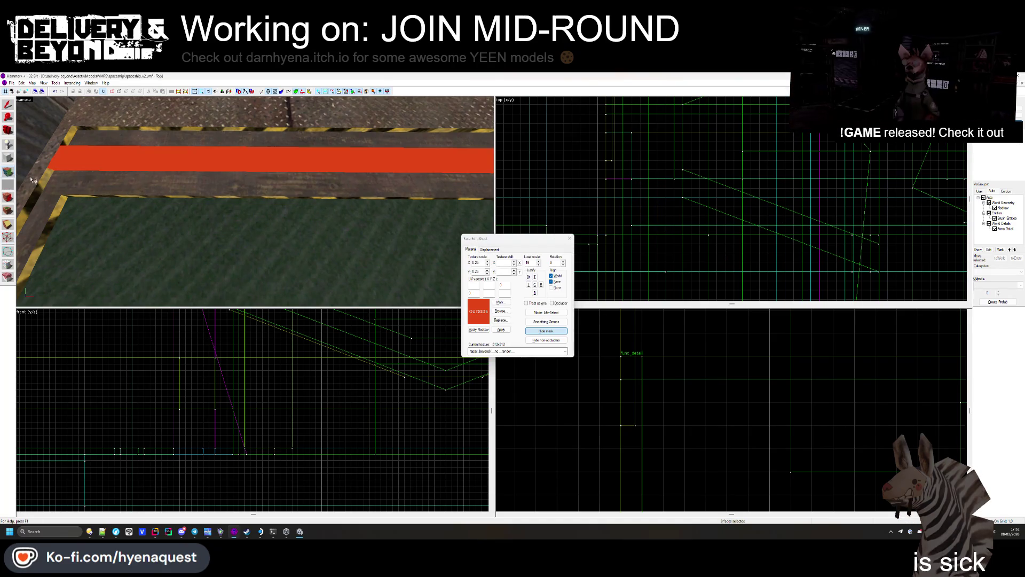
pyautogui.click(66, 161)
pyautogui.click(68, 172)
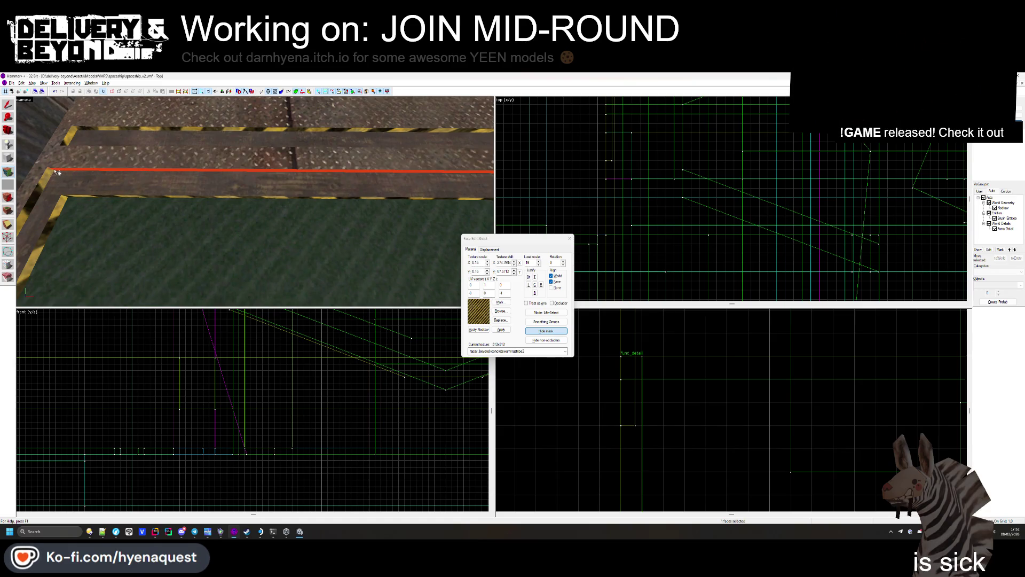
# Step: Apply metalfloor001a and concretewarningstripe2 to the strip and check the walkway in the camera view
pyautogui.moveTo(255, 201)
pyautogui.mouseDown()
pyautogui.moveTo(248, 225)
pyautogui.moveTo(239, 202)
pyautogui.mouseUp()
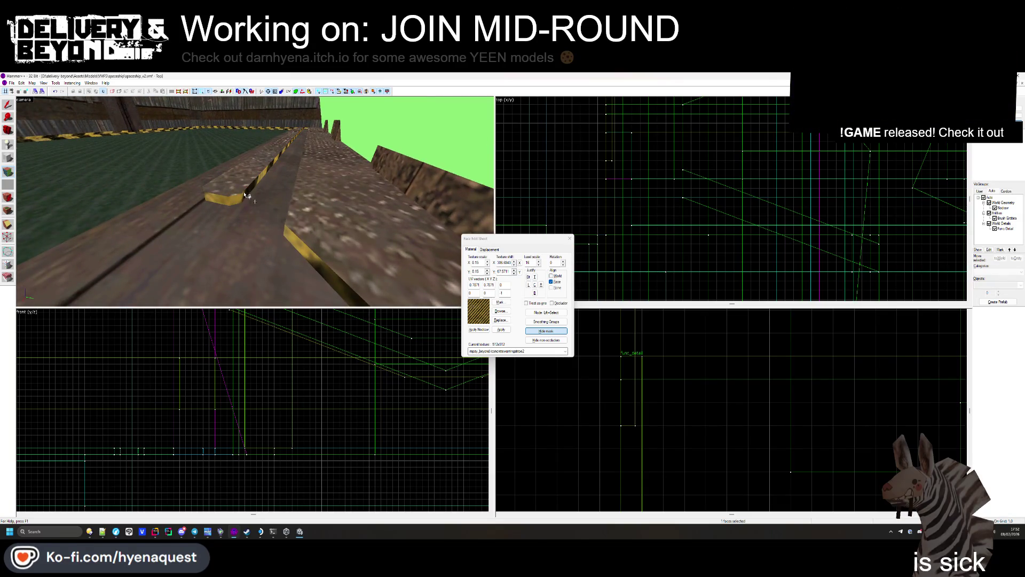
pyautogui.press('z')
pyautogui.press('z')
pyautogui.press('z')
pyautogui.hotkey('shift', 's')
pyautogui.press('z')
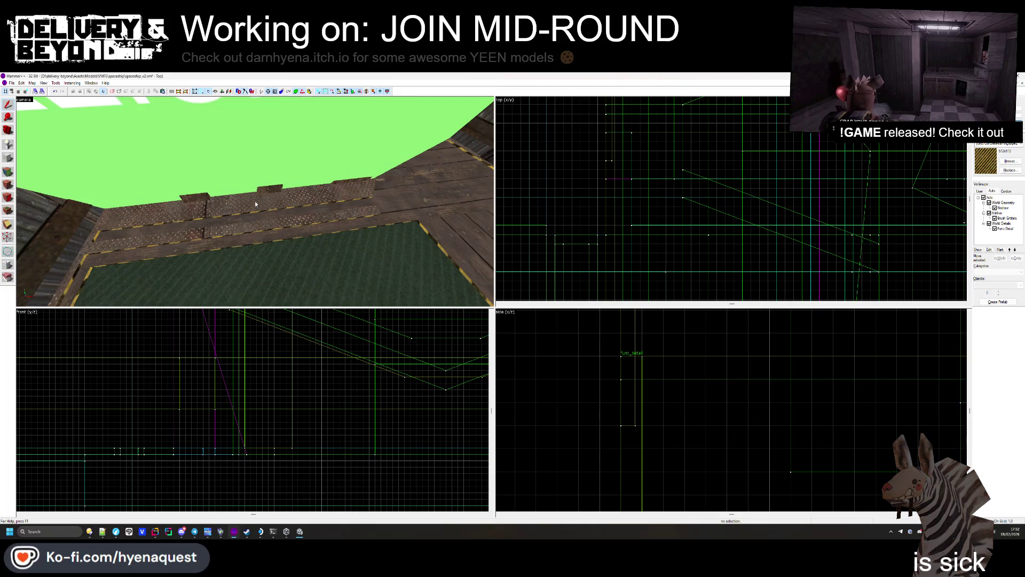
pyautogui.press('z')
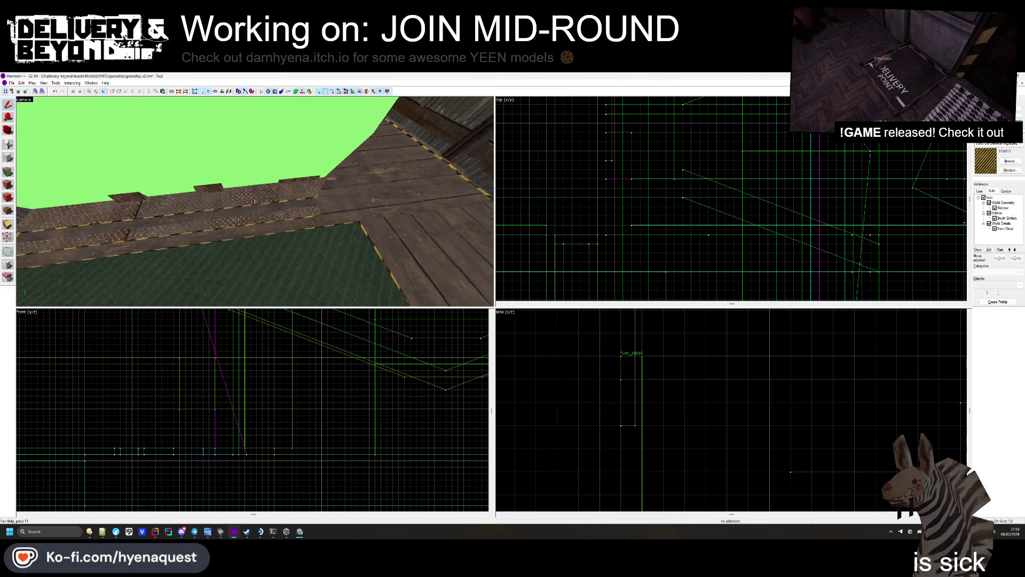
pyautogui.press('w')
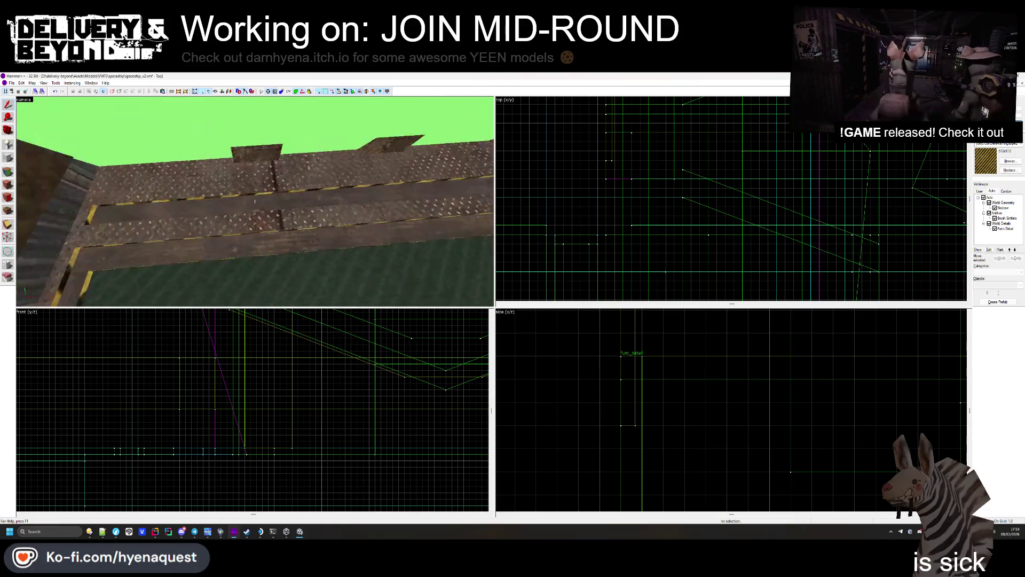
pyautogui.click(254, 201)
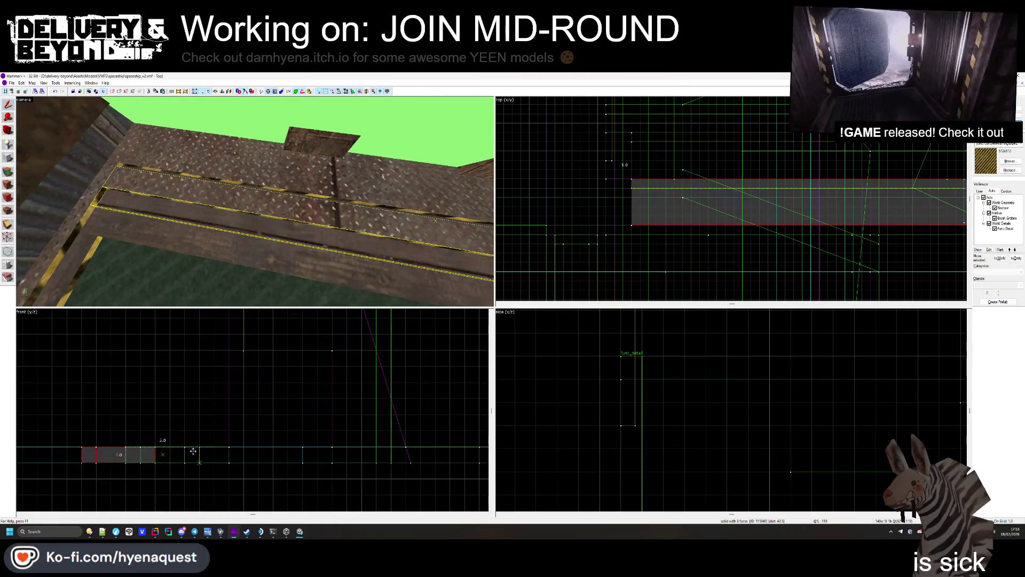
# Step: Nudge the walkway brush one width along y and reselect it
pyautogui.press('Right')
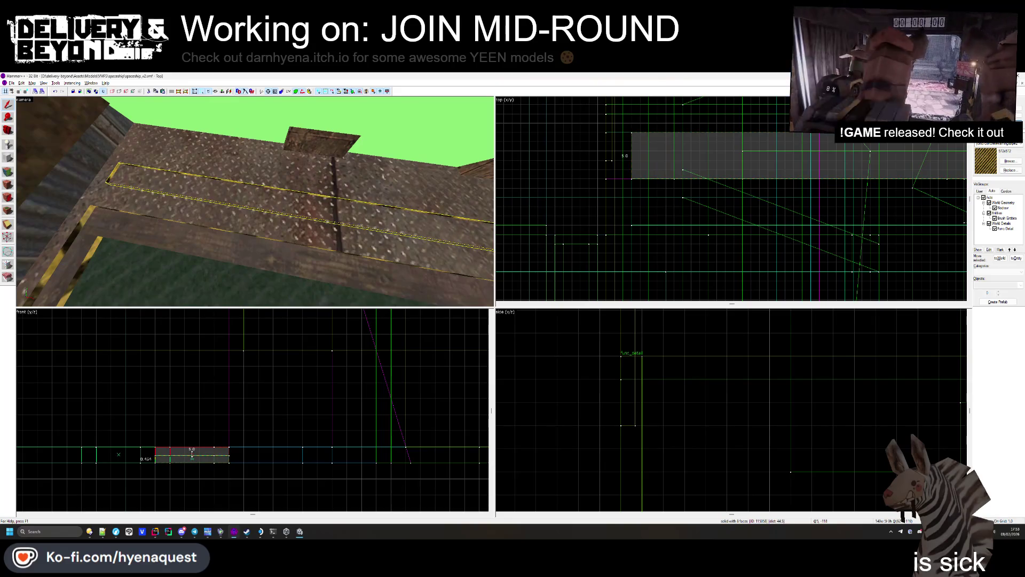
pyautogui.press('Escape')
pyautogui.press('w')
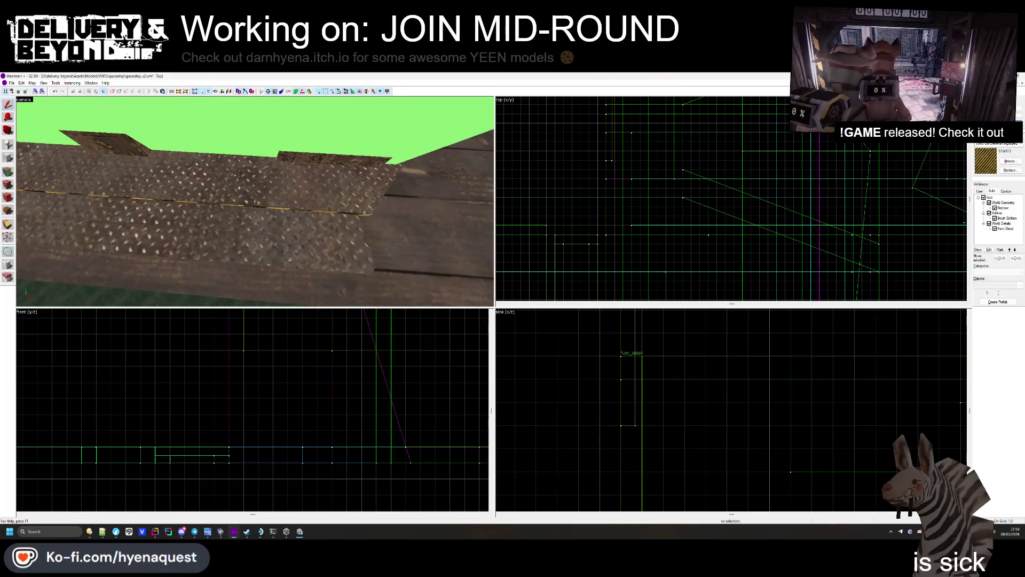
pyautogui.click(256, 217)
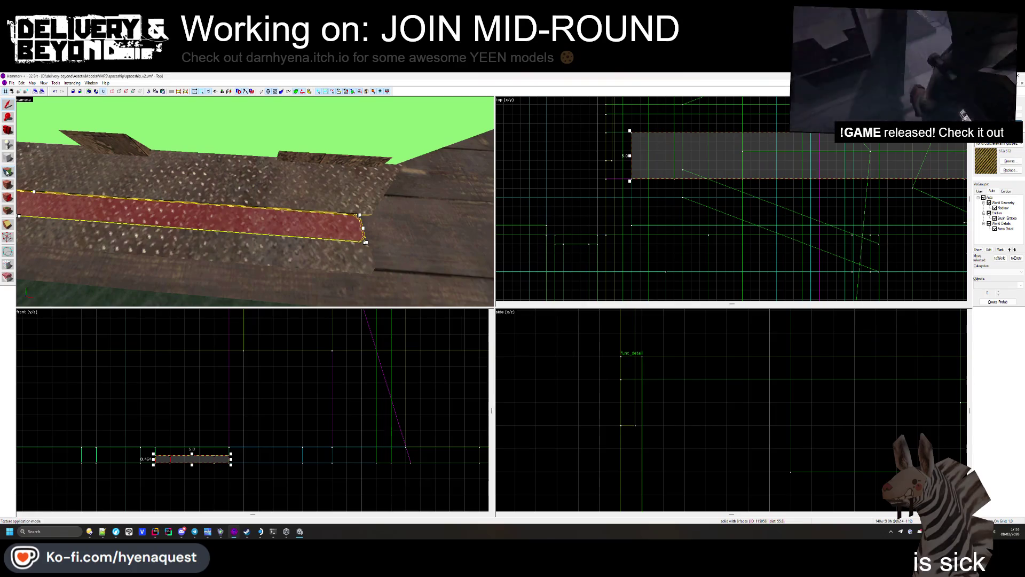
pyautogui.click(7, 172)
pyautogui.click(142, 224)
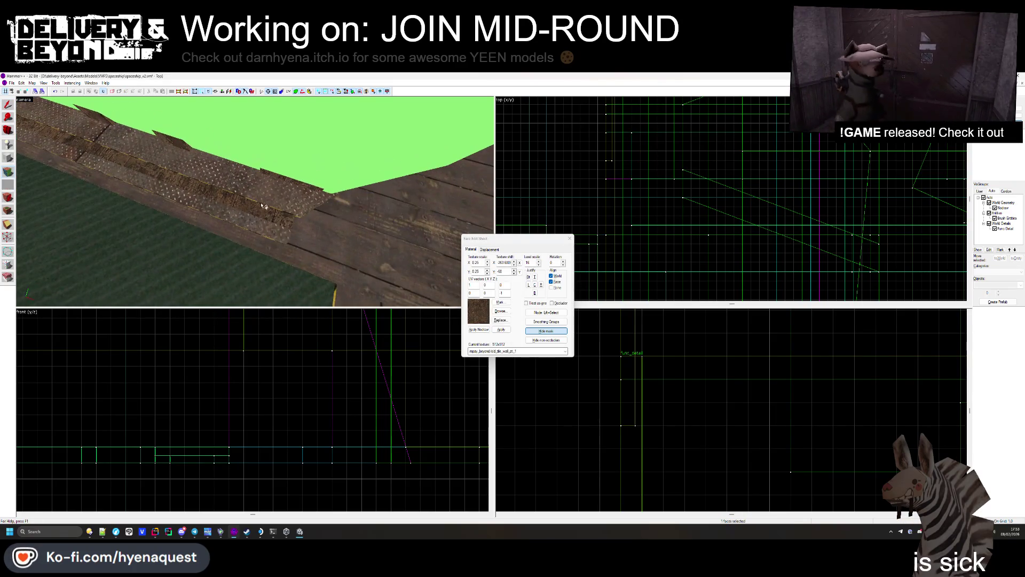
pyautogui.click(569, 241)
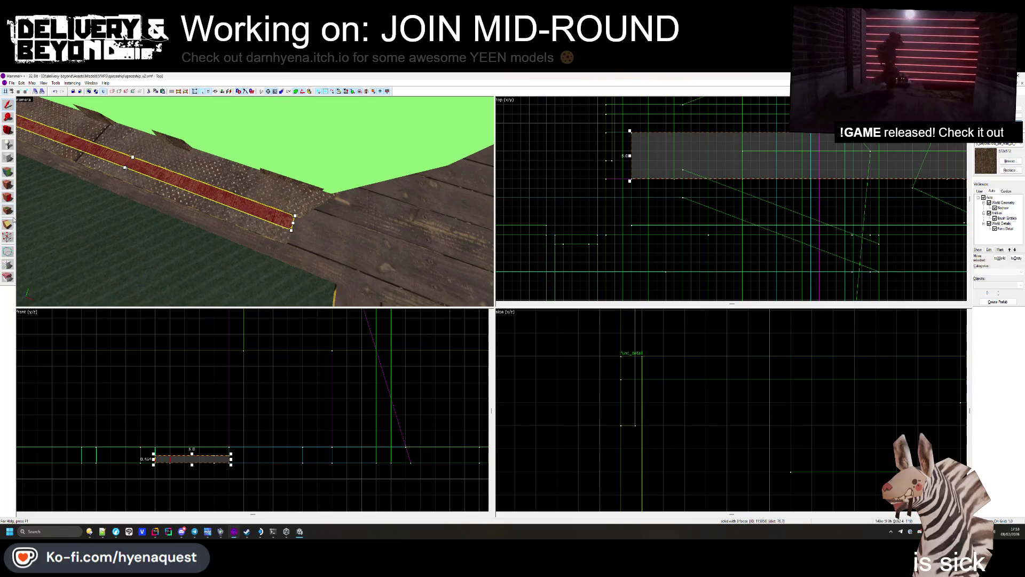
pyautogui.scroll(5, 729, 232)
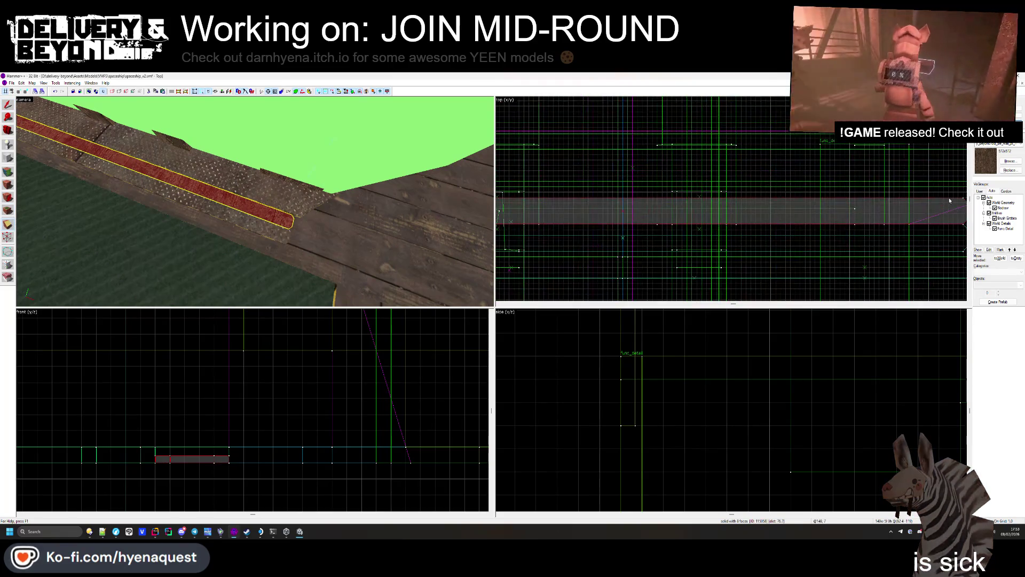
pyautogui.hotkey('shift', 's')
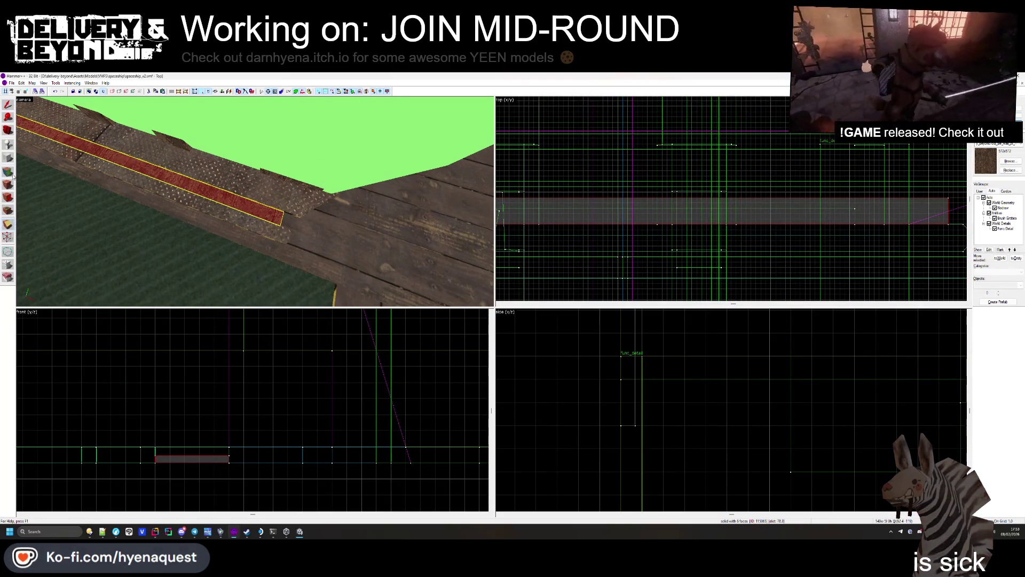
# Step: Apply old_tile_wall_pt_1 to all six faces of the walkway brush
pyautogui.click(8, 171)
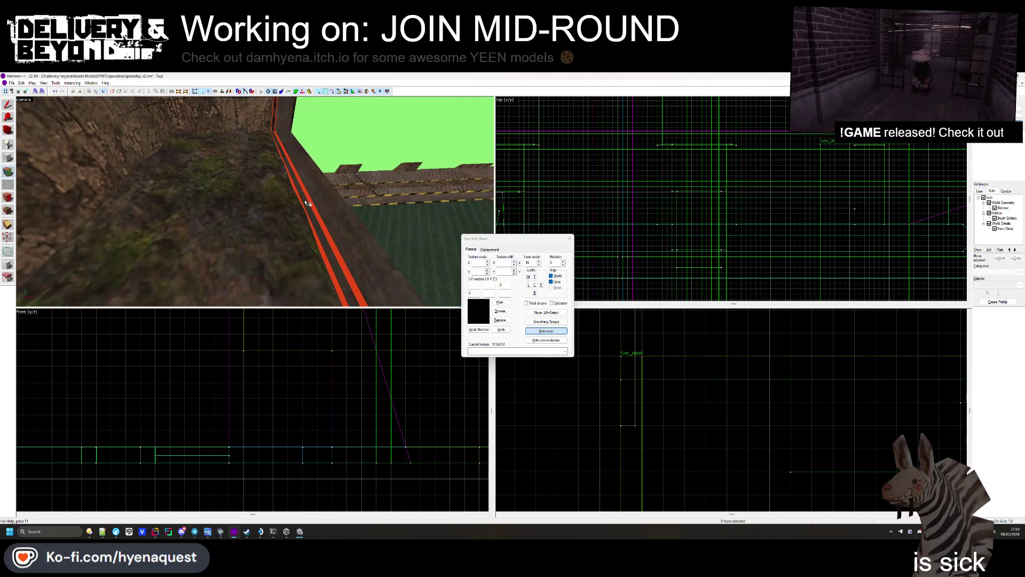
pyautogui.click(396, 223)
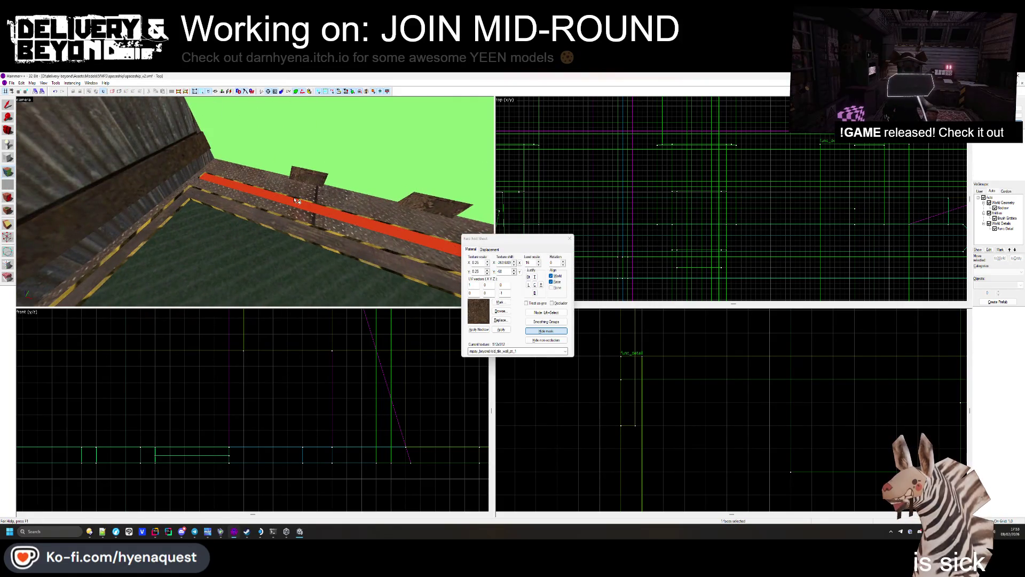
pyautogui.click(569, 238)
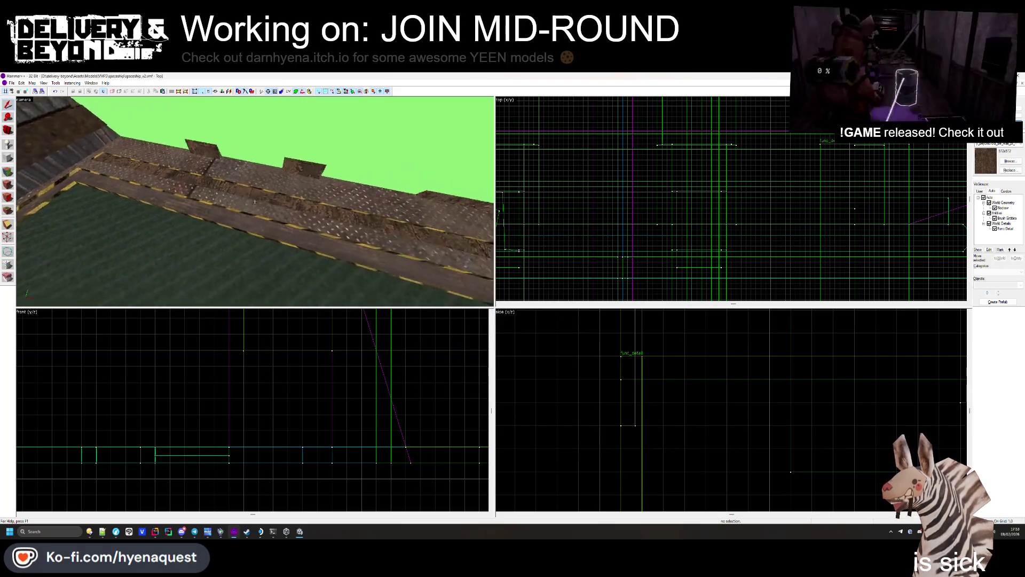
# Step: Draw a small test block at the walkway's end, then delete it
pyautogui.click(255, 204)
pyautogui.click(38, 180)
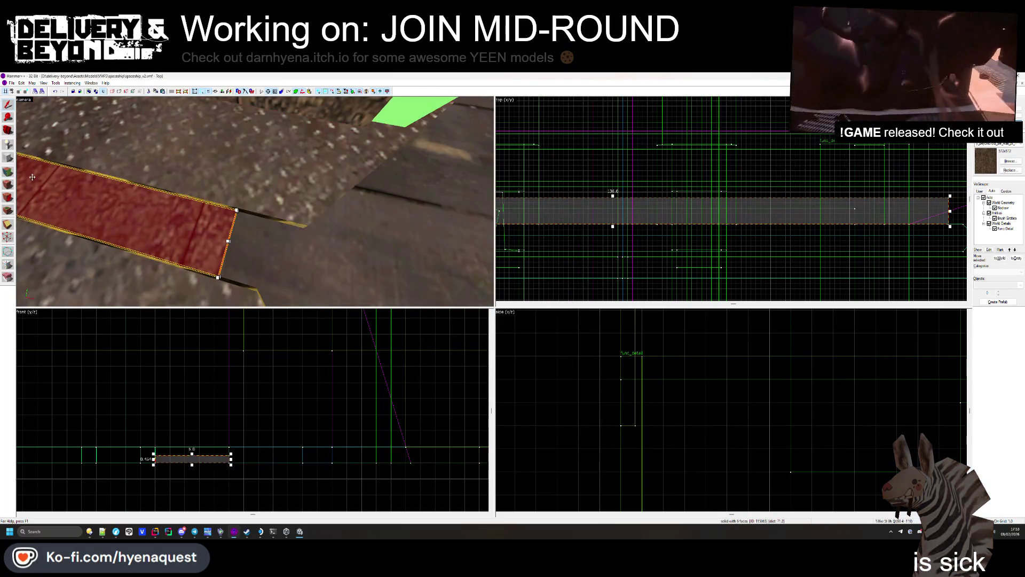
pyautogui.click(12, 158)
pyautogui.scroll(5, 651, 197)
pyautogui.moveTo(645, 174); pyautogui.dragTo(662, 209)
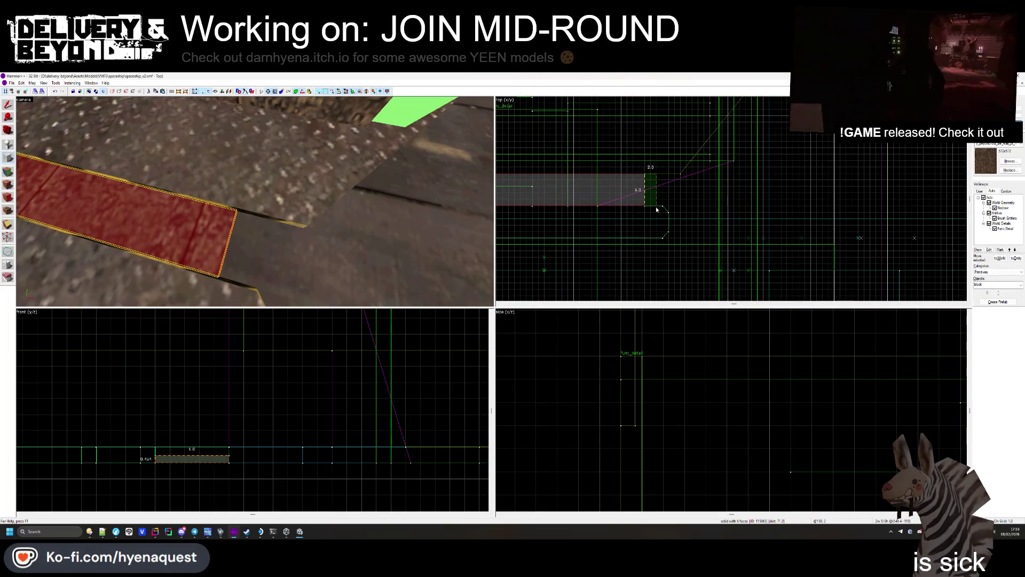
pyautogui.press('Return')
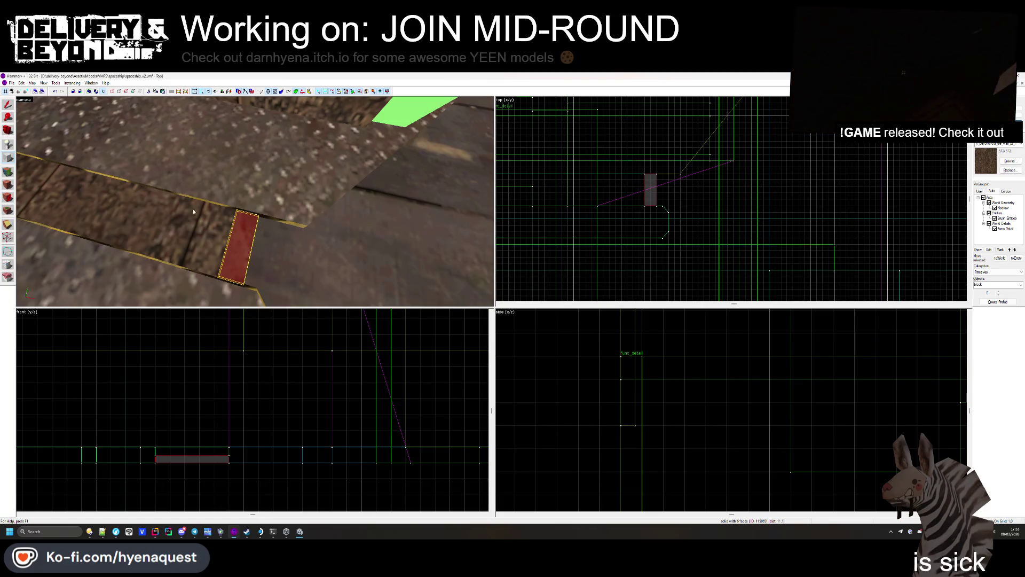
pyautogui.hotkey('shift', 's')
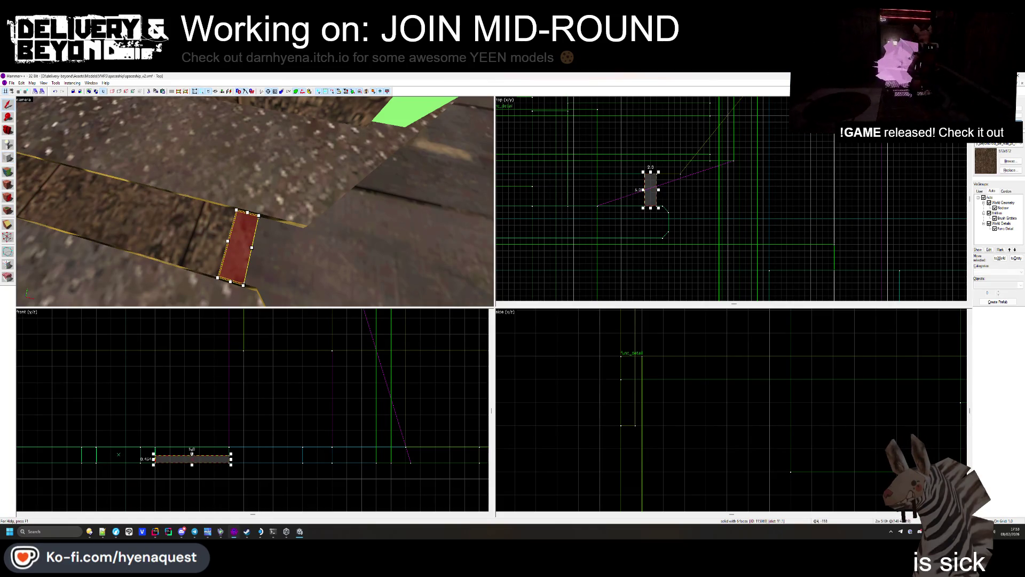
pyautogui.press('Delete')
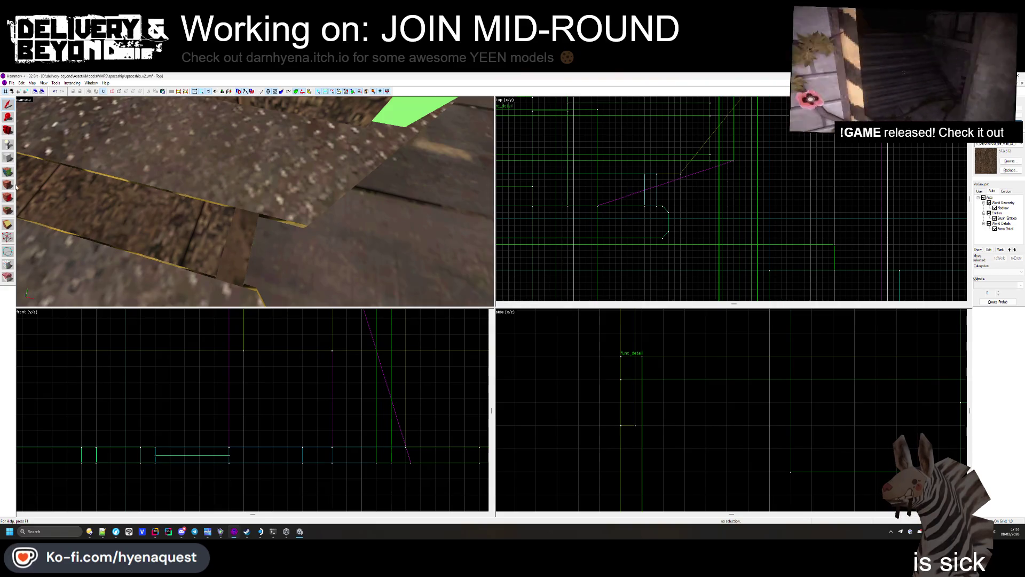
# Step: Texture the leftover red faces with metalfloor001a and concretewarningstripe2
pyautogui.click(7, 172)
pyautogui.press('z')
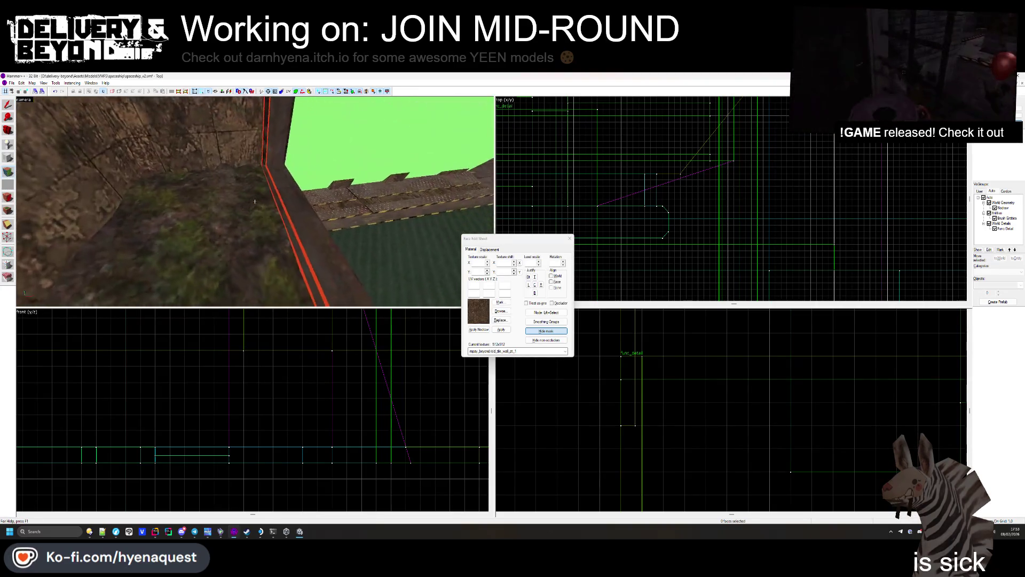
pyautogui.click(255, 202)
pyautogui.press('z')
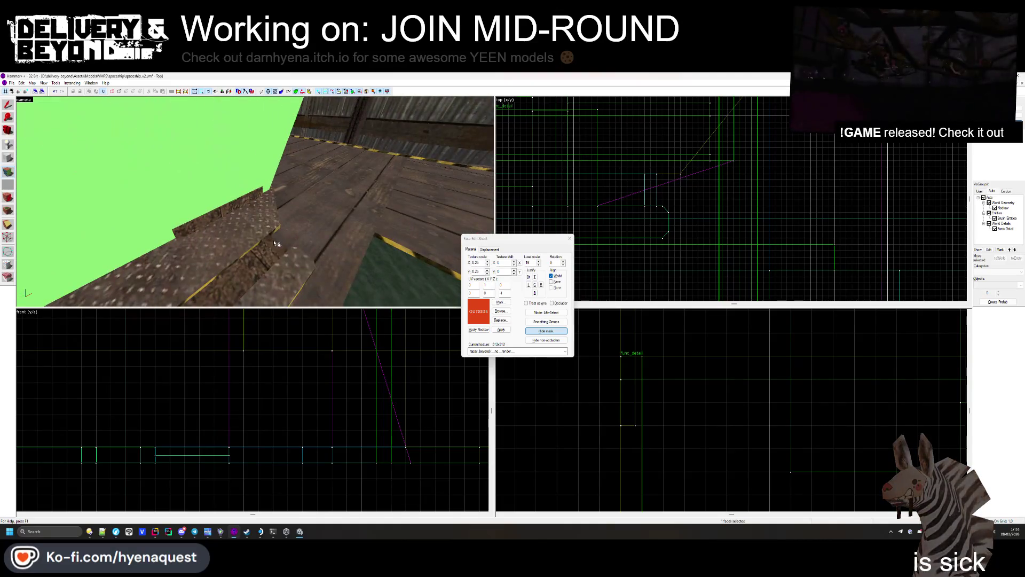
pyautogui.click(269, 231)
pyautogui.press('z')
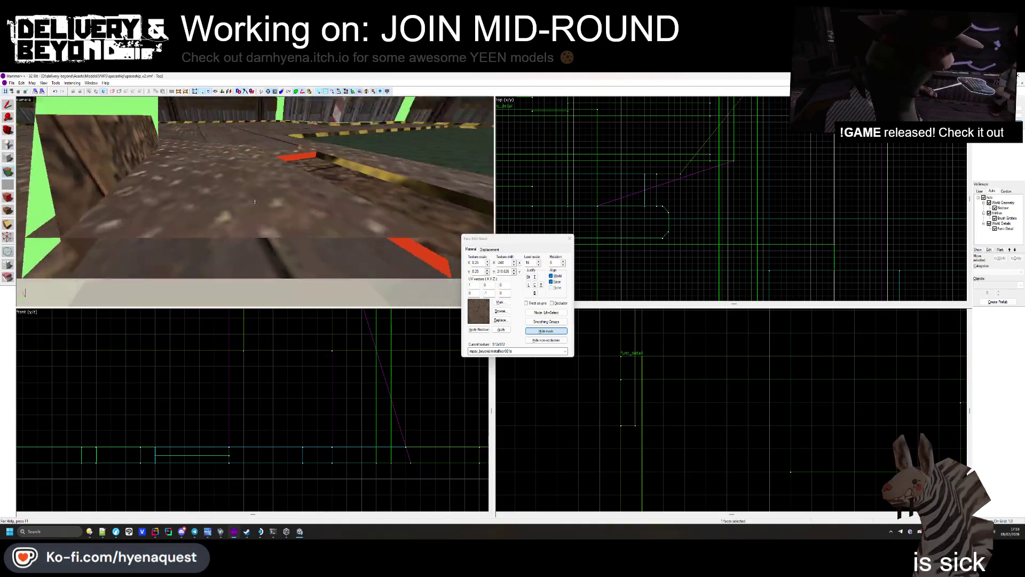
pyautogui.click(264, 193)
pyautogui.press('z')
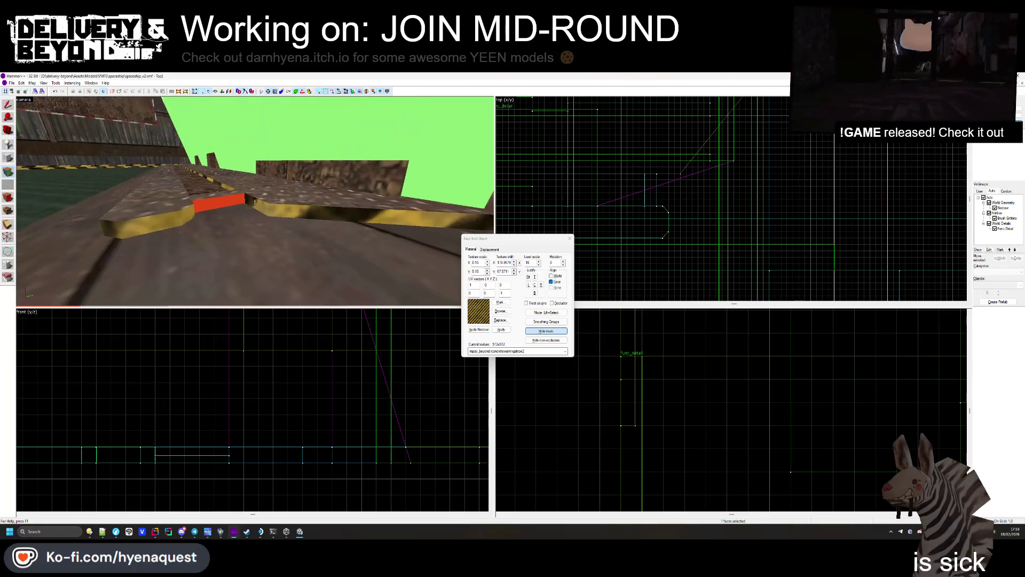
pyautogui.press('z')
pyautogui.press('z')
pyautogui.press('z')
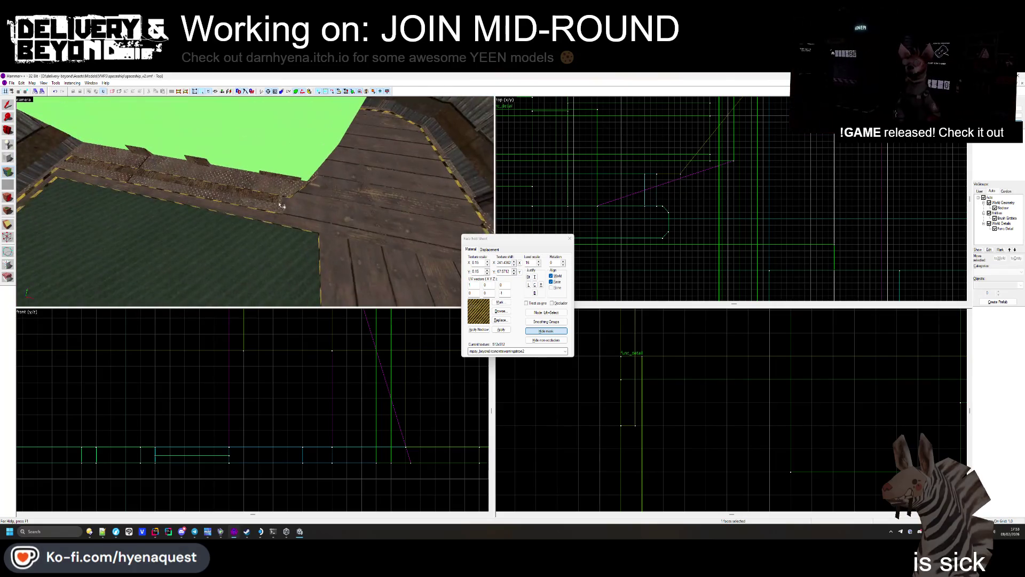
# Step: Clear the selection, then fly the 3D camera over the floor, textured wall and green COLLISION brushes
pyautogui.hotkey('shift', 'a')
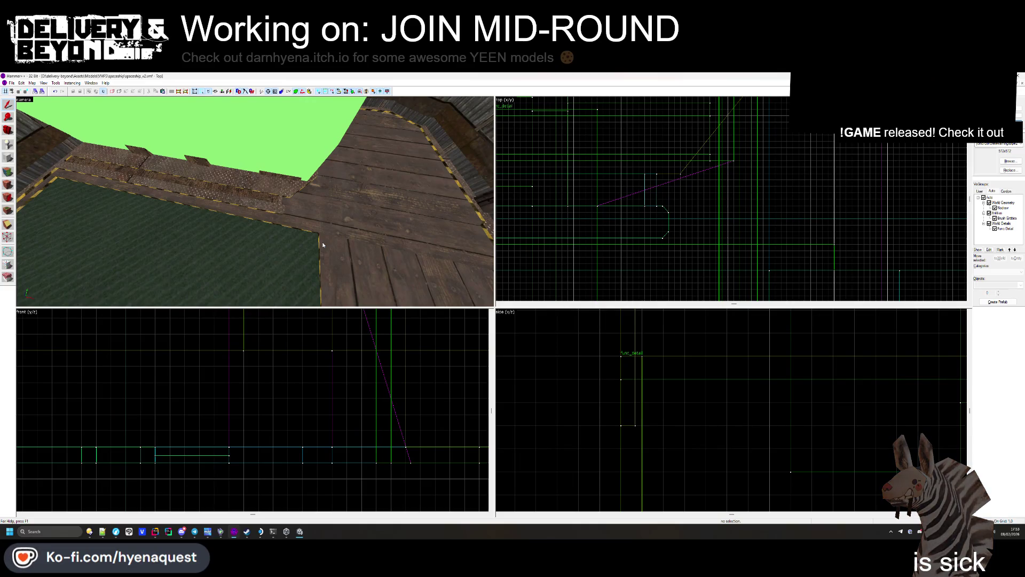
pyautogui.press('z')
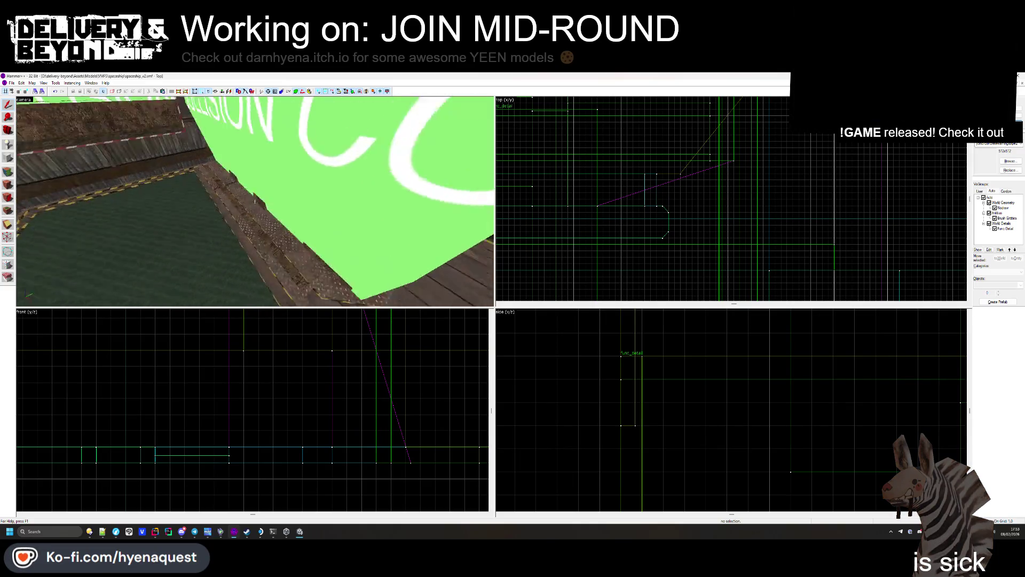
pyautogui.press('z')
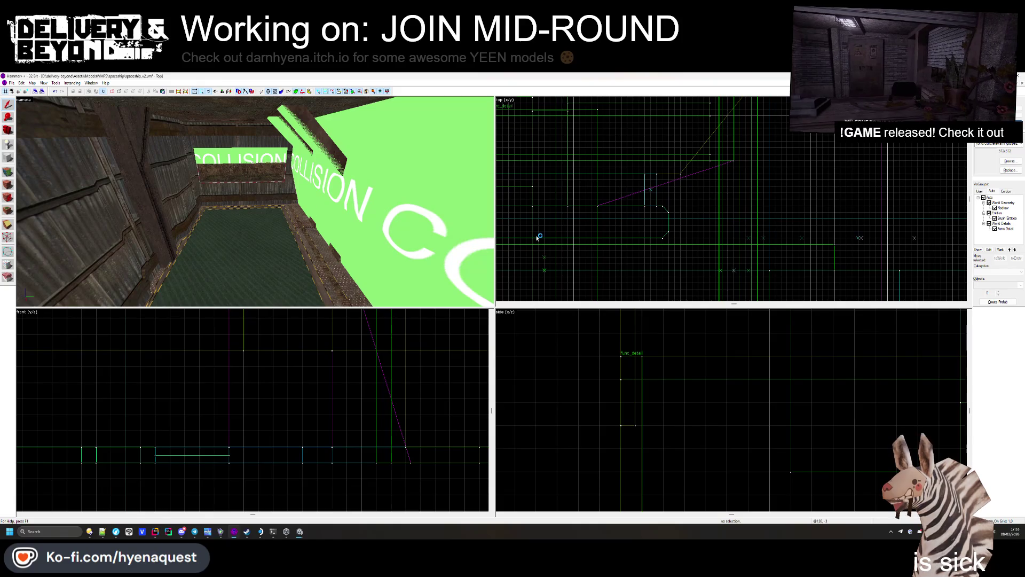
pyautogui.press('z')
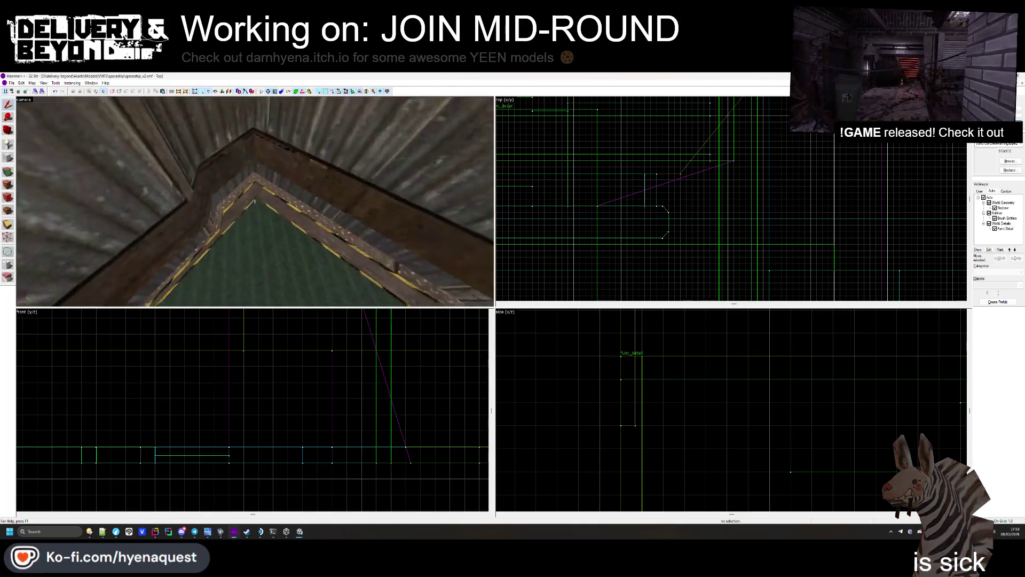
pyautogui.moveTo(255, 201)
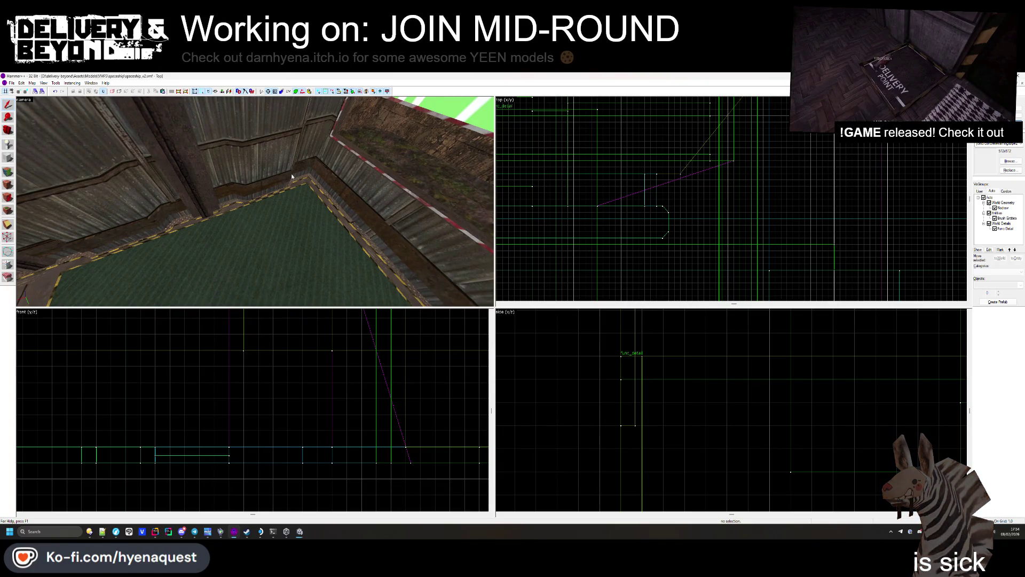
pyautogui.press('z')
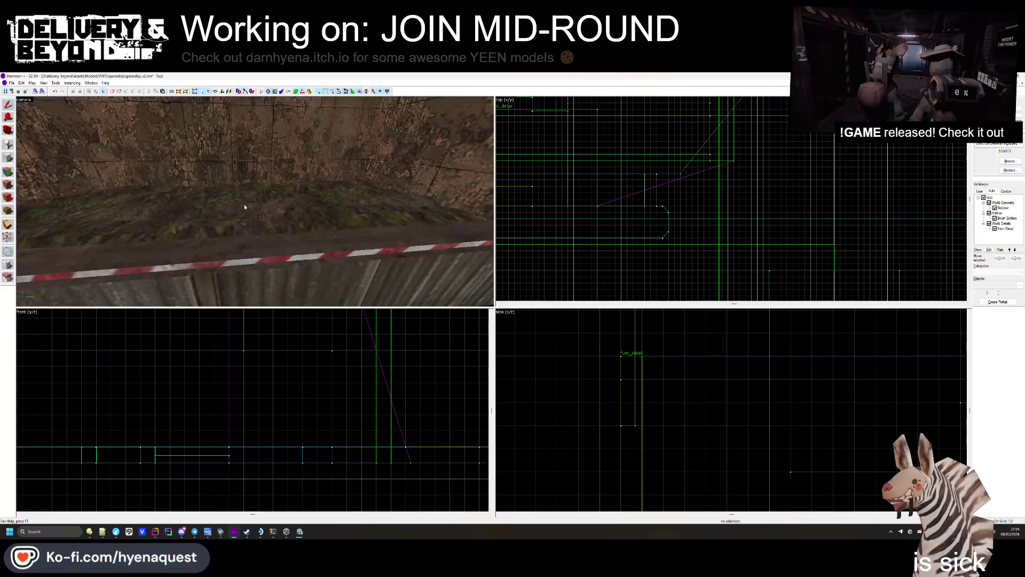
pyautogui.moveTo(255, 202)
pyautogui.mouseDown()
pyautogui.moveTo(259, 228)
pyautogui.moveTo(253, 194)
pyautogui.mouseUp()
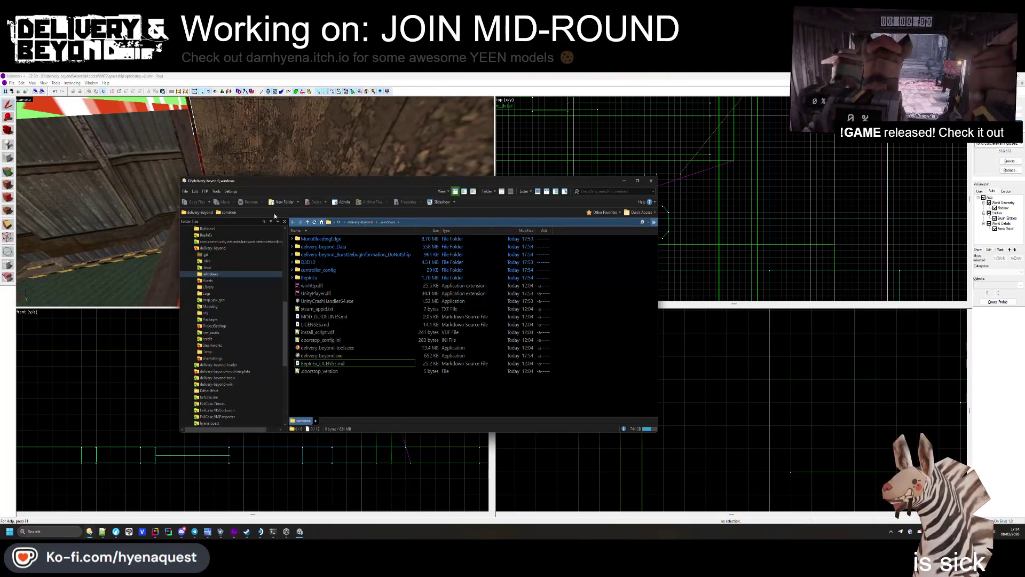
# Step: Fly the camera up to the green COLLISION wall, then bring Unity's Build Profiles forward
pyautogui.click(705, 250)
pyautogui.press('z')
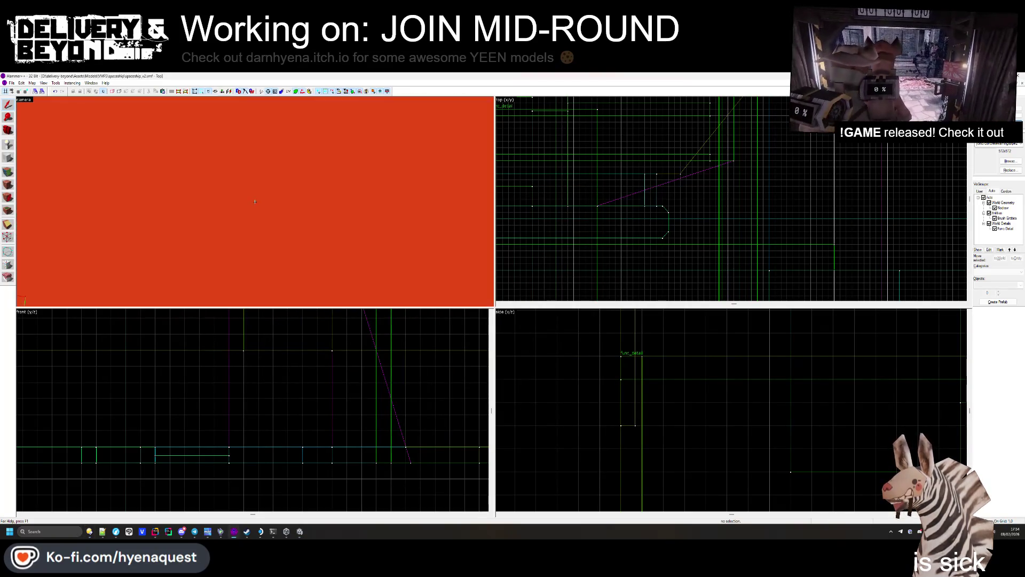
pyautogui.press('w')
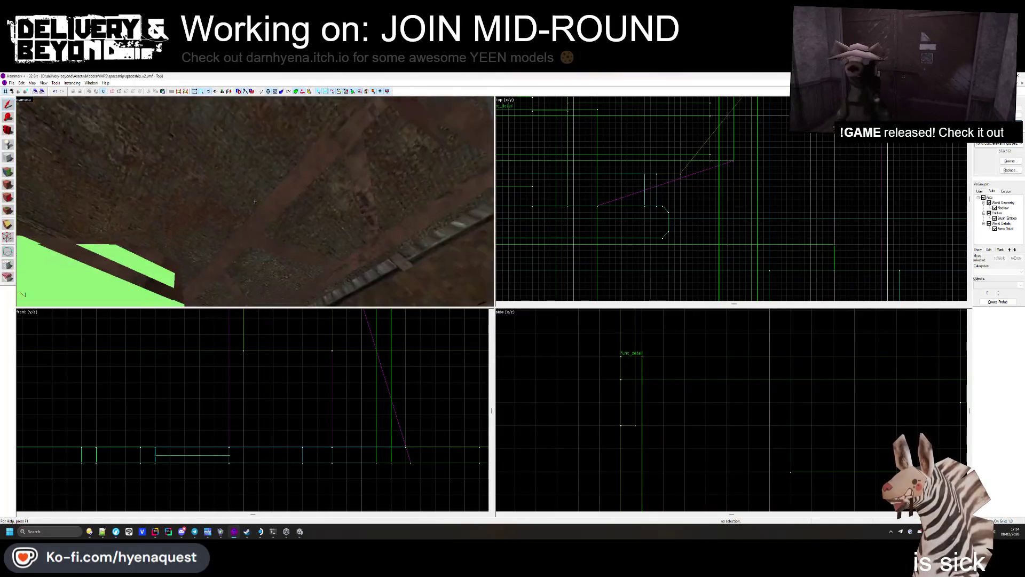
pyautogui.press('z')
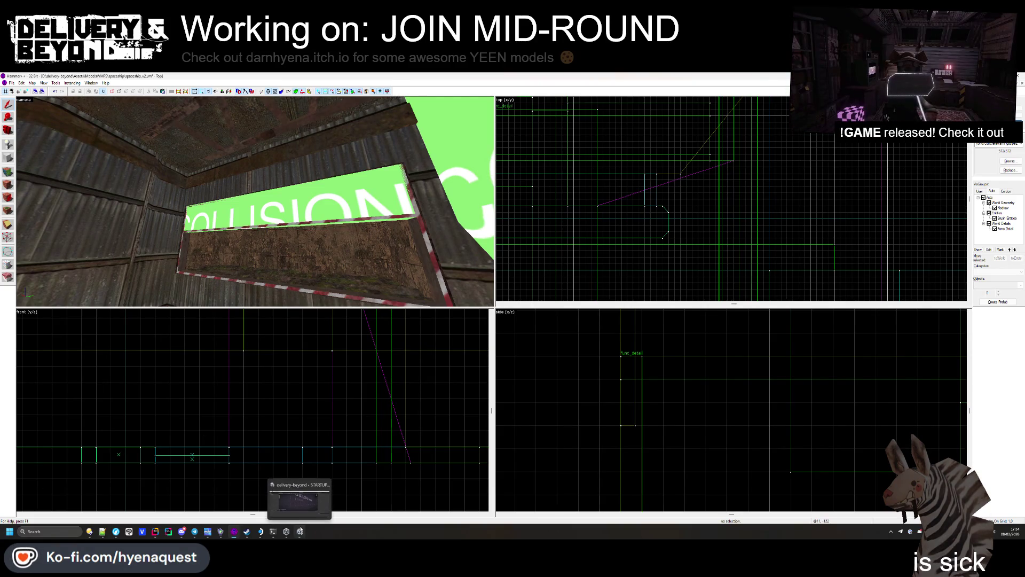
pyautogui.click(300, 530)
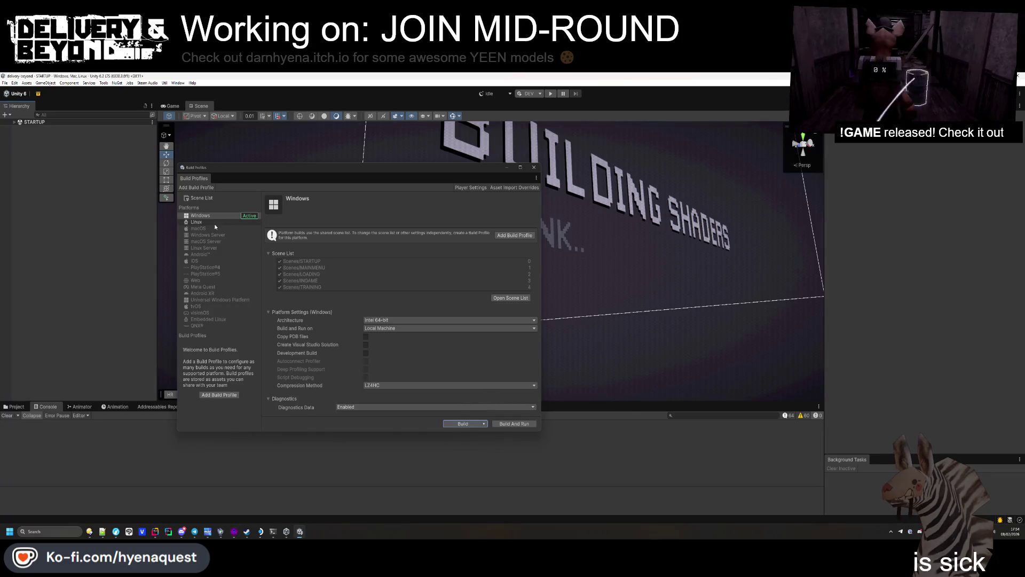
# Step: Switch the Delivery Beyond build platform to Linux, then bring up the Steam Deck terminal
pyautogui.click(197, 222)
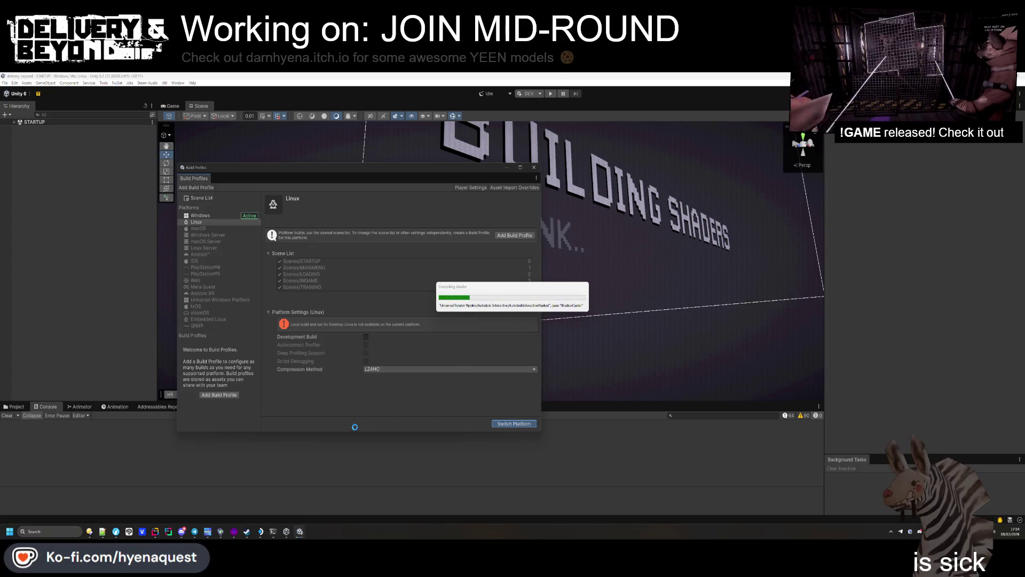
pyautogui.moveTo(262, 536)
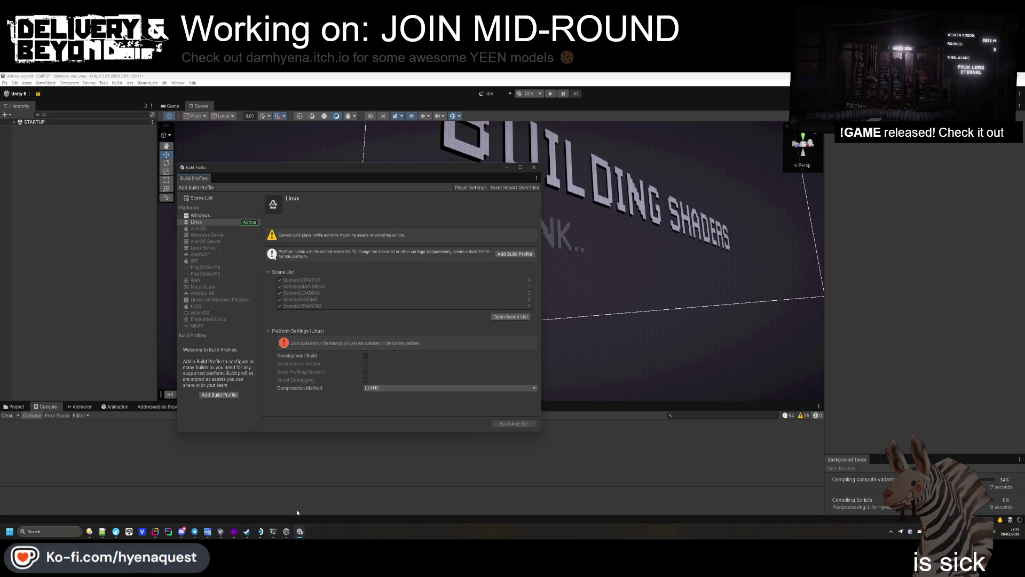
pyautogui.click(273, 531)
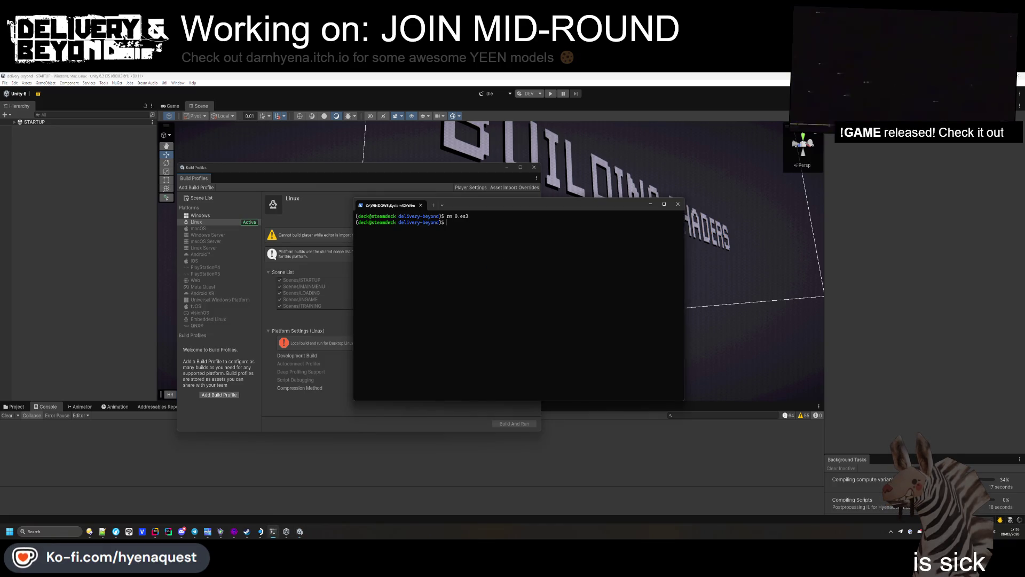
# Step: Climb from delivery-beyond up to unity3d with cd .. and ls, and try running delivery
pyautogui.write('ls')
pyautogui.press('Return')
pyautogui.write('cd ..')
pyautogui.press('Return')
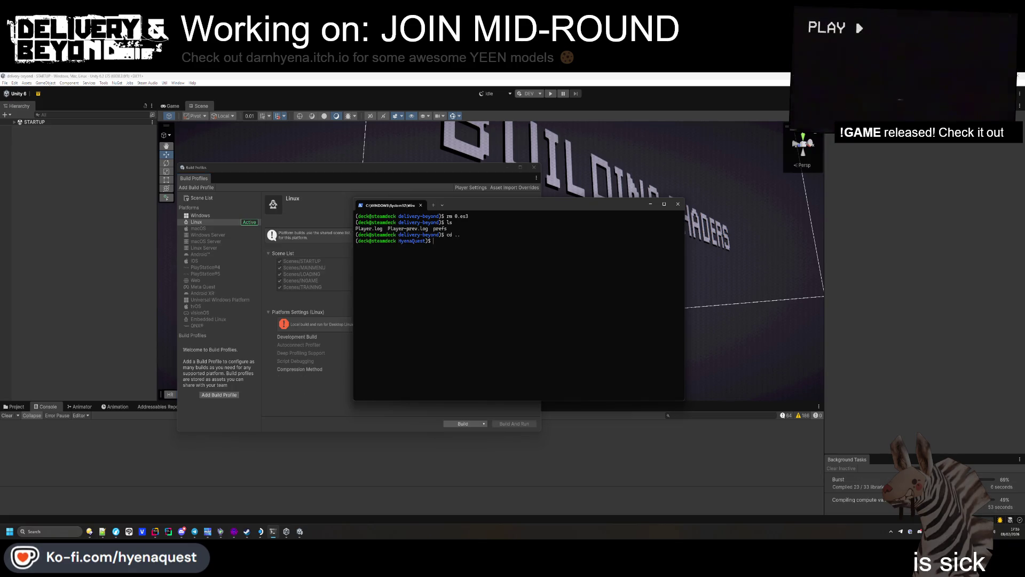
pyautogui.write('ls')
pyautogui.press('Return')
pyautogui.write('cd ..')
pyautogui.press('Return')
pyautogui.write('ls')
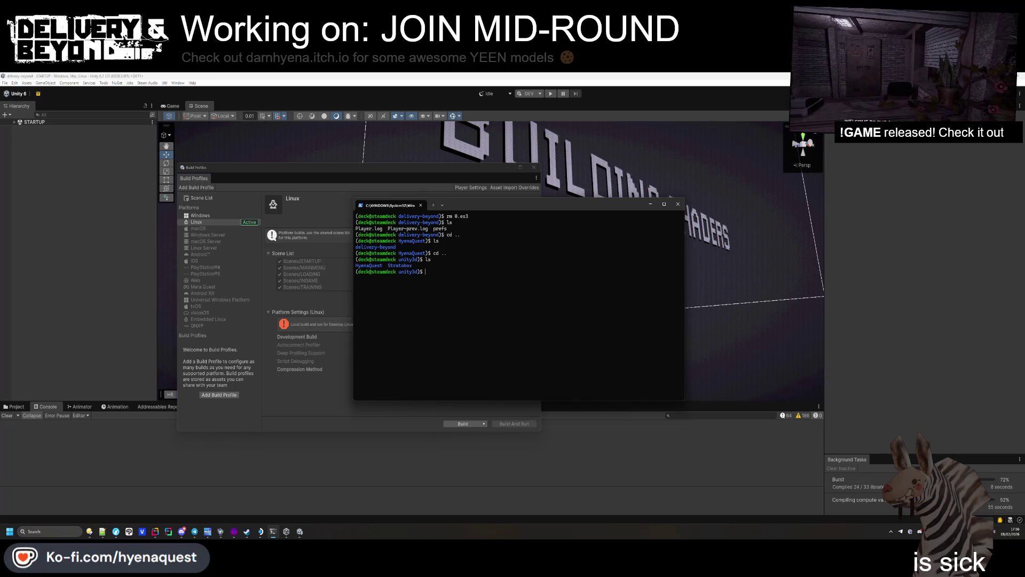
pyautogui.press('Return')
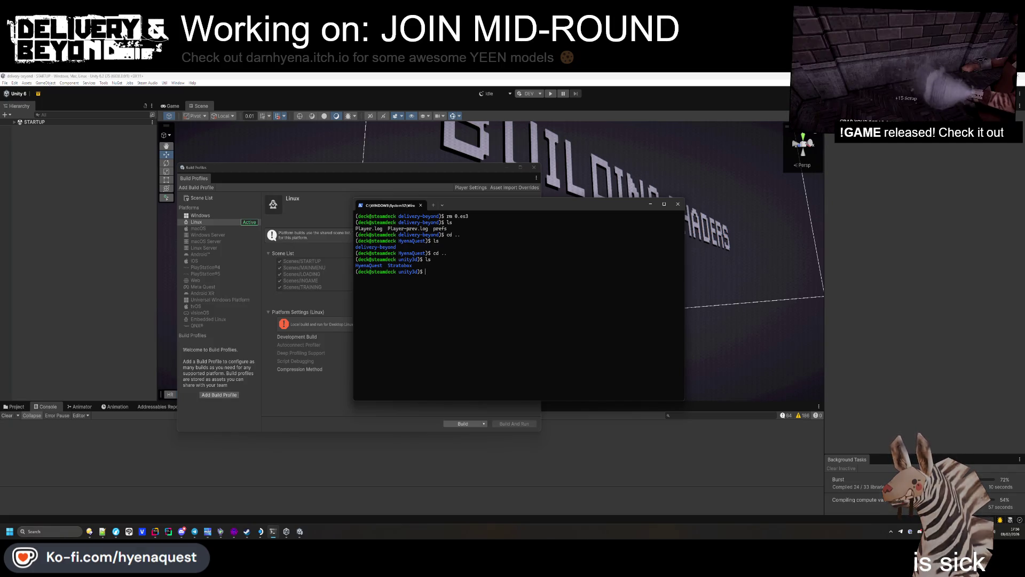
pyautogui.write('delivery')
pyautogui.press('Return')
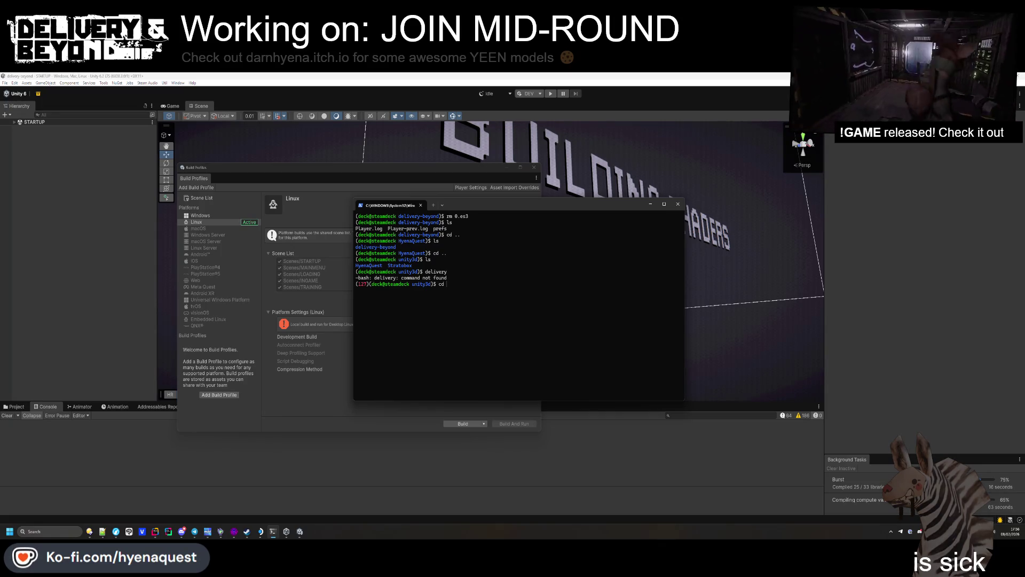
# Step: Jump to the home directory, then up to the filesystem root, listing each
pyautogui.write('~')
pyautogui.press('Return')
pyautogui.write('ls')
pyautogui.press('Return')
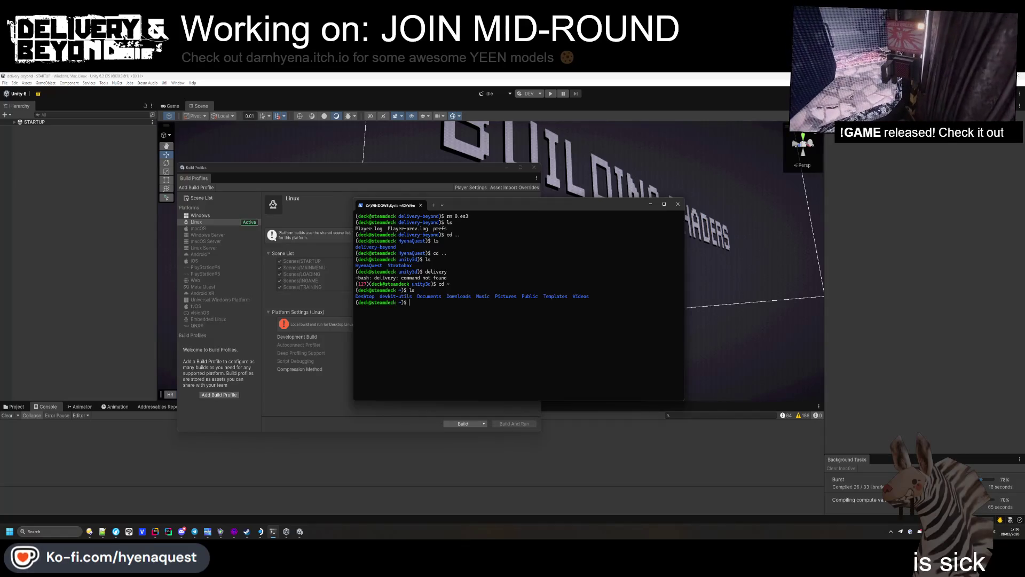
pyautogui.write('cd .')
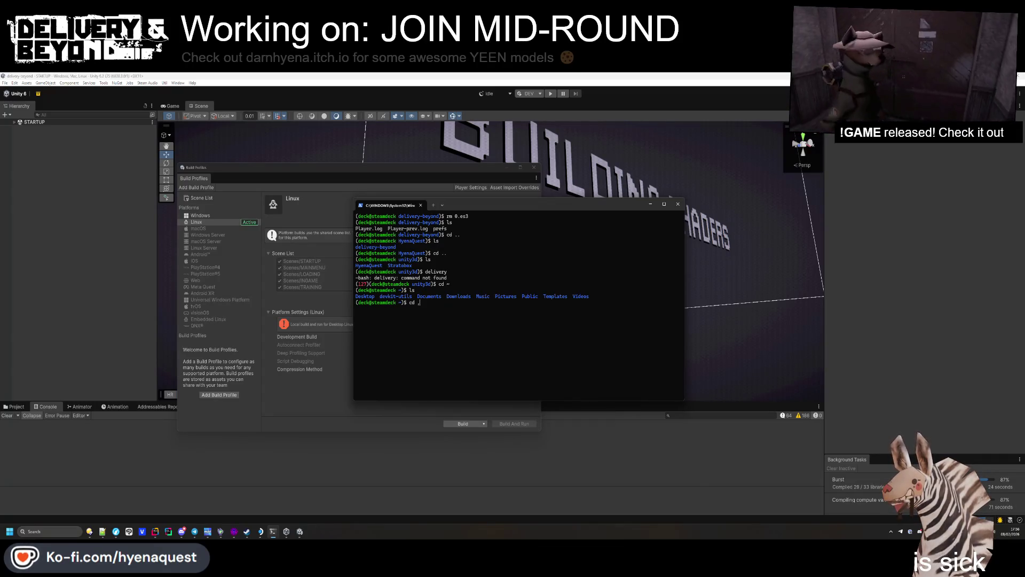
pyautogui.write('/')
pyautogui.press('Return')
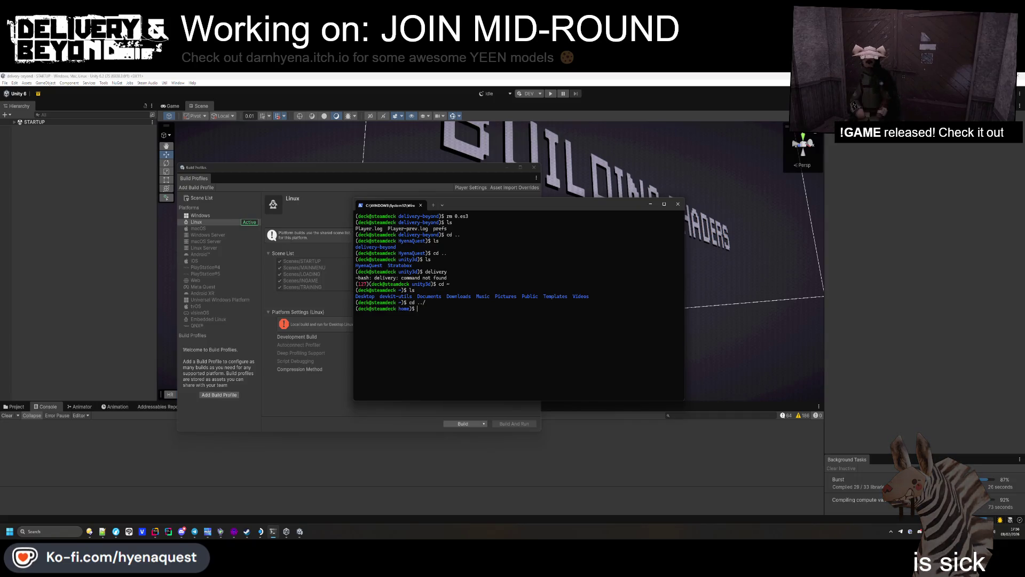
pyautogui.write('lscd ')
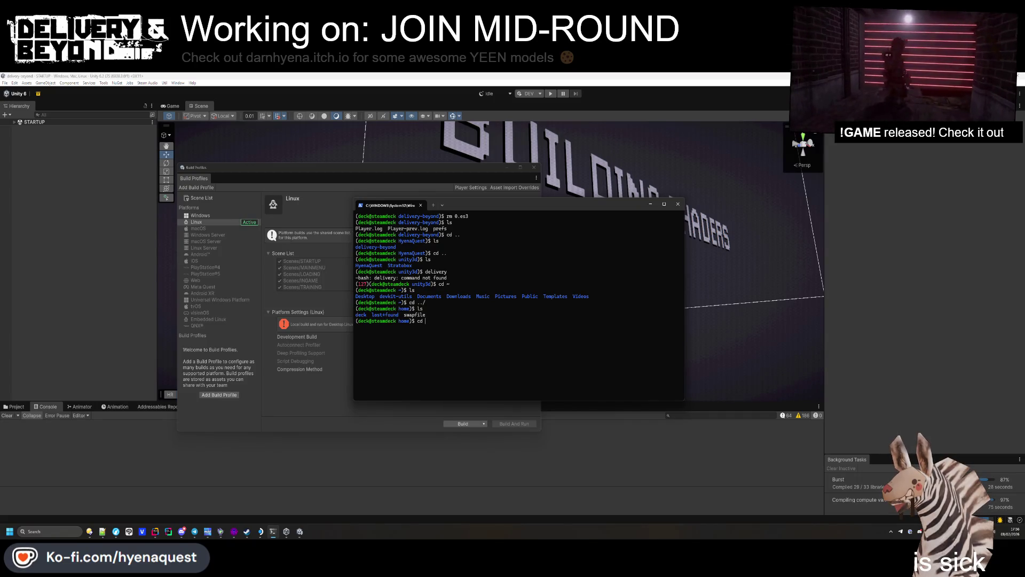
pyautogui.write('.')
pyautogui.press('Return')
pyautogui.write('ls')
pyautogui.press('Return')
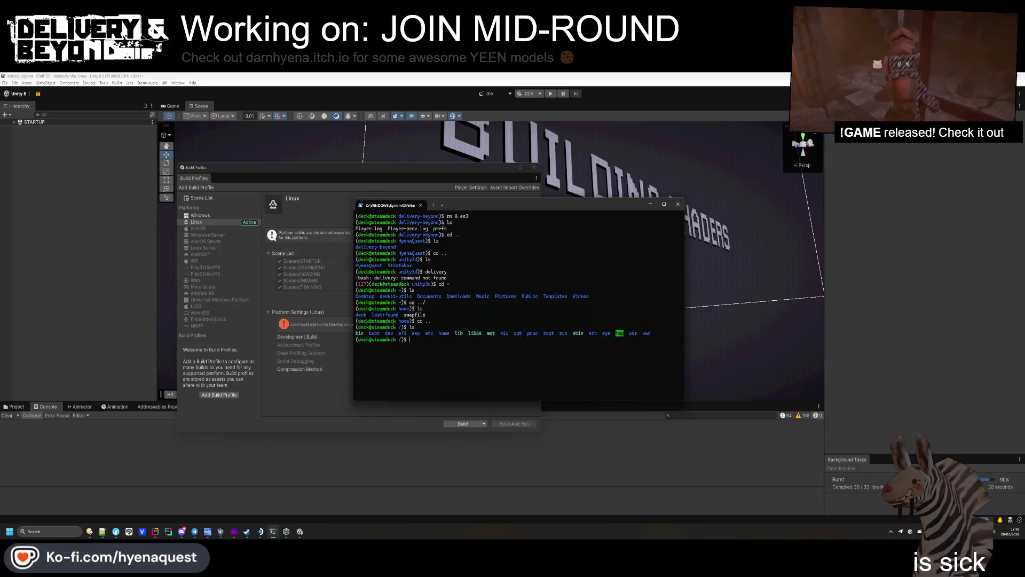
# Step: Enter the deck user's hidden .steam folder and list its contents
pyautogui.write('cd home')
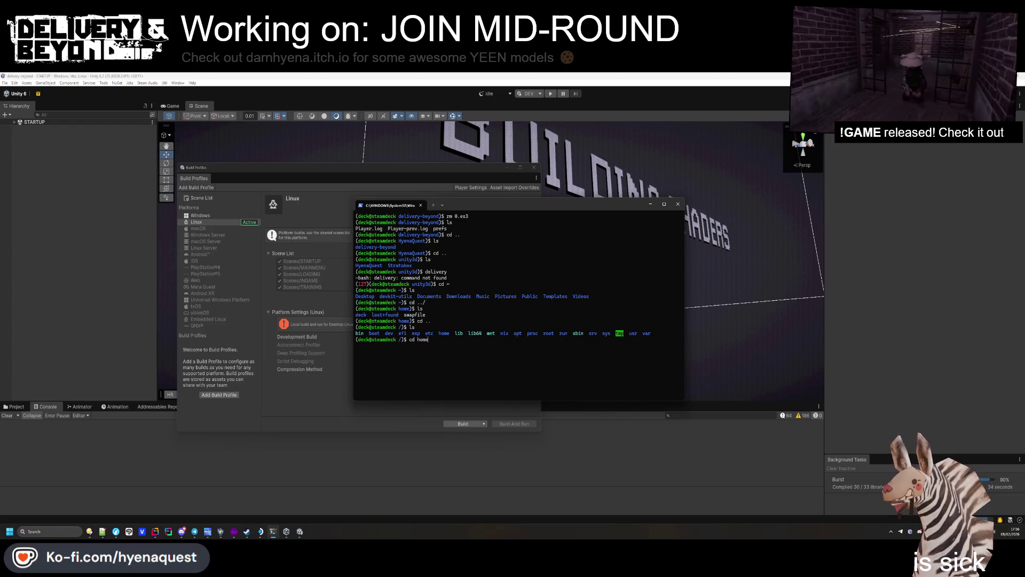
pyautogui.write('cd')
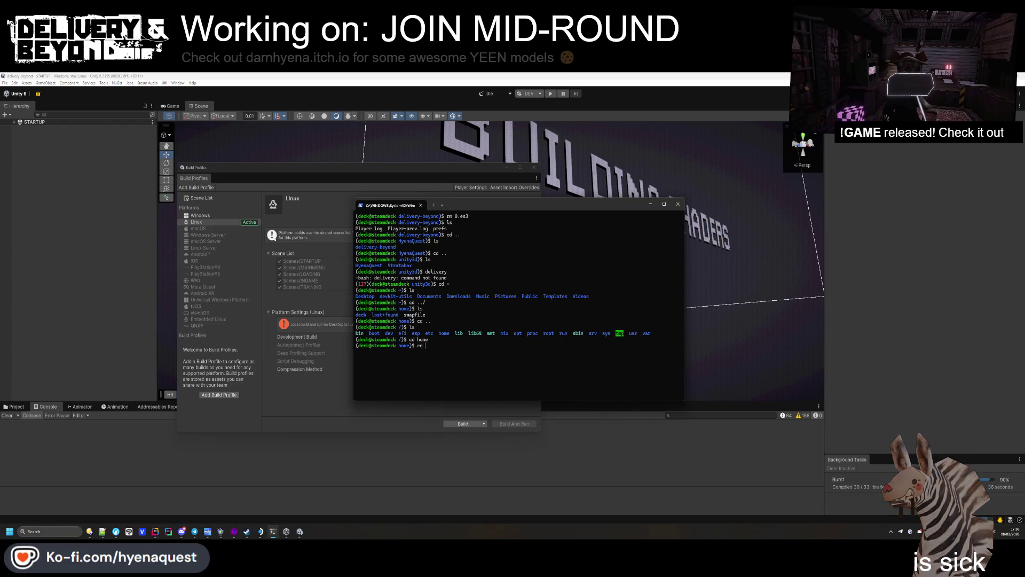
pyautogui.write('steam')
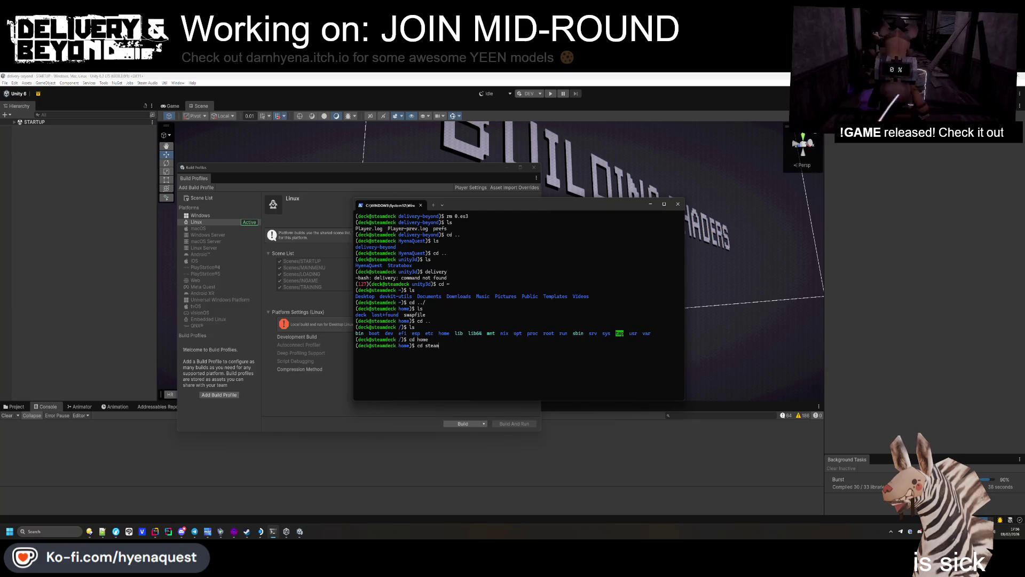
pyautogui.press('Return')
pyautogui.write('ls')
pyautogui.press('Return')
pyautogui.write('cd deck')
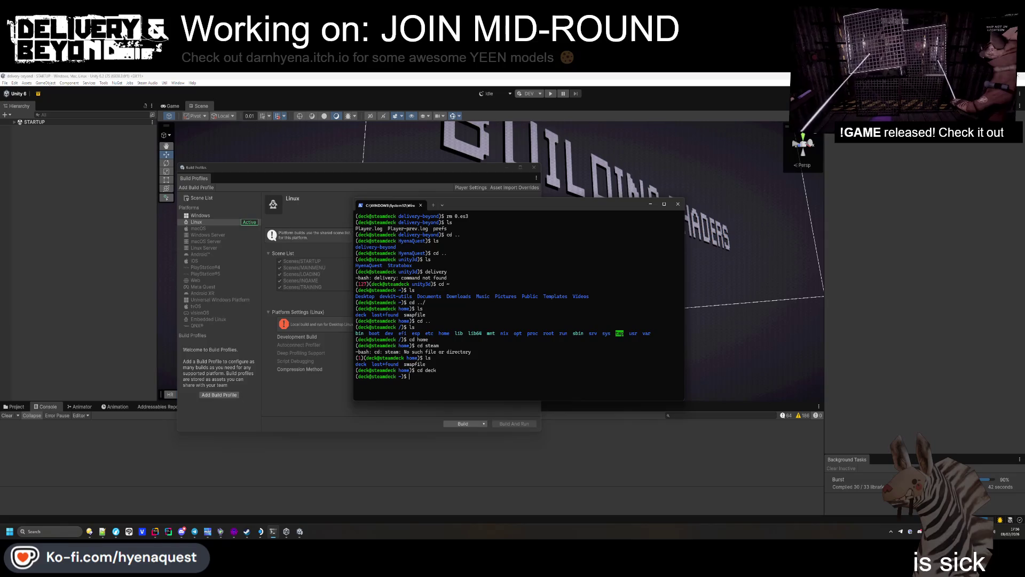
pyautogui.write('cd steam')
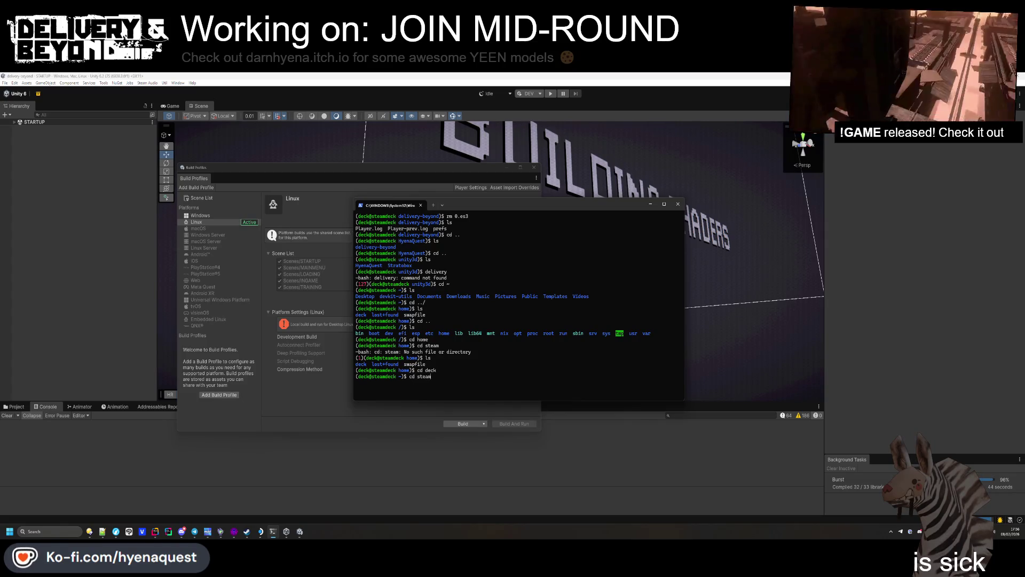
pyautogui.press('Return')
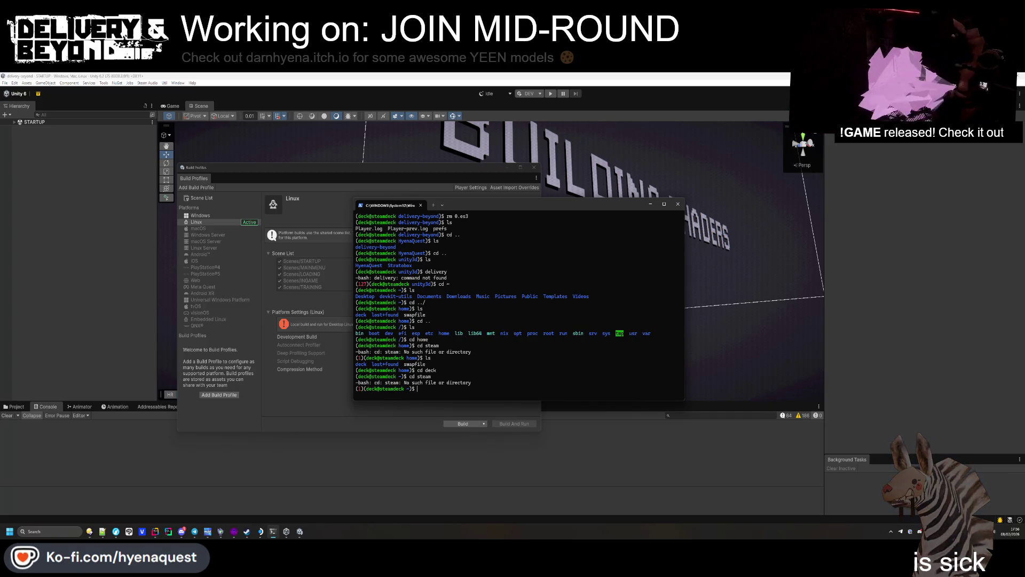
pyautogui.write('cd steam')
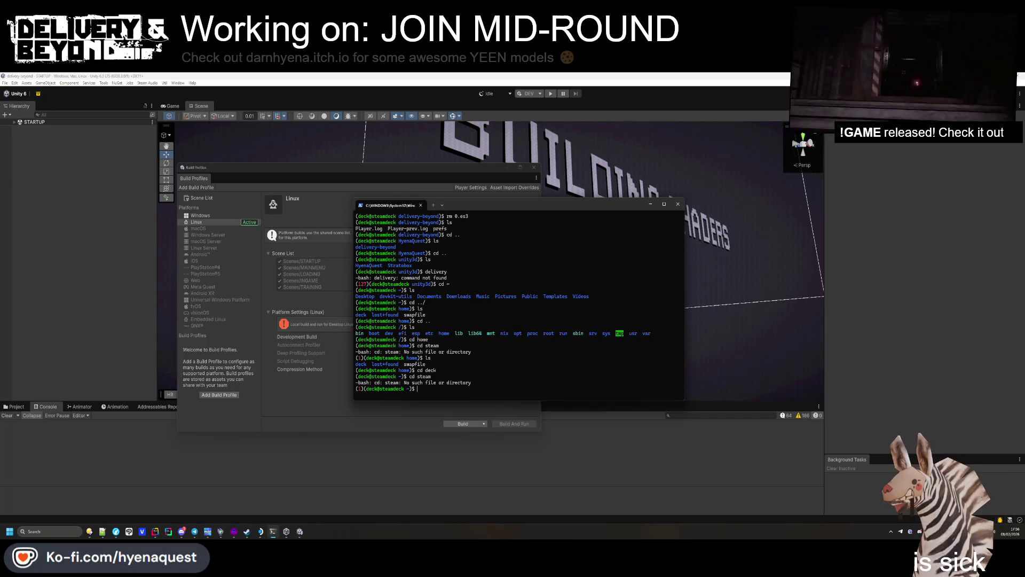
pyautogui.press('Left')
pyautogui.press('Left')
pyautogui.press('Left')
pyautogui.write('.')
pyautogui.press('Return')
pyautogui.write('ls')
pyautogui.press('Return')
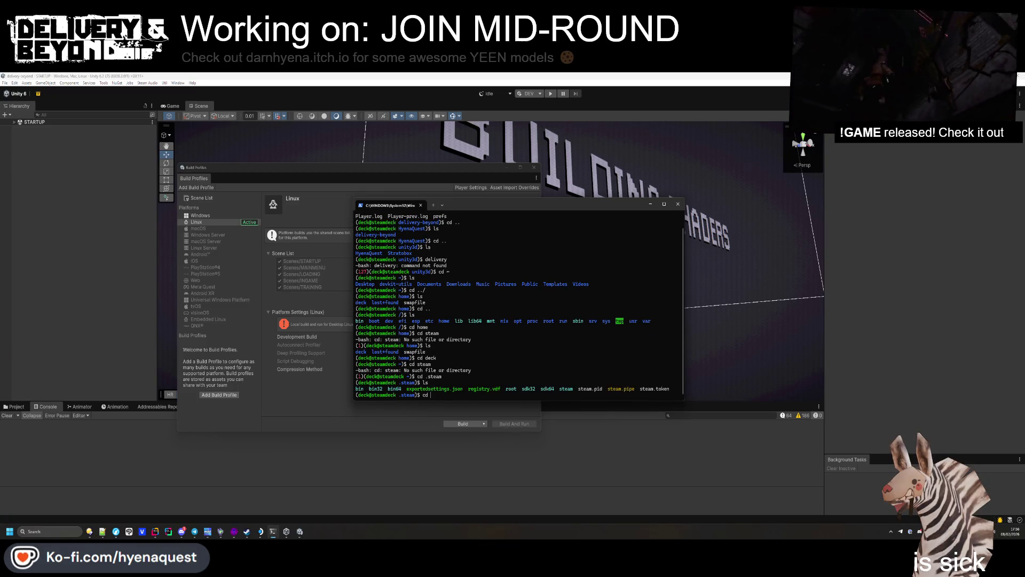
# Step: Enter steam and then steamapps, listing the steamapps contents
pyautogui.write('cd ')
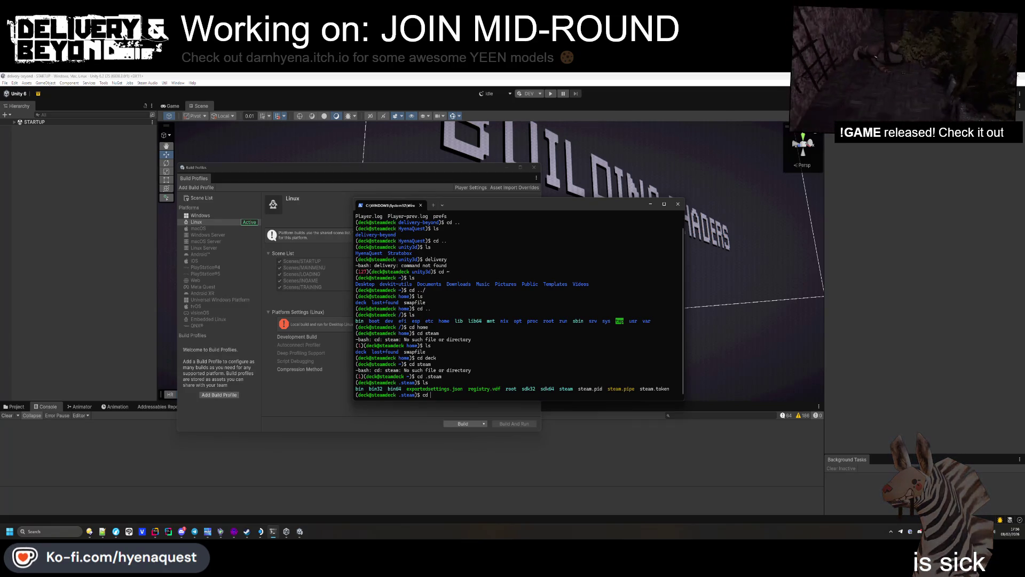
pyautogui.write('steam')
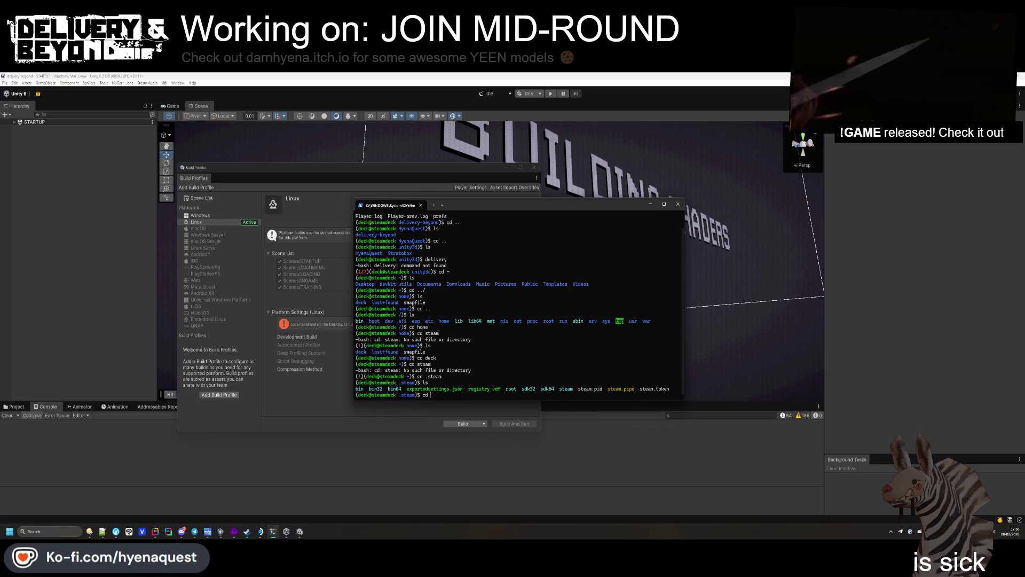
pyautogui.press('Return')
pyautogui.write('ls')
pyautogui.press('Return')
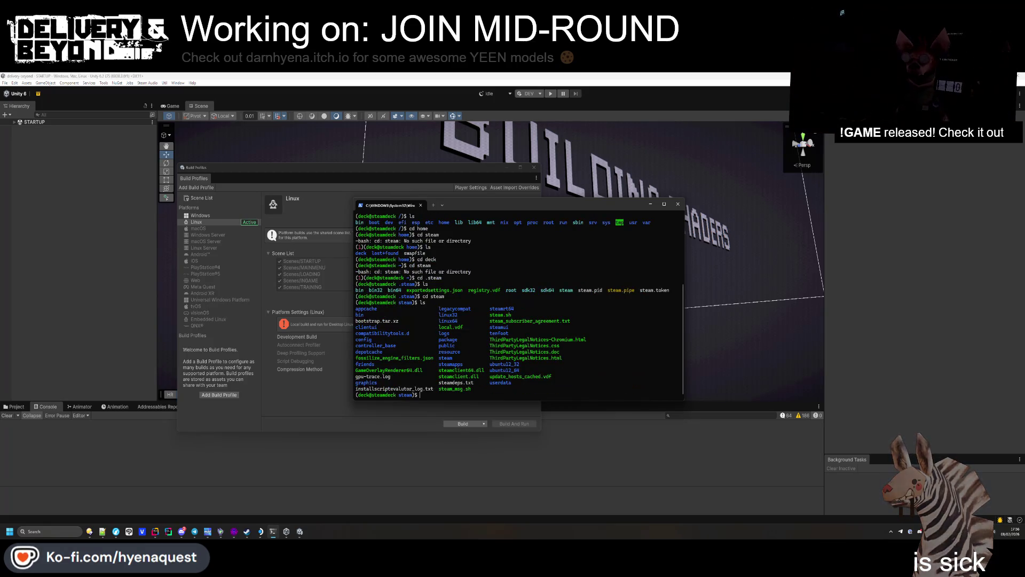
pyautogui.write('cd s')
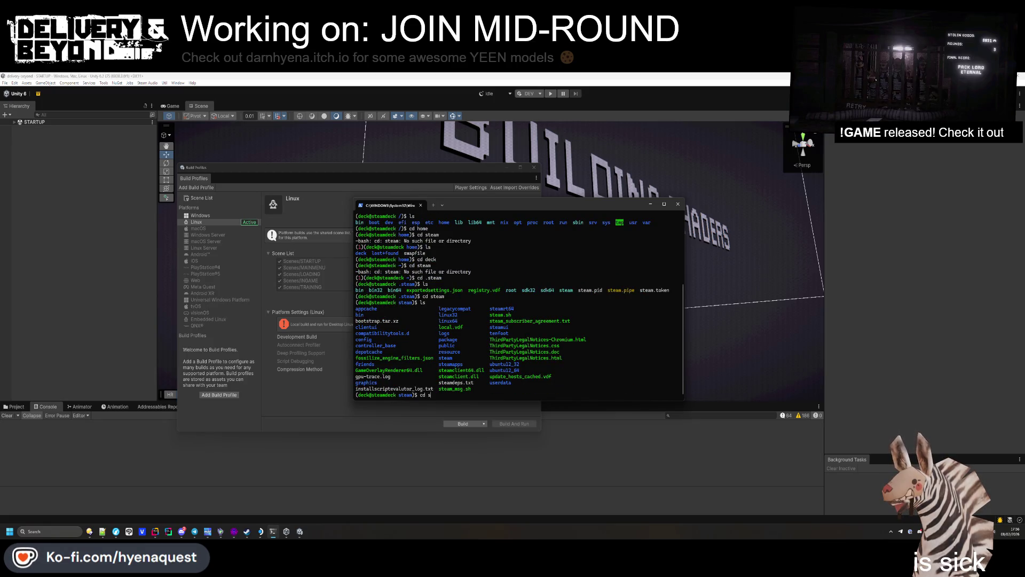
pyautogui.write('teama')
pyautogui.press('Tab')
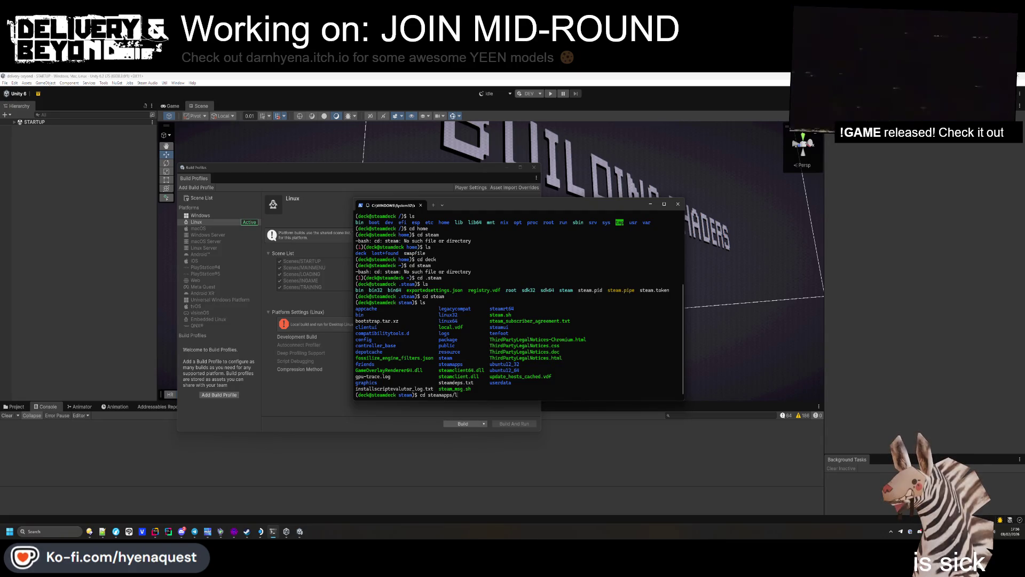
pyautogui.write('de')
pyautogui.press('BackSpace')
pyautogui.press('BackSpace')
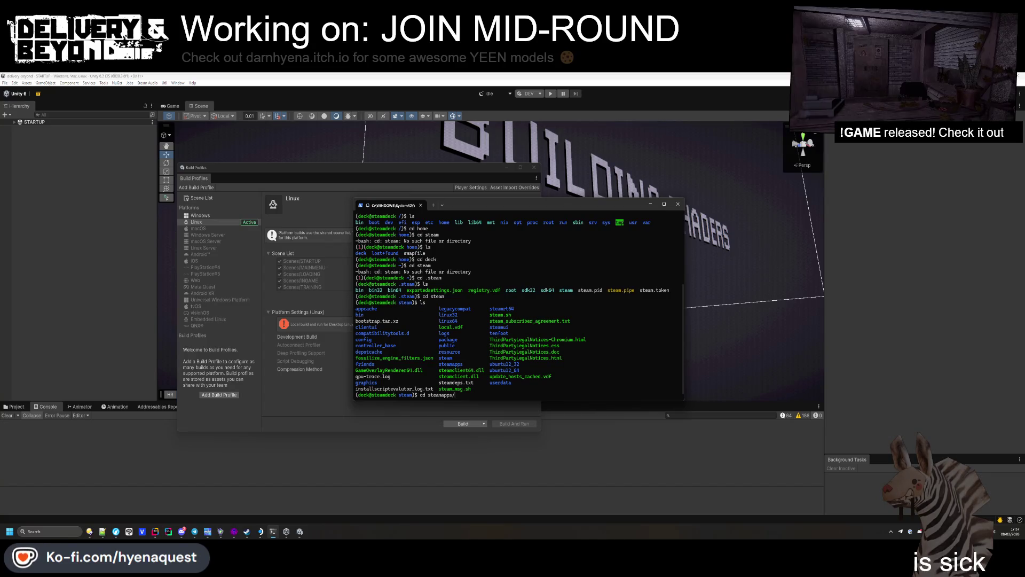
pyautogui.press('Return')
pyautogui.write('ls')
pyautogui.press('Return')
# Step: Move into common/Delivery-Beyond using Tab completion and list the game's files
pyautogui.write('cd com')
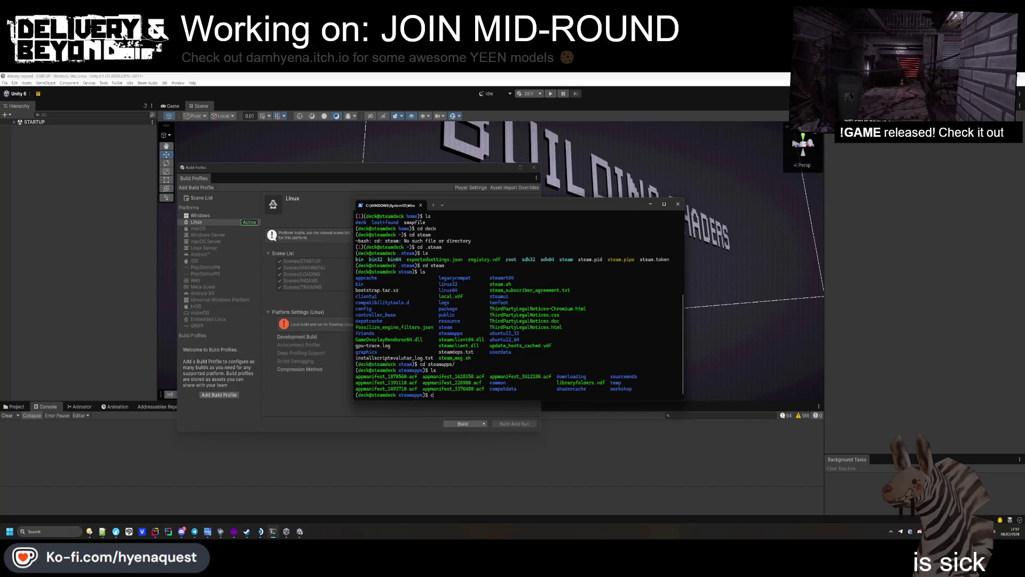
pyautogui.press('Tab')
pyautogui.write('de')
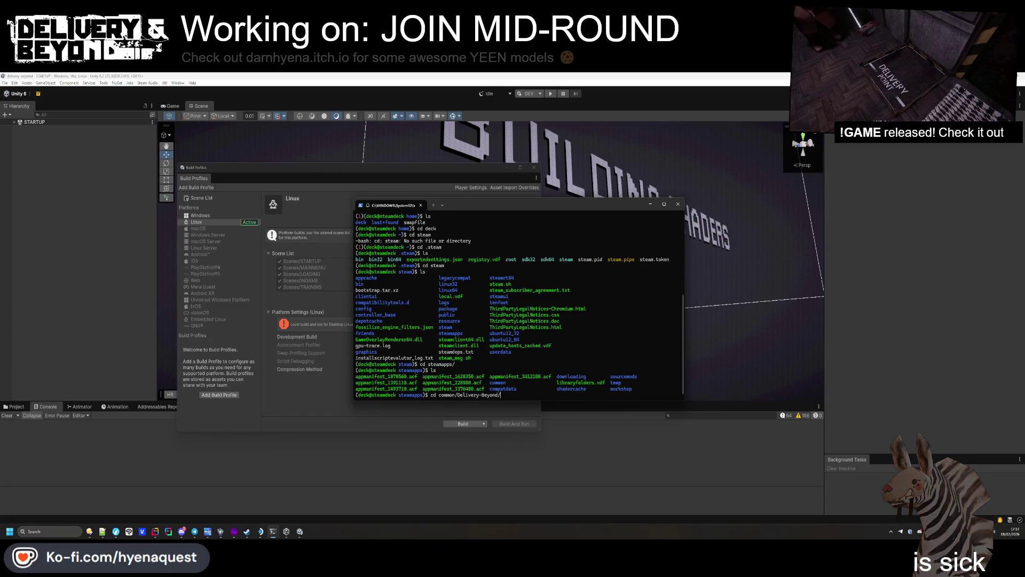
pyautogui.press('Tab')
pyautogui.press('Return')
pyautogui.write('ls')
pyautogui.press('Return')
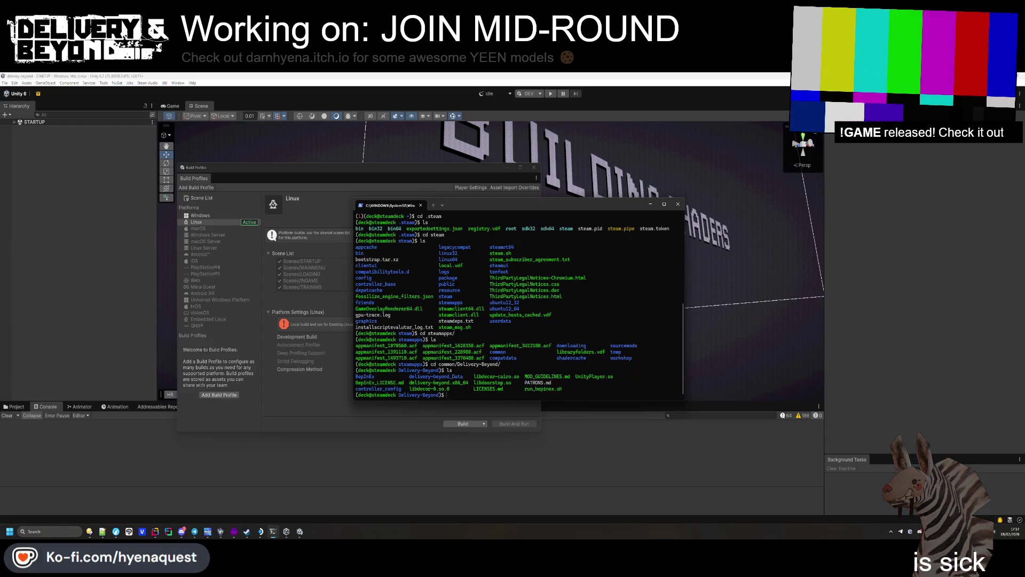
# Step: Run ./run_bepinex.sh, then launch ./delivery-beyond.x86_64, which segfaults
pyautogui.write('.//')
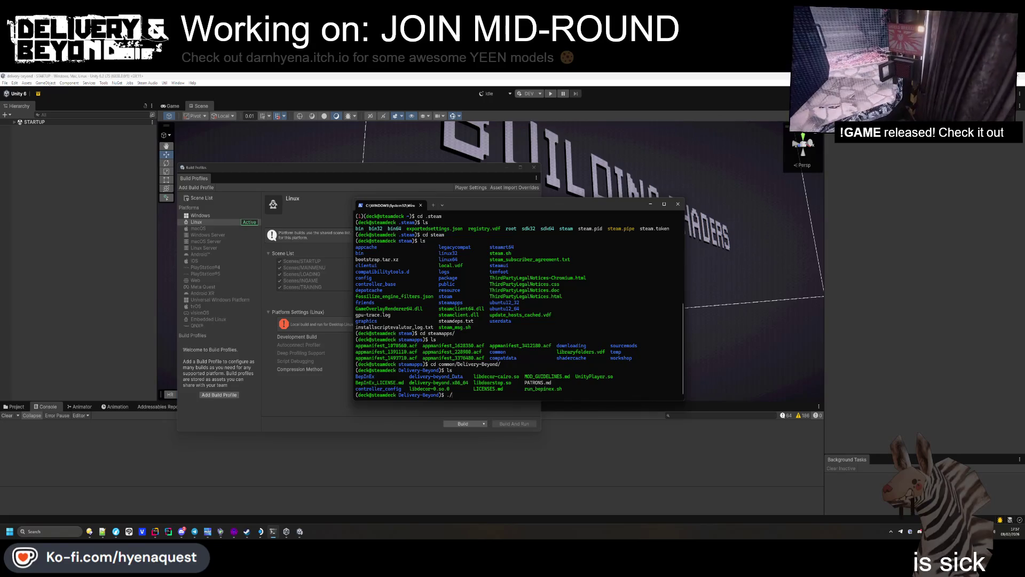
pyautogui.write('run_bep')
pyautogui.press('Tab')
pyautogui.press('Return')
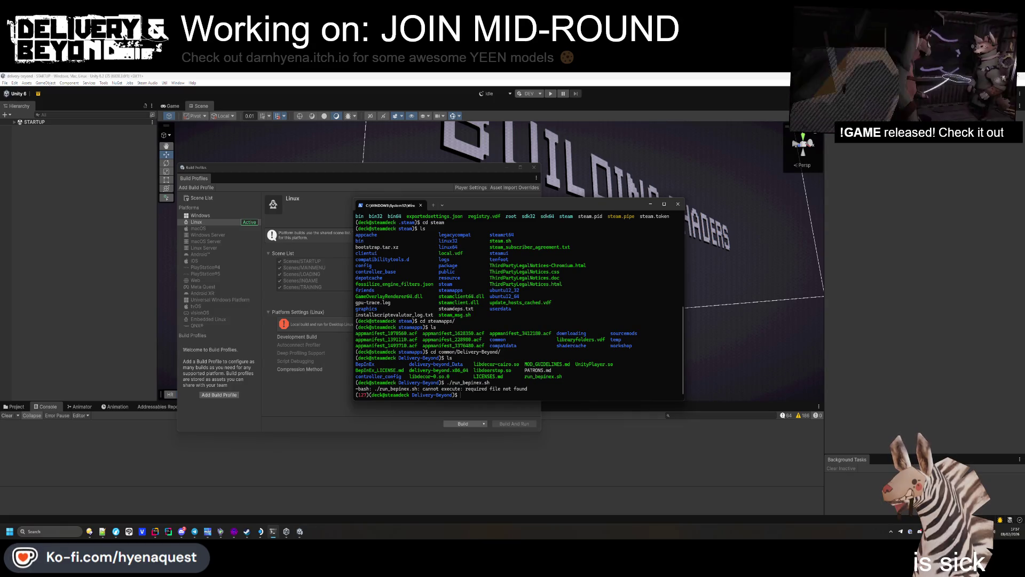
pyautogui.write('./delivery-beyond.x')
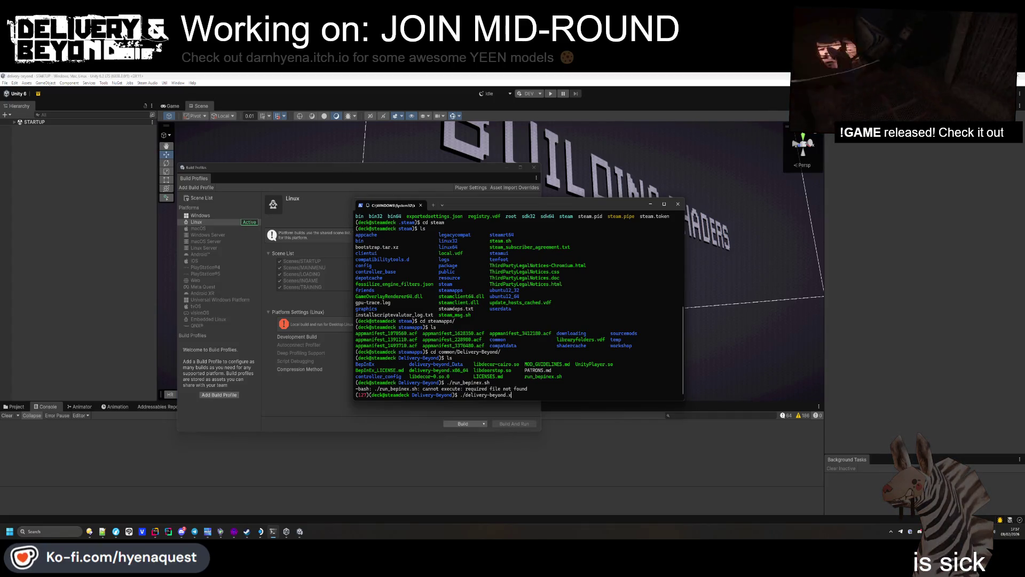
pyautogui.press('Tab')
pyautogui.press('Return')
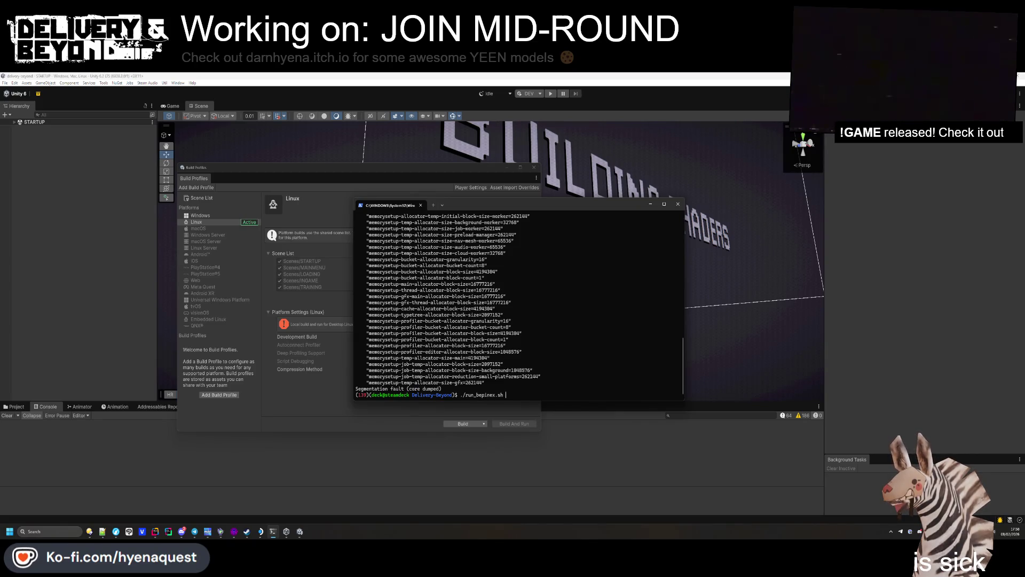
# Step: Rerun run_bepinex.sh and highlight its 'required file not found' error
pyautogui.press('Return')
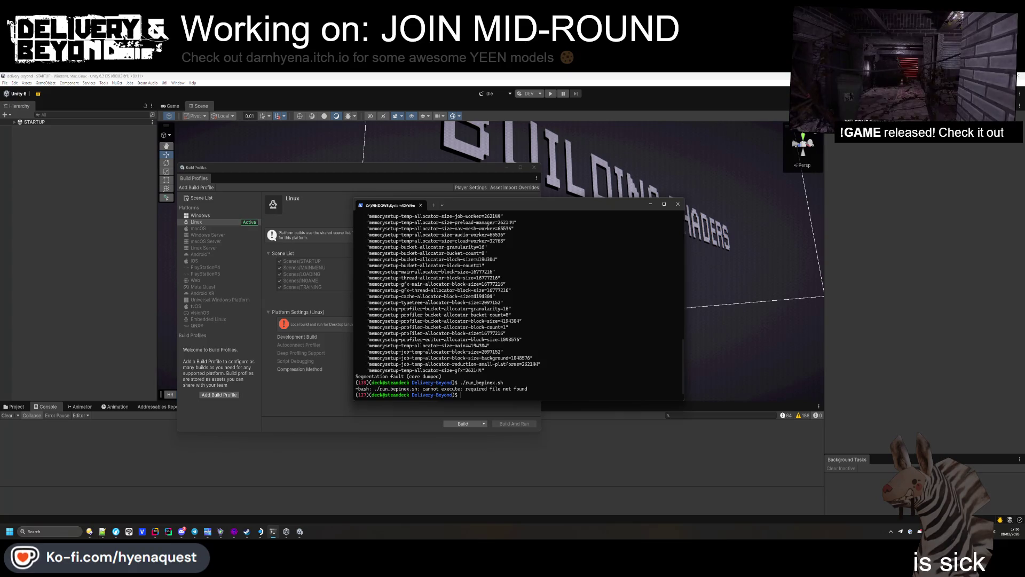
pyautogui.moveTo(466, 389); pyautogui.dragTo(537, 391)
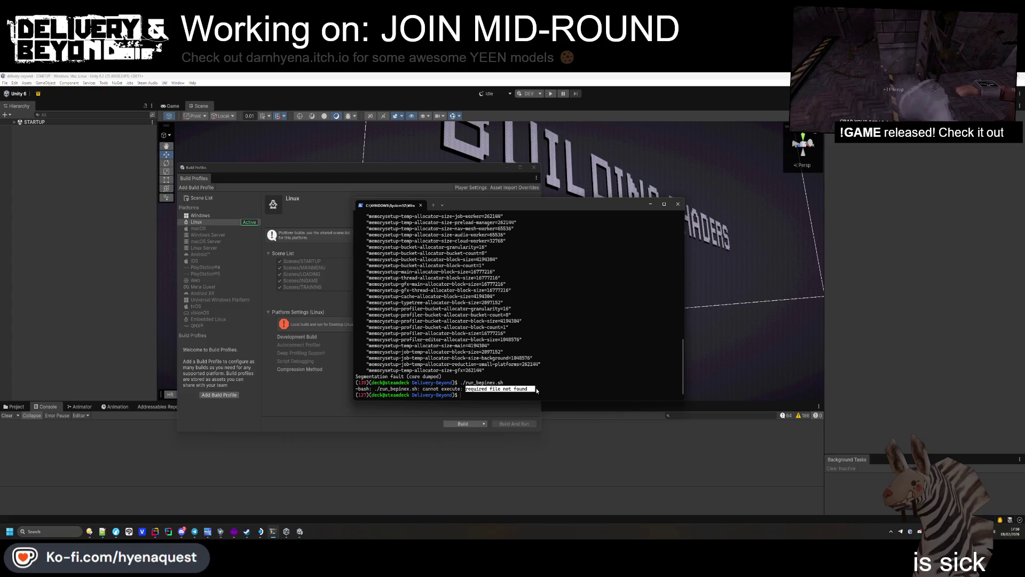
pyautogui.hotkey('alt', 'Tab')
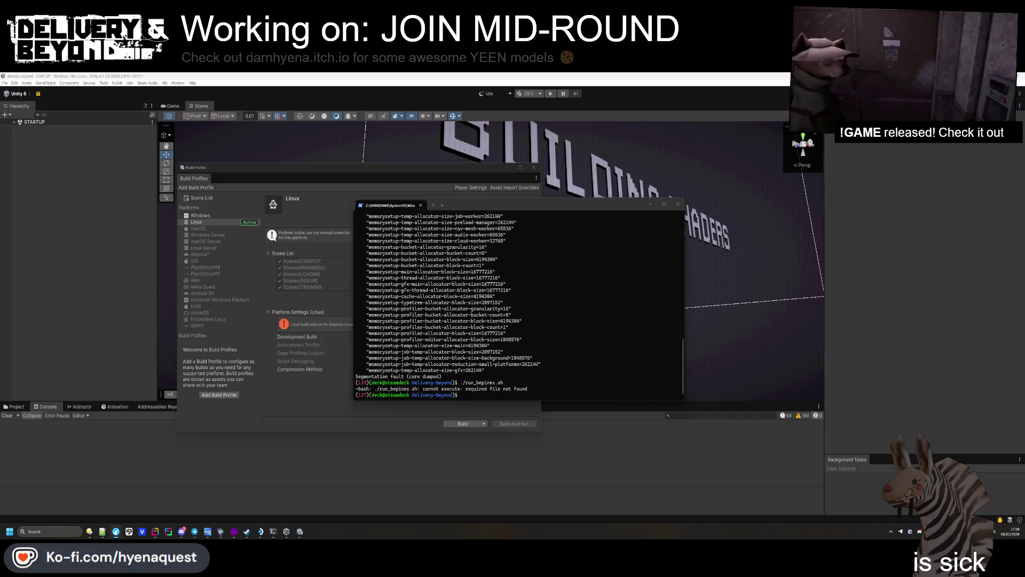
pyautogui.click(9, 532)
# Step: Log in to the Steam Deck in WinSCP and browse to .steam/steam/steamapps/common
pyautogui.click(84, 371)
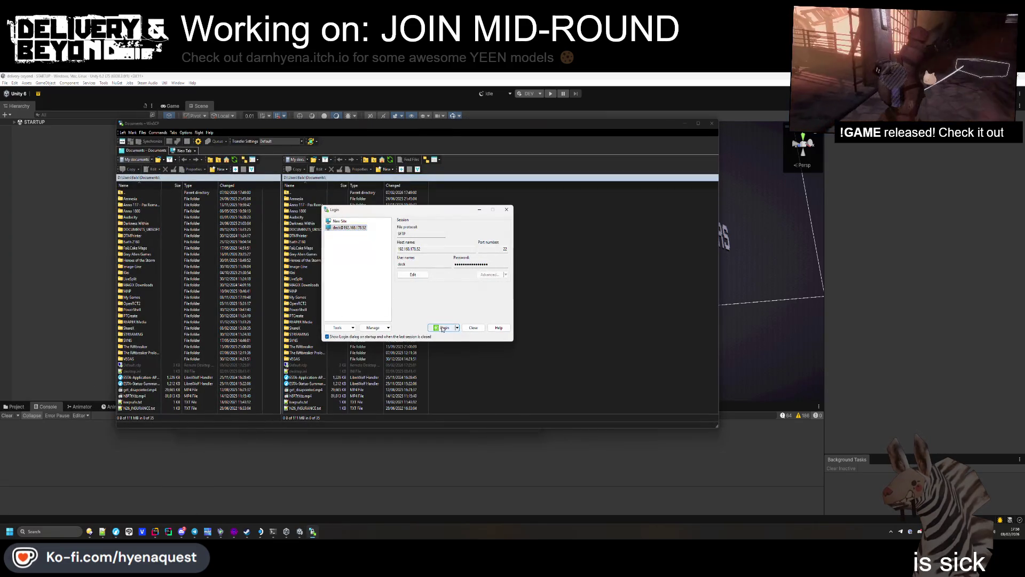
pyautogui.click(442, 328)
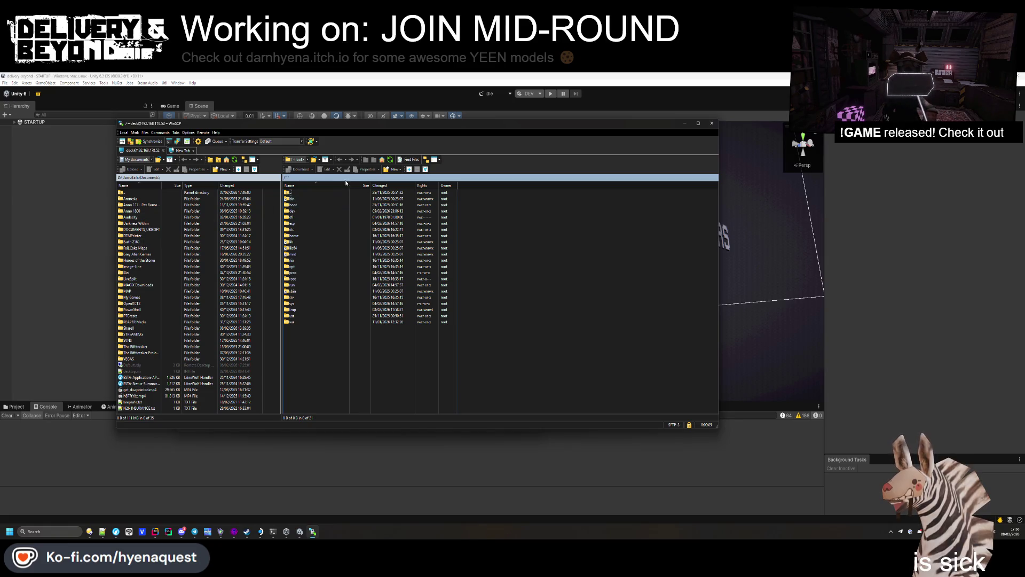
pyautogui.moveTo(281, 181); pyautogui.dragTo(151, 183)
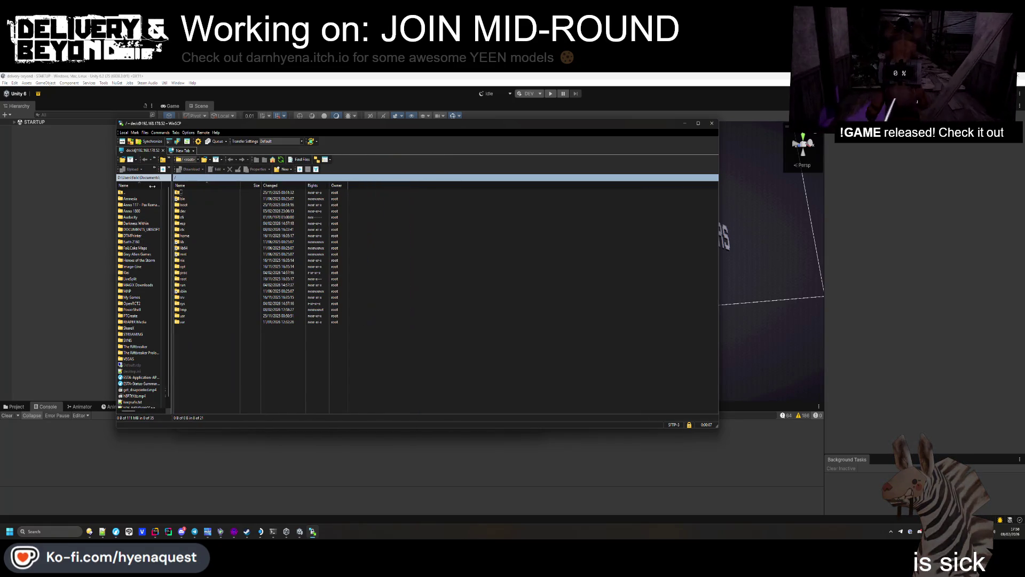
pyautogui.doubleClick(184, 236)
pyautogui.doubleClick(185, 198)
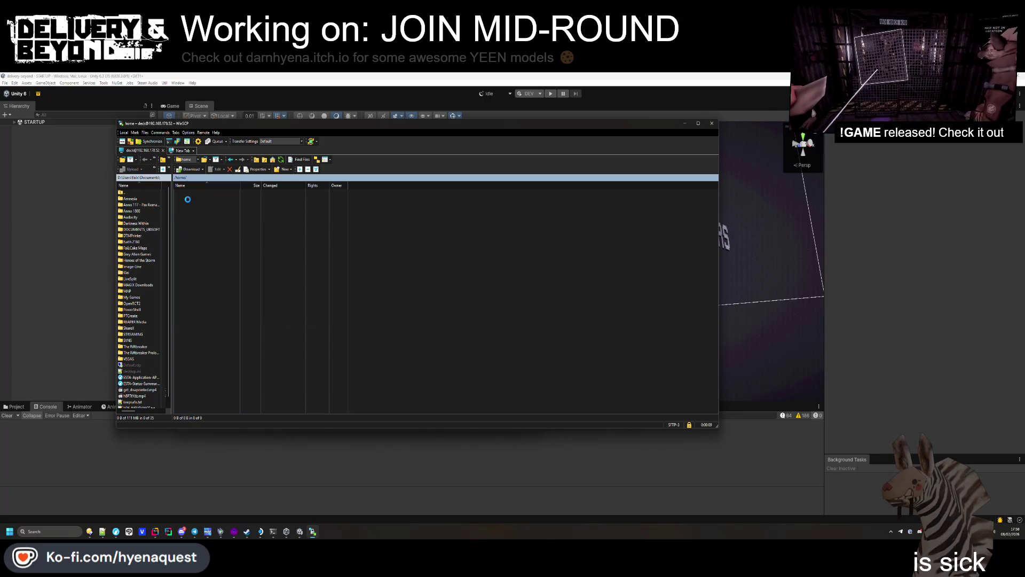
pyautogui.doubleClick(184, 193)
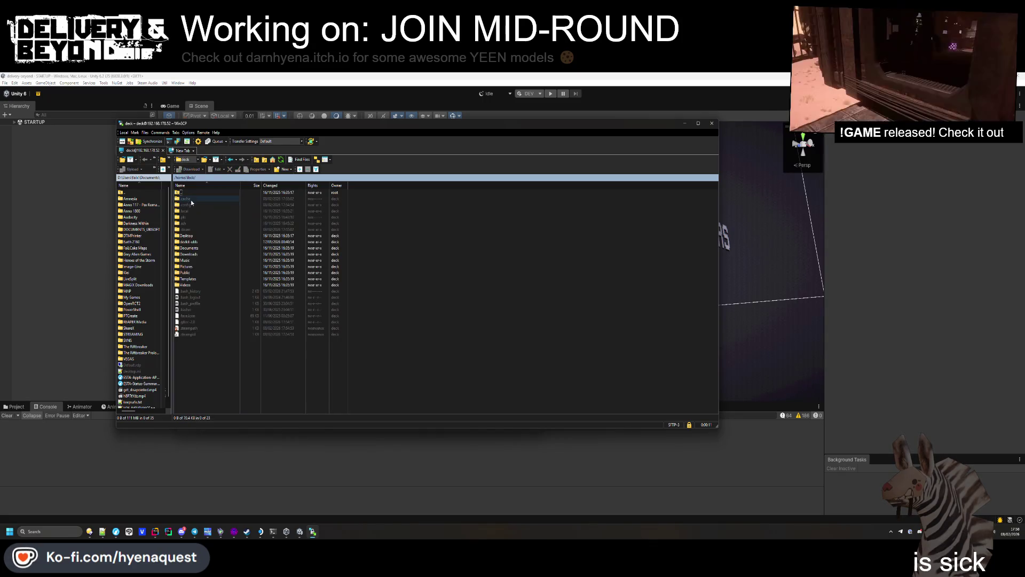
pyautogui.doubleClick(184, 236)
pyautogui.doubleClick(186, 236)
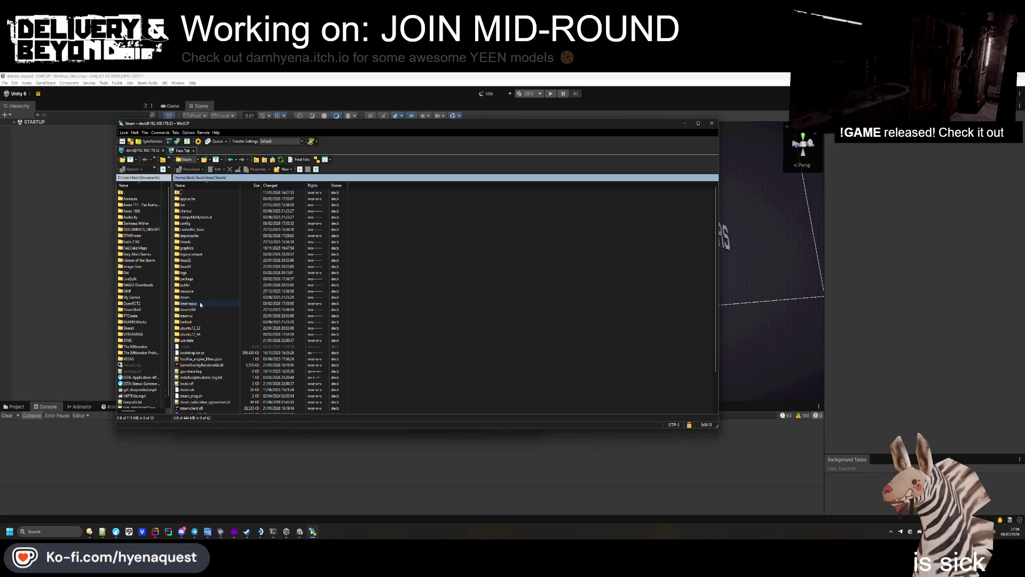
pyautogui.doubleClick(200, 303)
pyautogui.doubleClick(200, 201)
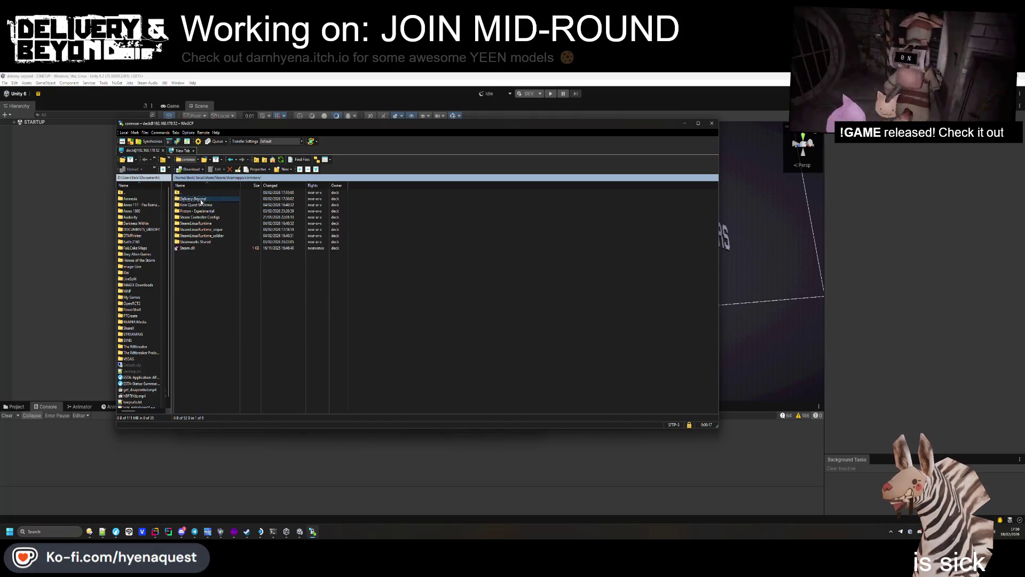
# Step: Open Delivery-Beyond's BepInEx folder and delete its cache folder
pyautogui.click(191, 255)
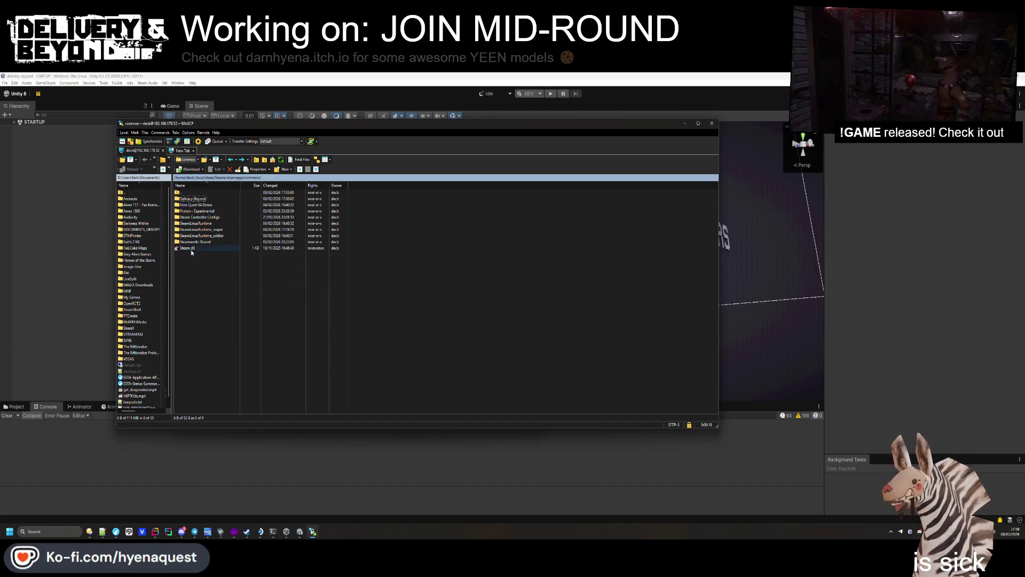
pyautogui.doubleClick(192, 198)
pyautogui.doubleClick(196, 199)
pyautogui.doubleClick(191, 216)
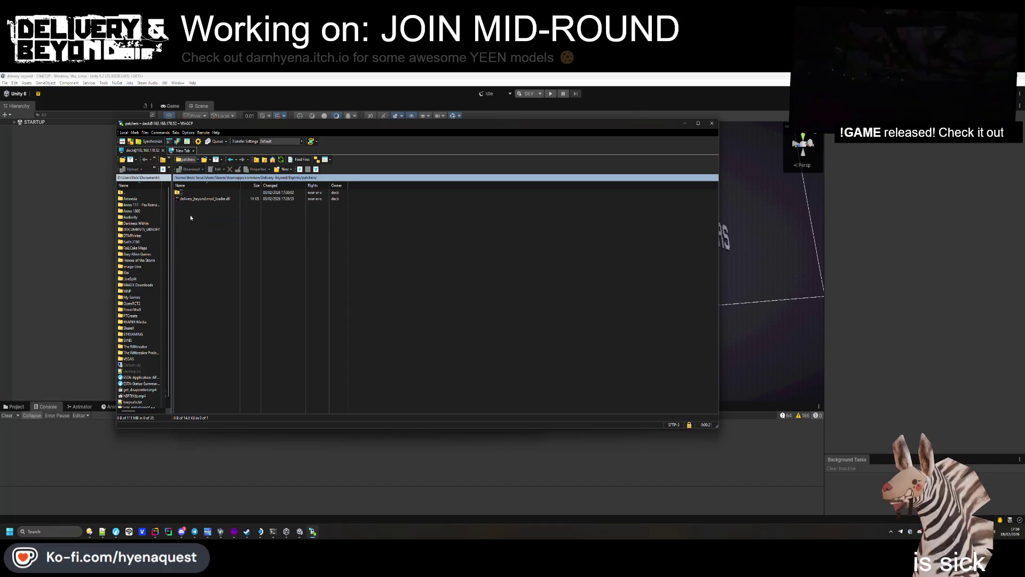
pyautogui.press('BackSpace')
pyautogui.doubleClick(192, 207)
pyautogui.press('BackSpace')
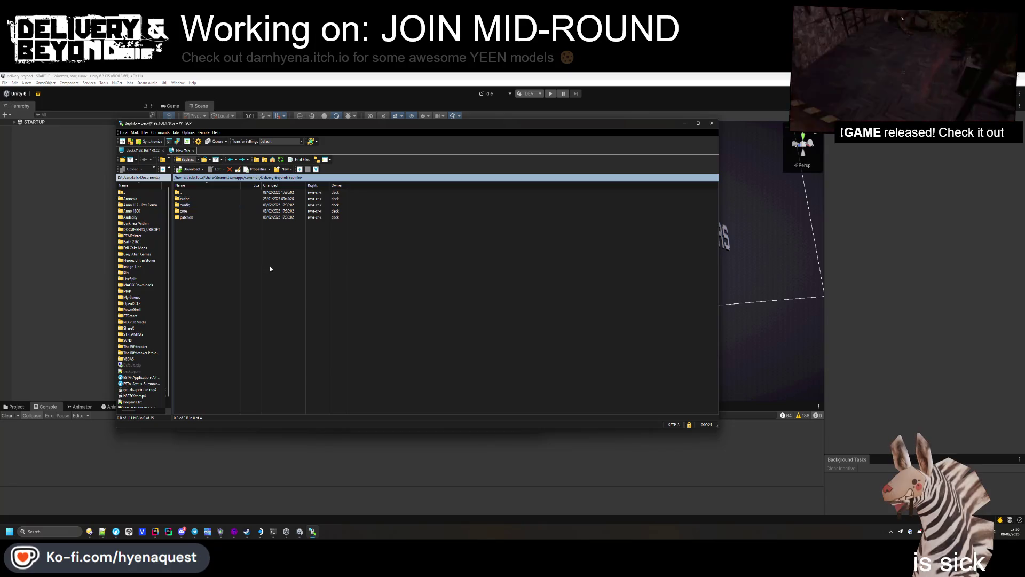
pyautogui.click(235, 199)
pyautogui.press('Delete')
pyautogui.press('Return')
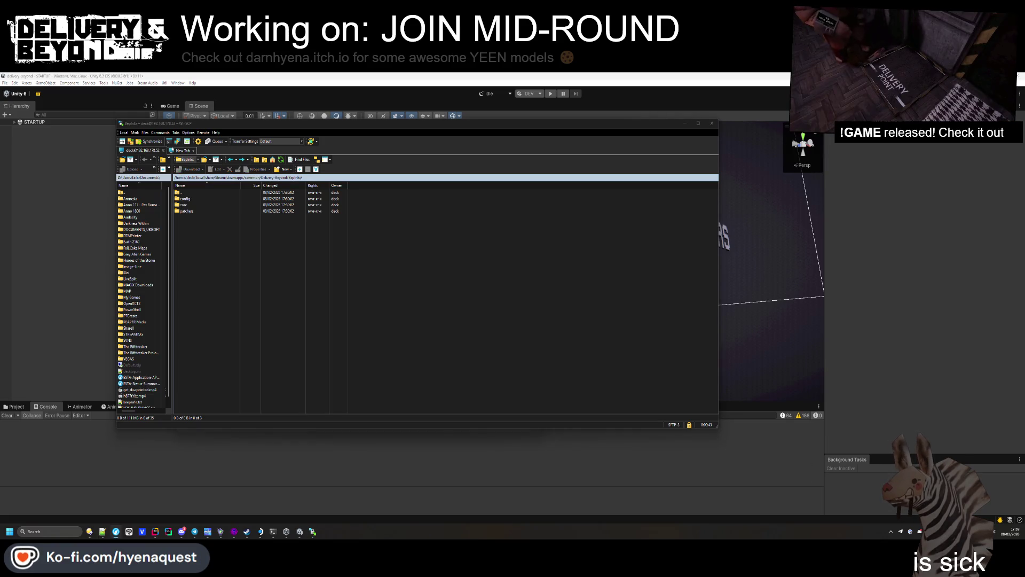
pyautogui.click(405, 334)
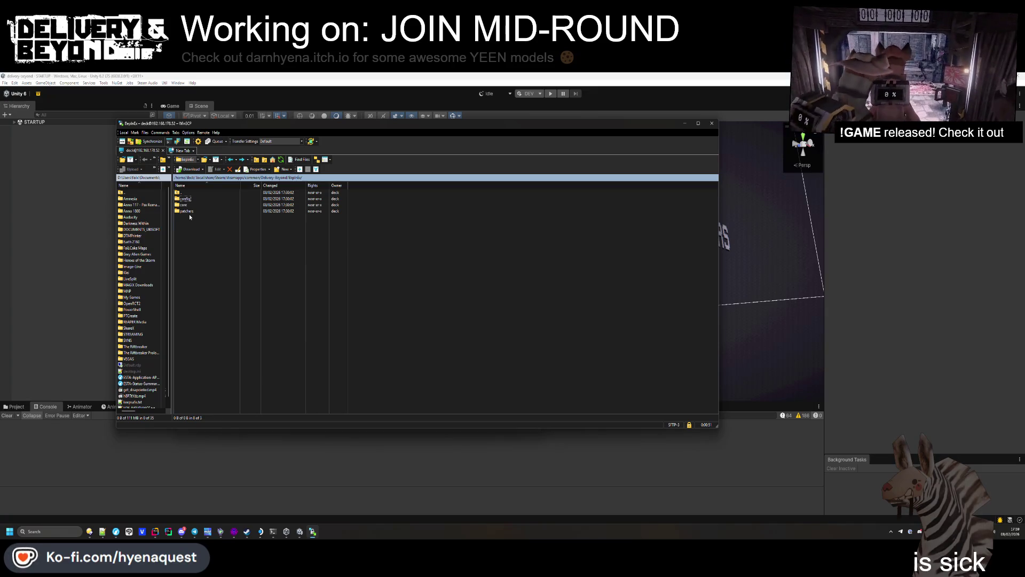
pyautogui.moveTo(89, 531)
pyautogui.moveTo(126, 508)
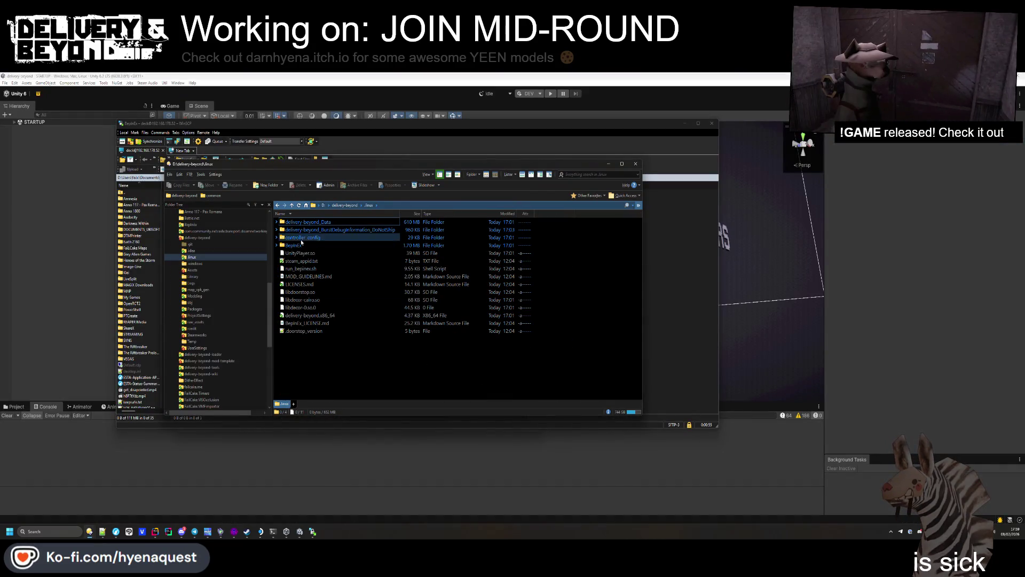
# Step: Open run_bepinex.sh from the .linux folder in Notepad++
pyautogui.doubleClick(300, 245)
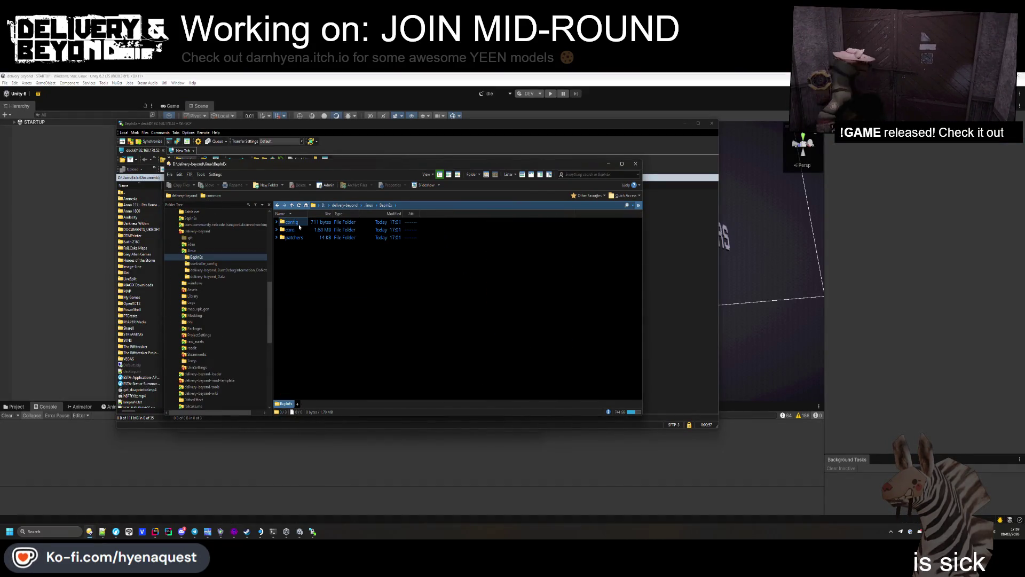
pyautogui.press('BackSpace')
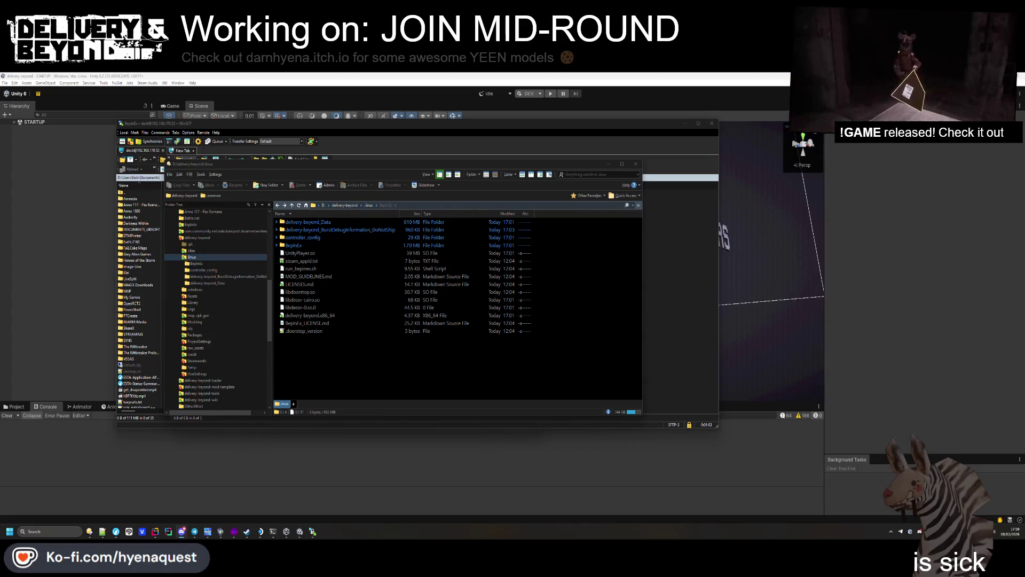
pyautogui.click(299, 323)
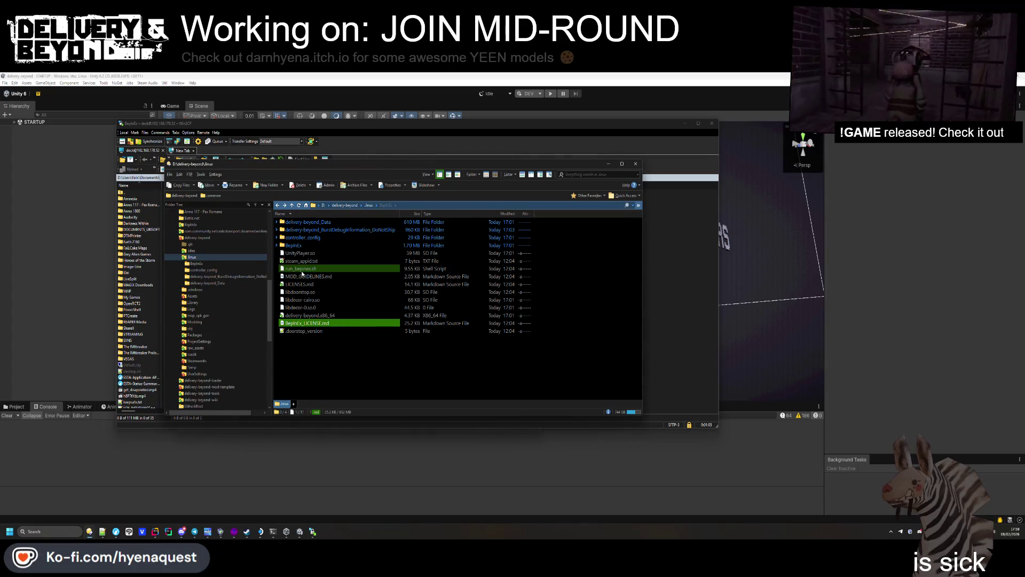
pyautogui.click(301, 268)
pyautogui.rightClick(300, 268)
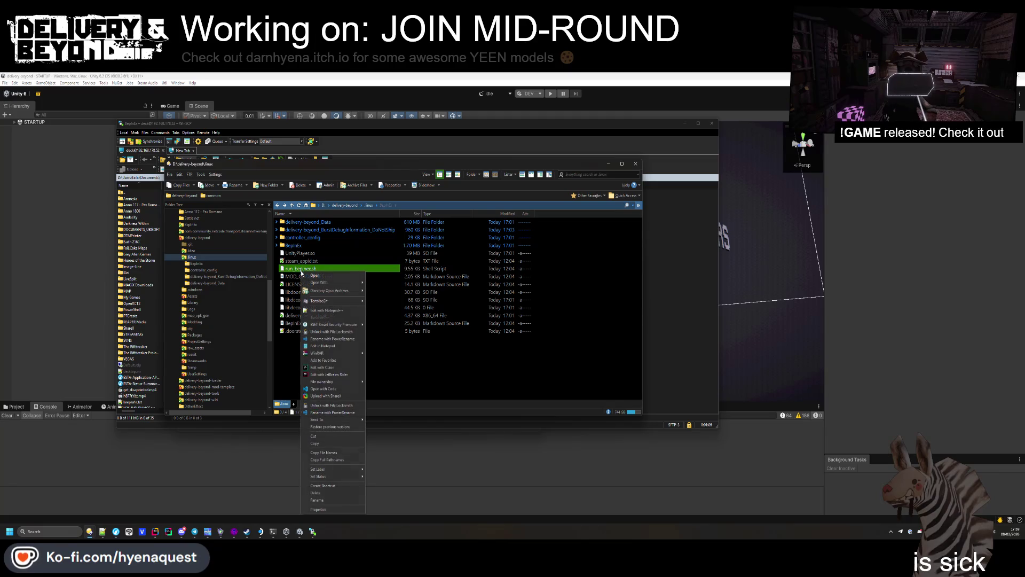
pyautogui.click(331, 310)
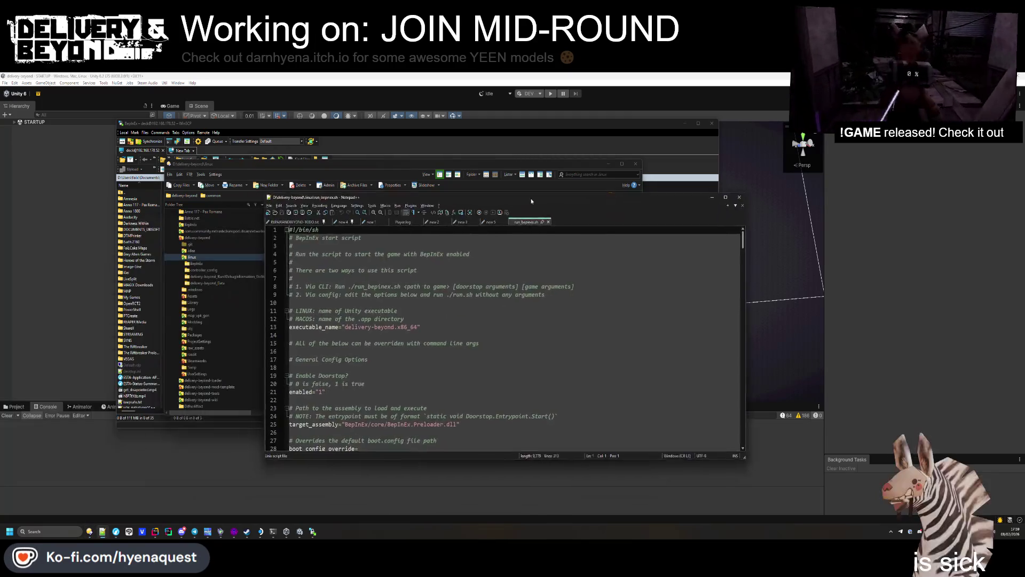
# Step: Replace line 13's executable_name value with the copied delivery-beyond.x86_64 file name
pyautogui.doubleClick(559, 301)
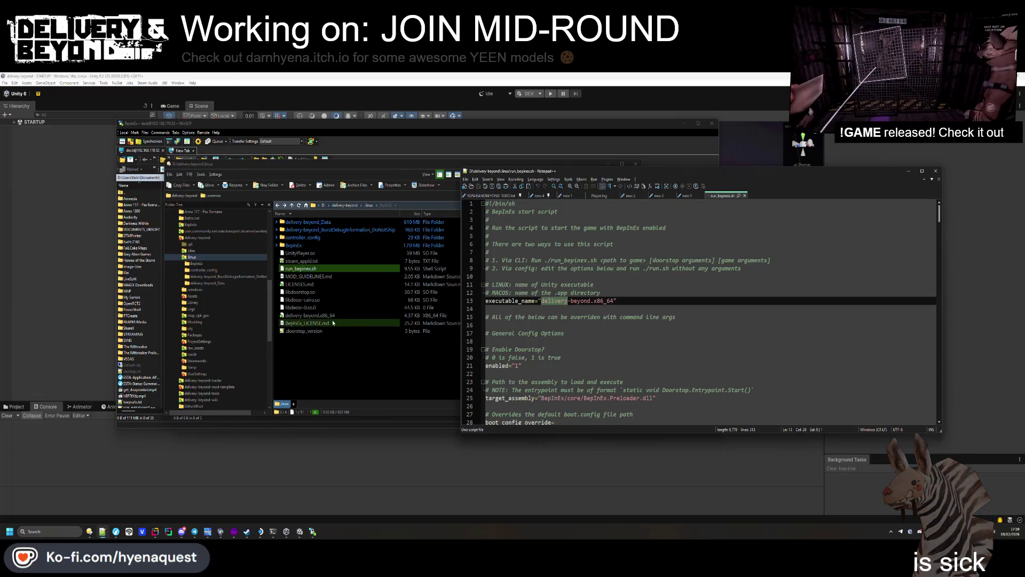
pyautogui.click(316, 316)
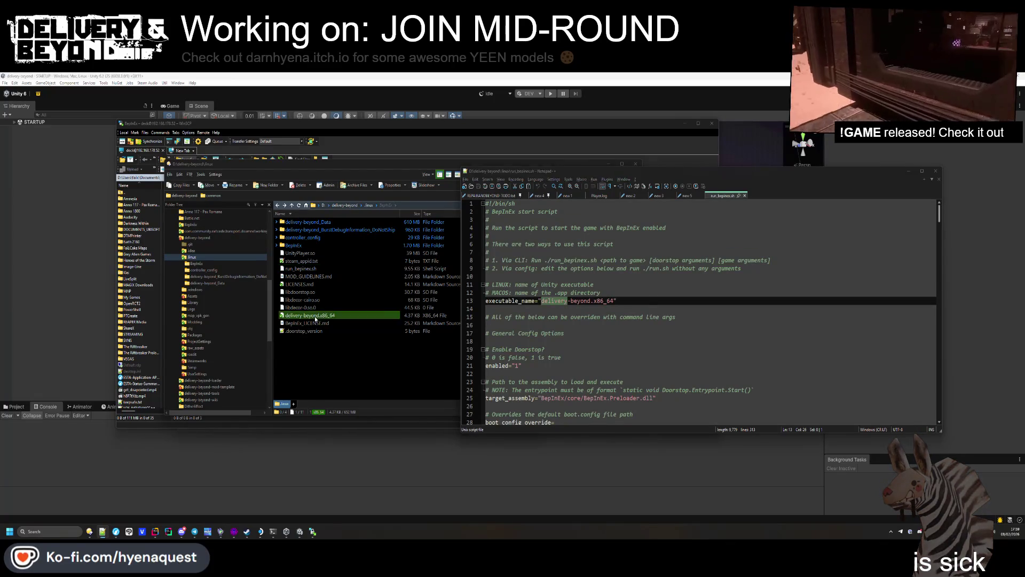
pyautogui.rightClick(315, 316)
pyautogui.click(341, 302)
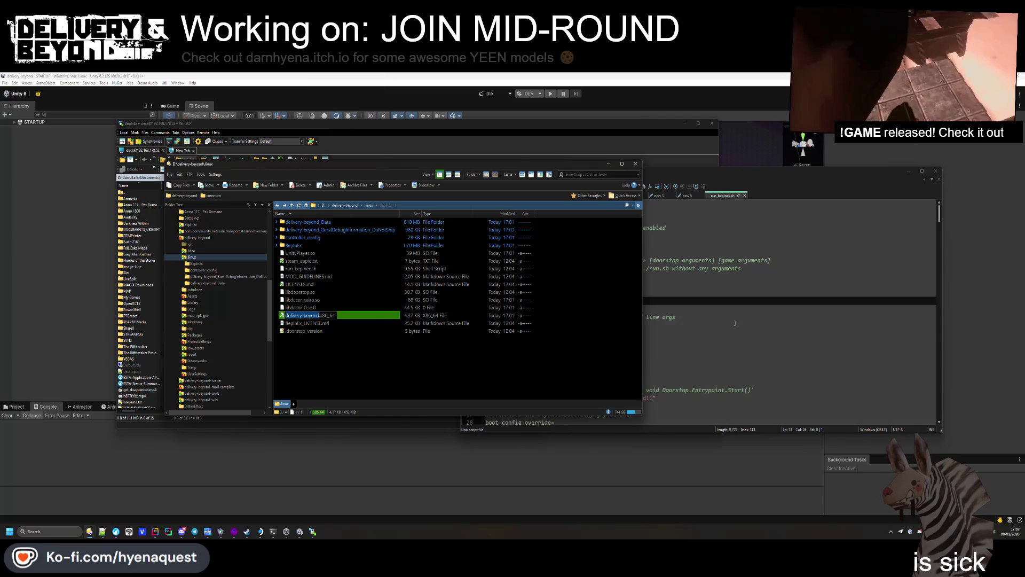
pyautogui.click(588, 325)
pyautogui.moveTo(614, 301); pyautogui.dragTo(554, 300)
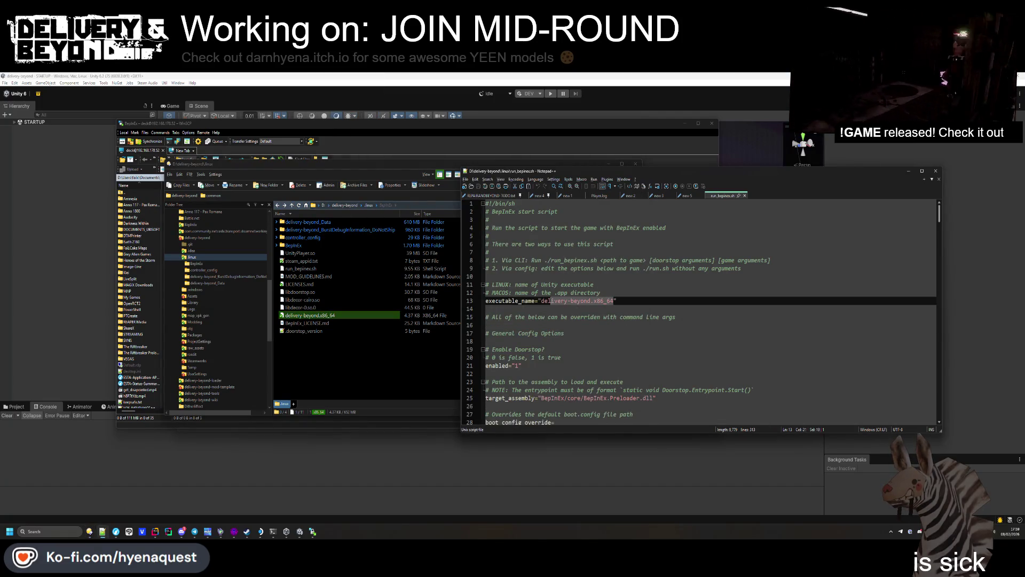
pyautogui.hotkey('ctrl', 'v')
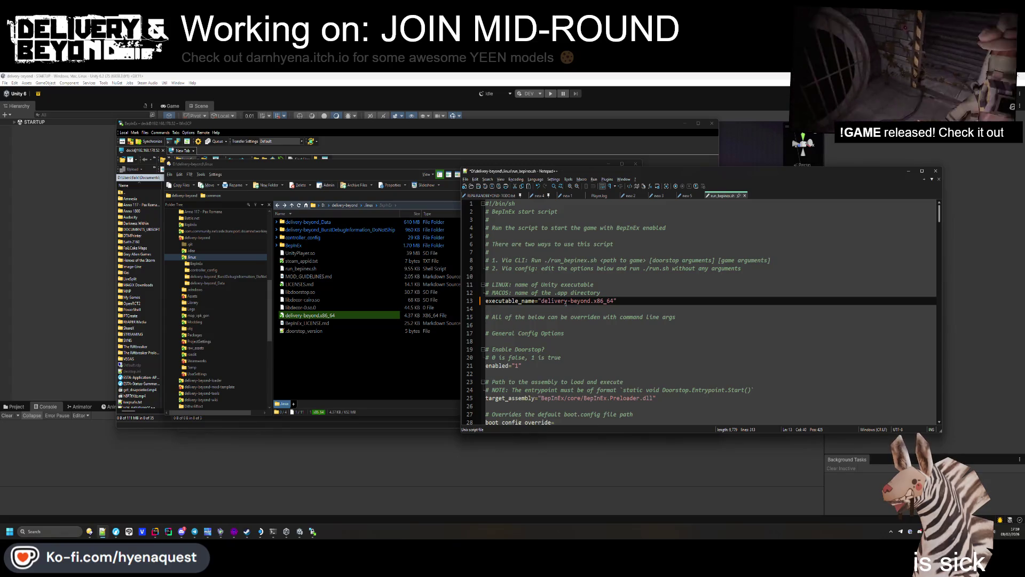
# Step: Scroll through the edited script, then close the run_bepinex.sh tab
pyautogui.scroll(-19, 558, 303)
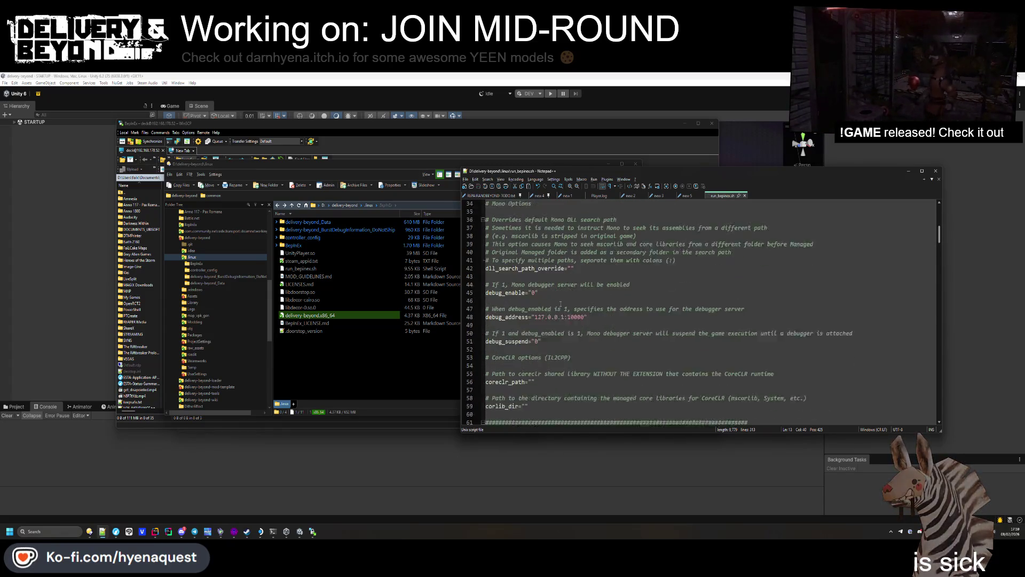
pyautogui.scroll(-11, 560, 304)
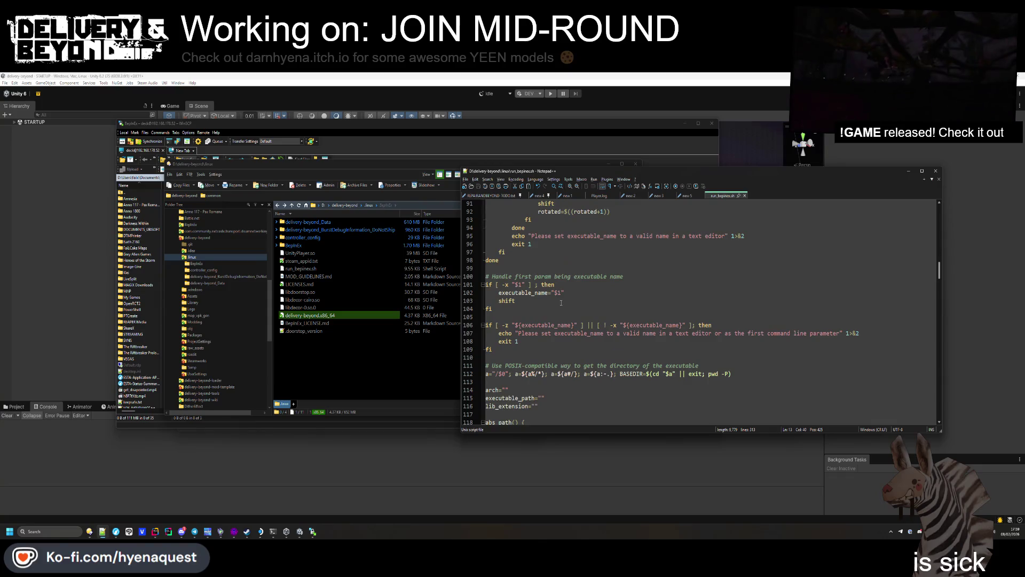
pyautogui.scroll(-8, 562, 303)
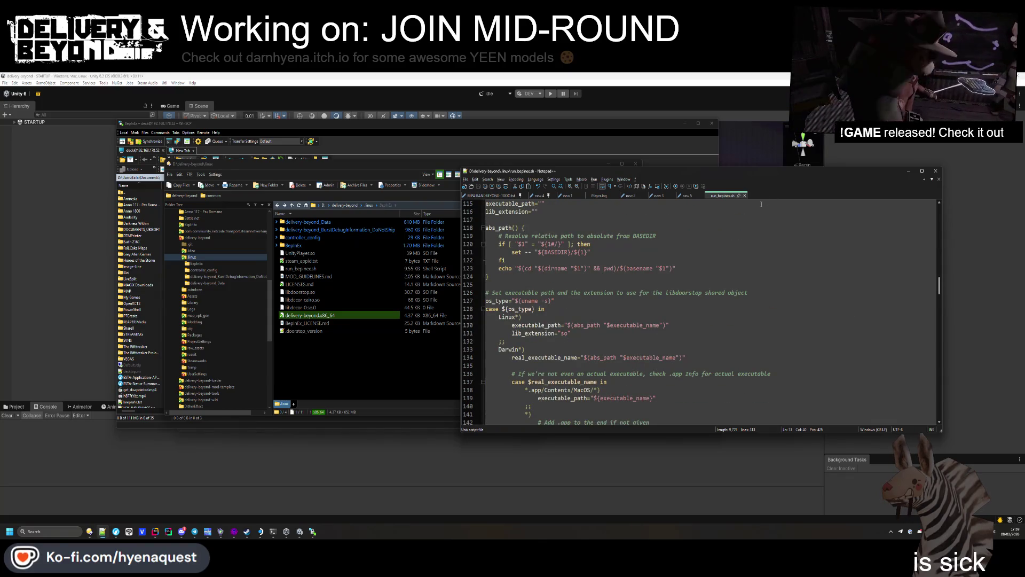
pyautogui.middleClick(725, 195)
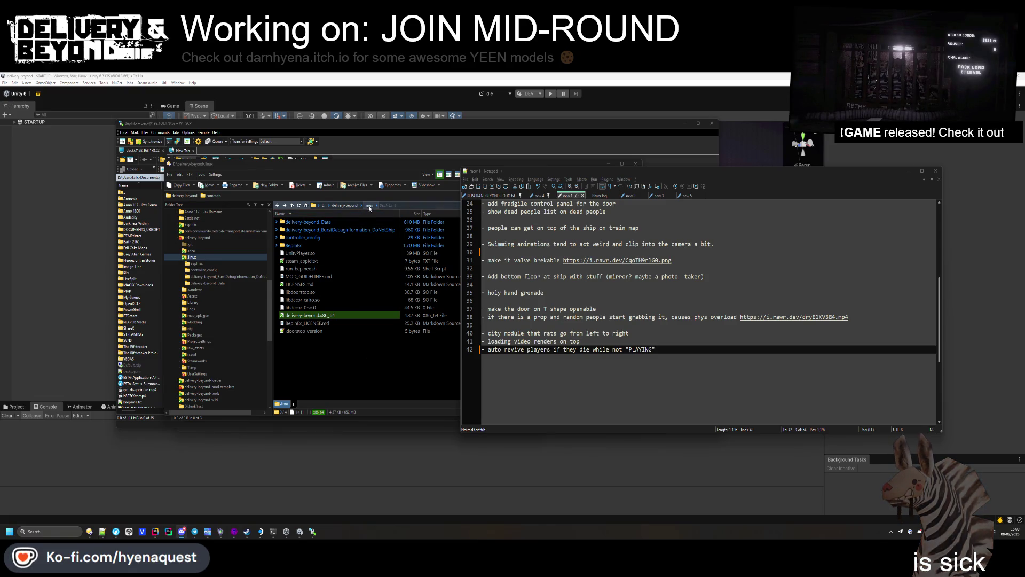
# Step: Move the local file window up to the delivery-beyond folder and minimize the notes window
pyautogui.click(320, 299)
pyautogui.click(346, 206)
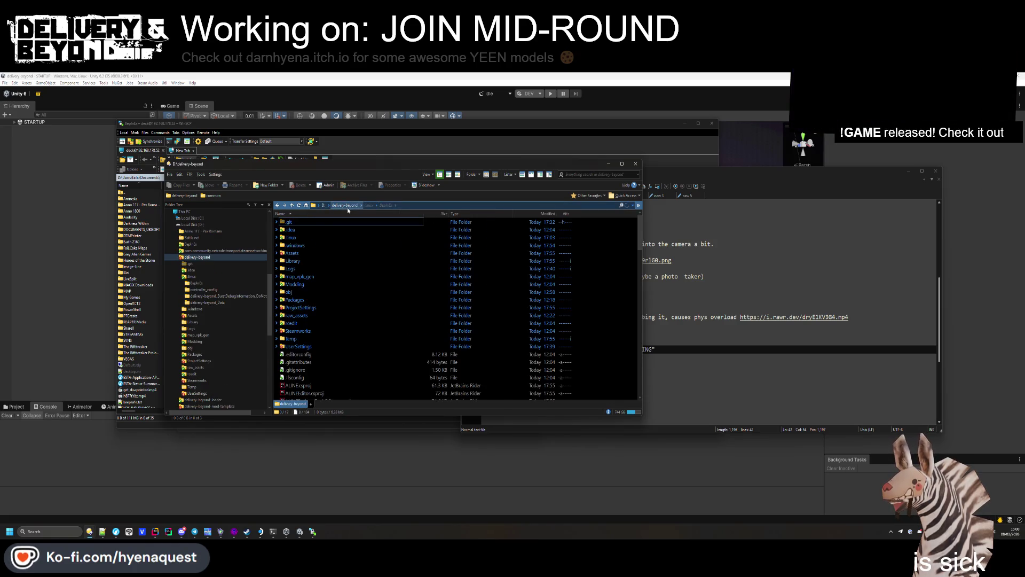
pyautogui.moveTo(311, 309)
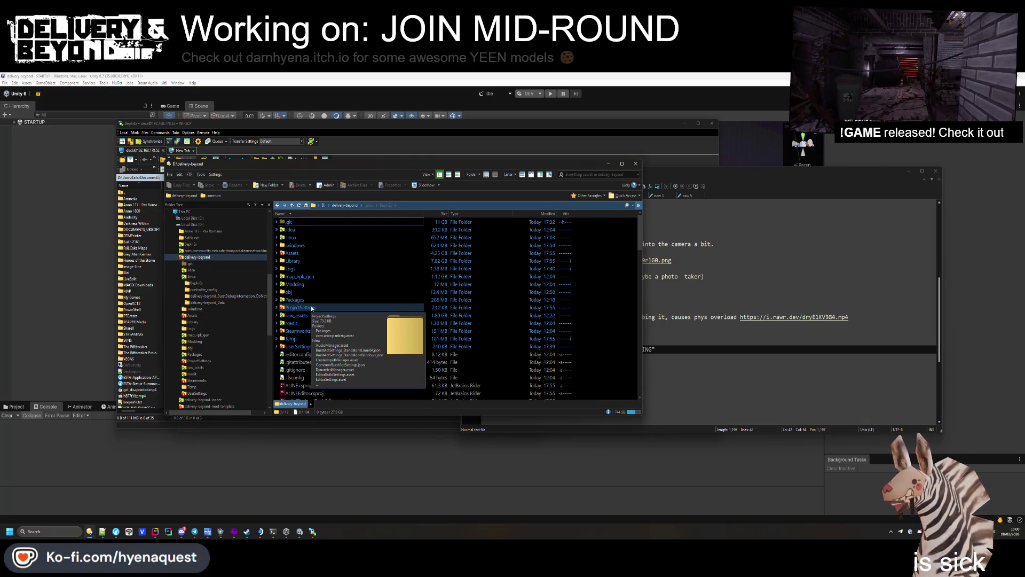
pyautogui.moveTo(312, 332)
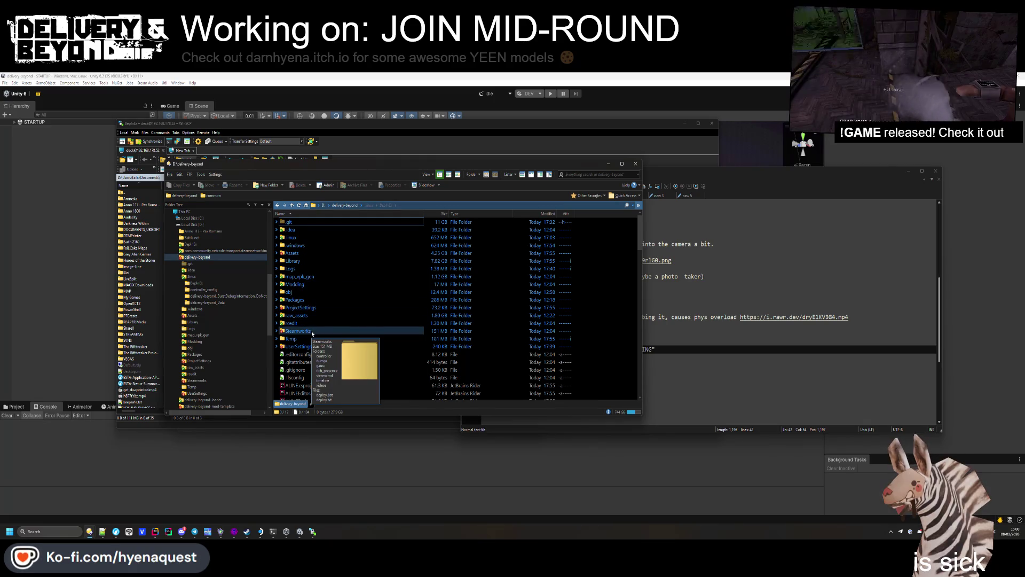
pyautogui.click(864, 246)
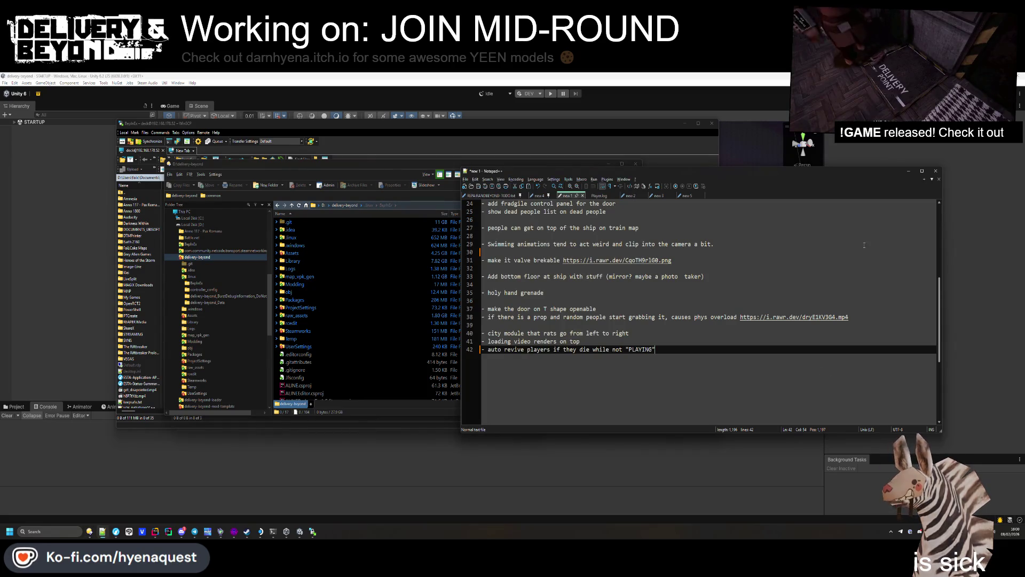
pyautogui.click(908, 171)
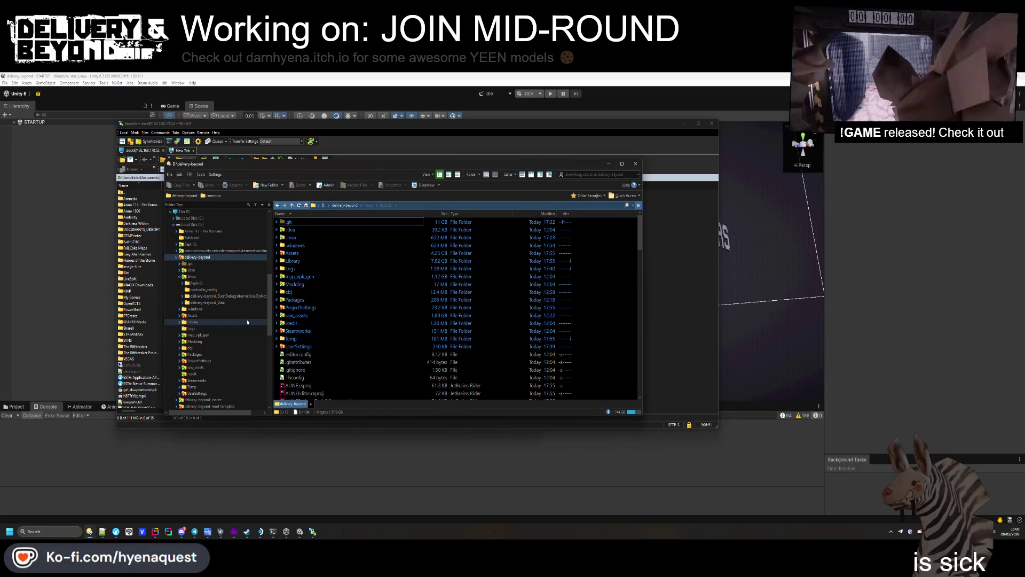
# Step: Close the local window, go up to the remote game folder, and show the BepInEx release page
pyautogui.press('Escape')
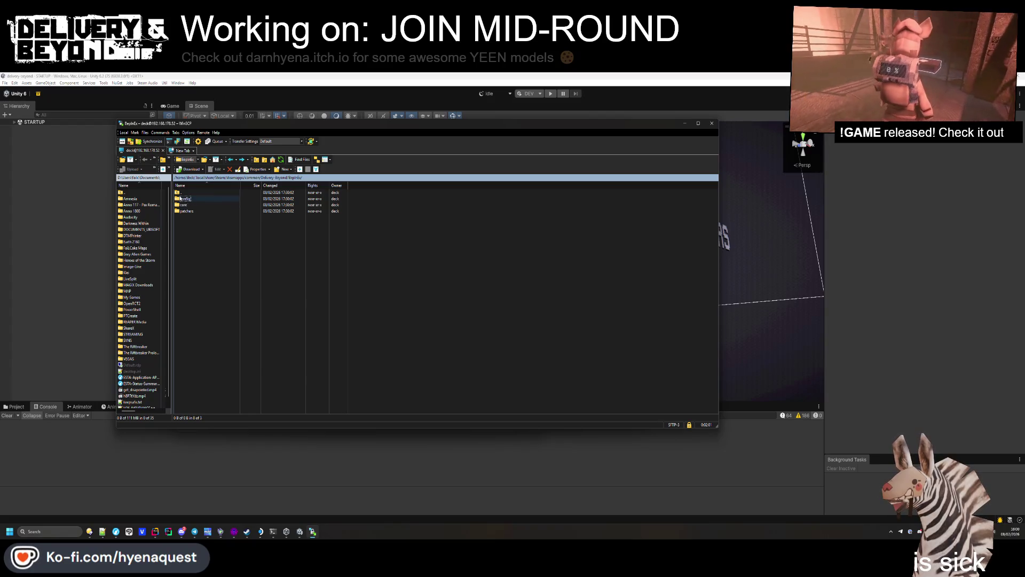
pyautogui.press('BackSpace')
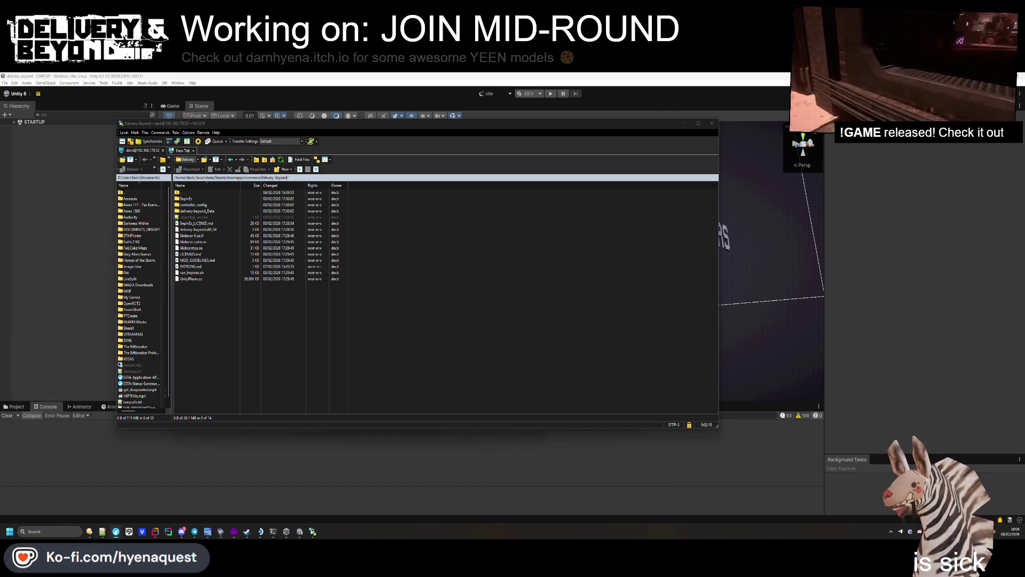
pyautogui.hotkey('alt', 'Tab')
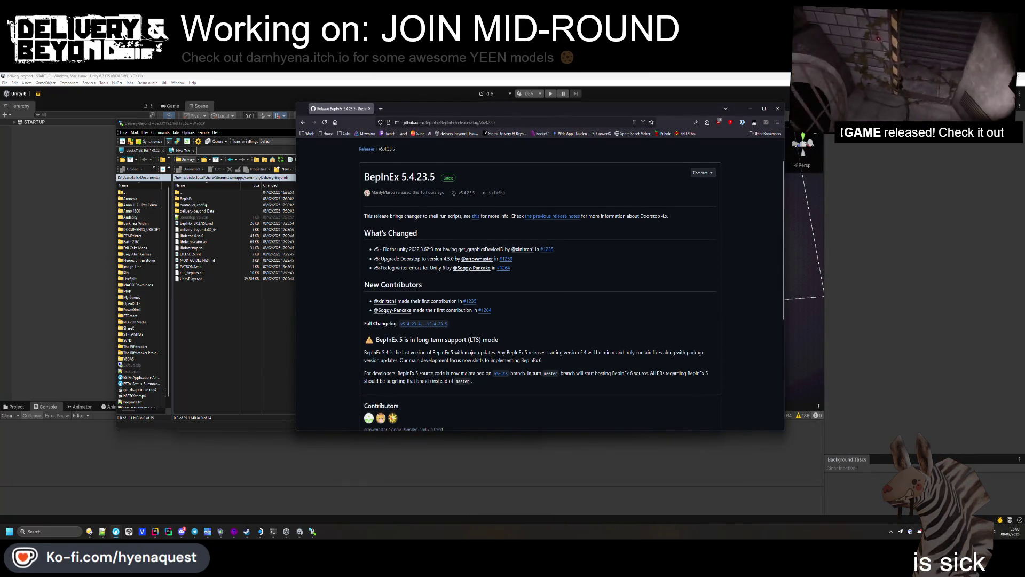
# Step: Download the BepInEx_linux_x64 and BepInEx_win_x64 5.4.23.5 zips
pyautogui.scroll(-3, 428, 271)
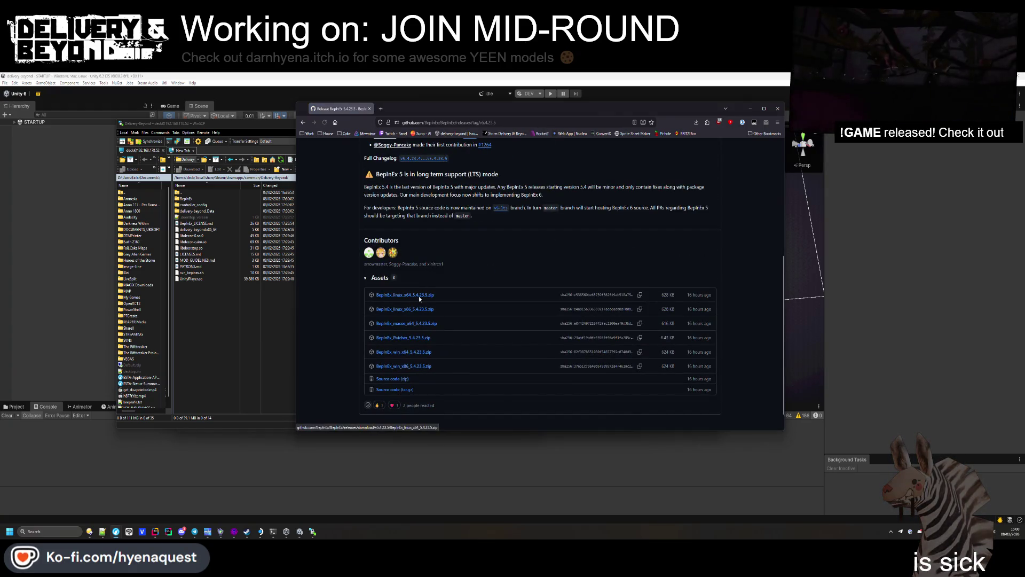
pyautogui.click(419, 296)
pyautogui.click(567, 327)
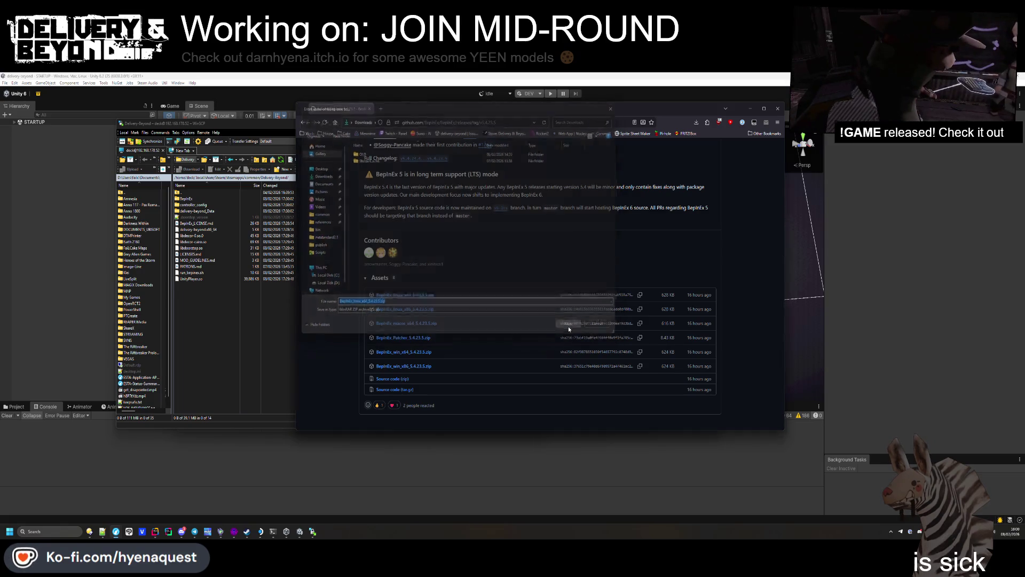
pyautogui.click(421, 354)
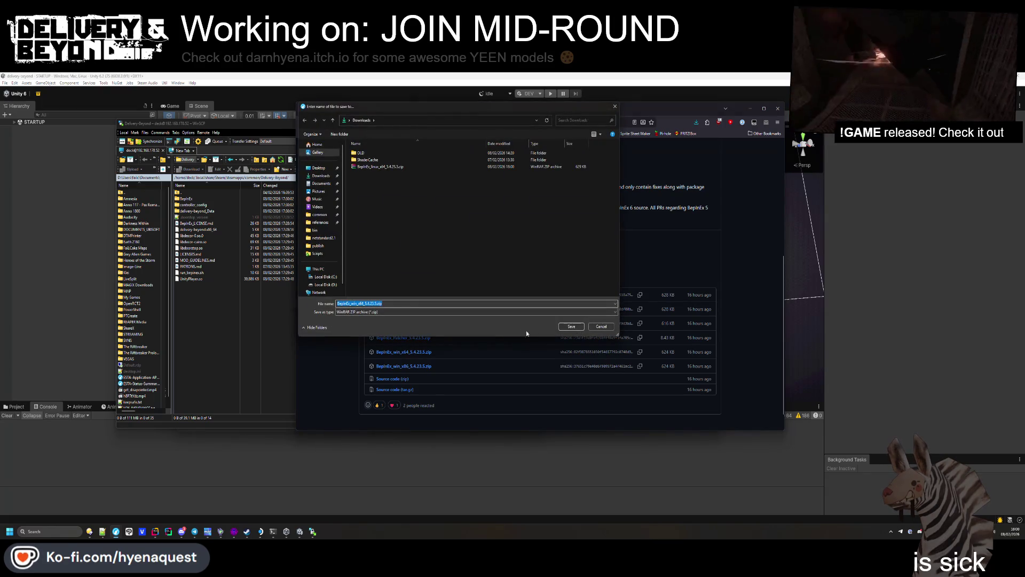
pyautogui.click(578, 329)
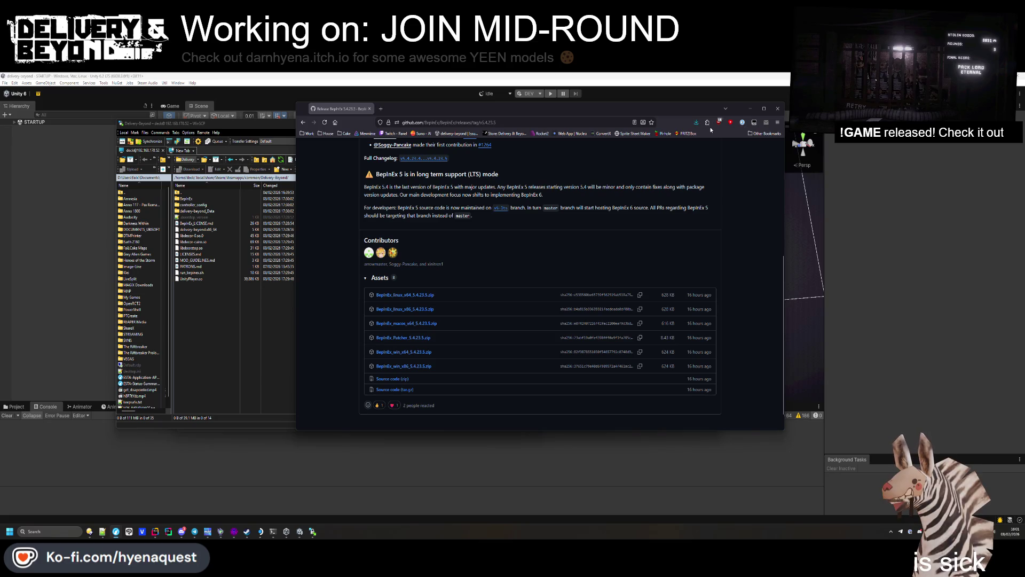
# Step: Open the downloaded win_x64 zip from recent downloads and bring WinSCP back
pyautogui.click(696, 121)
pyautogui.click(618, 142)
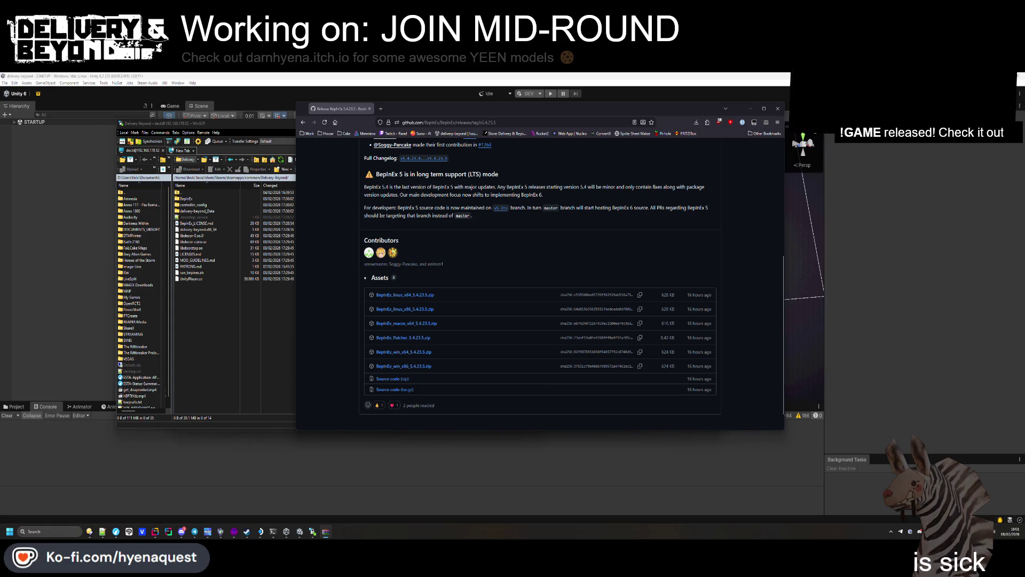
pyautogui.click(247, 302)
# Step: Go to Modding/win/BepInEx and delete the old core folder
pyautogui.moveTo(89, 532)
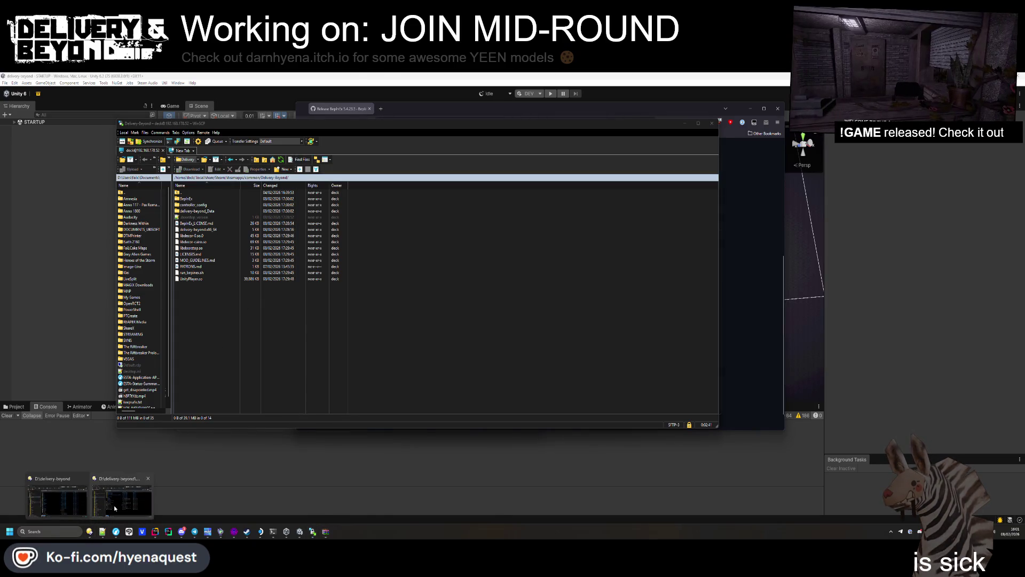
pyautogui.click(114, 508)
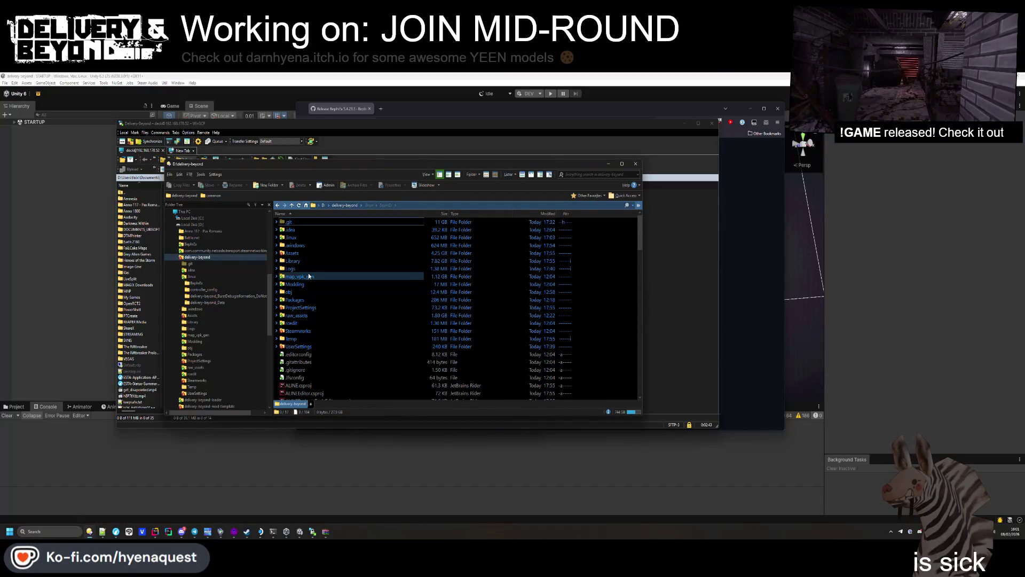
pyautogui.doubleClick(295, 284)
pyautogui.doubleClick(297, 238)
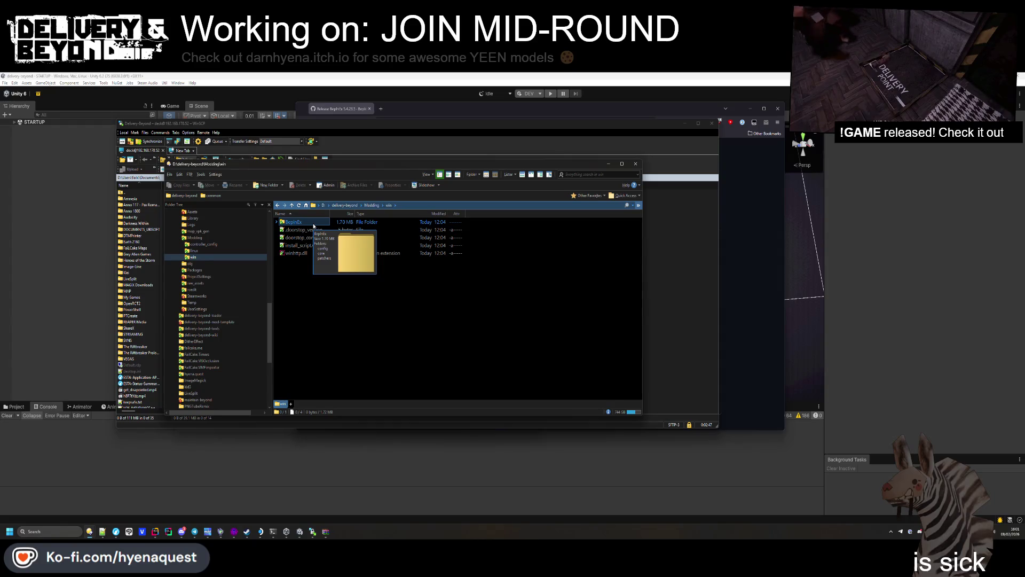
pyautogui.doubleClick(314, 224)
pyautogui.click(300, 233)
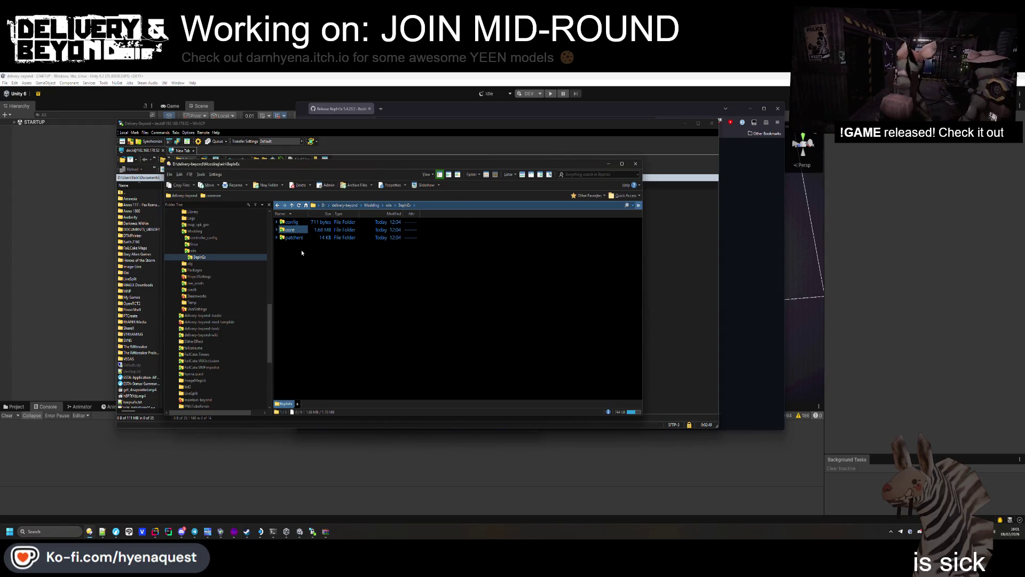
pyautogui.press('Delete')
# Step: Copy the new loader files into win, replacing .doorstop_version, doorstop_config.ini and winhttp.dll
pyautogui.doubleClick(295, 230)
pyautogui.press('BackSpace')
pyautogui.press('BackSpace')
pyautogui.moveTo(310, 272); pyautogui.dragTo(313, 233)
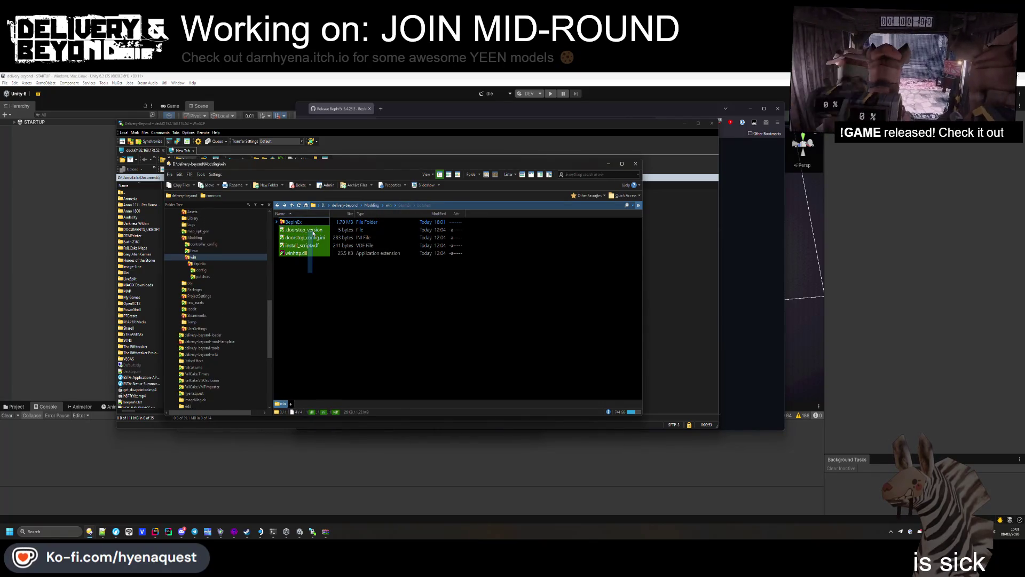
pyautogui.click(306, 291)
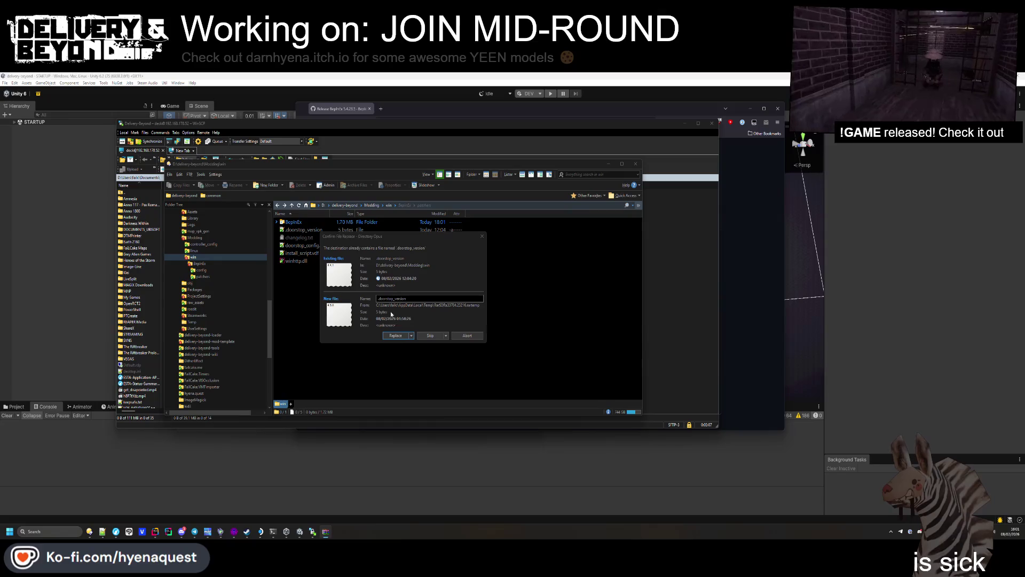
pyautogui.click(409, 336)
pyautogui.click(411, 337)
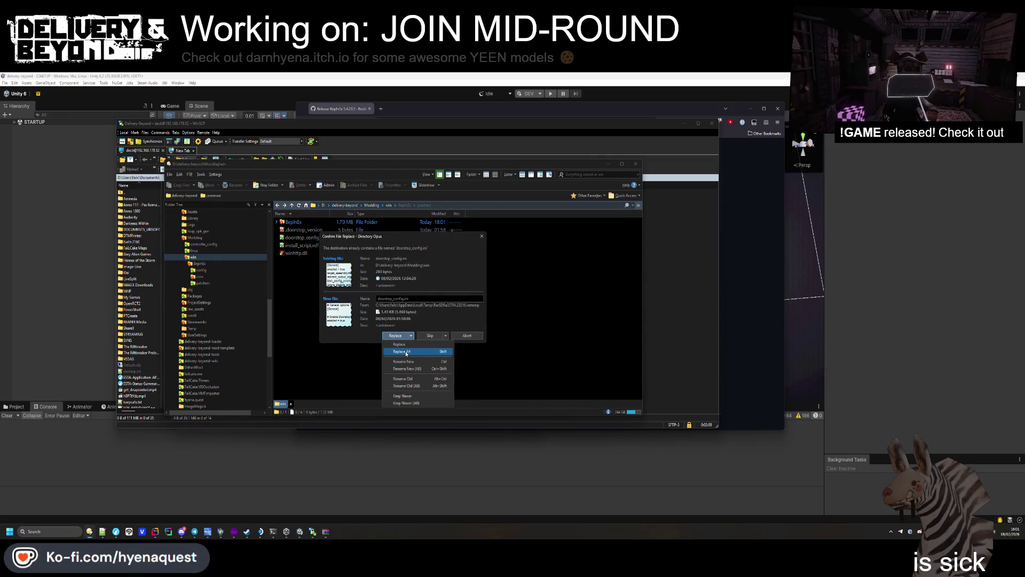
pyautogui.click(404, 337)
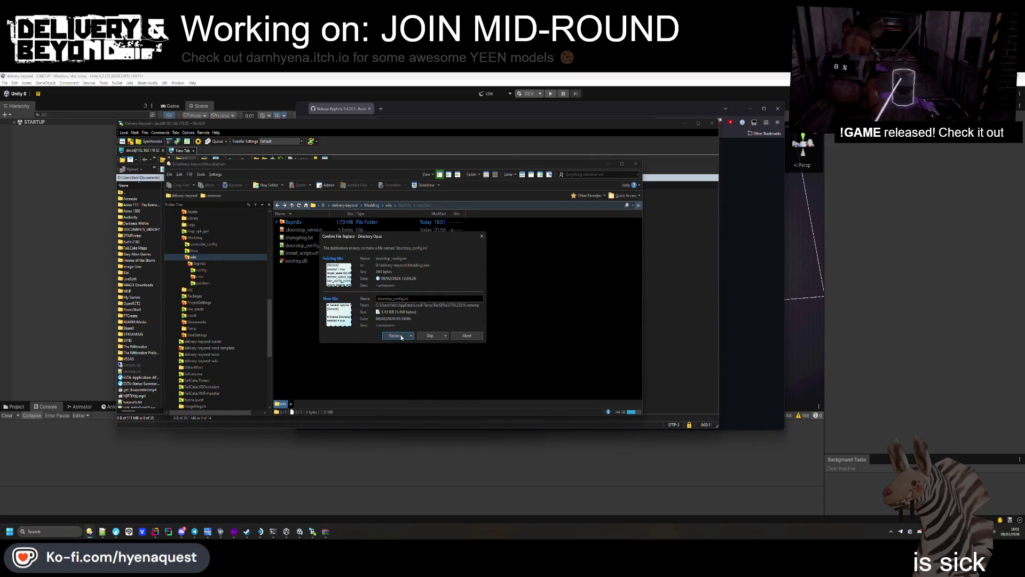
pyautogui.click(395, 336)
pyautogui.click(400, 336)
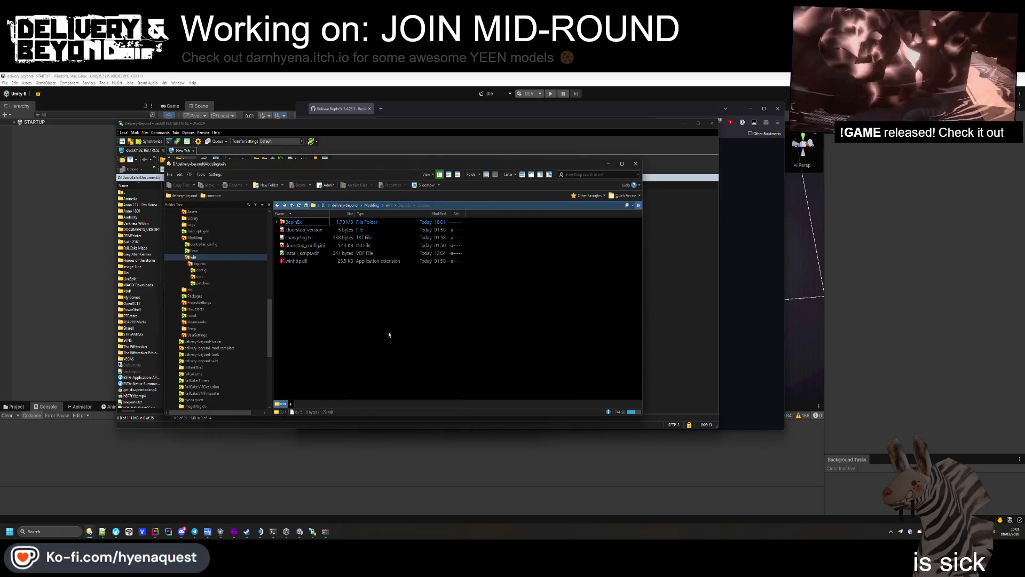
pyautogui.doubleClick(291, 222)
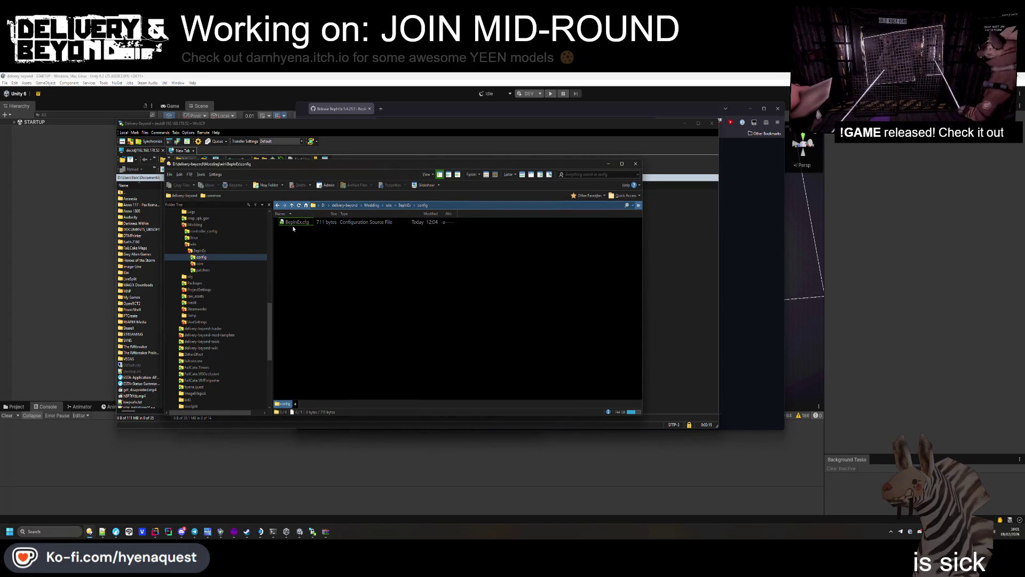
pyautogui.doubleClick(293, 229)
pyautogui.press('BackSpace')
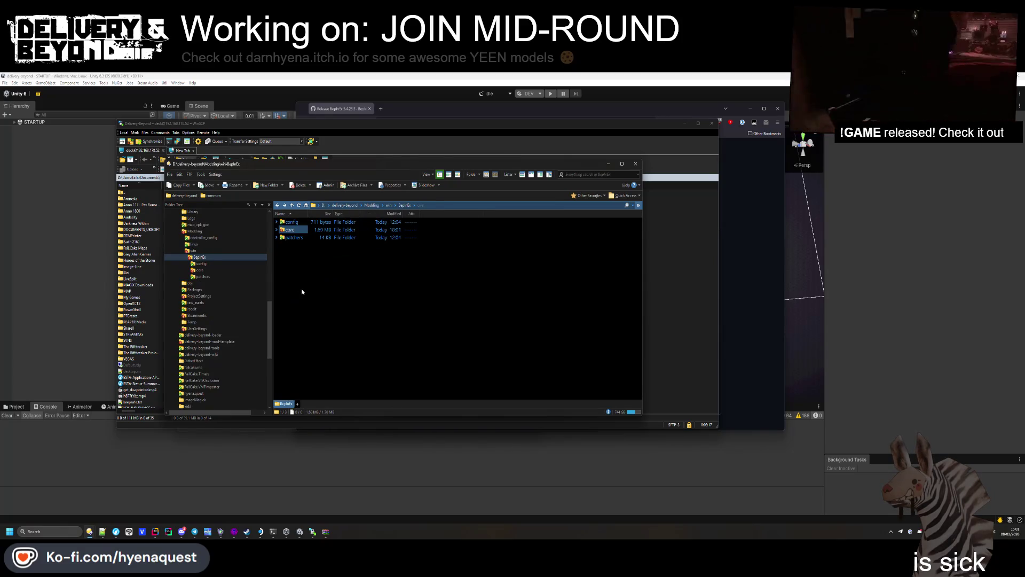
pyautogui.doubleClick(300, 237)
pyautogui.press('BackSpace')
pyautogui.press('BackSpace')
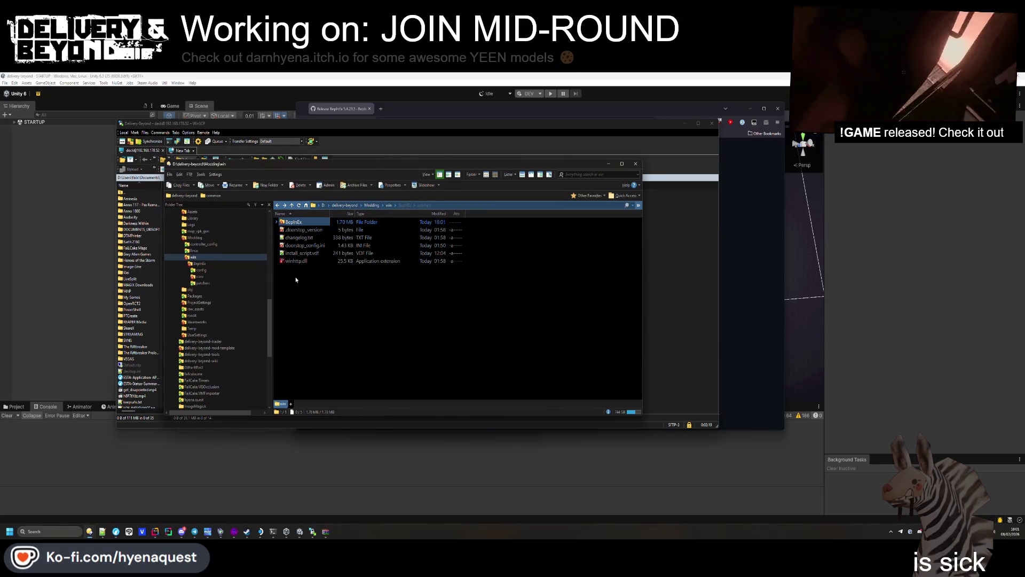
pyautogui.moveTo(304, 245); pyautogui.dragTo(357, 269)
pyautogui.doubleClick(320, 246)
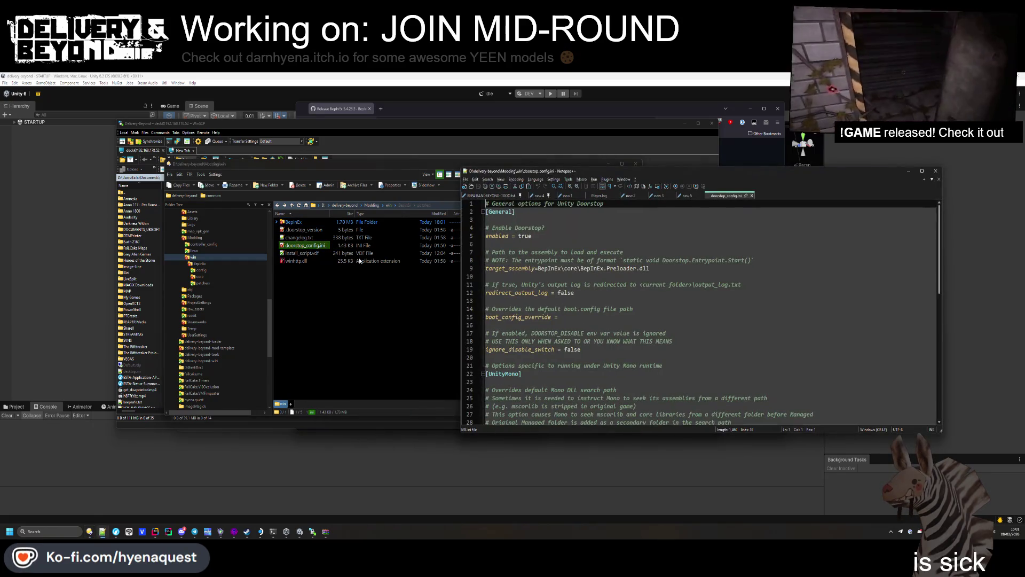
pyautogui.scroll(-10, 566, 268)
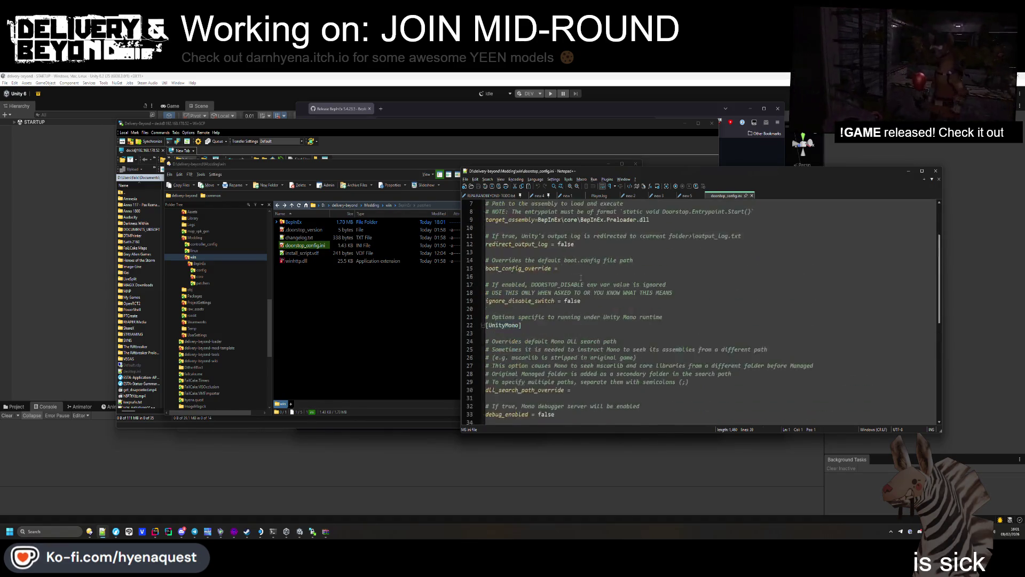
pyautogui.scroll(10, 703, 251)
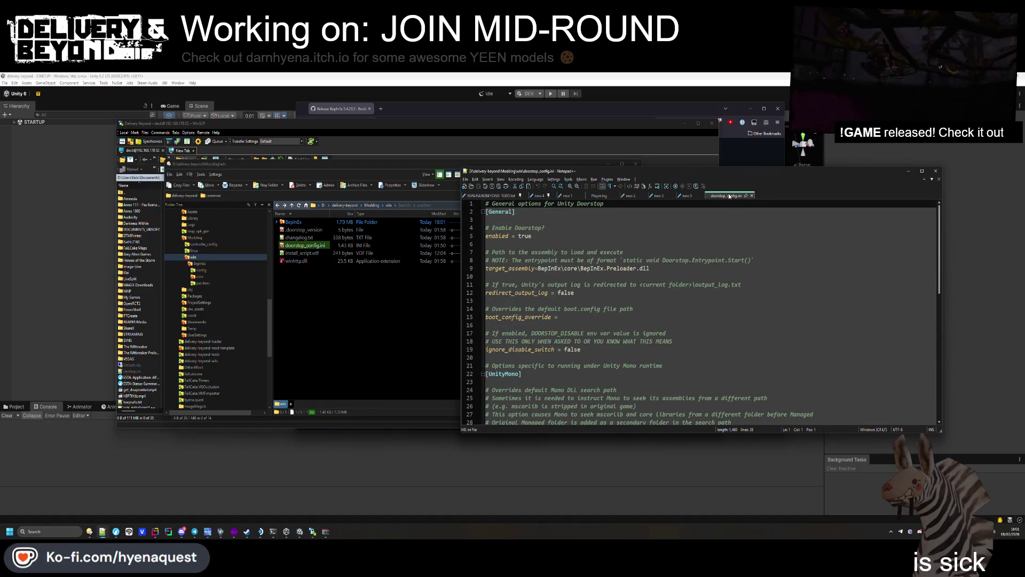
pyautogui.click(751, 196)
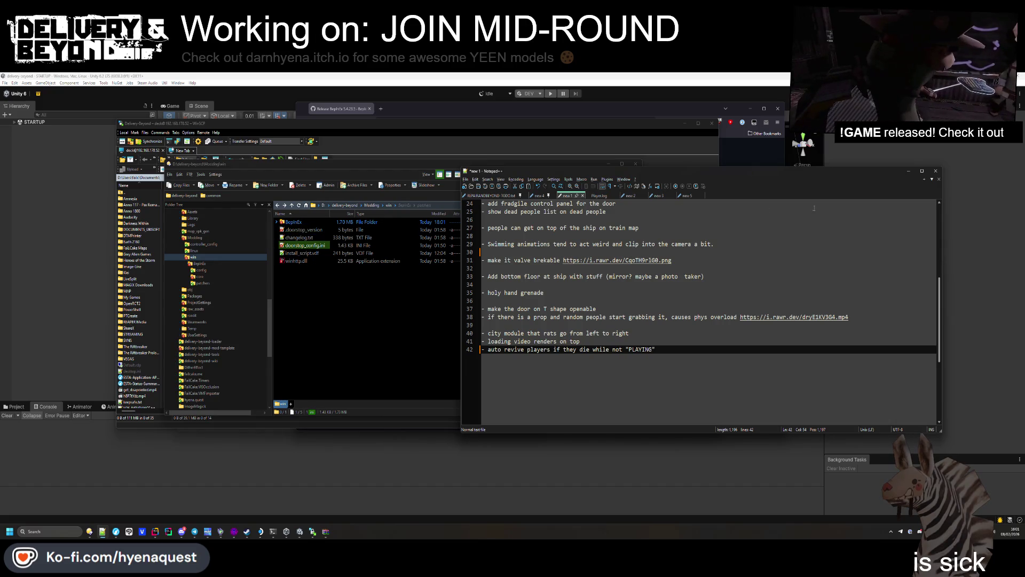
pyautogui.hotkey('alt', 'F4')
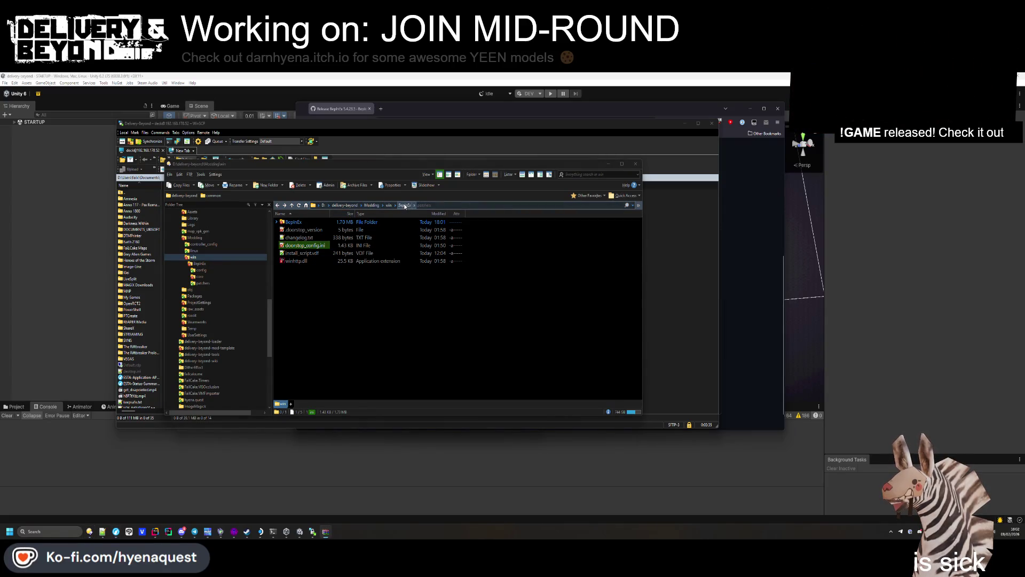
# Step: Open install_script.vdf in Notepad++ and close it again
pyautogui.click(297, 253)
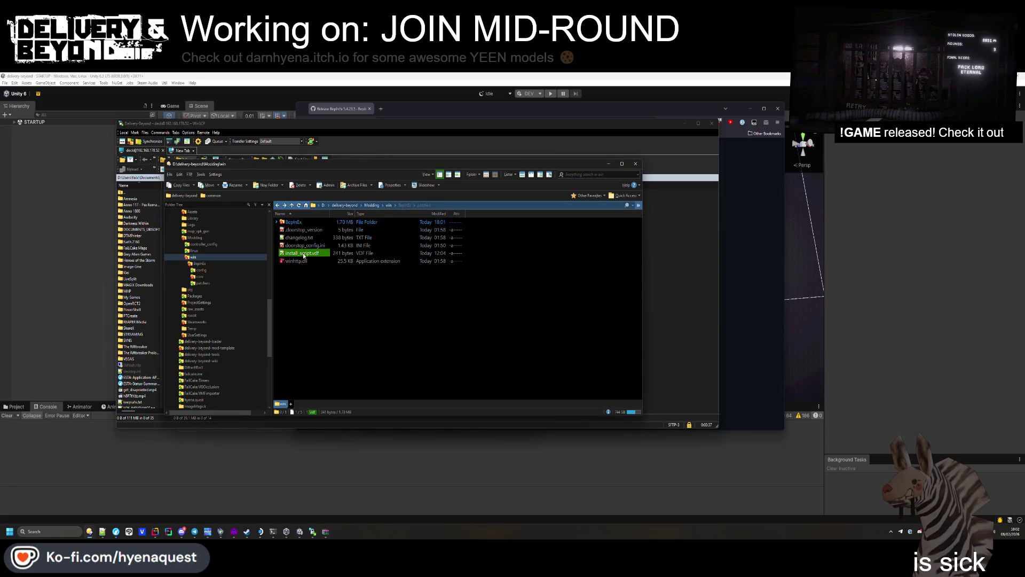
pyautogui.rightClick(304, 256)
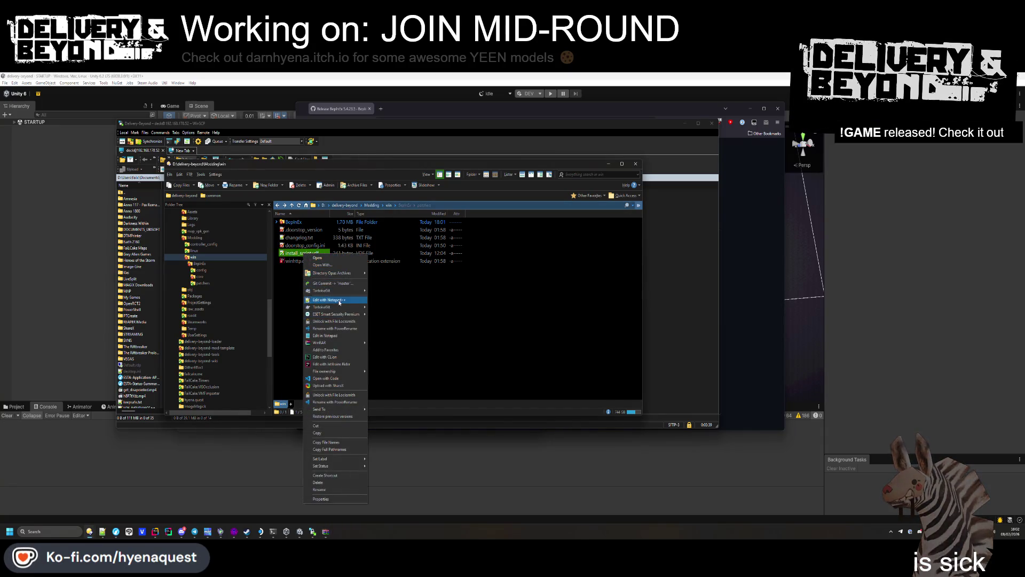
pyautogui.click(340, 302)
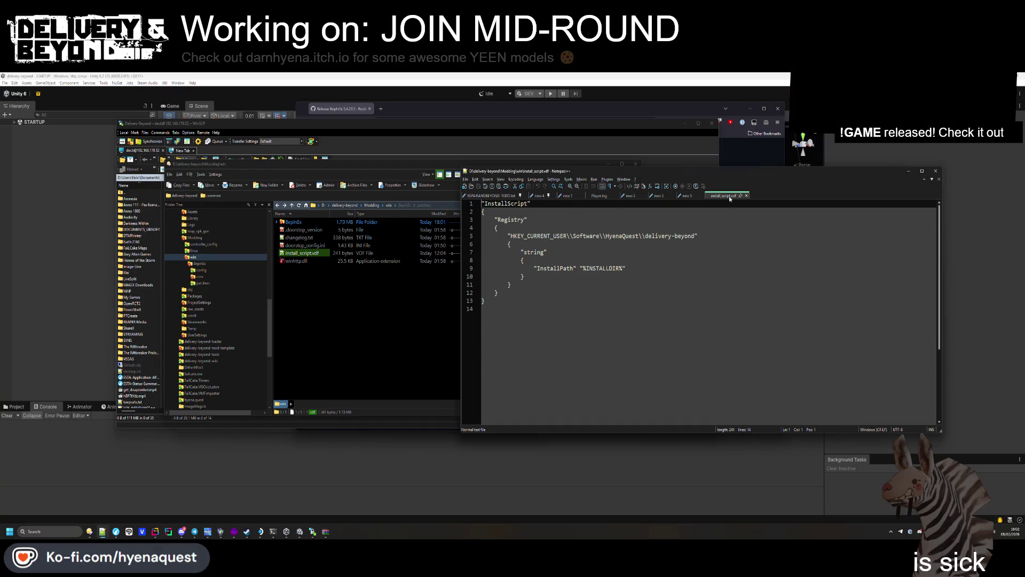
pyautogui.click(747, 195)
pyautogui.click(431, 309)
# Step: Check the BepInEx folder, then go up to Modding and open the linux folder
pyautogui.doubleClick(291, 222)
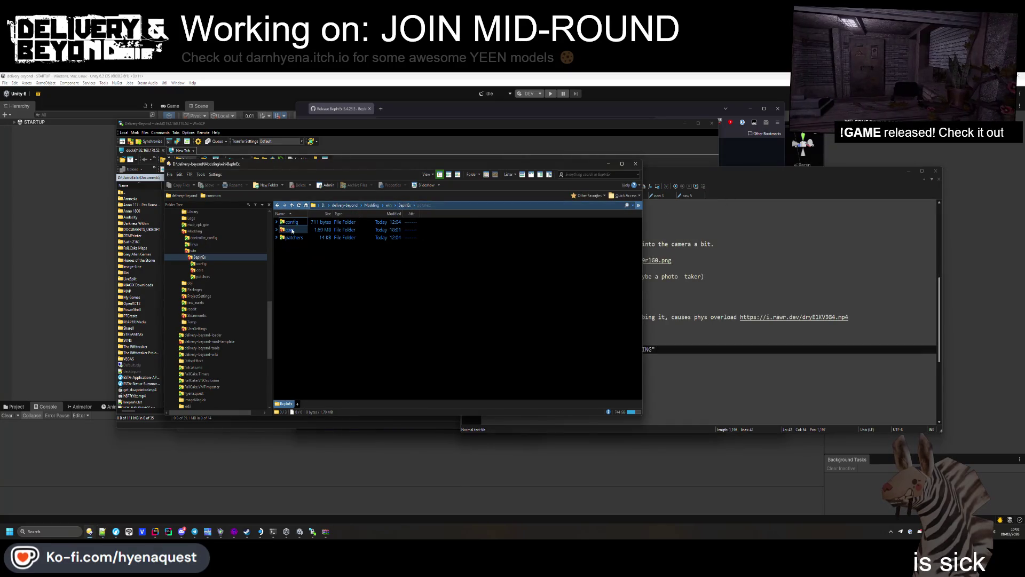
pyautogui.moveTo(292, 231)
pyautogui.mouseDown()
pyautogui.moveTo(326, 251)
pyautogui.moveTo(418, 207)
pyautogui.moveTo(319, 229)
pyautogui.mouseUp()
pyautogui.click(372, 205)
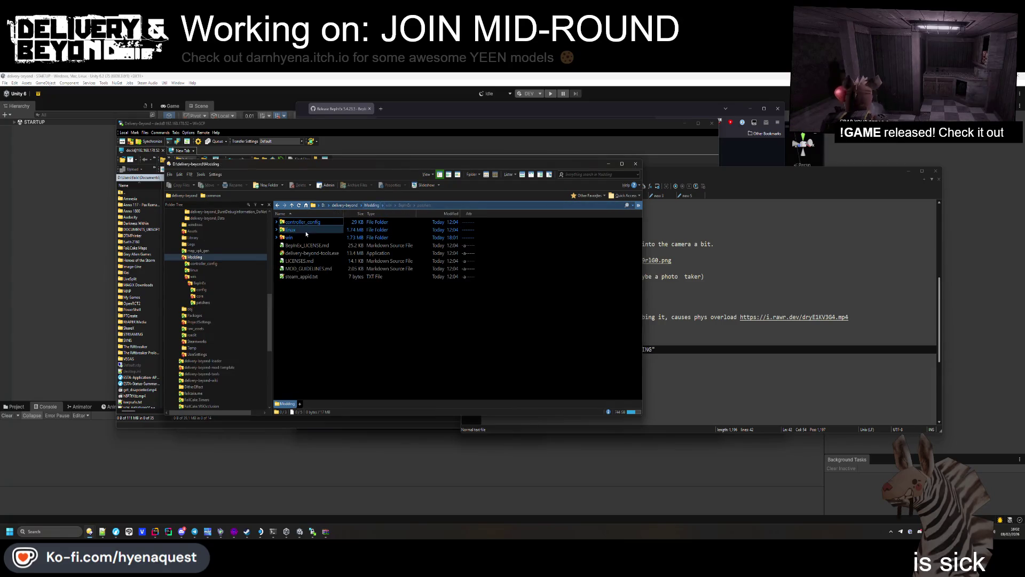
pyautogui.doubleClick(306, 230)
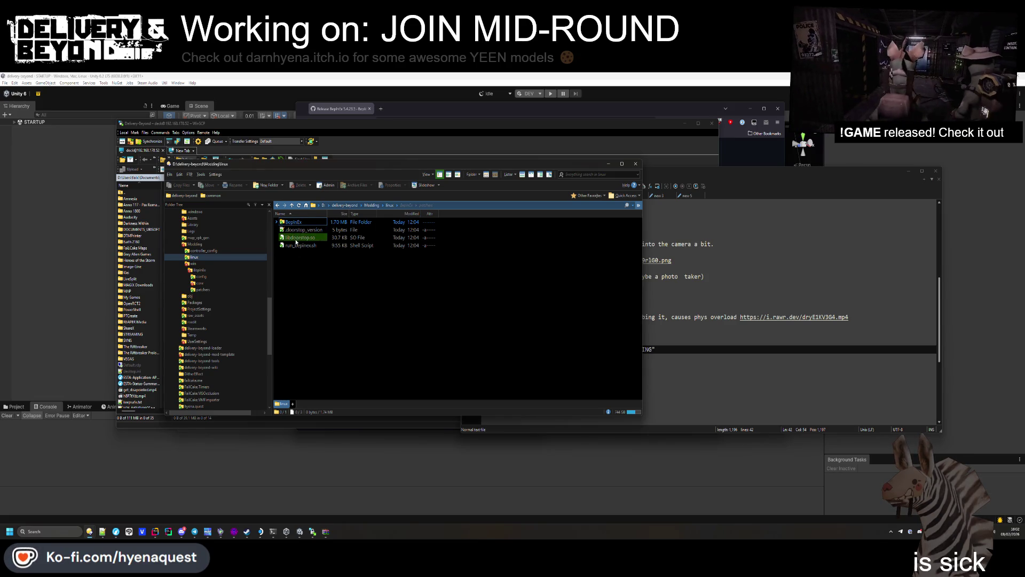
pyautogui.press('BackSpace')
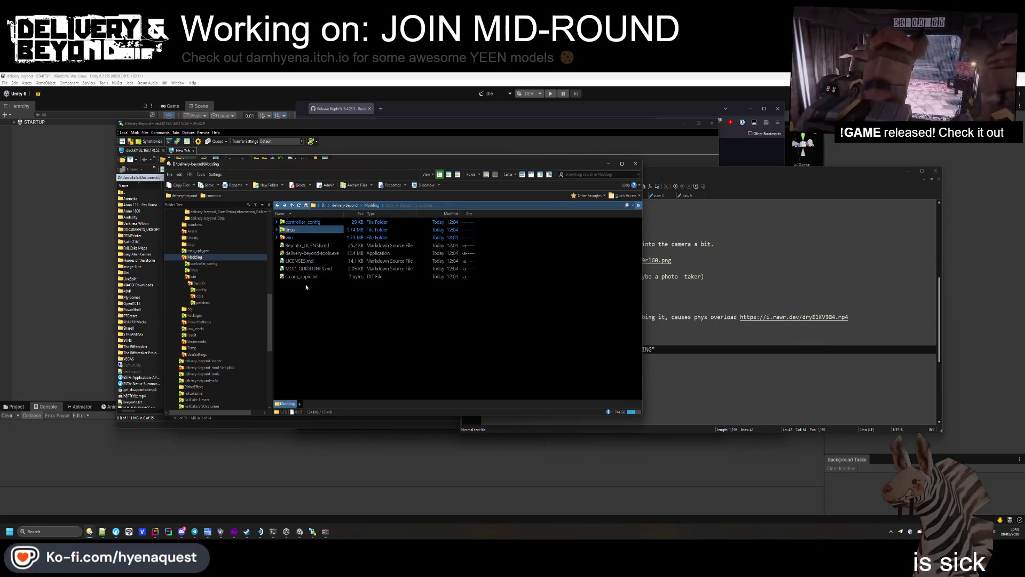
pyautogui.press('Return')
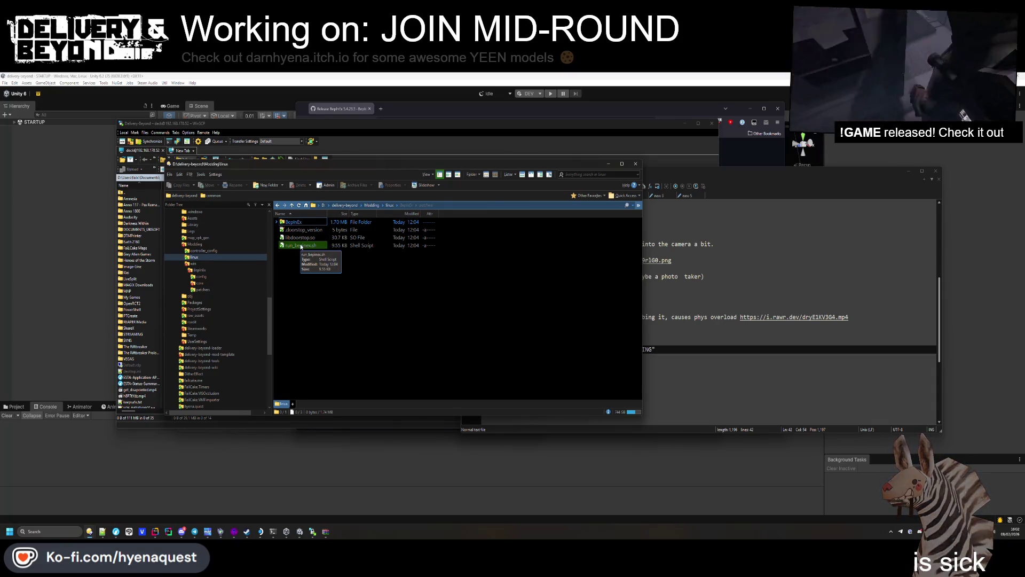
pyautogui.press('BackSpace')
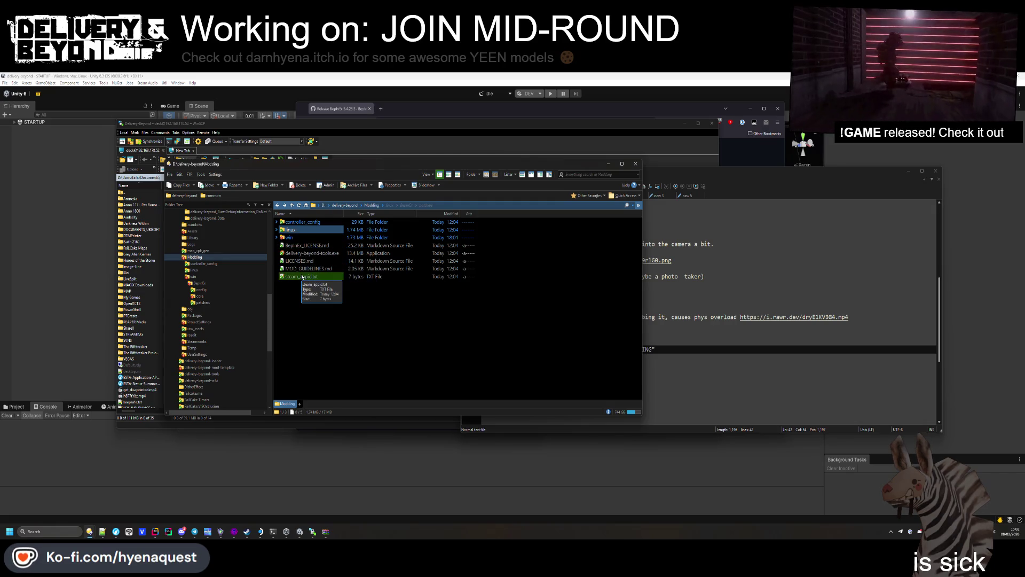
pyautogui.press('Return')
pyautogui.click(694, 325)
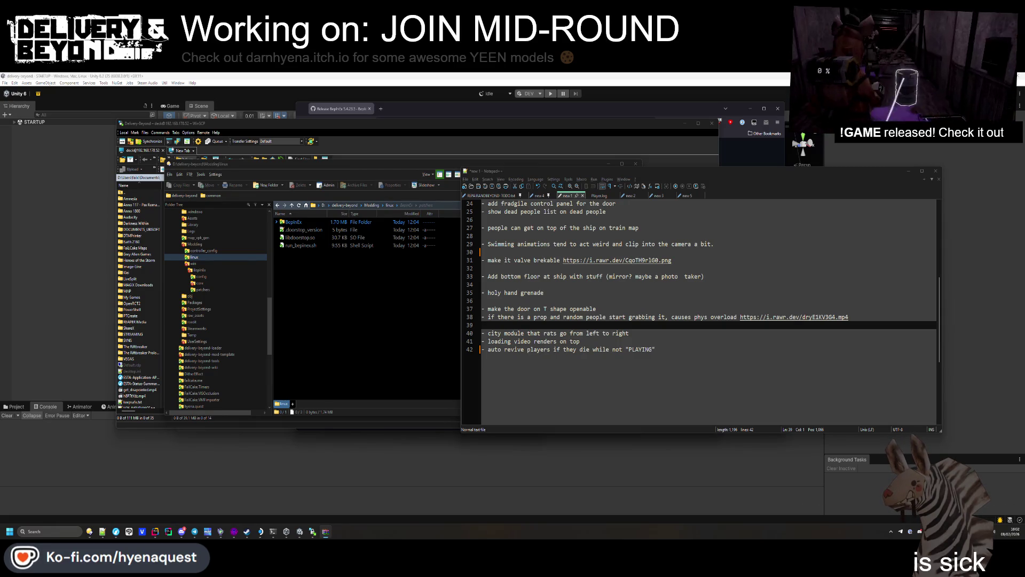
# Step: Expand BepInEx in the linux folder and delete the old core folder
pyautogui.moveTo(455, 309); pyautogui.dragTo(390, 319)
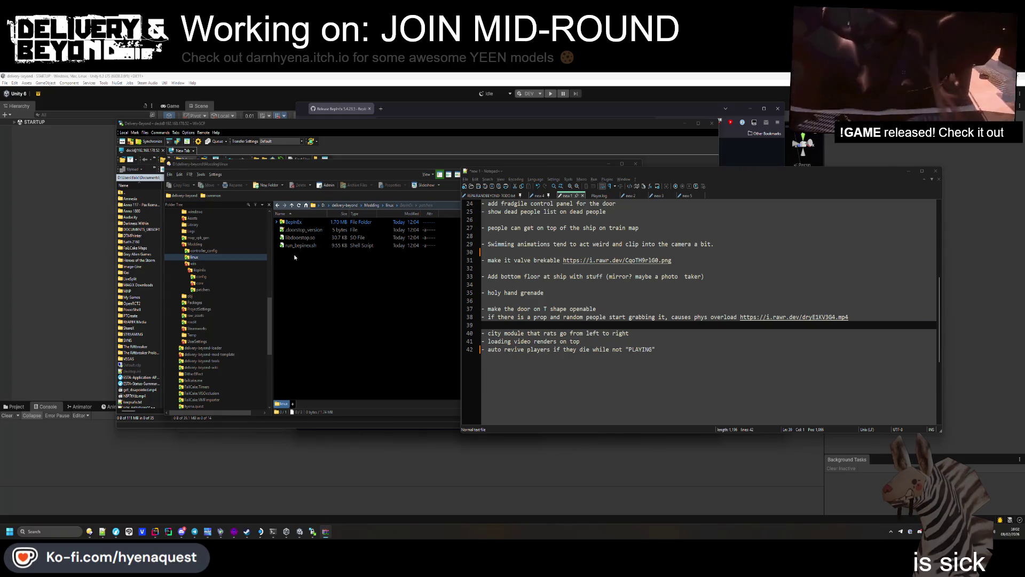
pyautogui.click(277, 221)
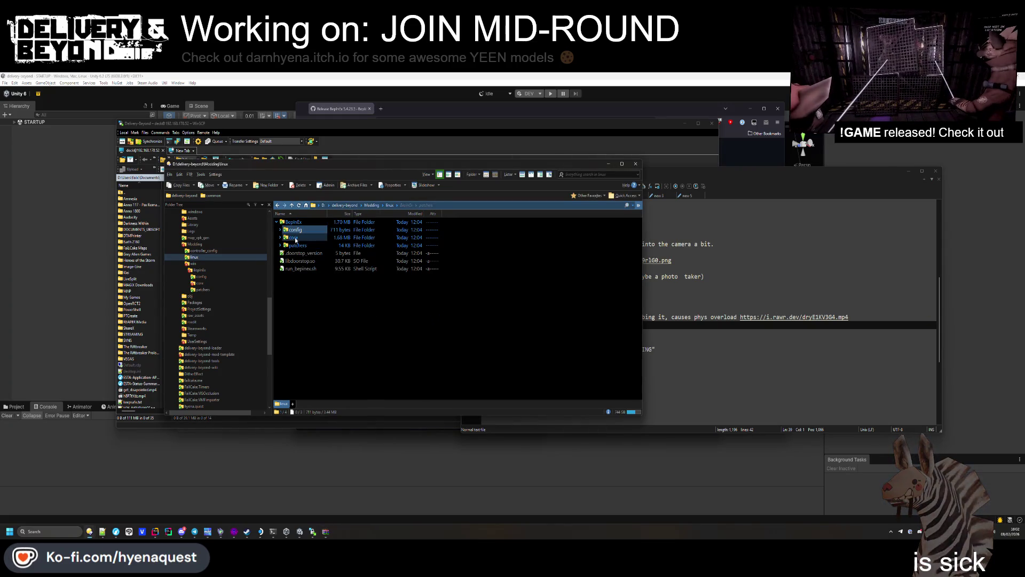
pyautogui.press('Delete')
pyautogui.press('Return')
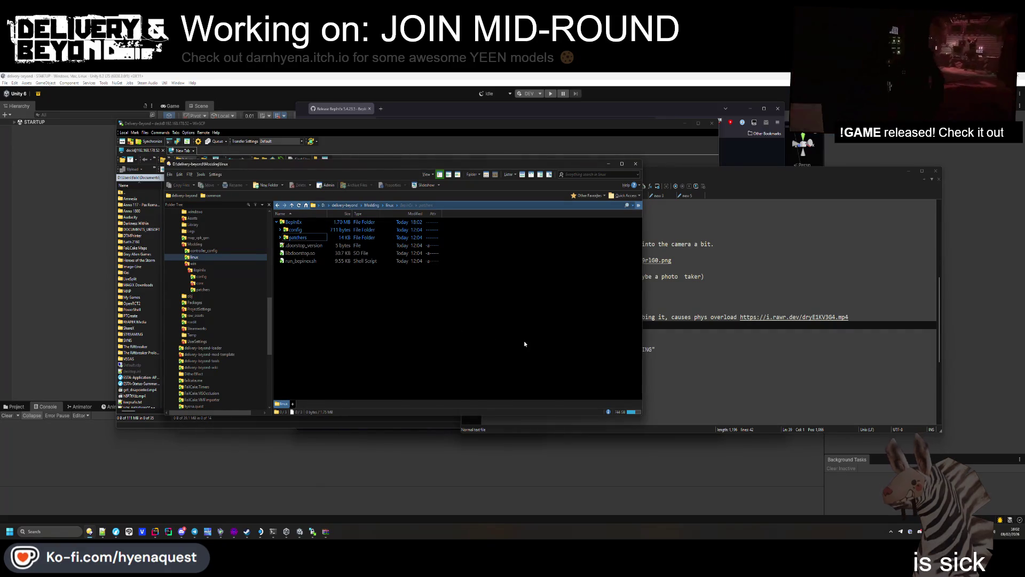
# Step: Drop the new release files into linux, choosing Replace All for existing files
pyautogui.moveTo(735, 333); pyautogui.dragTo(419, 309)
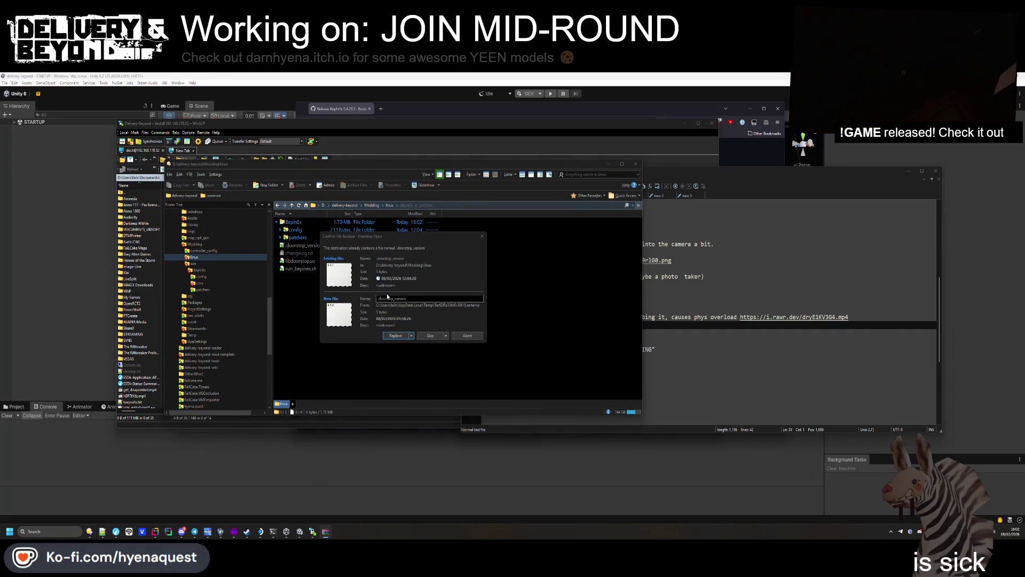
pyautogui.click(410, 336)
pyautogui.click(395, 351)
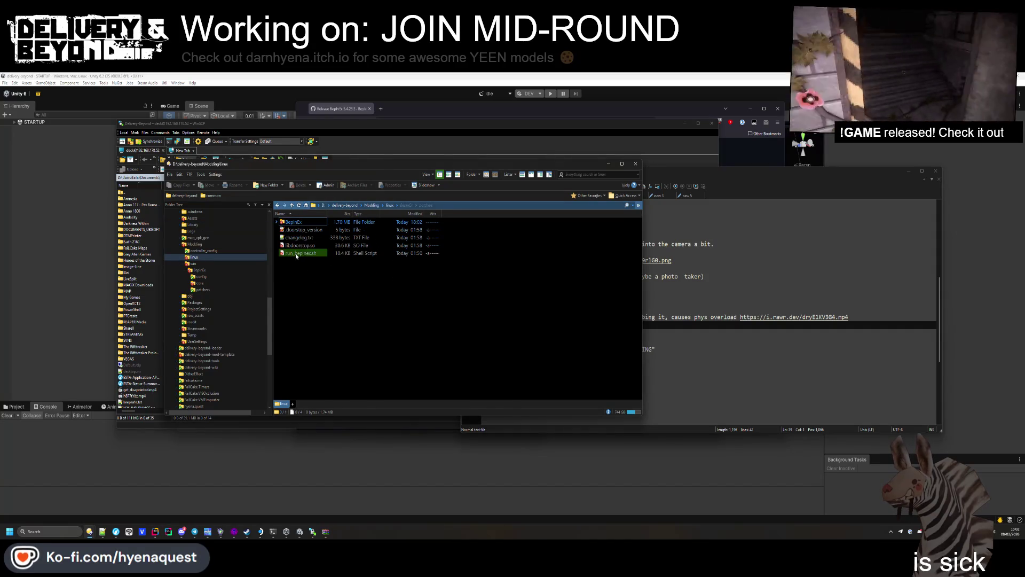
pyautogui.rightClick(298, 255)
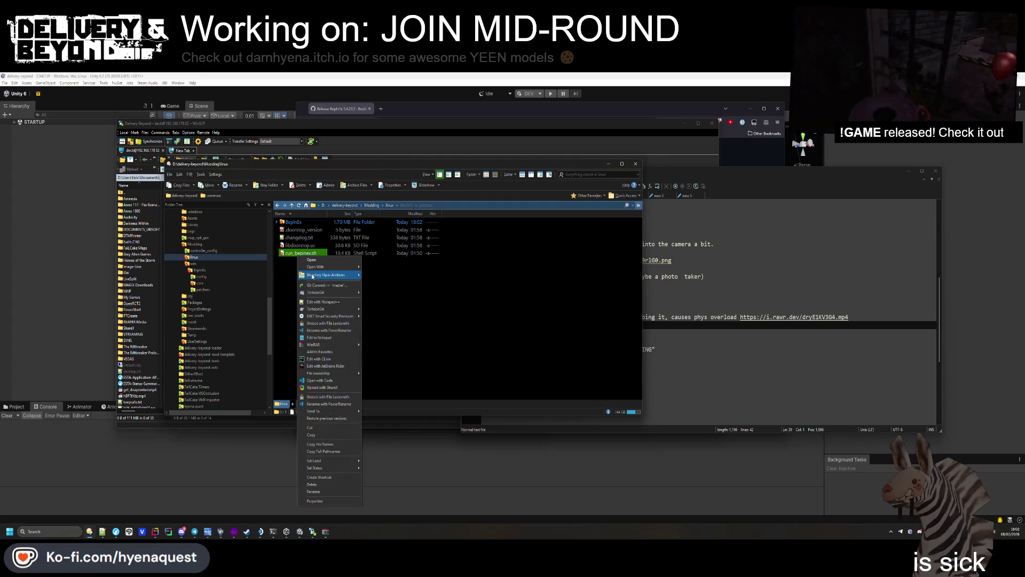
# Step: Open and close run_bepinex.sh, then run a TortoiseGit Diff against its committed version
pyautogui.click(328, 302)
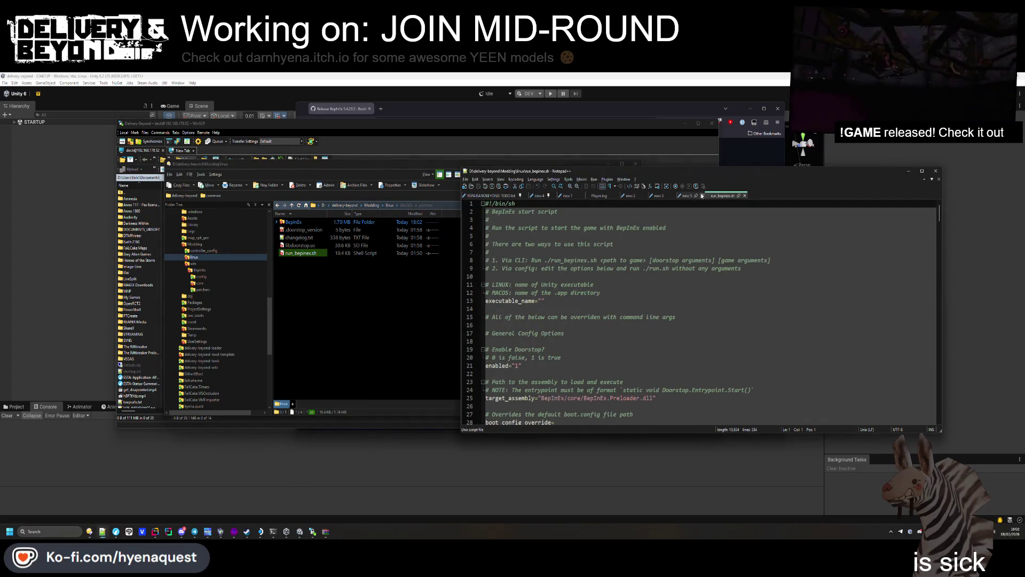
pyautogui.hotkey('ctrl', 'w')
pyautogui.rightClick(297, 256)
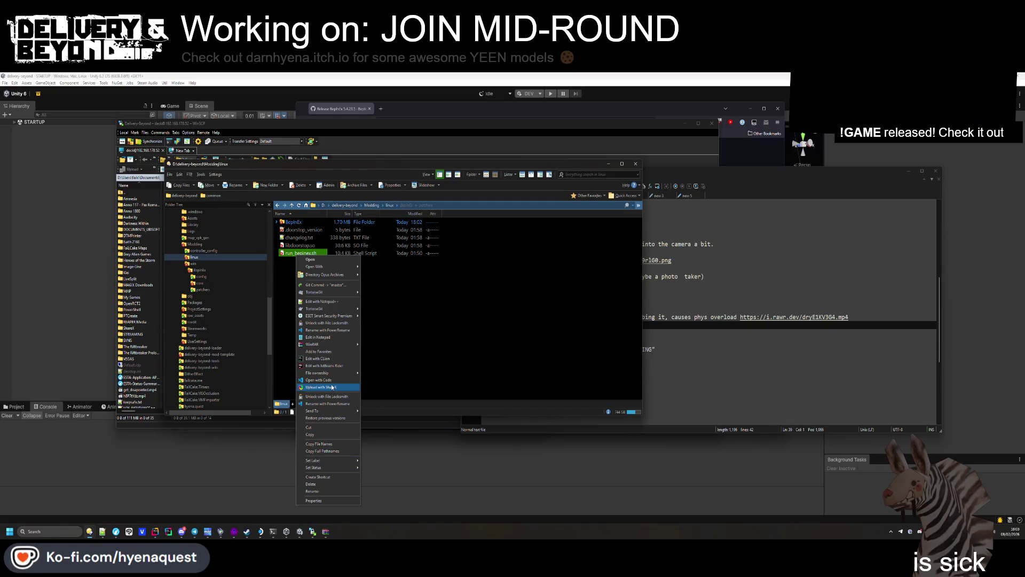
pyautogui.moveTo(331, 346)
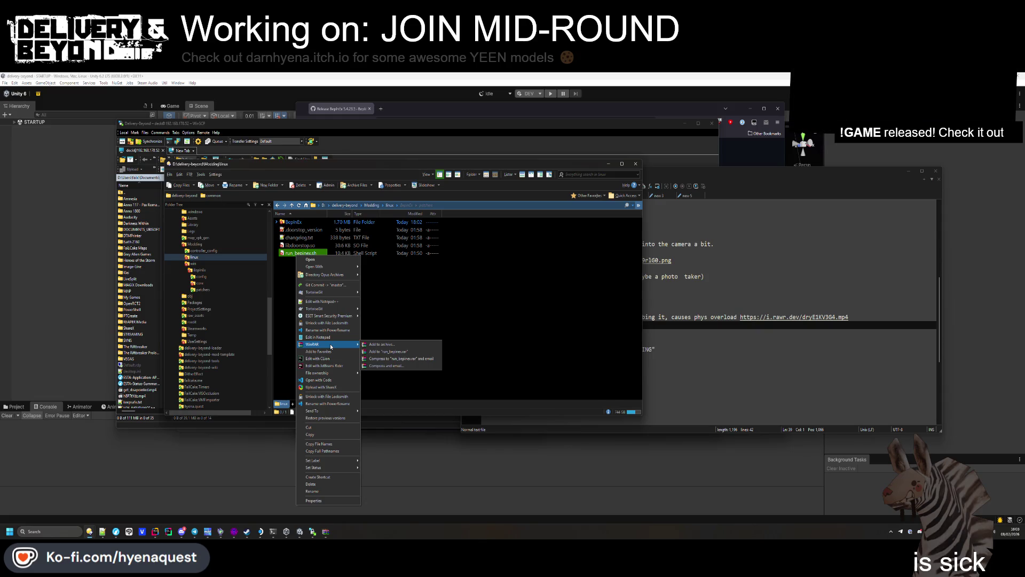
pyautogui.moveTo(331, 315)
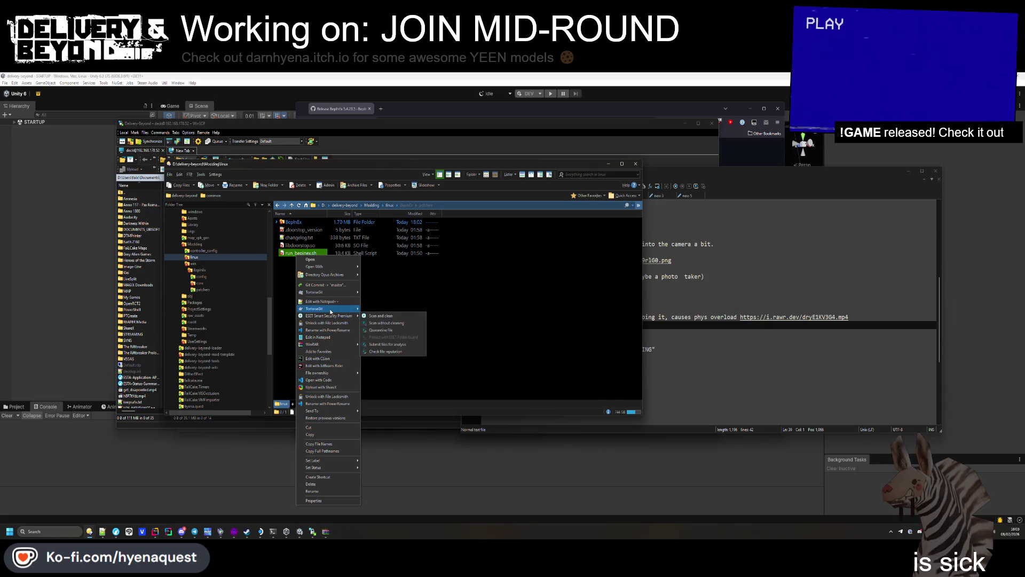
pyautogui.click(391, 318)
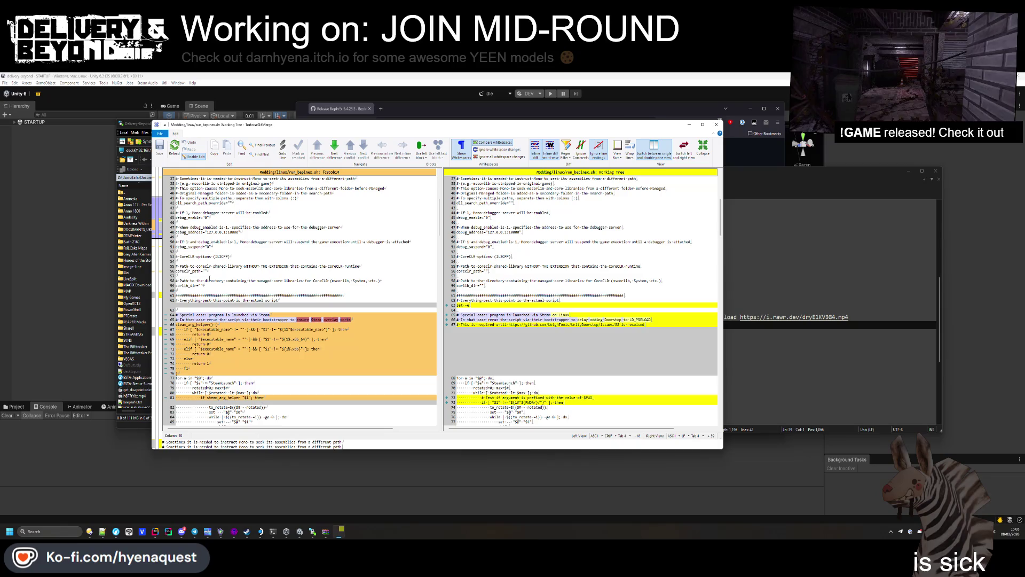
# Step: Review the changed blocks around lines 65 and 81 in TortoiseGitMerge
pyautogui.click(199, 320)
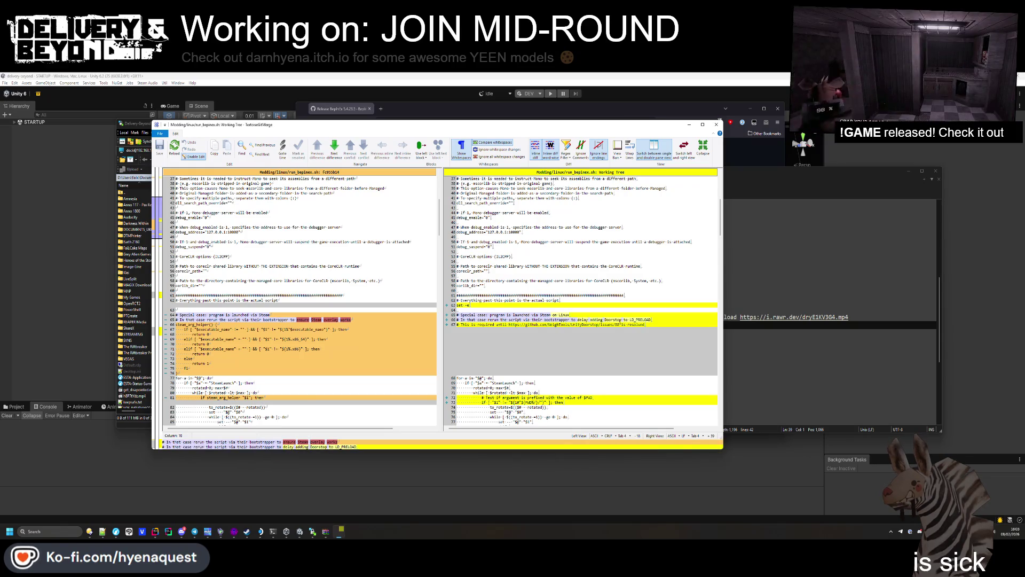
pyautogui.click(586, 397)
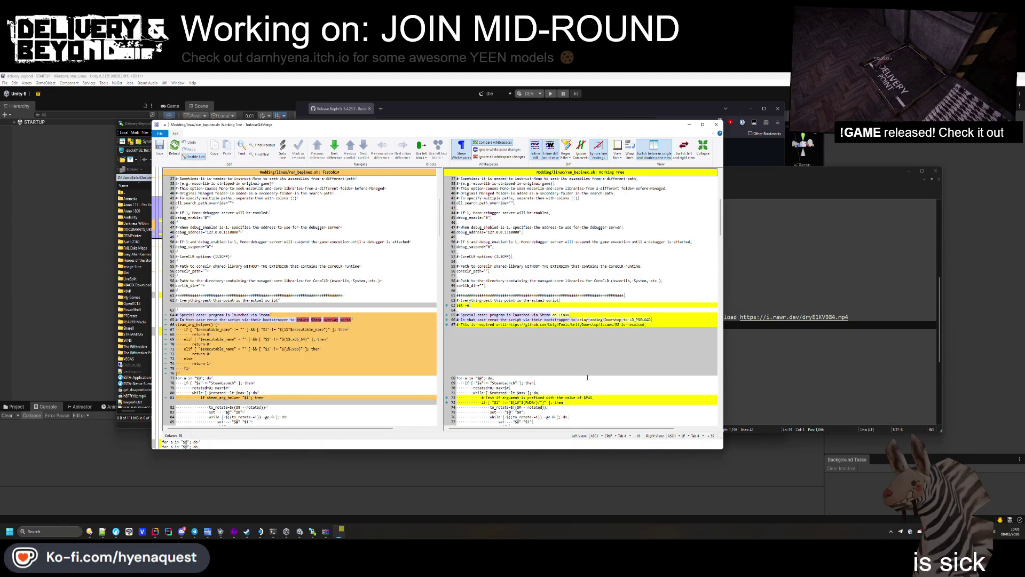
pyautogui.scroll(-3, 586, 381)
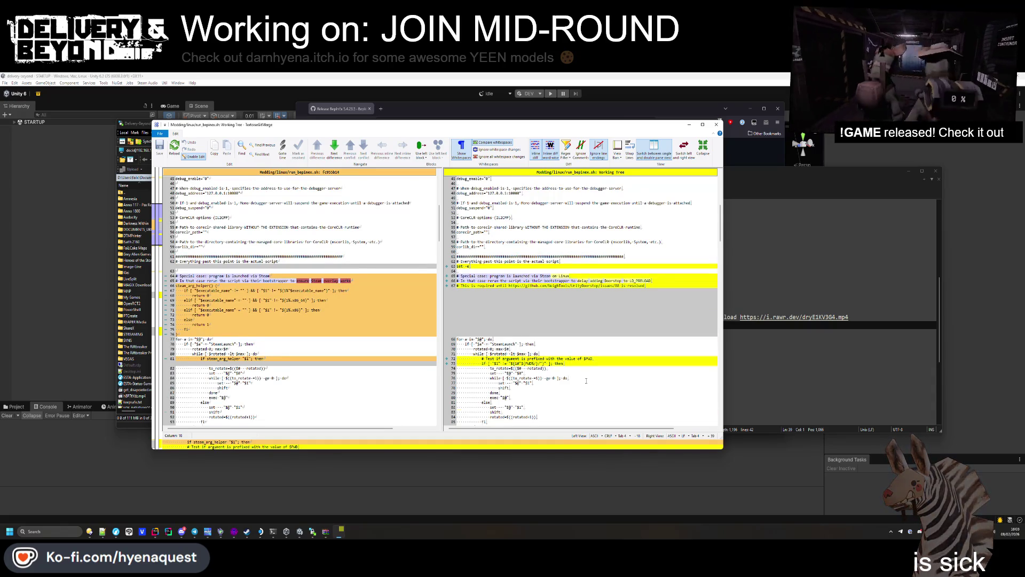
pyautogui.scroll(-5, 584, 382)
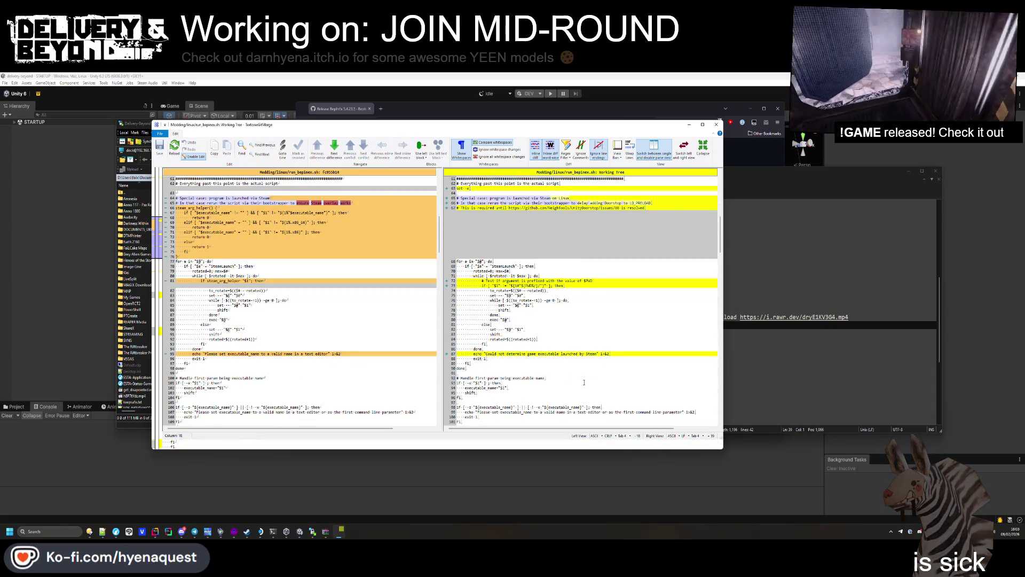
pyautogui.scroll(-15, 584, 383)
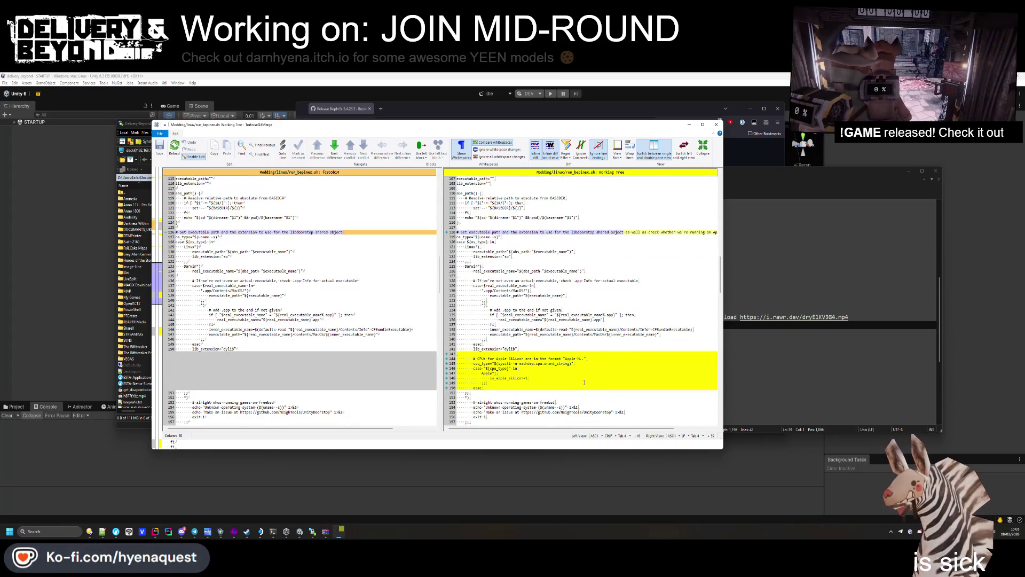
pyautogui.scroll(-17, 584, 382)
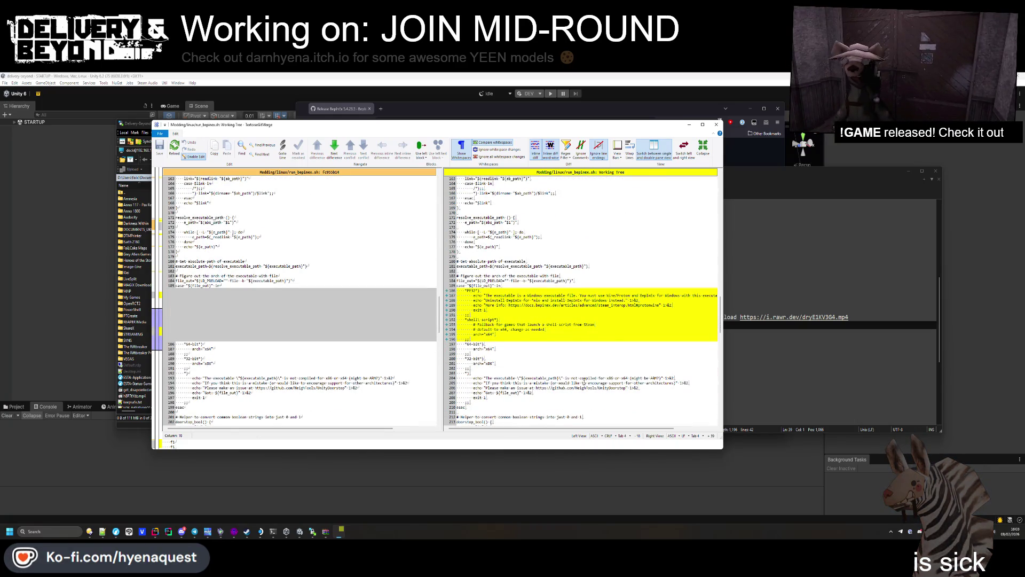
pyautogui.scroll(20, 584, 382)
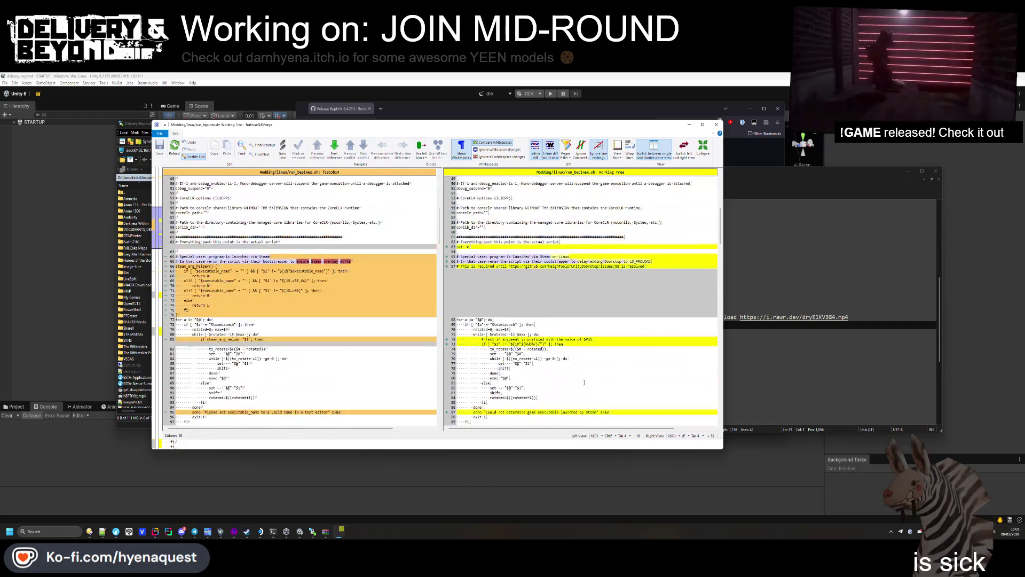
pyautogui.scroll(1, 584, 383)
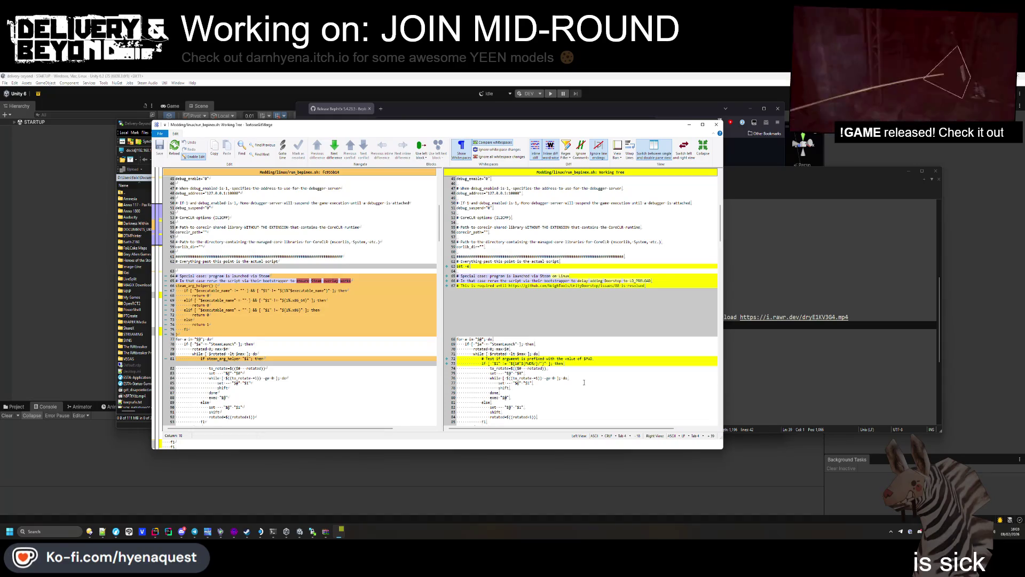
pyautogui.scroll(11, 585, 382)
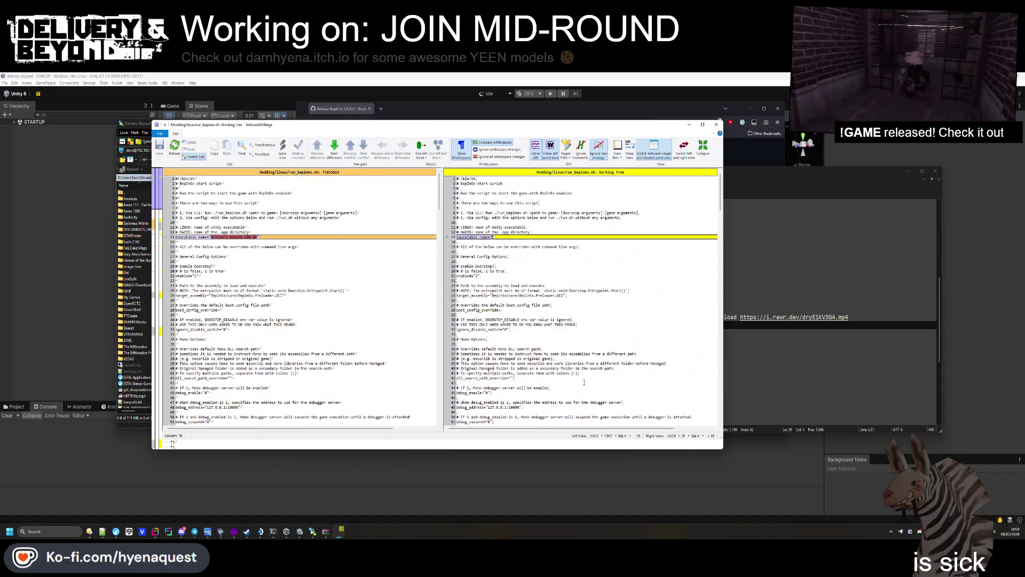
# Step: Select the old executable_name lines, close the diff, and save-close run_bepinex.sh
pyautogui.moveTo(258, 236); pyautogui.dragTo(211, 237)
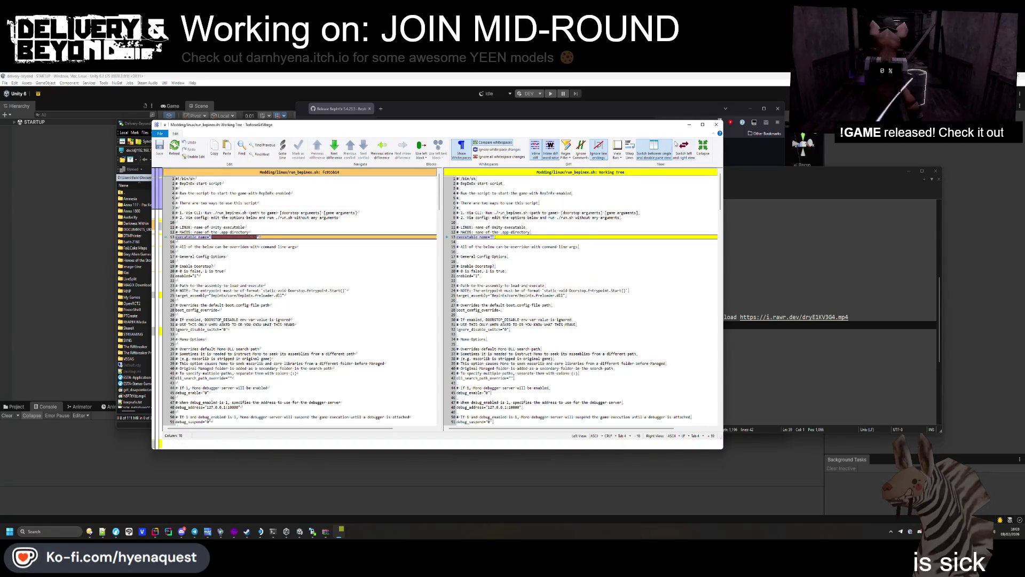
pyautogui.click(715, 126)
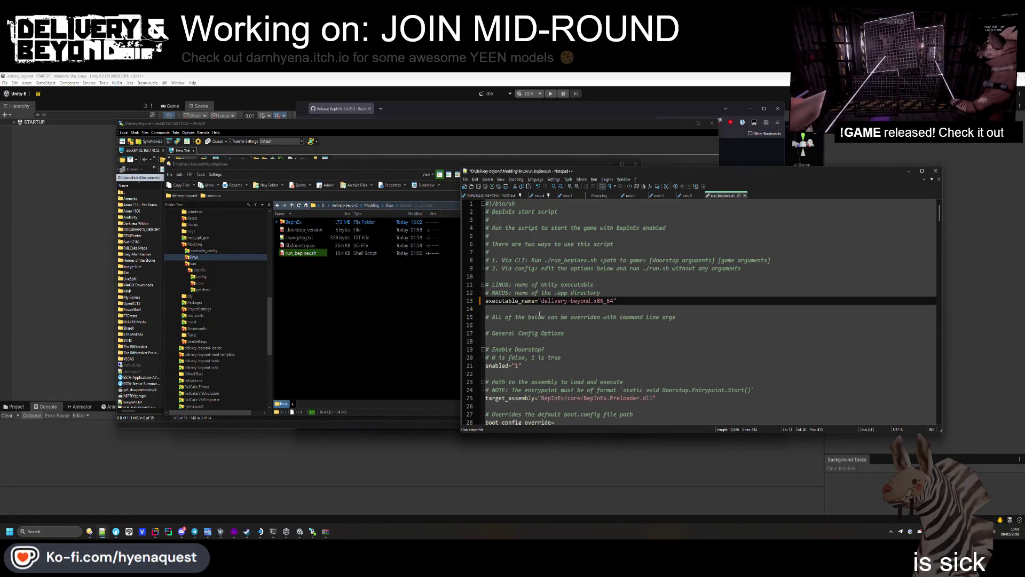
pyautogui.hotkey('ctrl', 'w')
# Step: Move WinSCP aside, refresh the linux listing, and go up to the Modding folder
pyautogui.hotkey('alt', 'Tab')
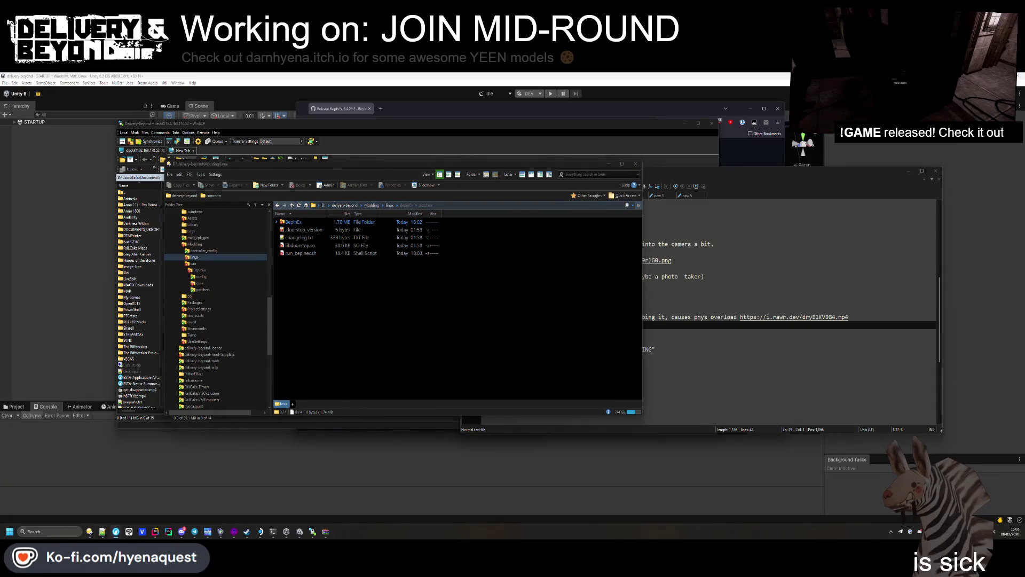
pyautogui.click(313, 531)
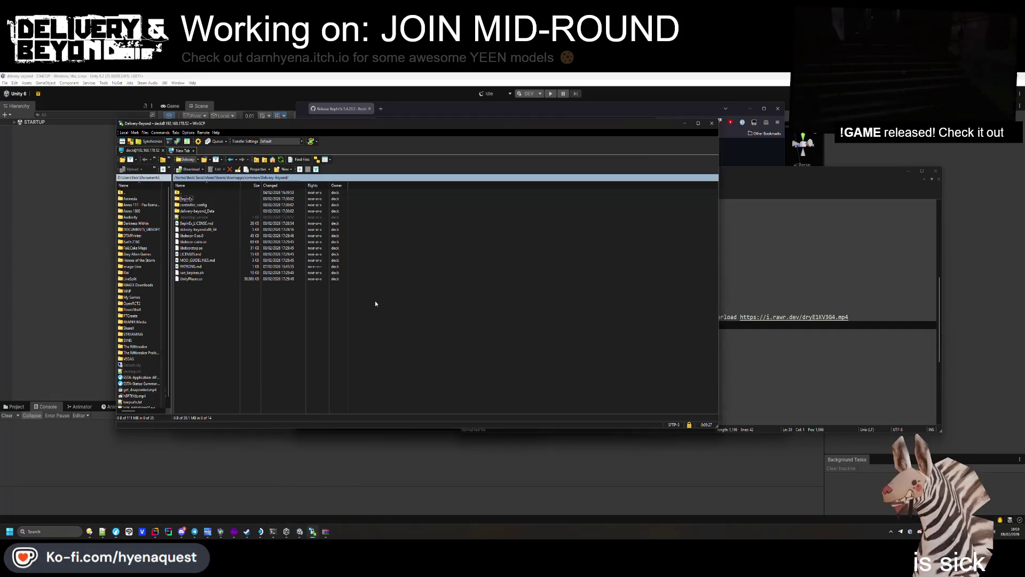
pyautogui.moveTo(315, 132); pyautogui.dragTo(587, 138)
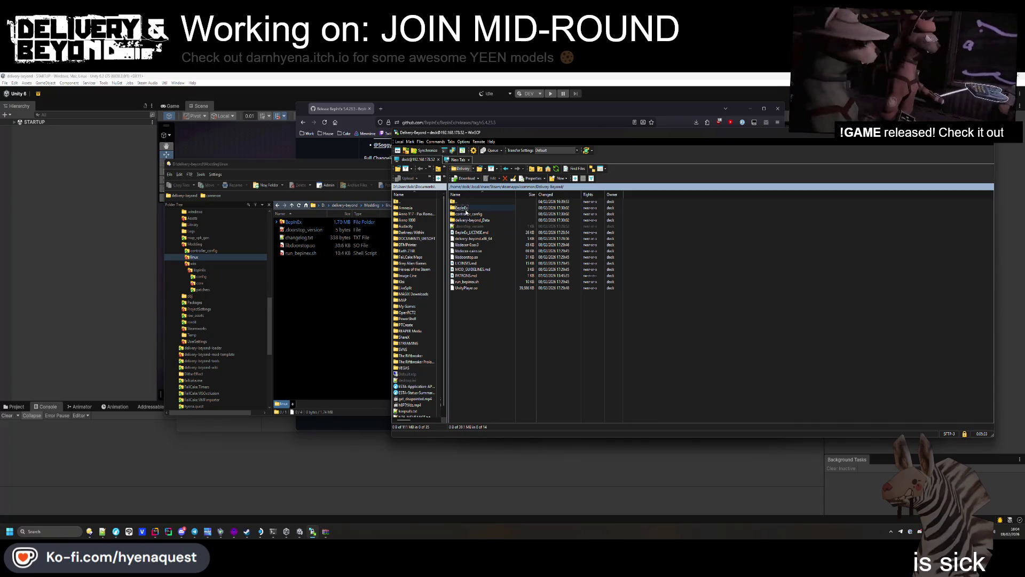
pyautogui.click(318, 305)
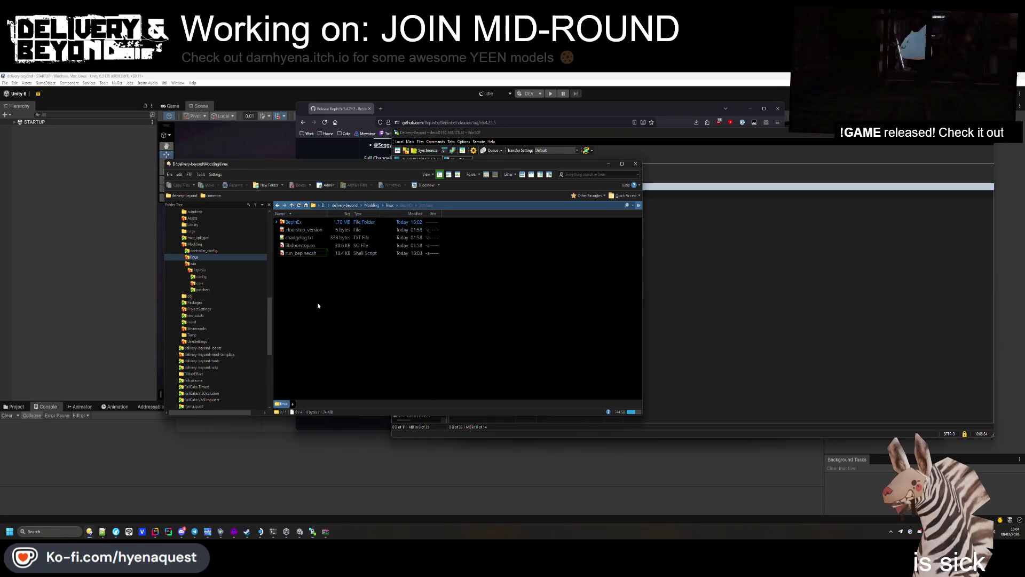
pyautogui.click(389, 205)
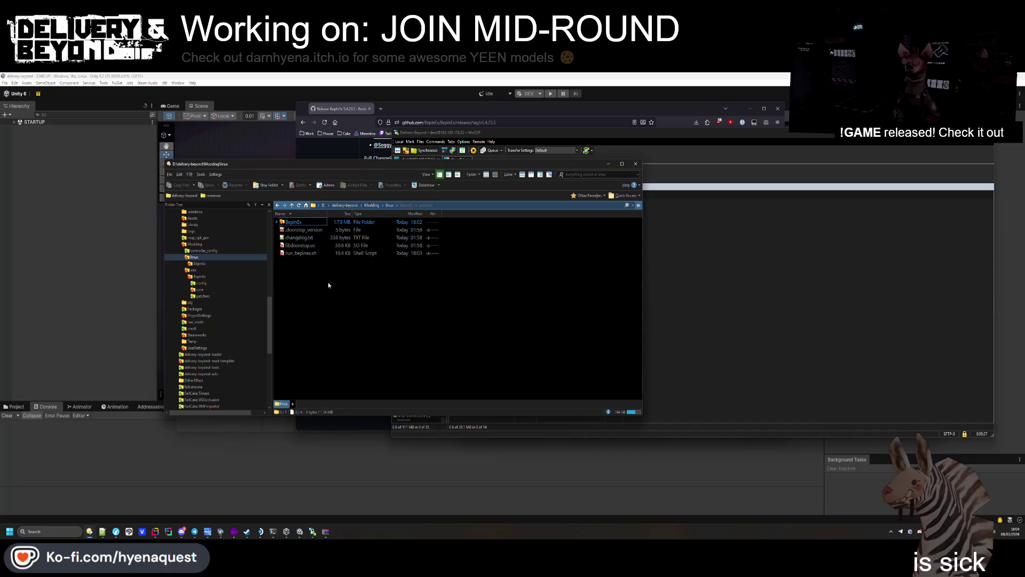
pyautogui.click(374, 206)
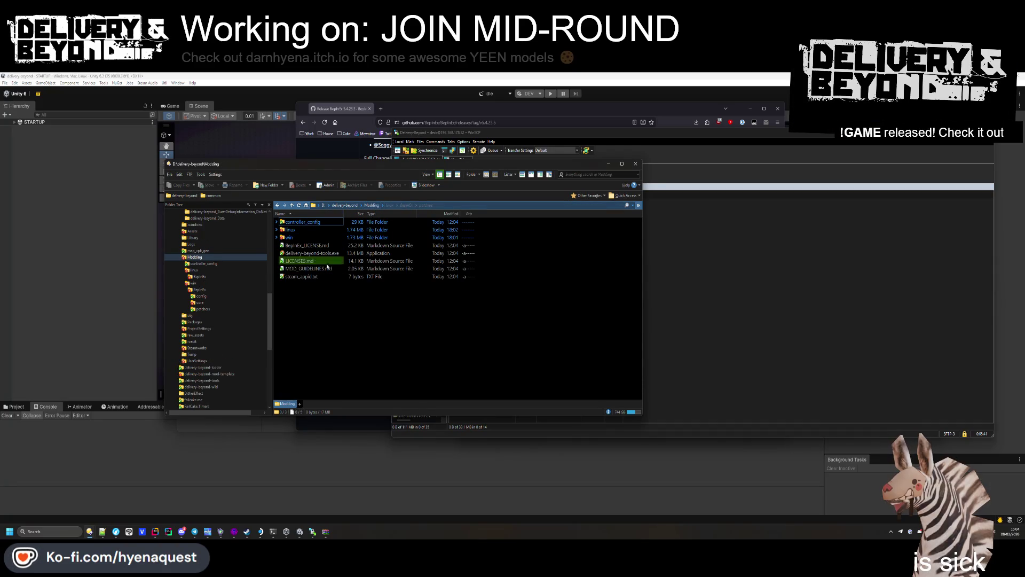
pyautogui.click(150, 389)
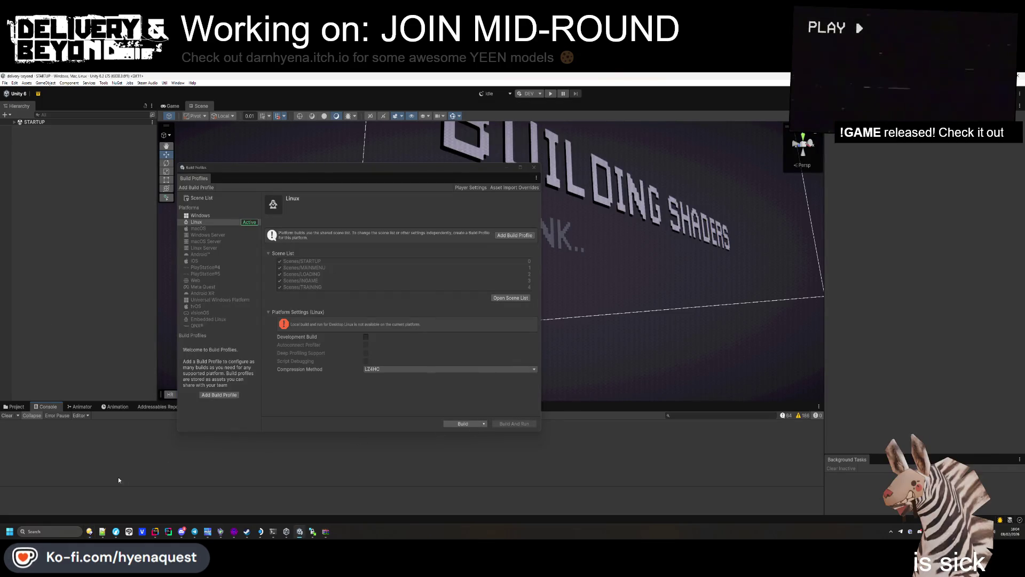
# Step: Delete everything in the Linux build folder except delivery-beyond.x86_64
pyautogui.moveTo(89, 532)
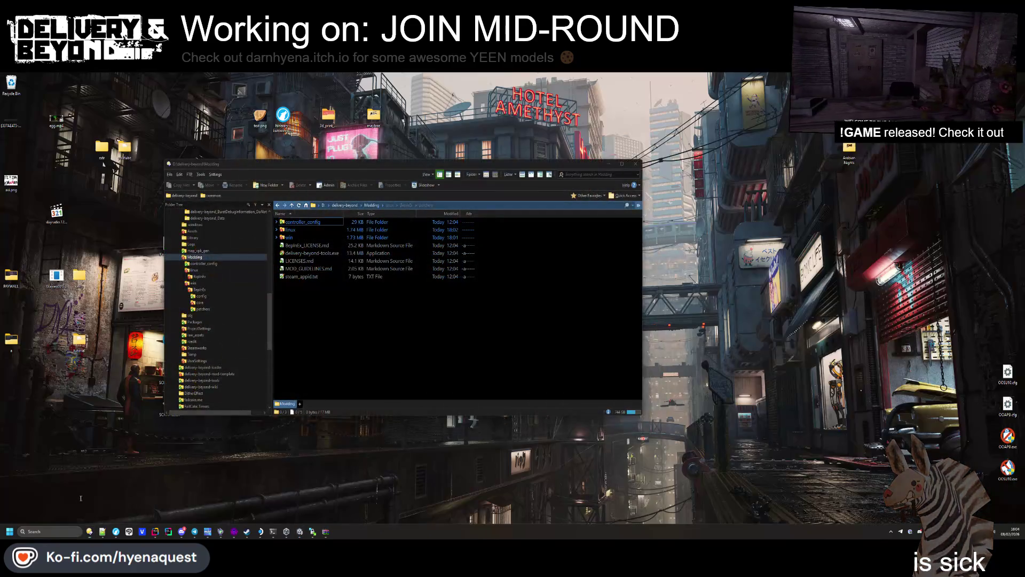
pyautogui.click(85, 505)
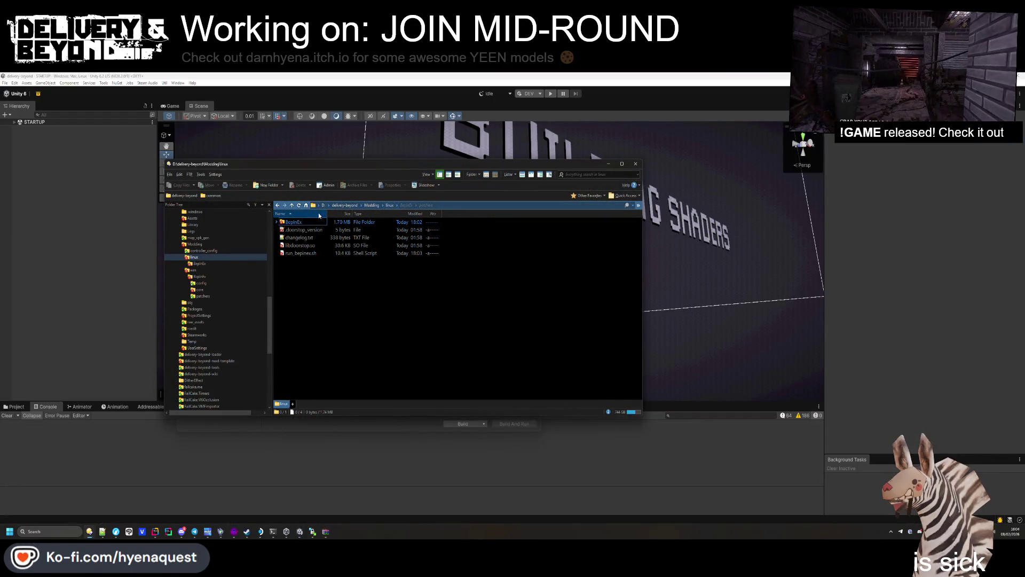
pyautogui.click(344, 206)
pyautogui.doubleClick(292, 237)
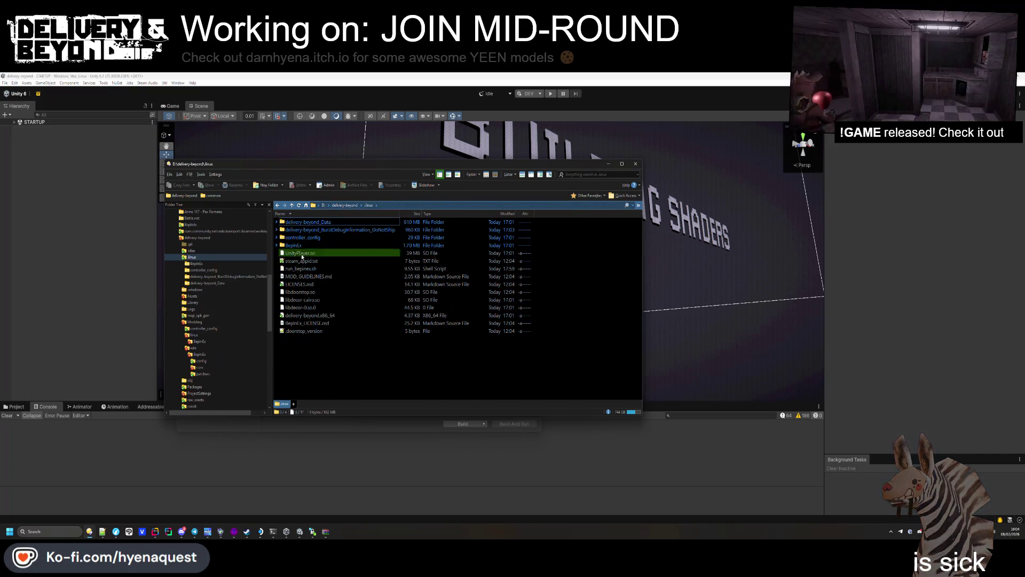
pyautogui.hotkey('ctrl', 'a')
pyautogui.keyDown('ctrl'); pyautogui.click(312, 323); pyautogui.keyUp('ctrl')
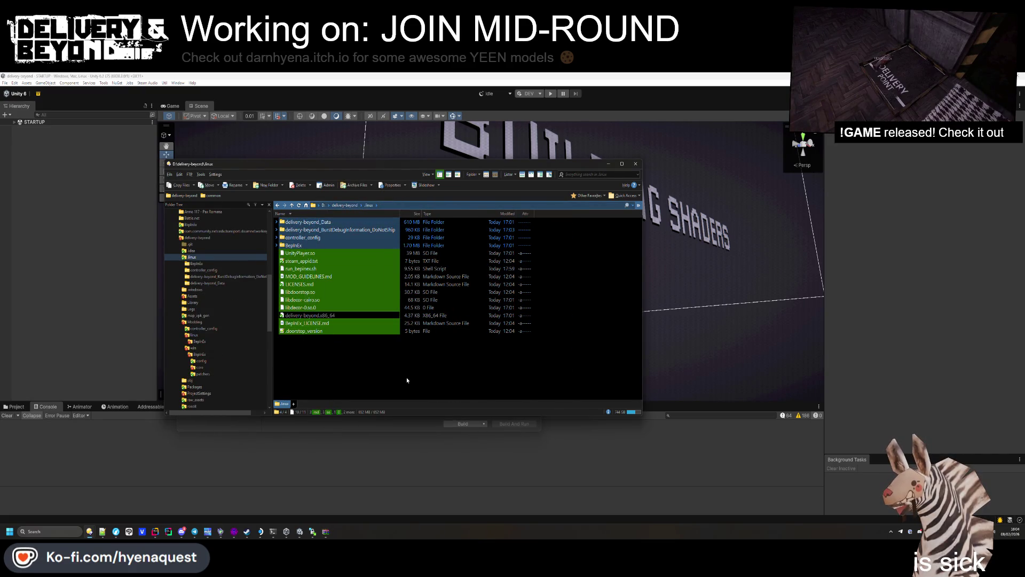
pyautogui.press('Delete')
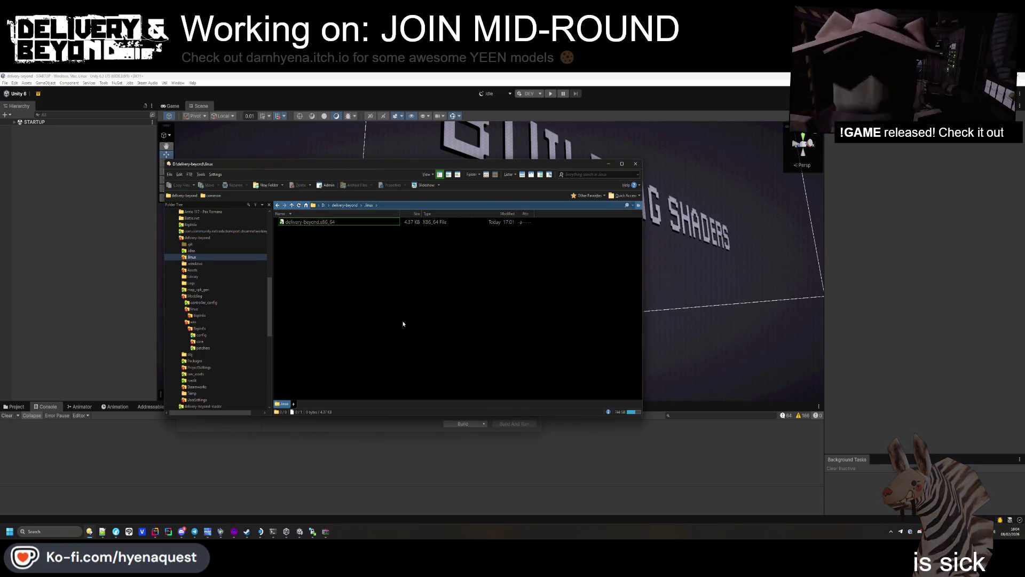
# Step: Start a Clean Build for Linux, saving over delivery-beyond.x86_64
pyautogui.hotkey('alt', 'Tab')
pyautogui.click(483, 424)
pyautogui.click(473, 432)
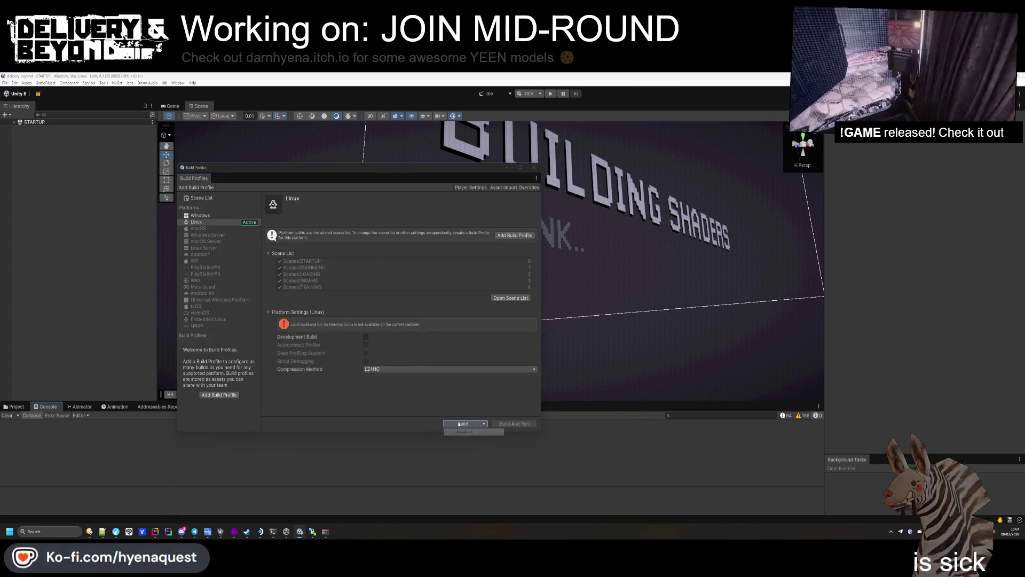
pyautogui.click(354, 355)
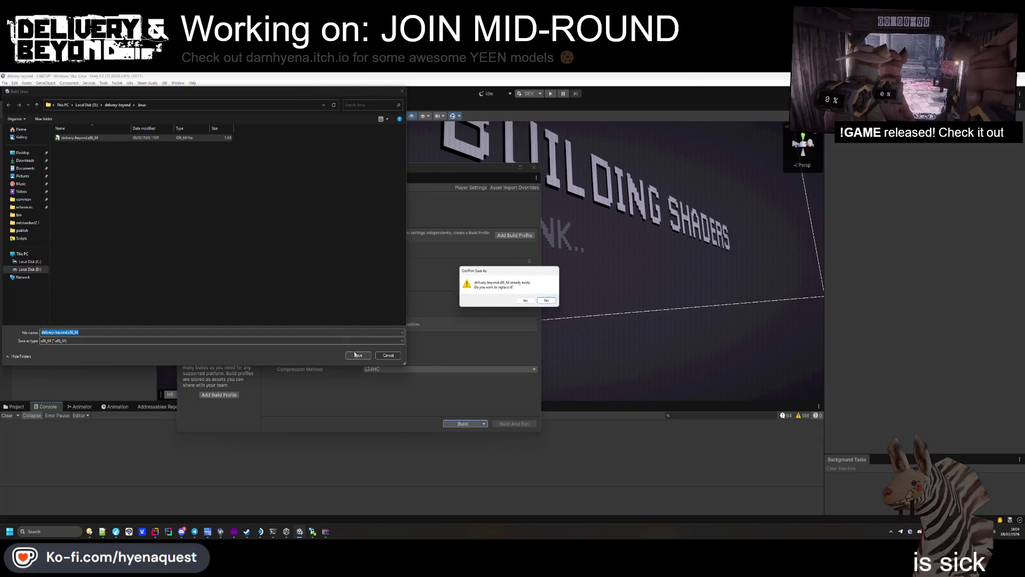
pyautogui.click(517, 304)
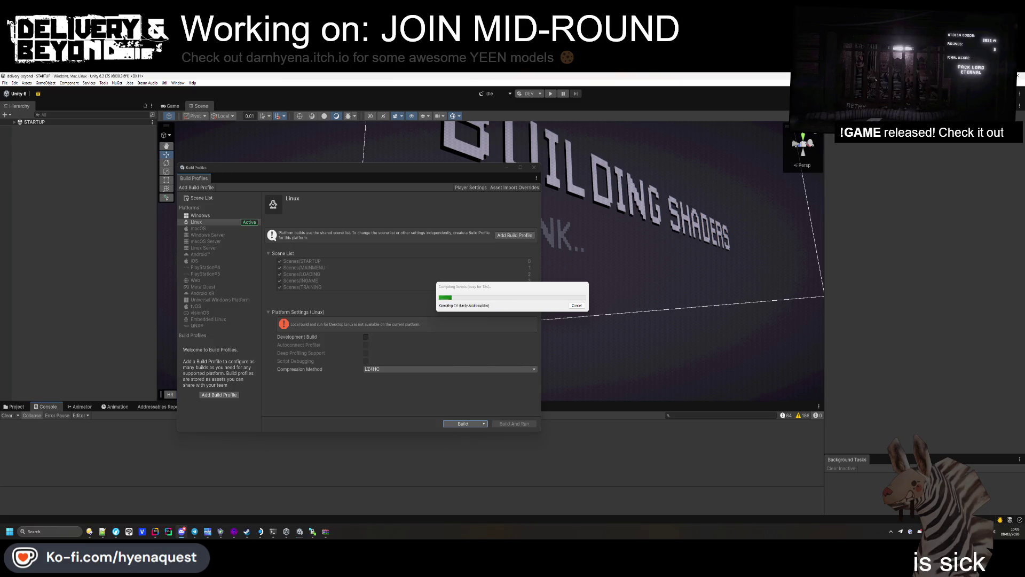
pyautogui.click(232, 529)
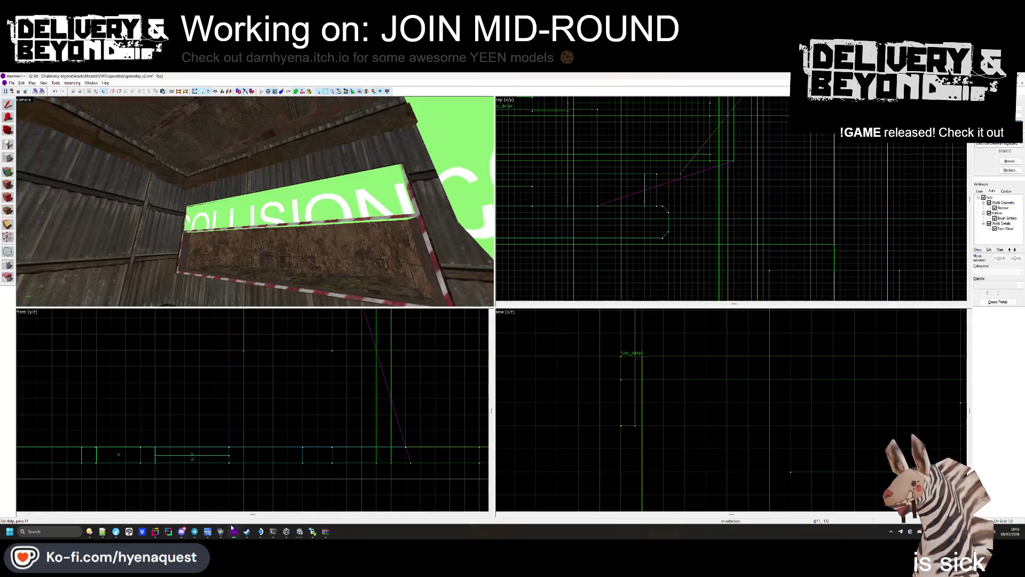
# Step: Select the room's ceiling face and try the concrete_wall_19 texture on it
pyautogui.press('z')
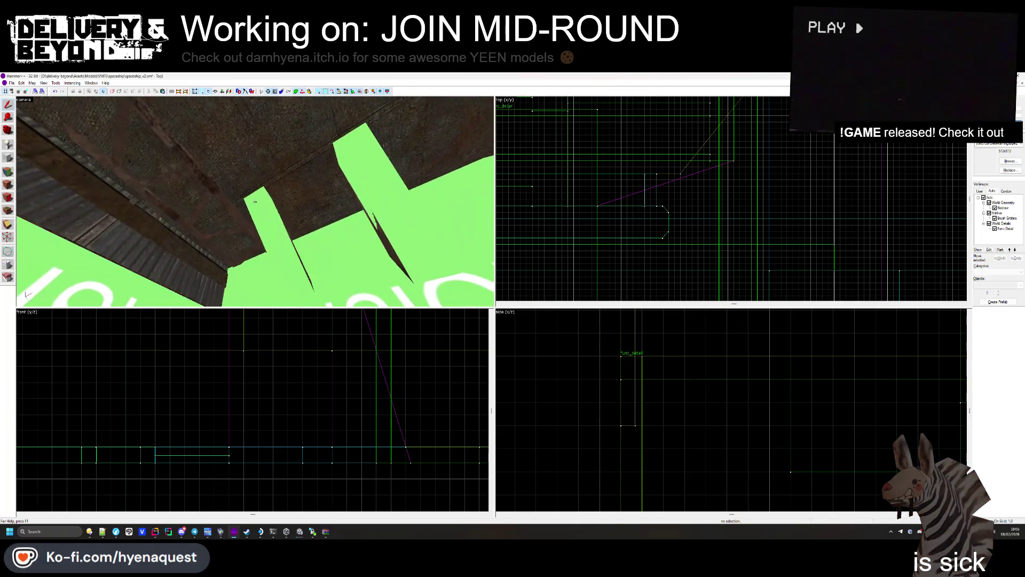
pyautogui.hotkey('shift', 'a')
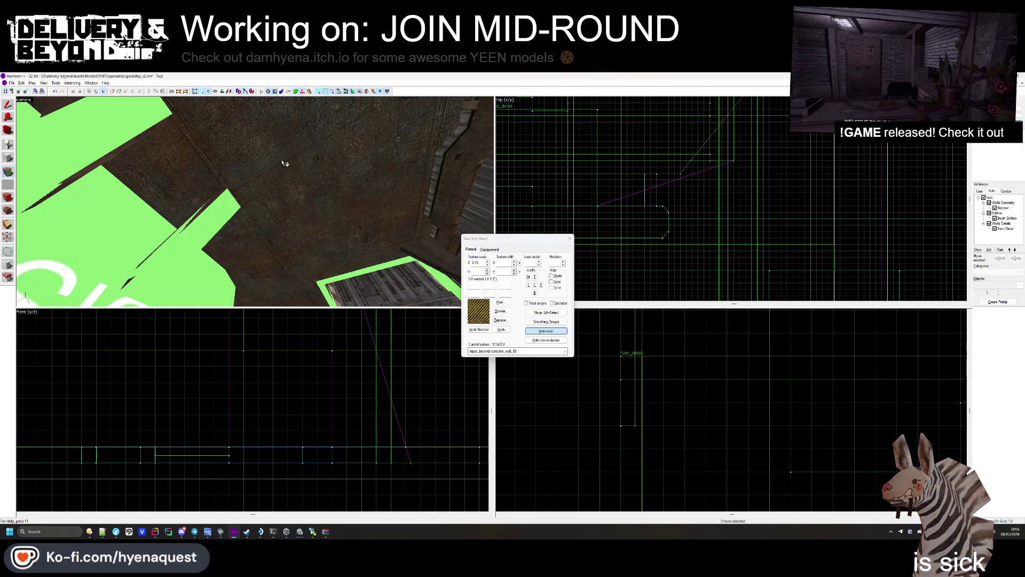
pyautogui.click(283, 162)
pyautogui.click(502, 311)
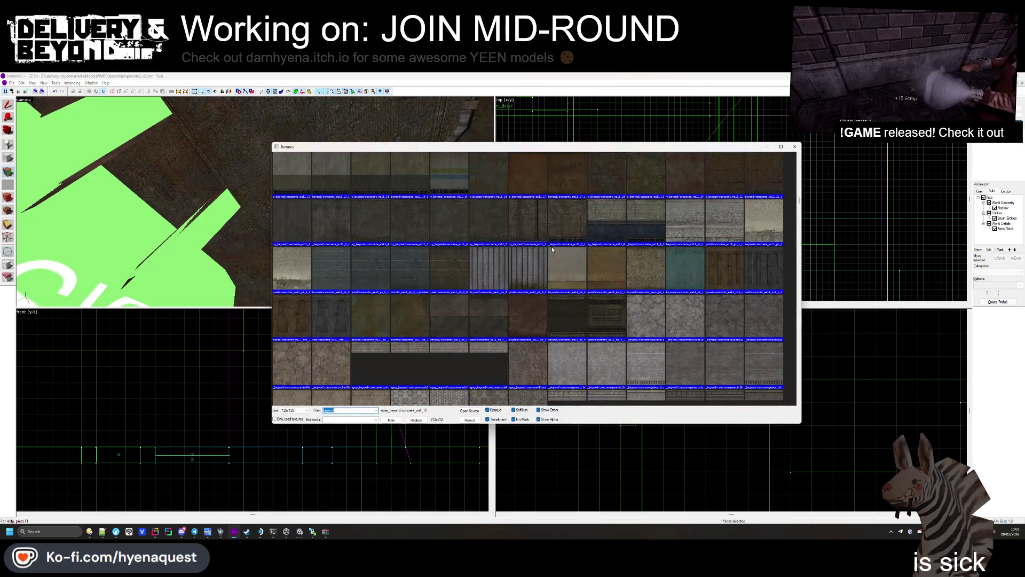
pyautogui.doubleClick(392, 196)
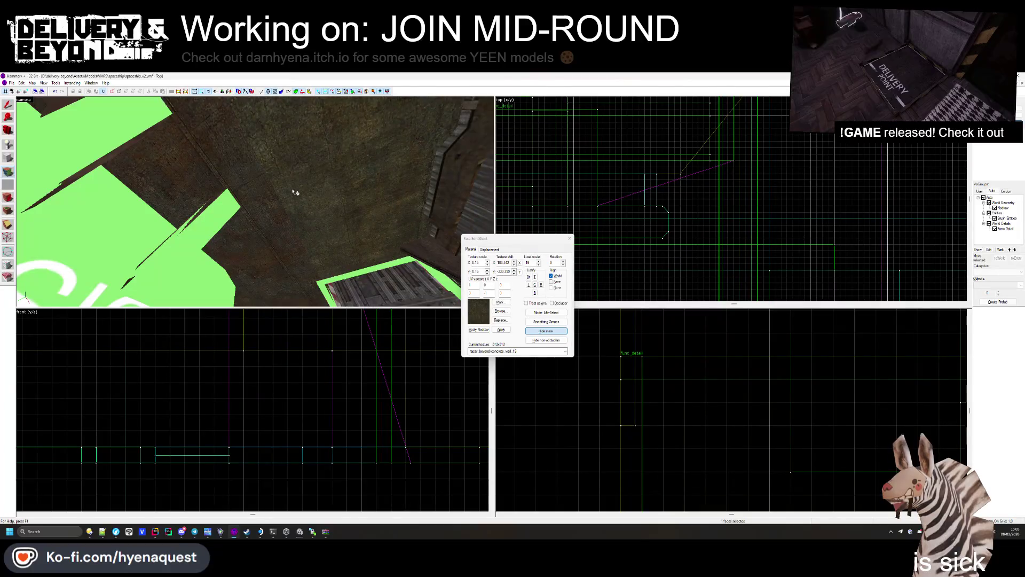
# Step: Restore concrete_wall_18 on the ceiling, then try the concretefloor texture
pyautogui.click(500, 311)
pyautogui.doubleClick(603, 169)
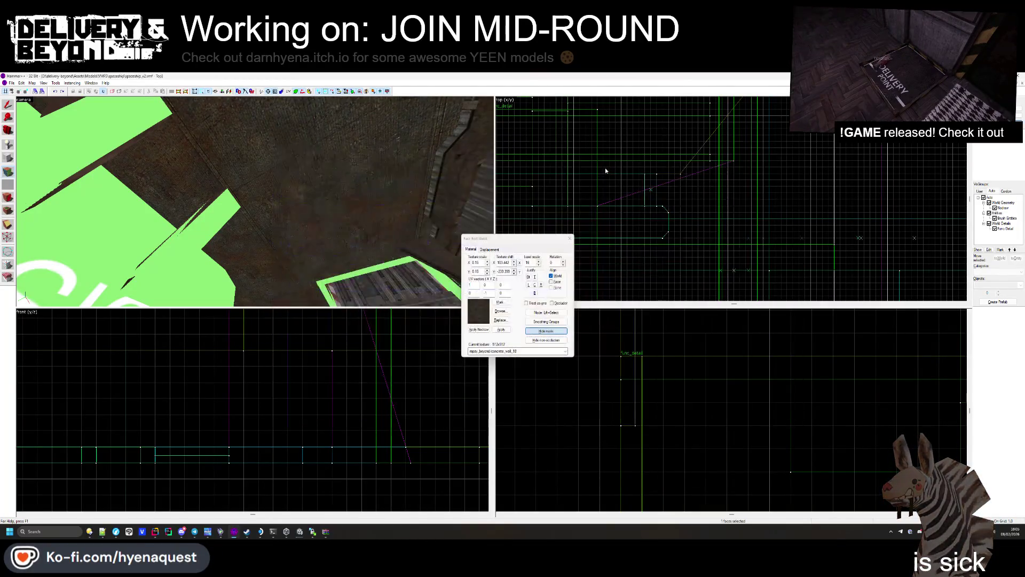
pyautogui.click(501, 311)
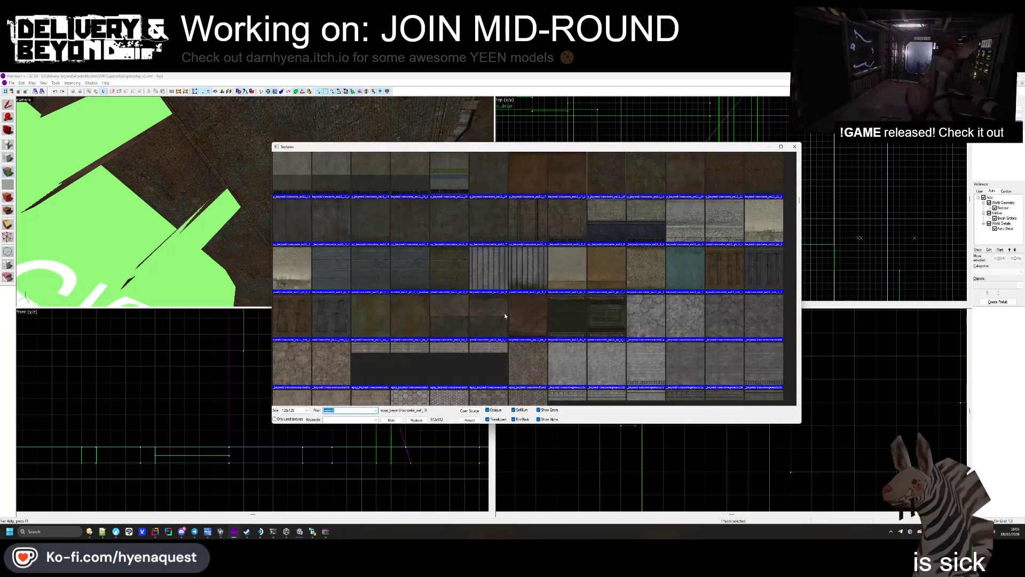
pyautogui.doubleClick(527, 365)
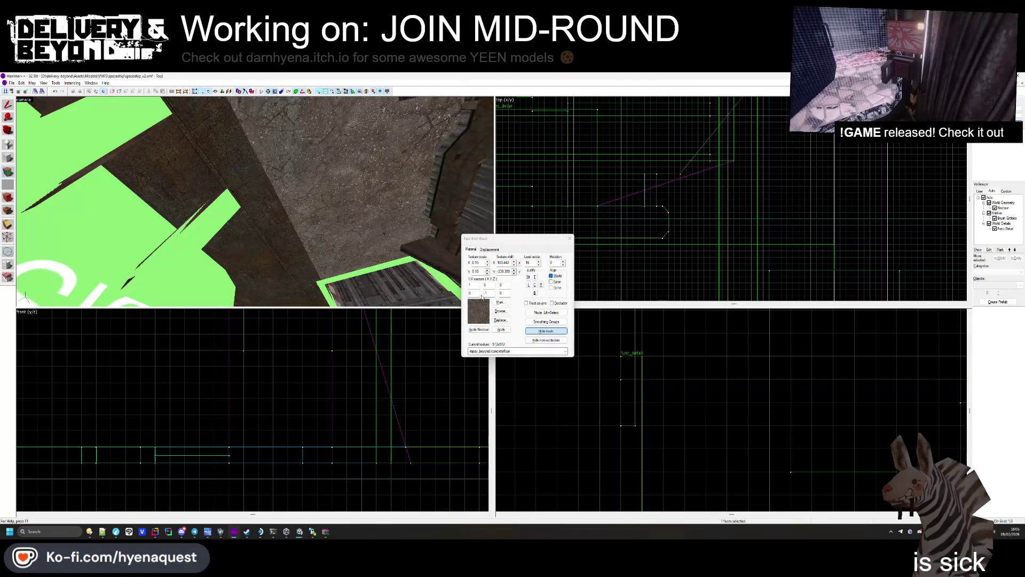
# Step: Apply the damaged concrete floor texture to the ceiling face and view the crate and wall
pyautogui.click(497, 311)
pyautogui.scroll(-5, 496, 311)
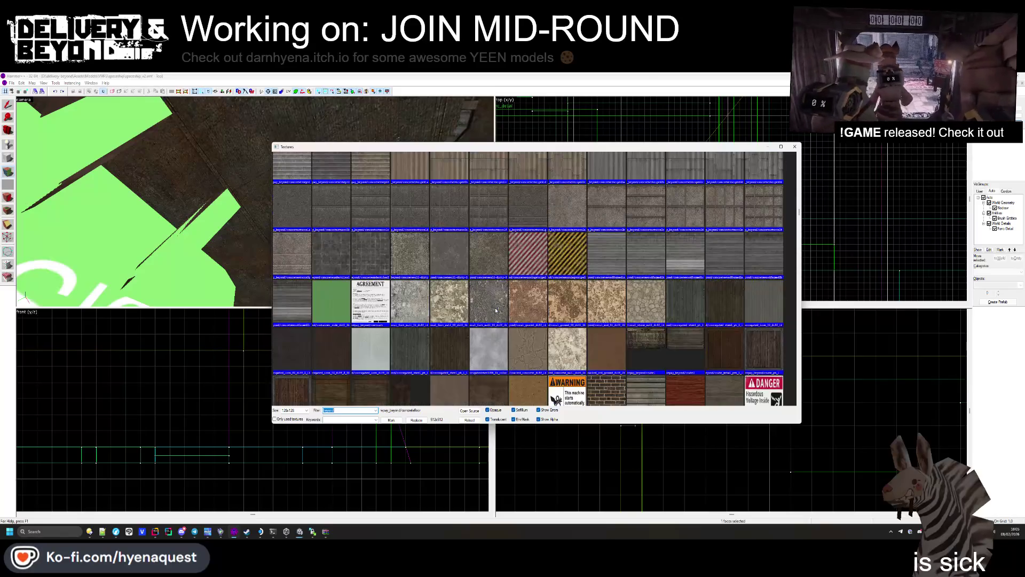
pyautogui.scroll(-2, 496, 308)
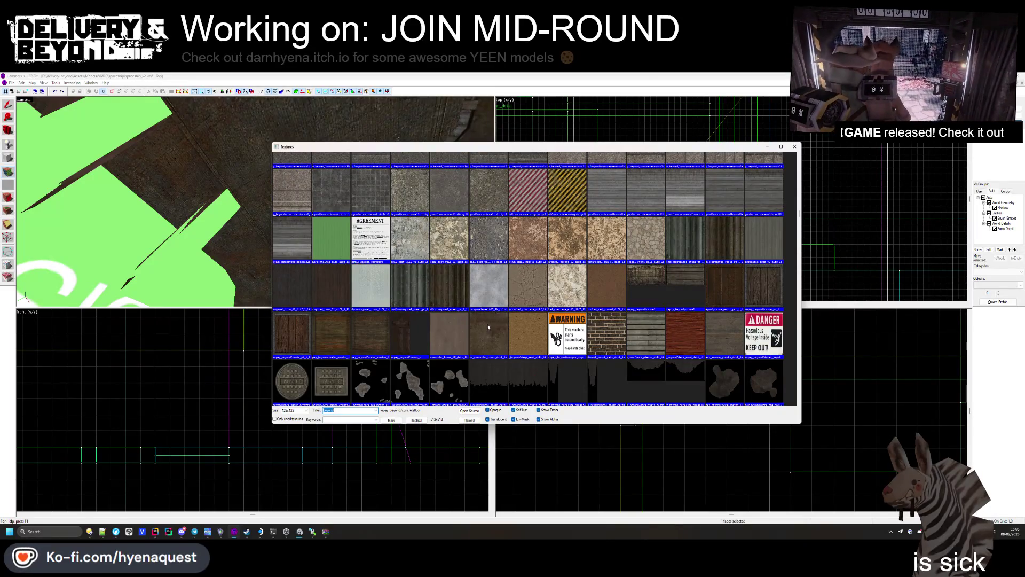
pyautogui.doubleClick(489, 327)
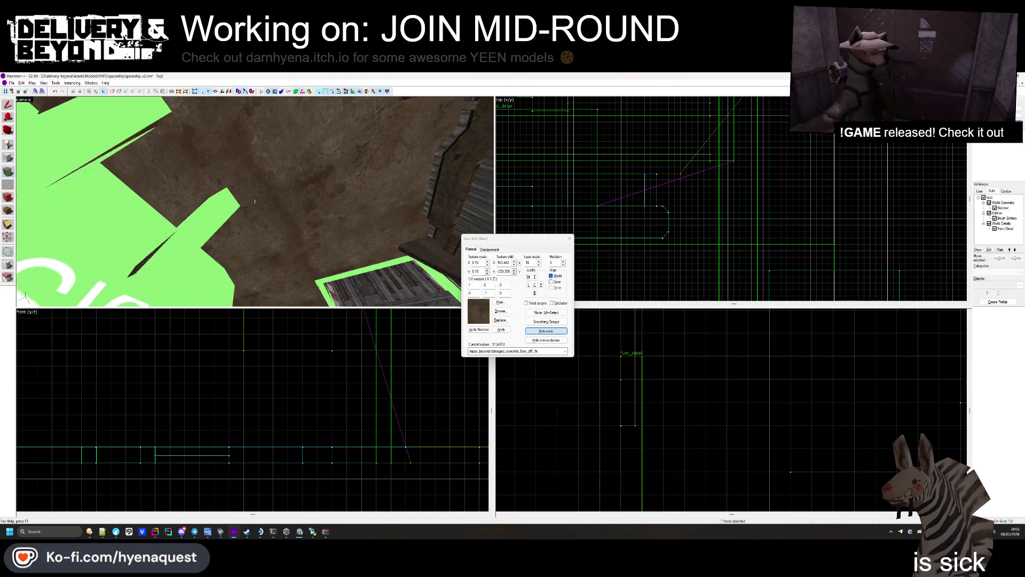
pyautogui.moveTo(255, 202); pyautogui.dragTo(506, 298)
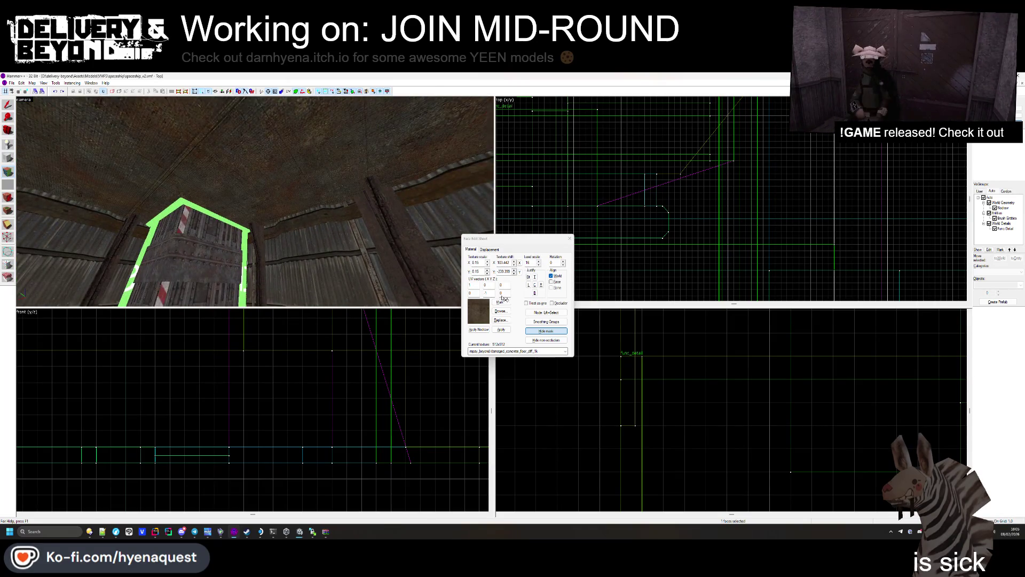
pyautogui.click(502, 311)
# Step: Try fibre ceiling tile textures, including fibreceilingtile1b, on the ceiling, undoing each
pyautogui.scroll(-10, 579, 245)
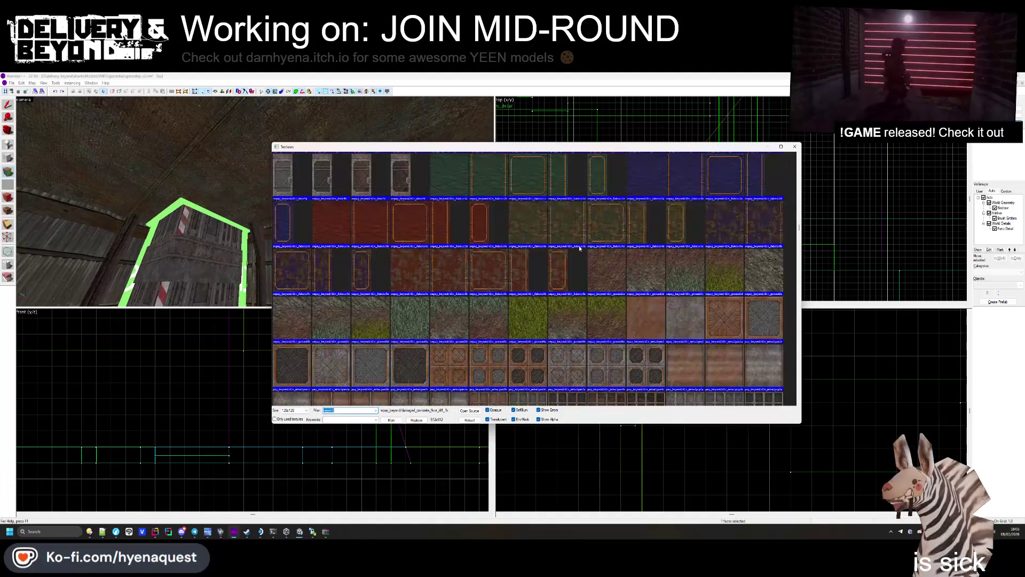
pyautogui.scroll(-10, 580, 249)
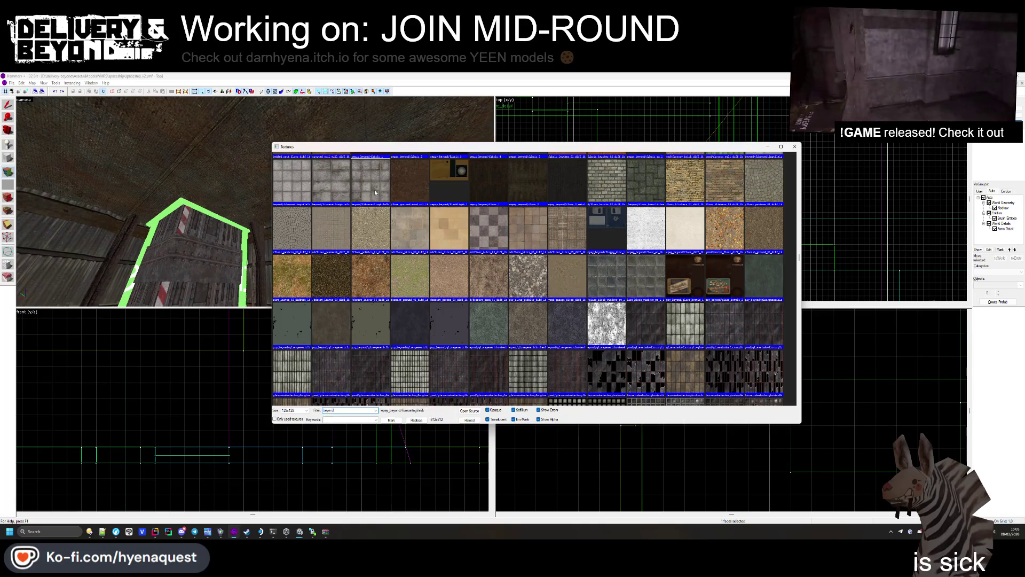
pyautogui.doubleClick(374, 191)
pyautogui.hotkey('ctrl', 'z')
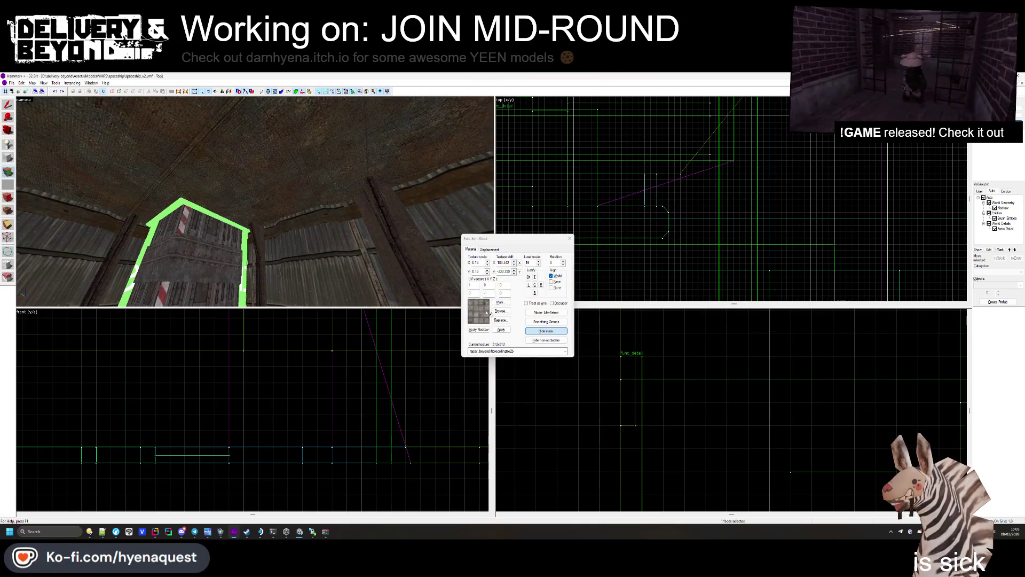
pyautogui.click(499, 311)
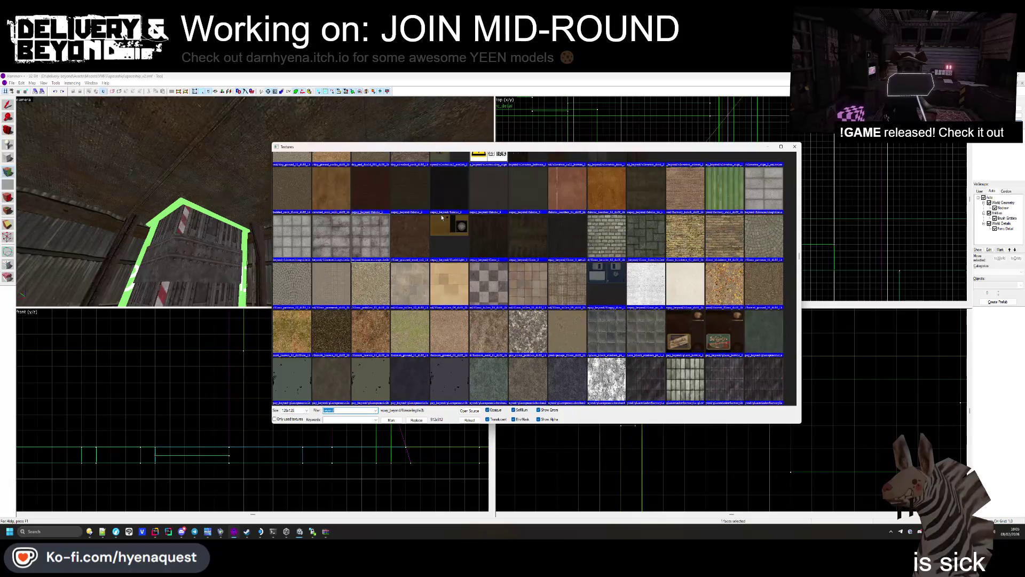
pyautogui.doubleClick(310, 245)
pyautogui.hotkey('ctrl', 'z')
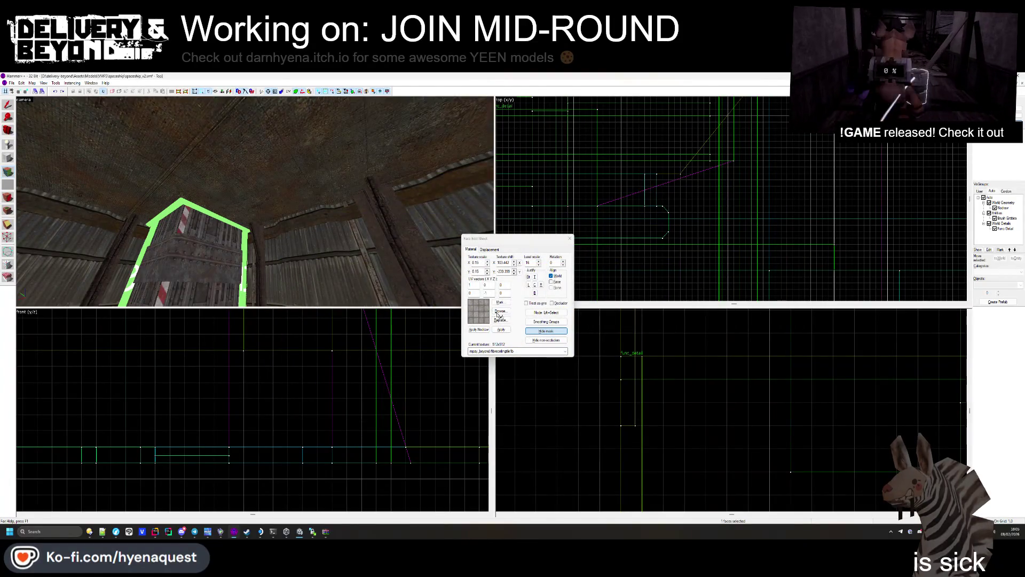
# Step: Try metal_6 and metal_floor_1 on the face, then settle on metal_floor_2
pyautogui.click(501, 311)
pyautogui.scroll(-10, 502, 313)
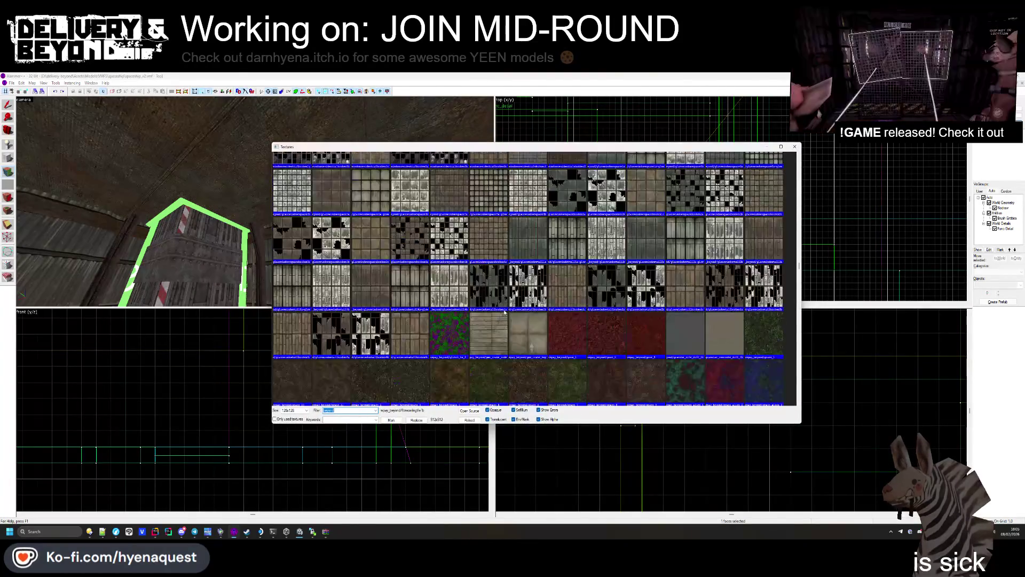
pyautogui.scroll(-10, 508, 309)
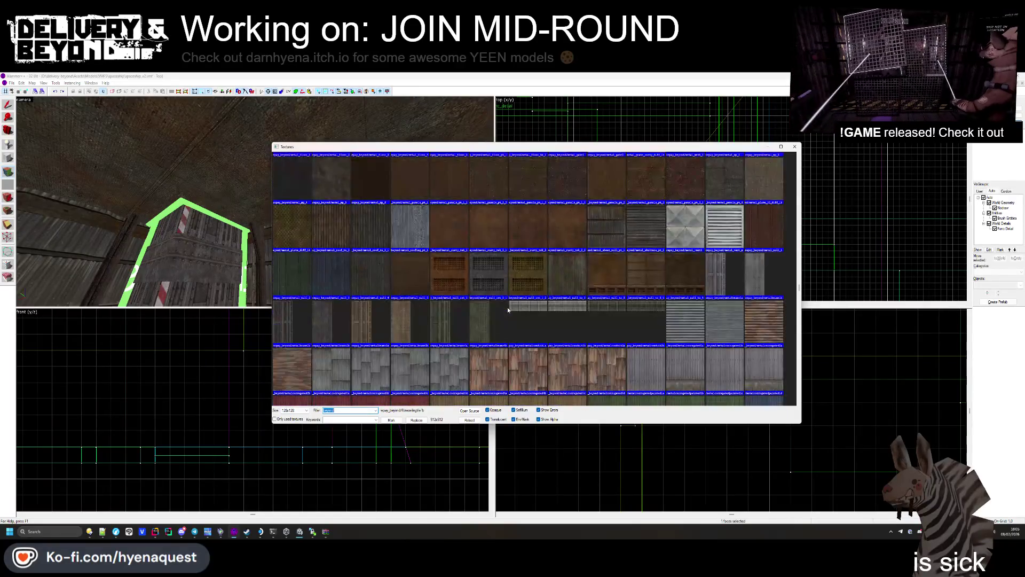
pyautogui.doubleClick(488, 216)
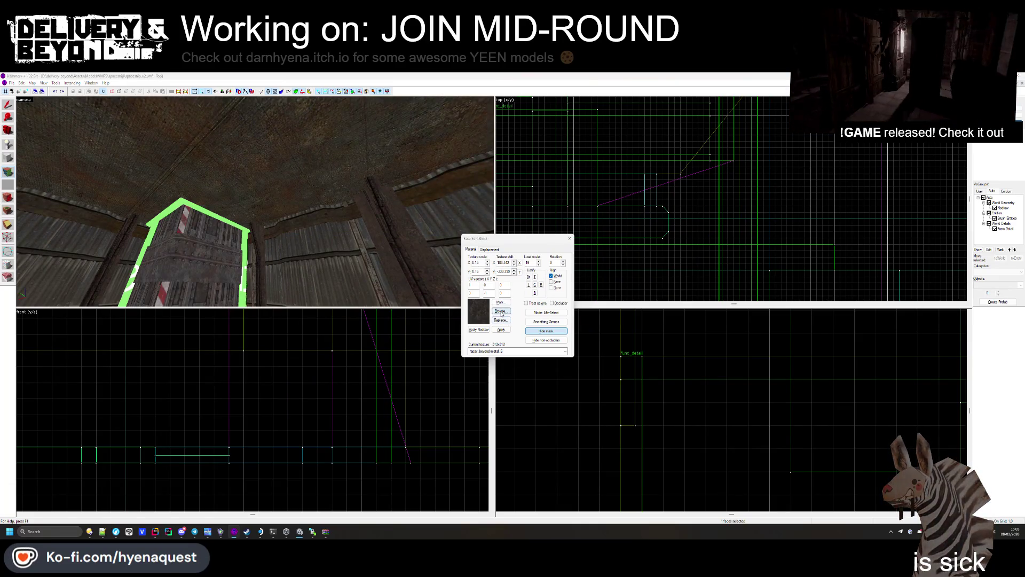
pyautogui.click(499, 310)
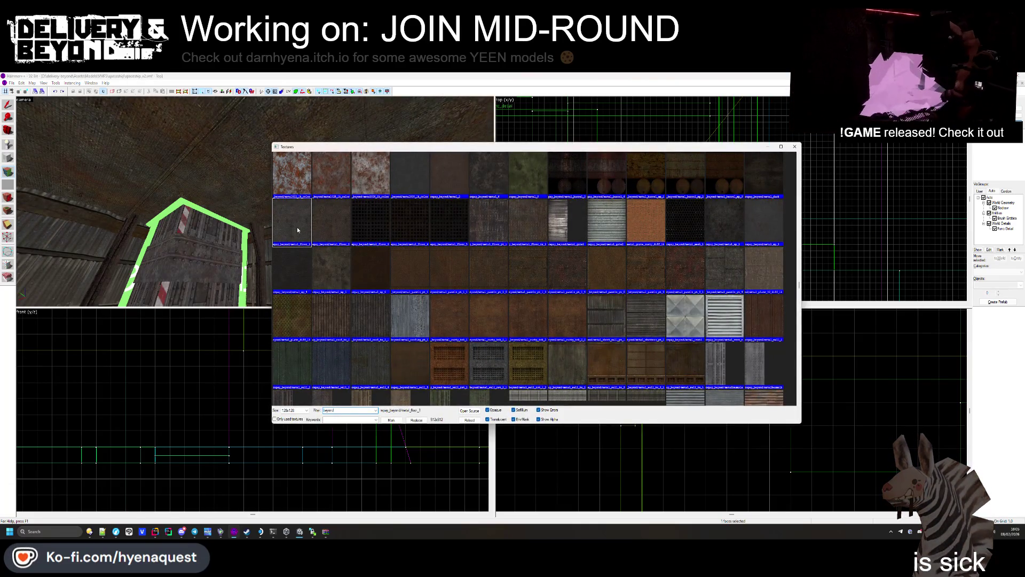
pyautogui.doubleClick(297, 230)
pyautogui.press('Left')
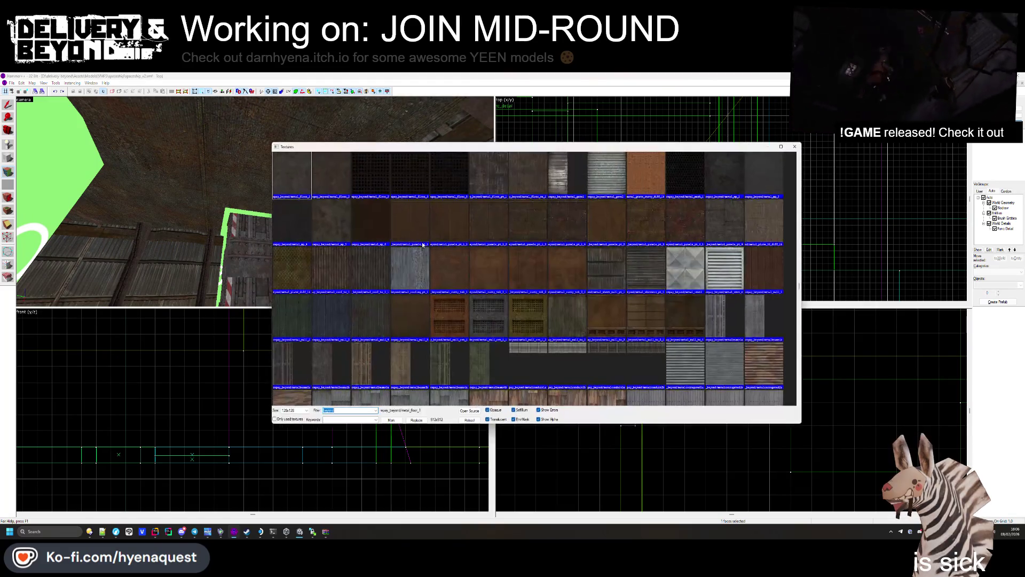
pyautogui.doubleClick(328, 173)
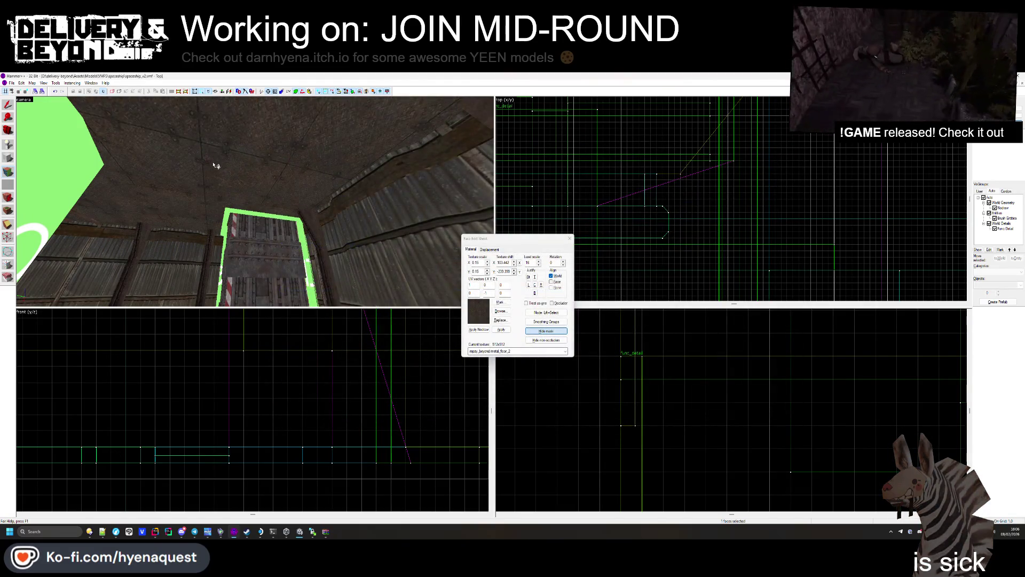